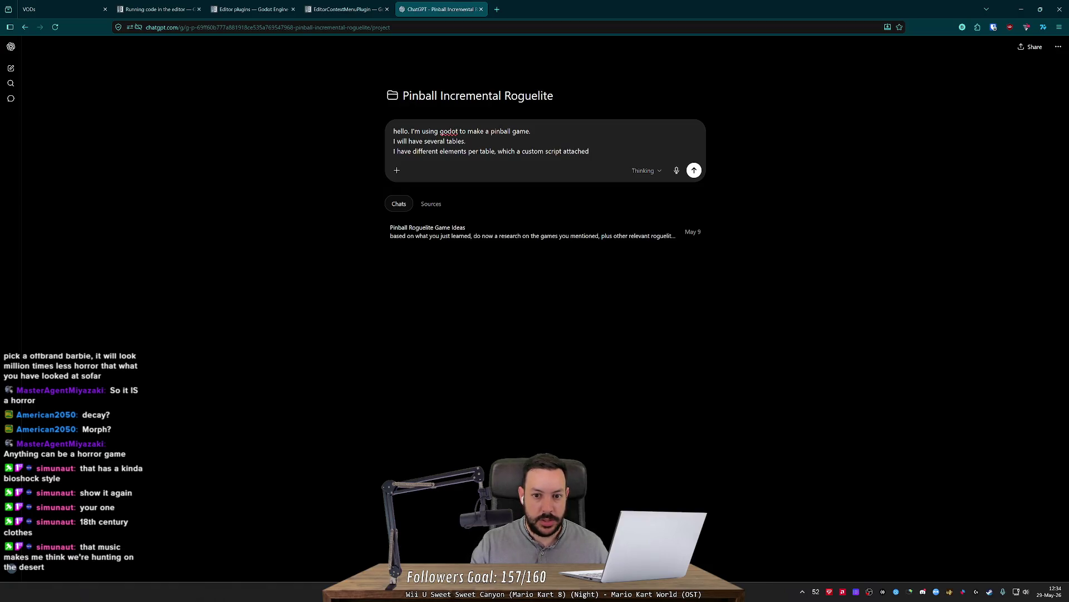
# - Explain in the prompt that each table should serialize to JSON, using element ids as keys
pyautogui.write('nd an unique id per element.')
pyautogui.hotkey('shift', 'Return')
pyautogui.write('I want to serialize ')
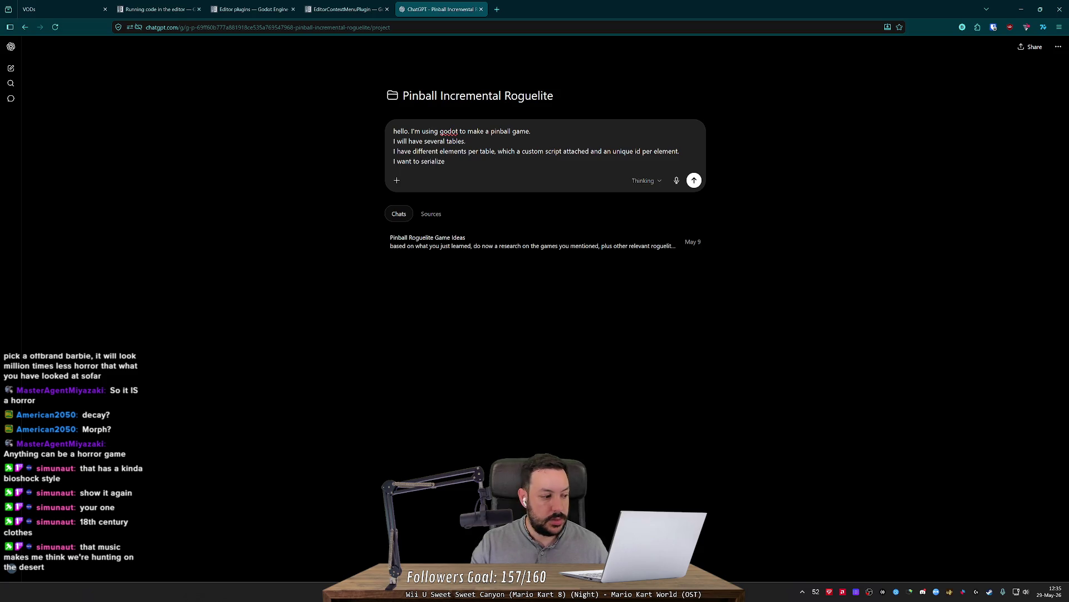
pyautogui.write('each tab')
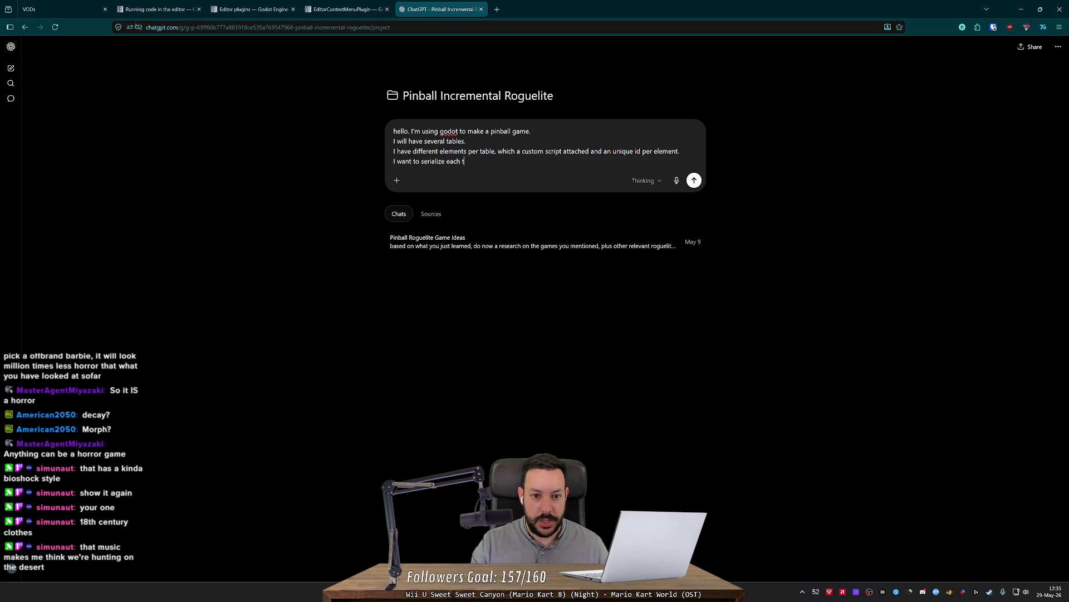
pyautogui.write('le with all')
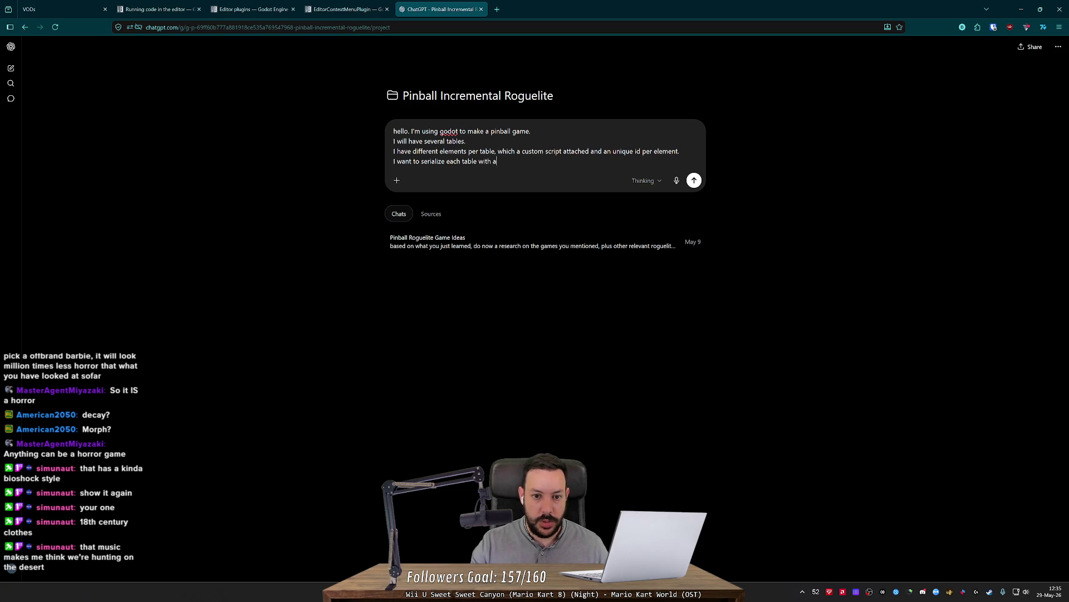
pyautogui.press('BackSpace')
pyautogui.press('BackSpace')
pyautogui.press('BackSpace')
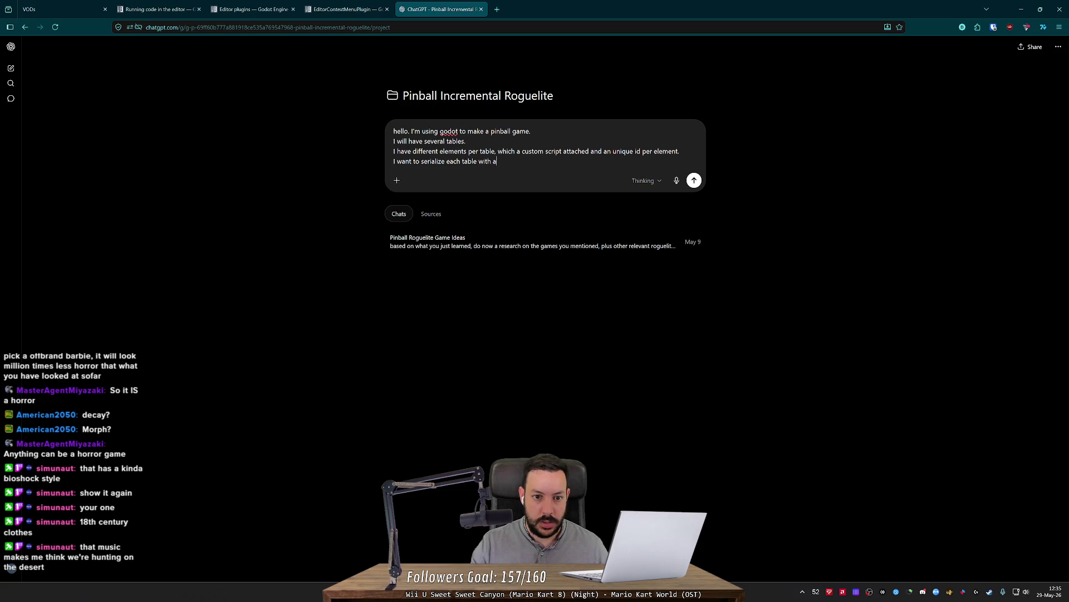
pyautogui.write('to')
pyautogui.press('BackSpace')
pyautogui.press('BackSpace')
pyautogui.press('BackSpace')
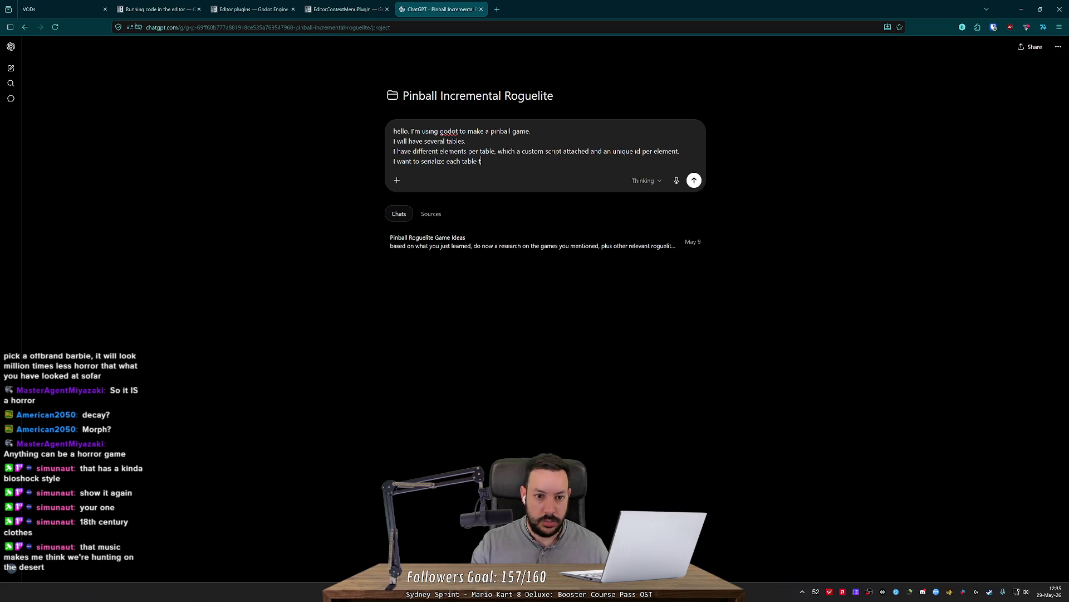
pyautogui.write('e to a json.')
pyautogui.write(' using the ids for')
pyautogui.write(' each')
pyautogui.press('BackSpace')
pyautogui.press('BackSpace')
pyautogui.press('BackSpace')
pyautogui.write('of each e')
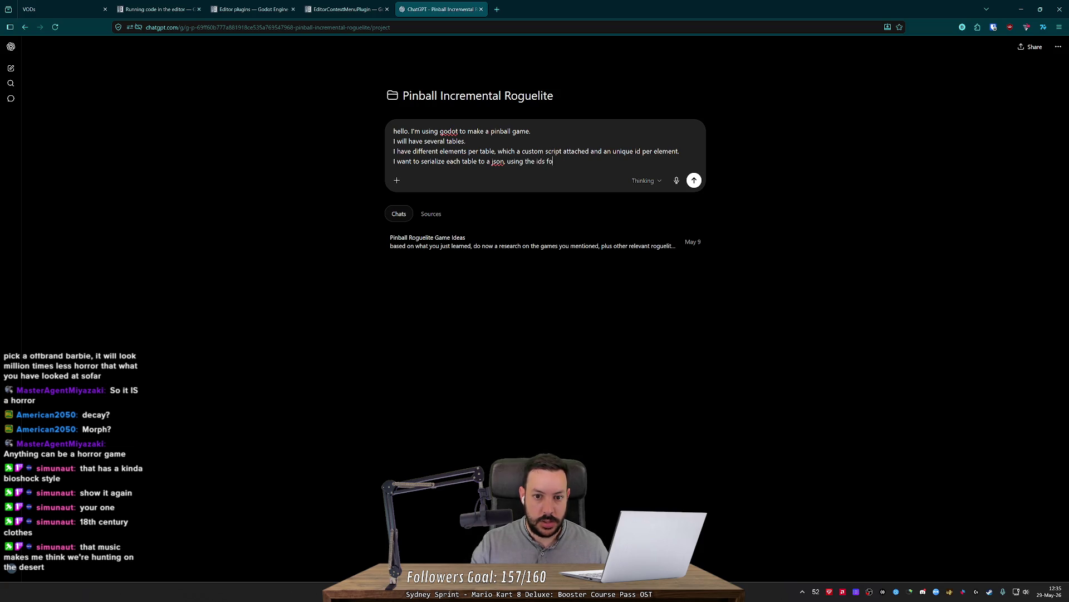
pyautogui.write('lement.')
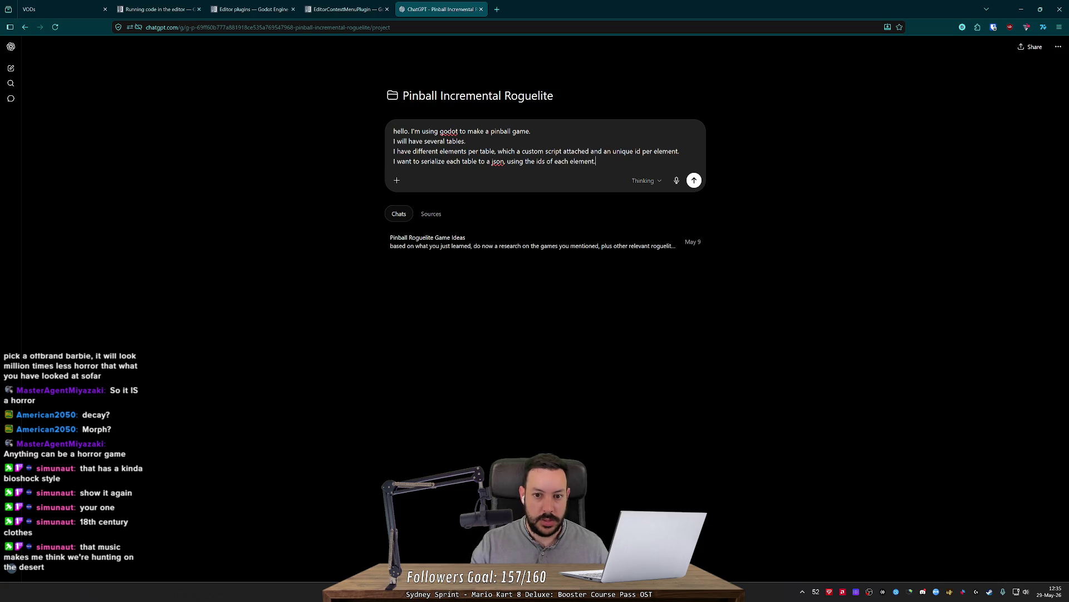
pyautogui.hotkey('shift', 'Return')
pyautogui.hotkey('shift', 'Return')
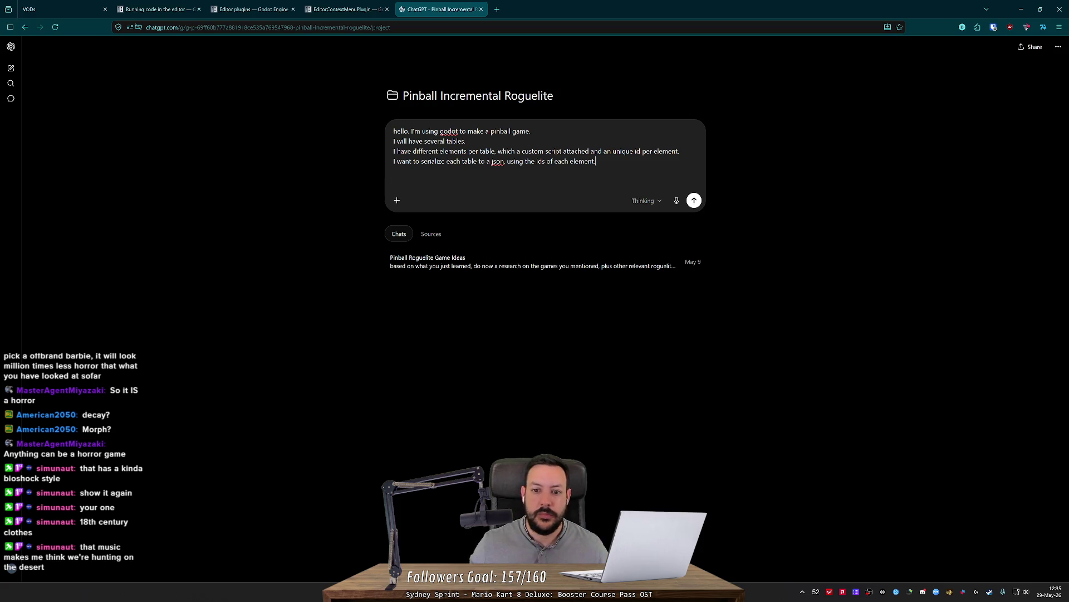
pyautogui.press('BackSpace')
pyautogui.press('BackSpace')
pyautogui.write('as keys.')
pyautogui.hotkey('shift', 'Return')
pyautogui.hotkey('shift', 'Return')
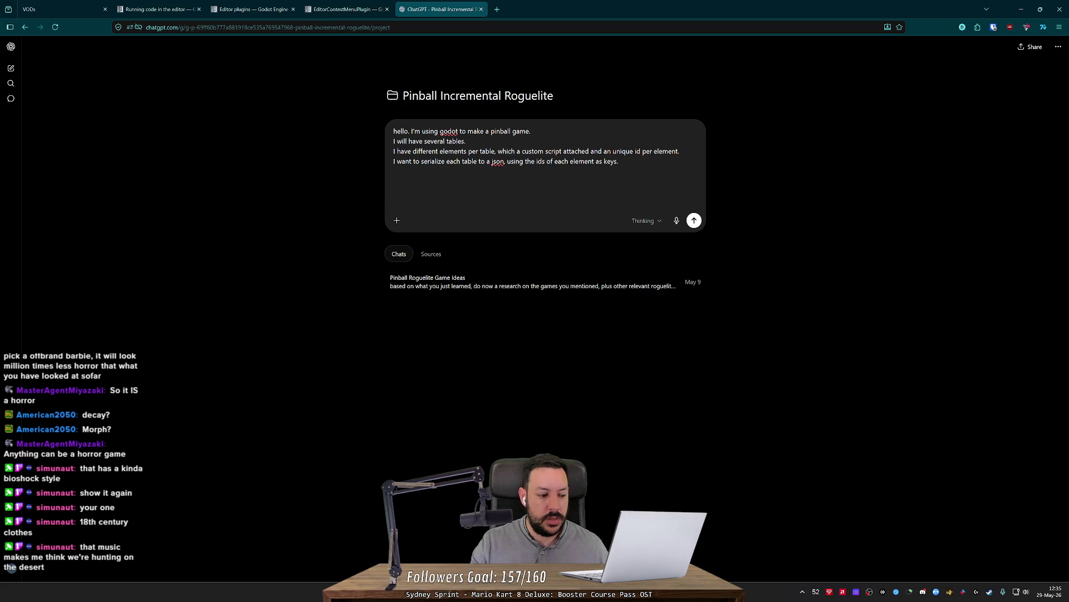
# - Ask how to add a save-to-JSON button or menu item, enabled only when a table is open, and send it
pyautogui.write('I want to create ')
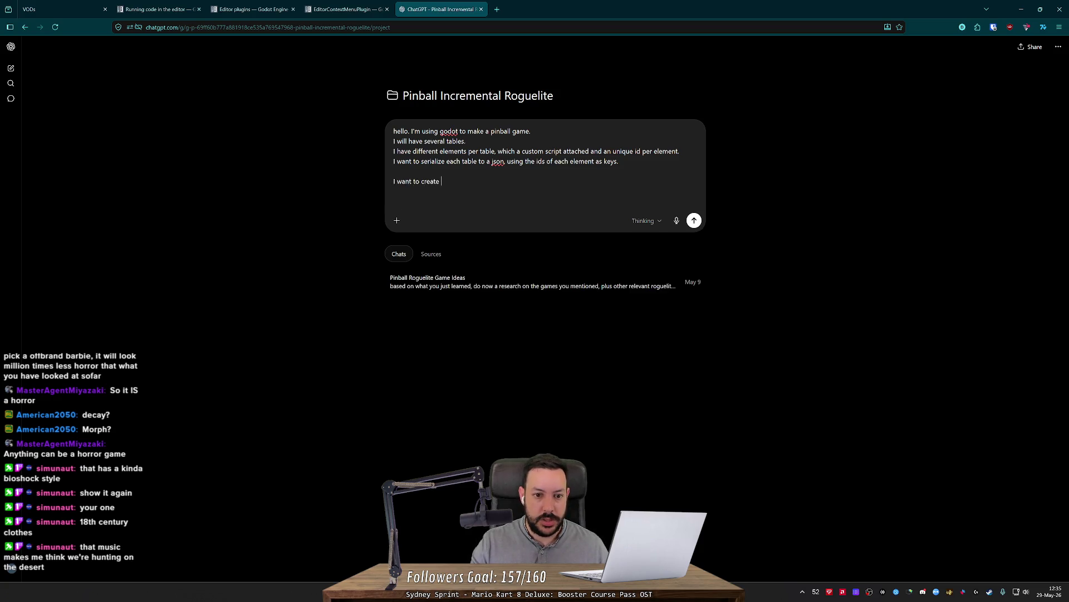
pyautogui.write('a button / menu item somewhere ')
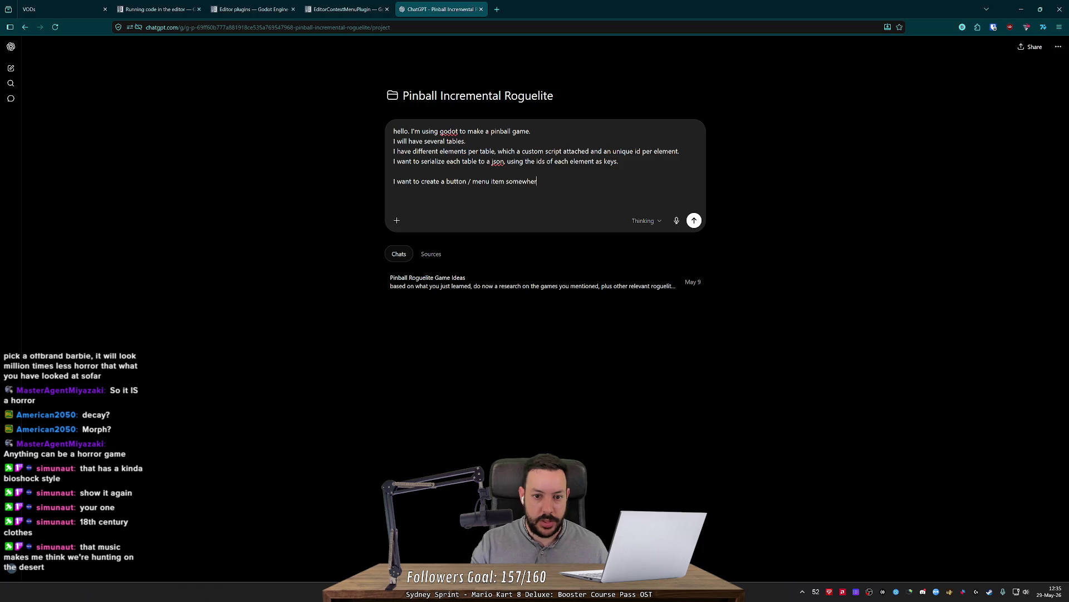
pyautogui.write('in Godot, ')
pyautogui.write('taht when')
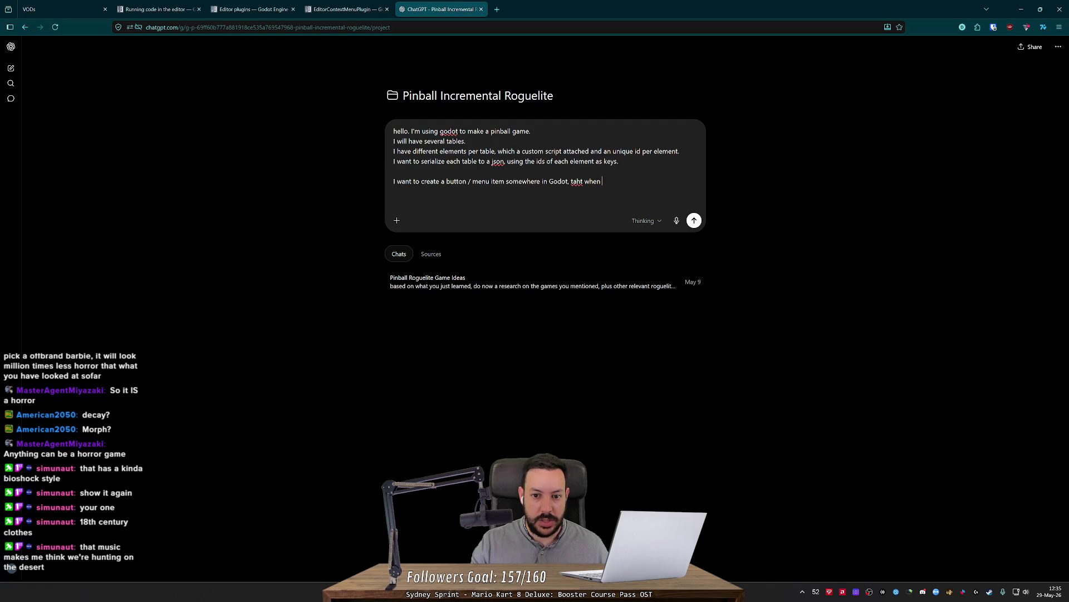
pyautogui.press('BackSpace')
pyautogui.press('BackSpace')
pyautogui.press('BackSpace')
pyautogui.write('hat when clicked,')
pyautogui.write(' saves ')
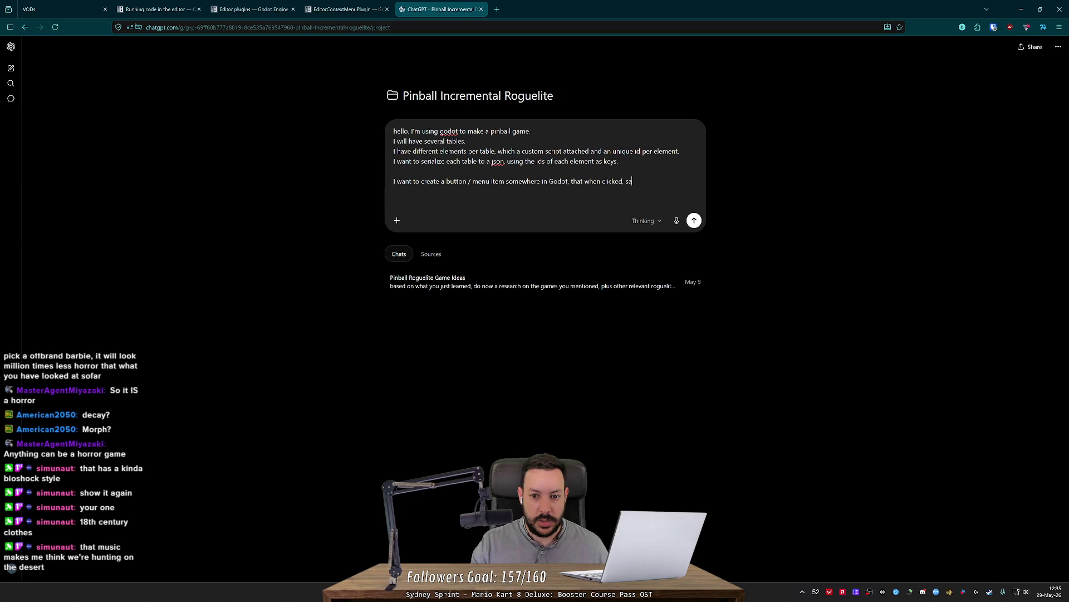
pyautogui.write('th')
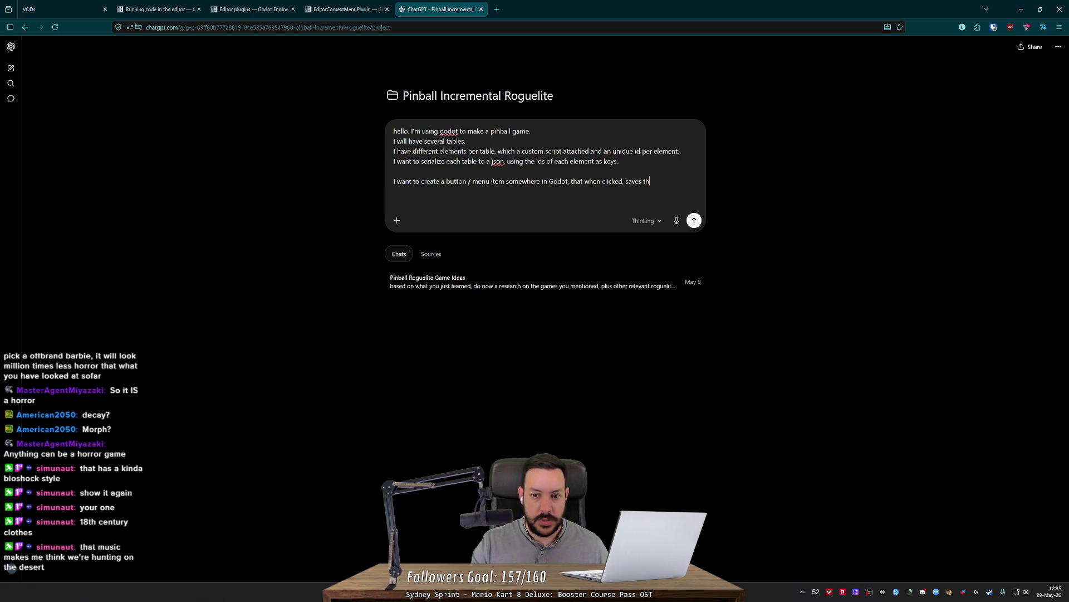
pyautogui.press('BackSpace')
pyautogui.press('BackSpace')
pyautogui.write('his json file.')
pyautogui.hotkey('shift', 'Return')
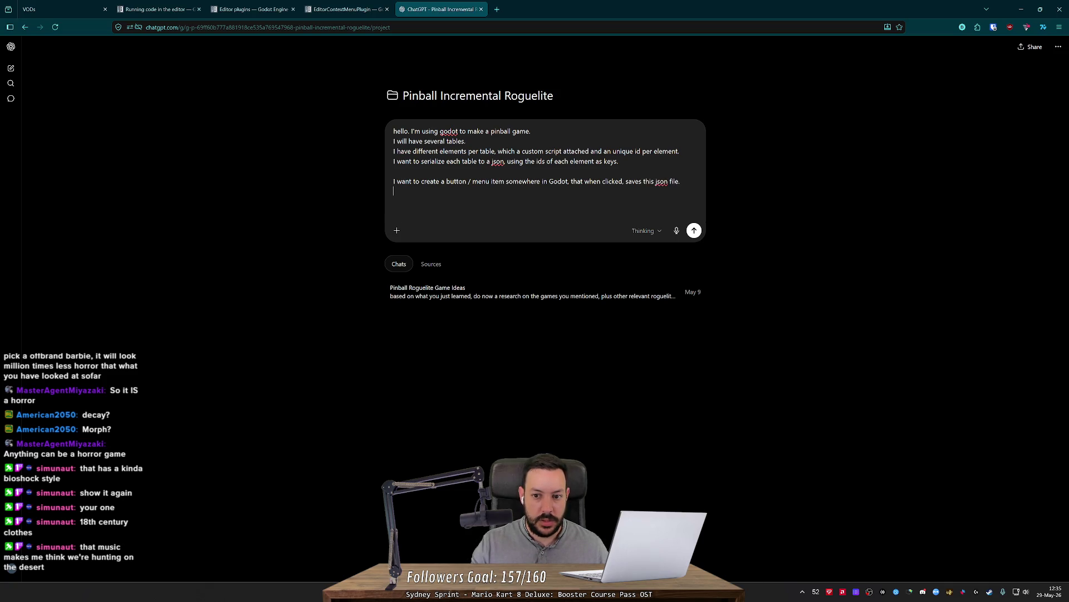
pyautogui.hotkey('shift', 'Return')
pyautogui.write('how can I add this button / meny')
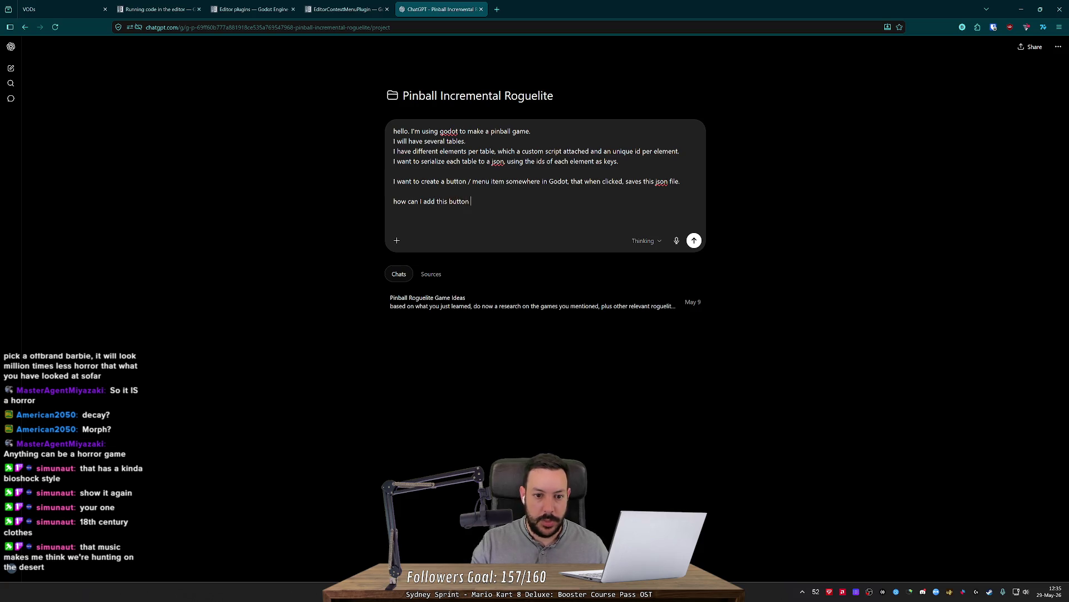
pyautogui.press('BackSpace')
pyautogui.press('BackSpace')
pyautogui.write('u item? ')
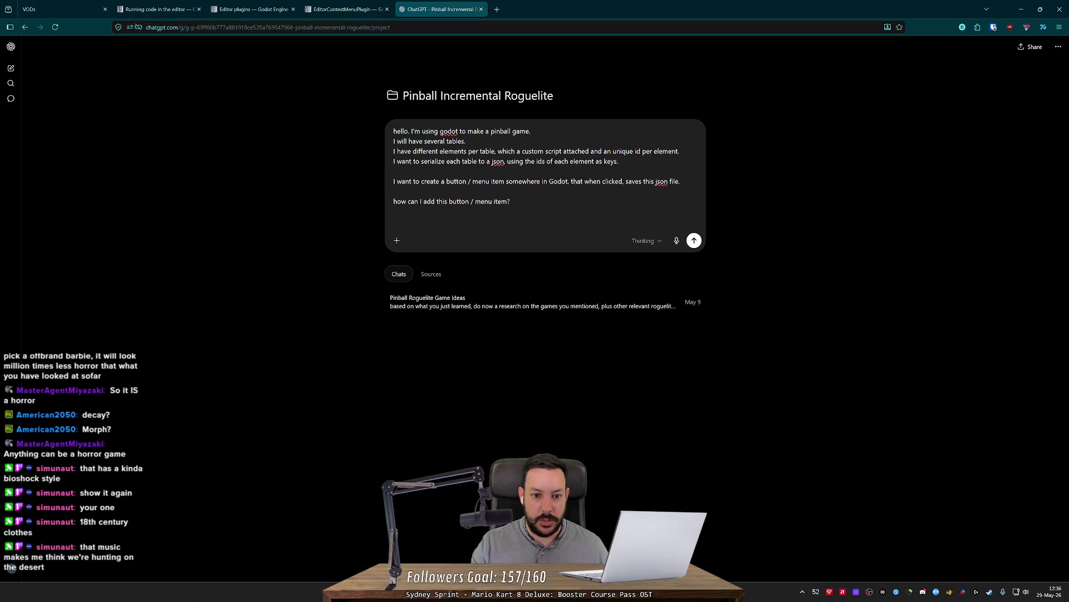
pyautogui.write('I should only be ')
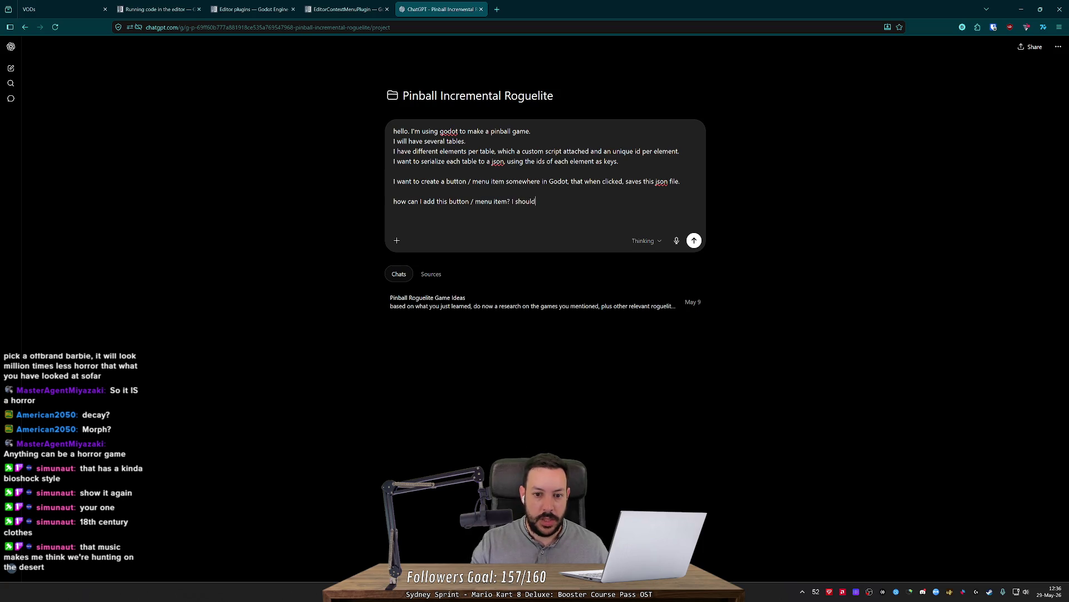
pyautogui.write('able to do it')
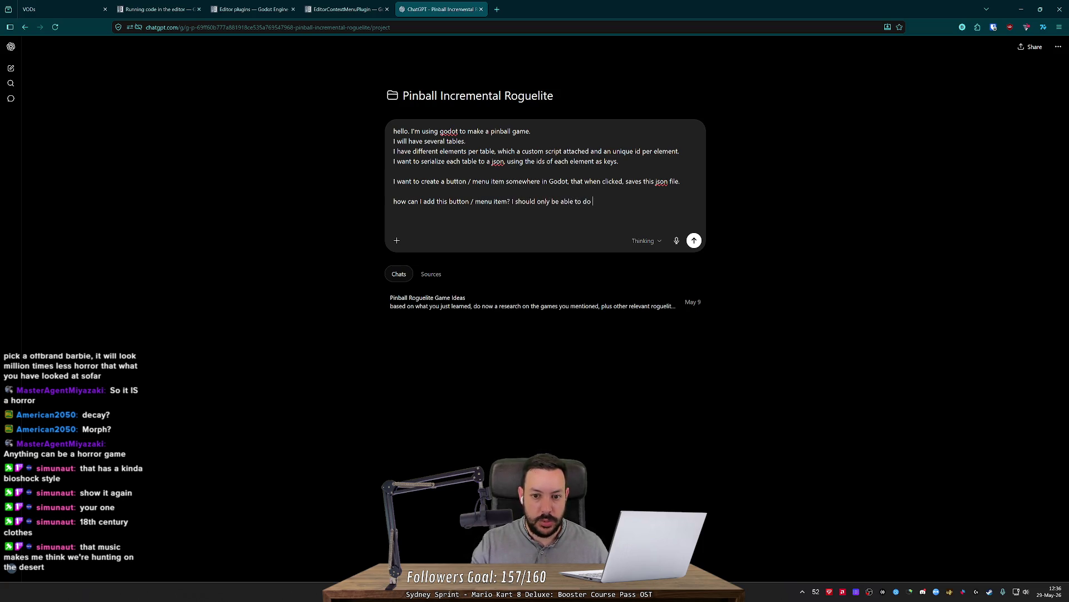
pyautogui.write(' if a given')
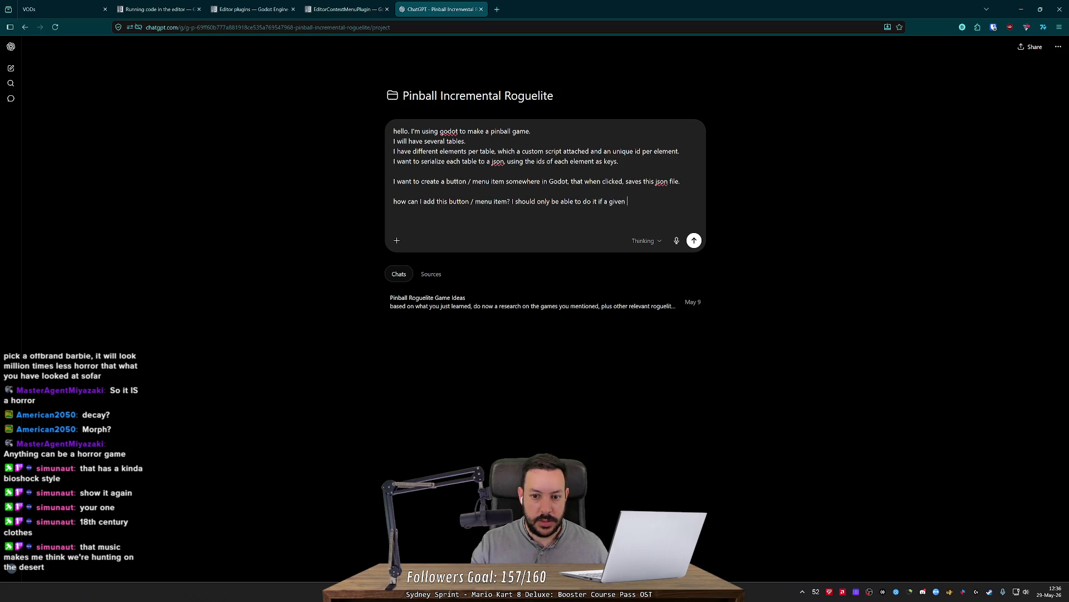
pyautogui.press('BackSpace')
pyautogui.press('BackSpace')
pyautogui.press('BackSpace')
pyautogui.write('iven table scene ')
pyautogui.write('is open ')
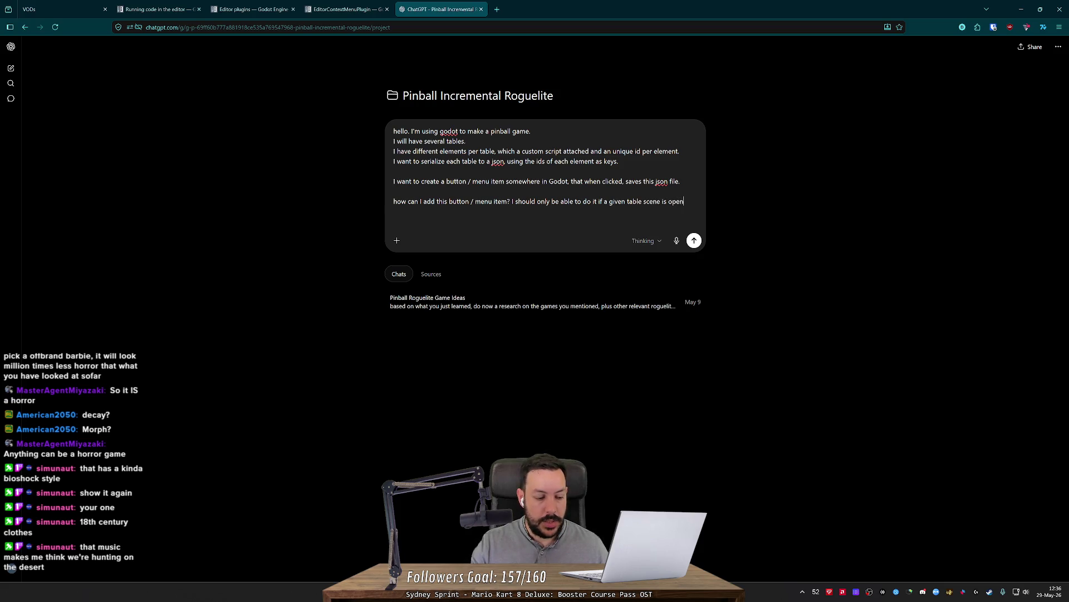
pyautogui.write('and/or')
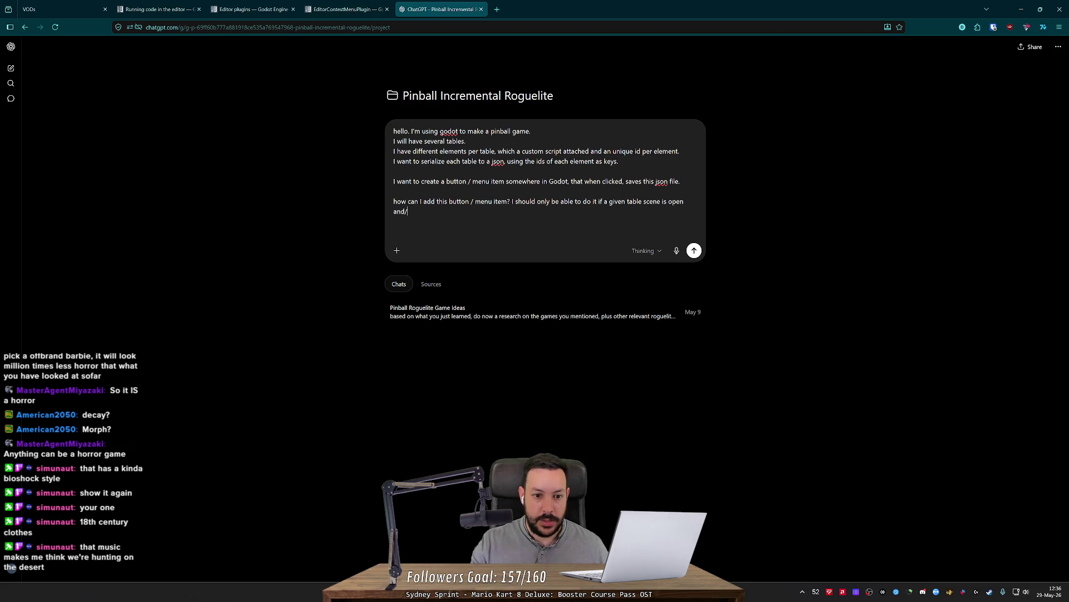
pyautogui.write(' the root node ')
pyautogui.write('of the table (wh')
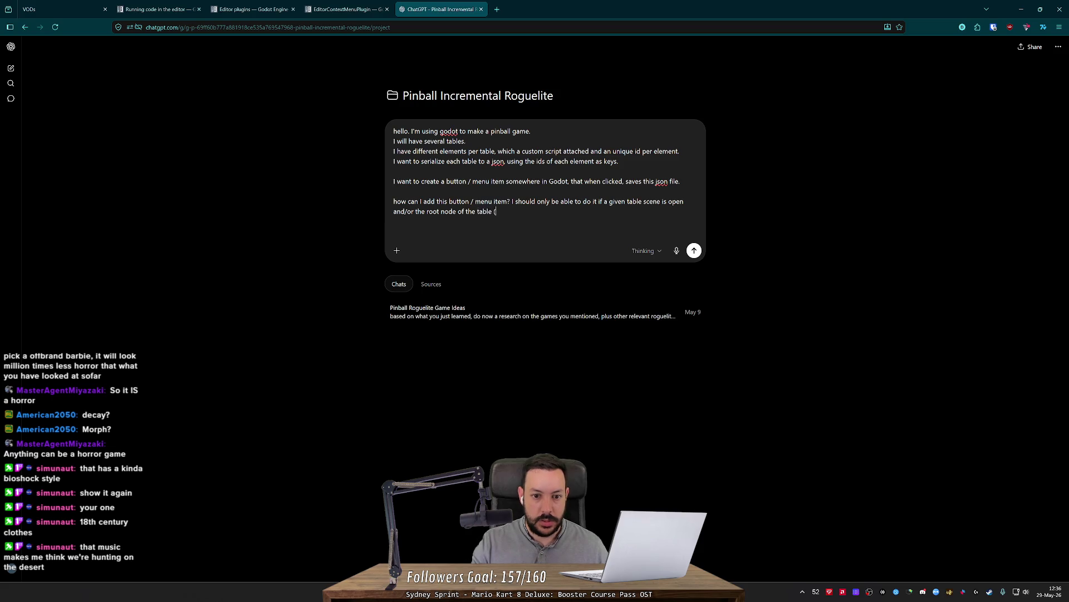
pyautogui.write('ich has a game.h')
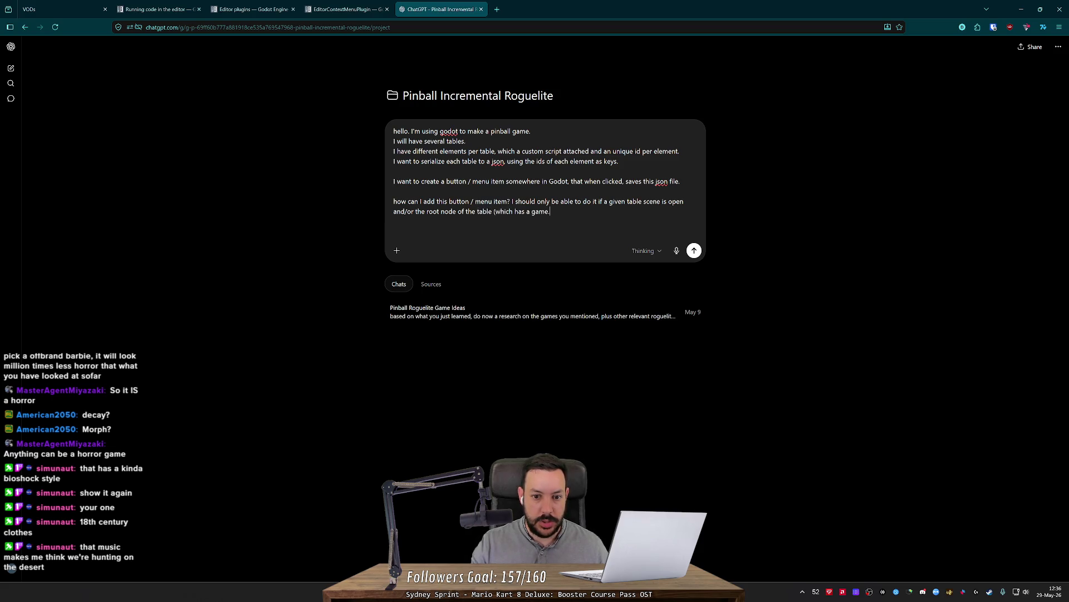
pyautogui.press('BackSpace')
pyautogui.write('gd script) is selected.')
pyautogui.press('Return')
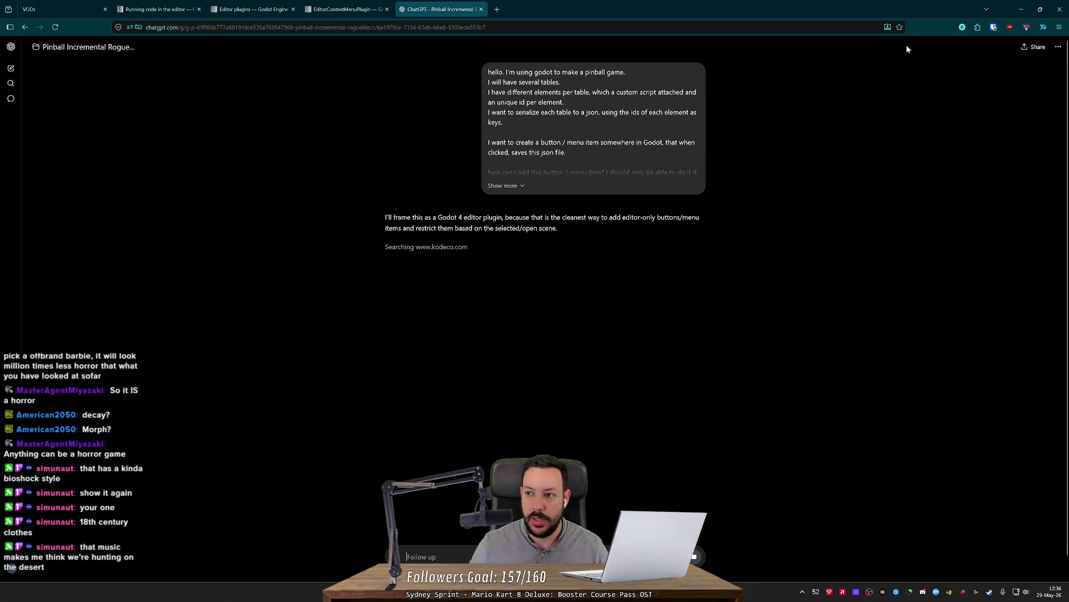
# - Look through Godot's file-creation options and Scene menu
pyautogui.hotkey('alt', 'Tab')
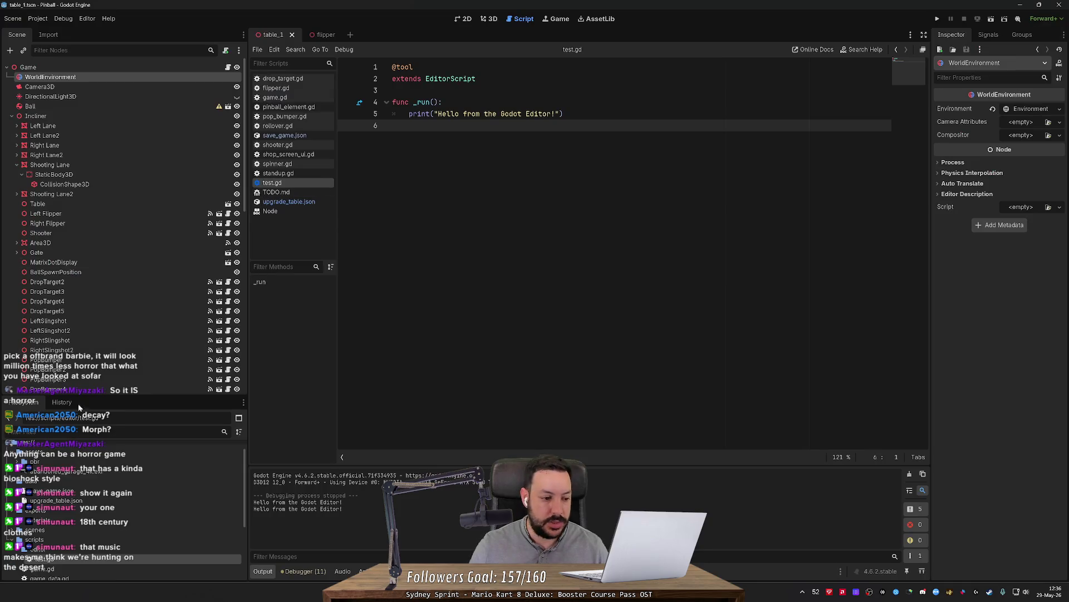
pyautogui.rightClick(53, 462)
pyautogui.moveTo(111, 466)
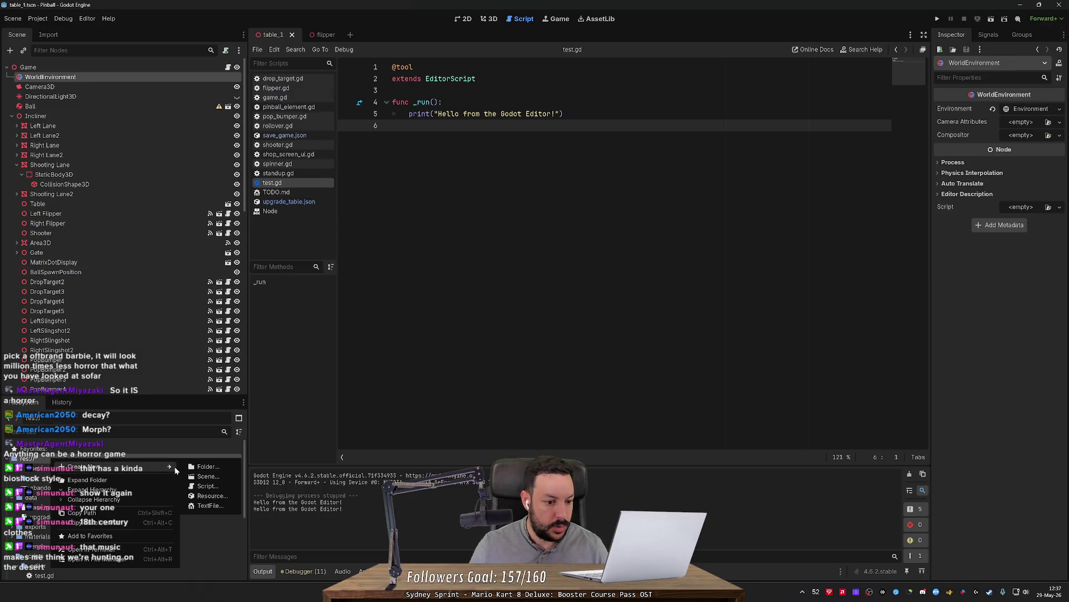
pyautogui.click(17, 21)
pyautogui.click(17, 20)
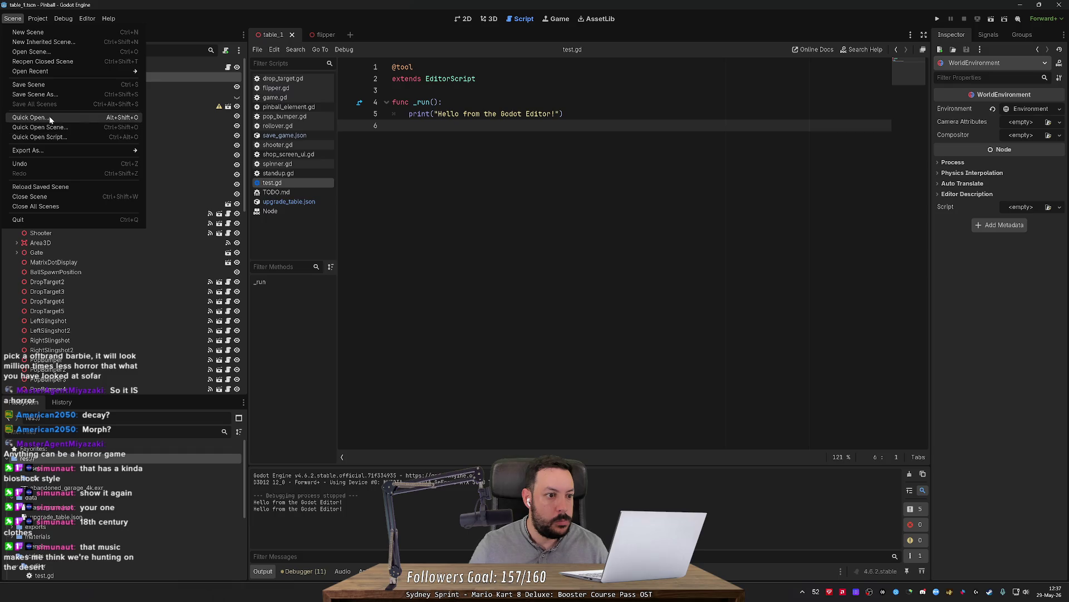
# - Highlight the answer's EditorPlugin suggestion and its Project menu item idea in ChatGPT
pyautogui.hotkey('alt', 'Tab')
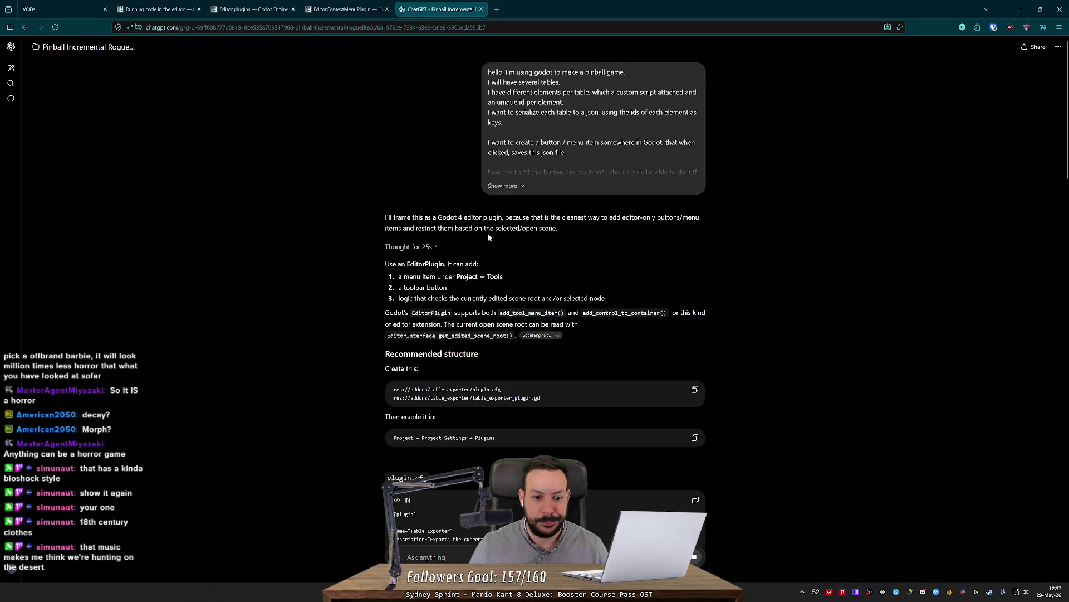
pyautogui.moveTo(389, 264); pyautogui.dragTo(474, 264)
pyautogui.click(481, 264)
pyautogui.moveTo(398, 276); pyautogui.dragTo(464, 277)
pyautogui.click(473, 276)
# - Check Godot's Project menu, then highlight the answer's toolbar-button and scene-root check suggestions
pyautogui.hotkey('alt', 'Tab')
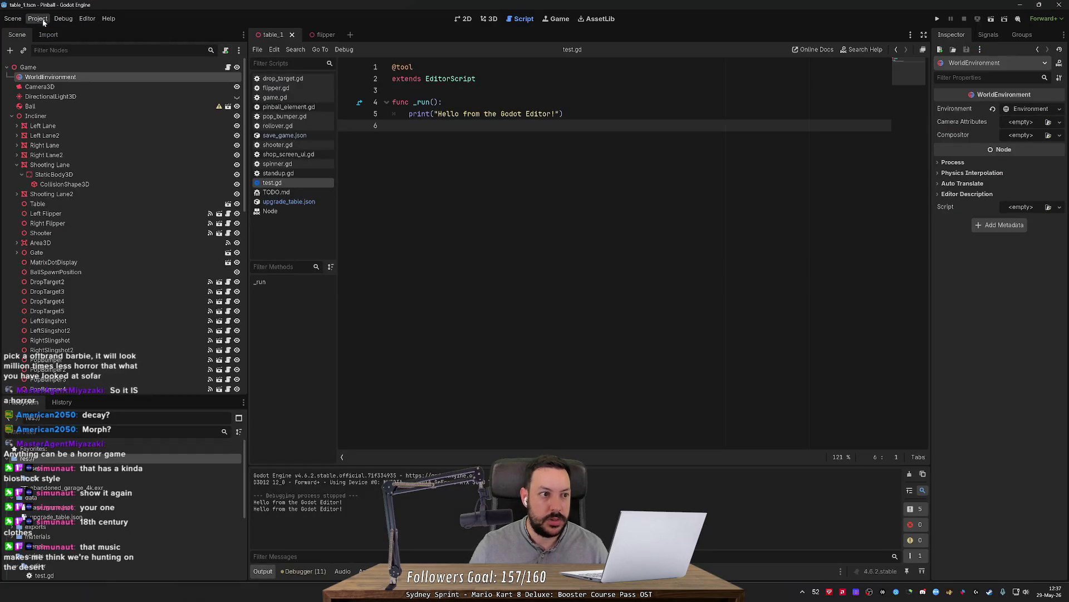
pyautogui.click(38, 19)
pyautogui.moveTo(52, 113)
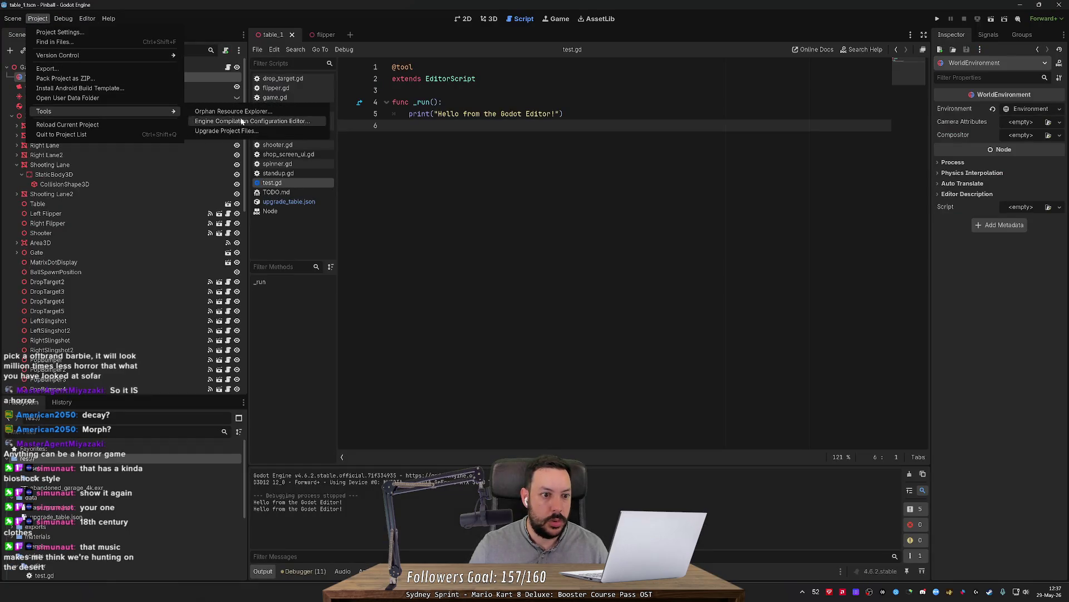
pyautogui.hotkey('alt', 'Tab')
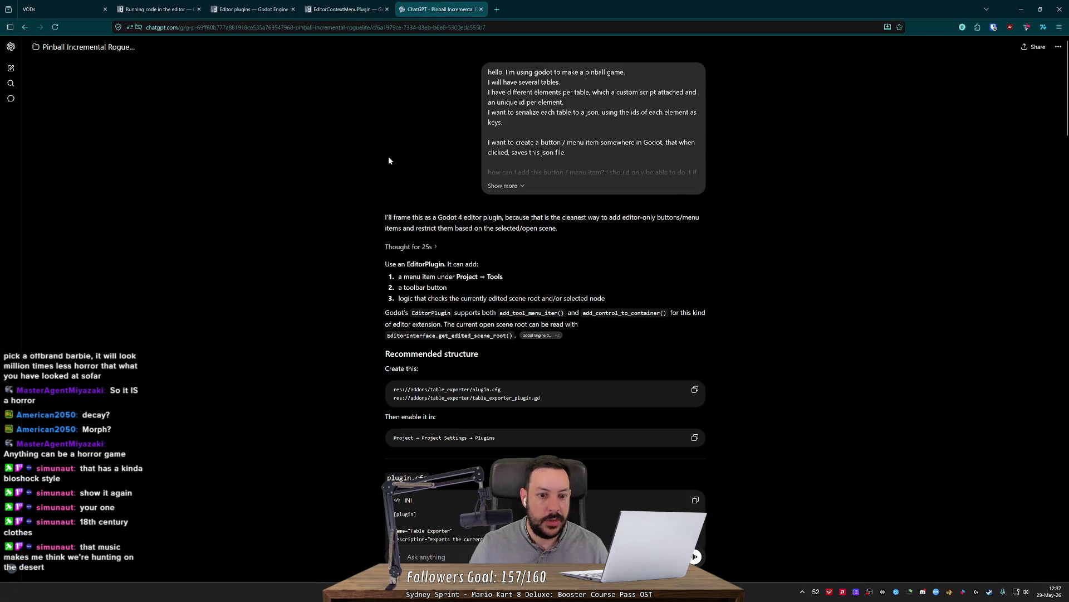
pyautogui.moveTo(415, 287); pyautogui.dragTo(447, 288)
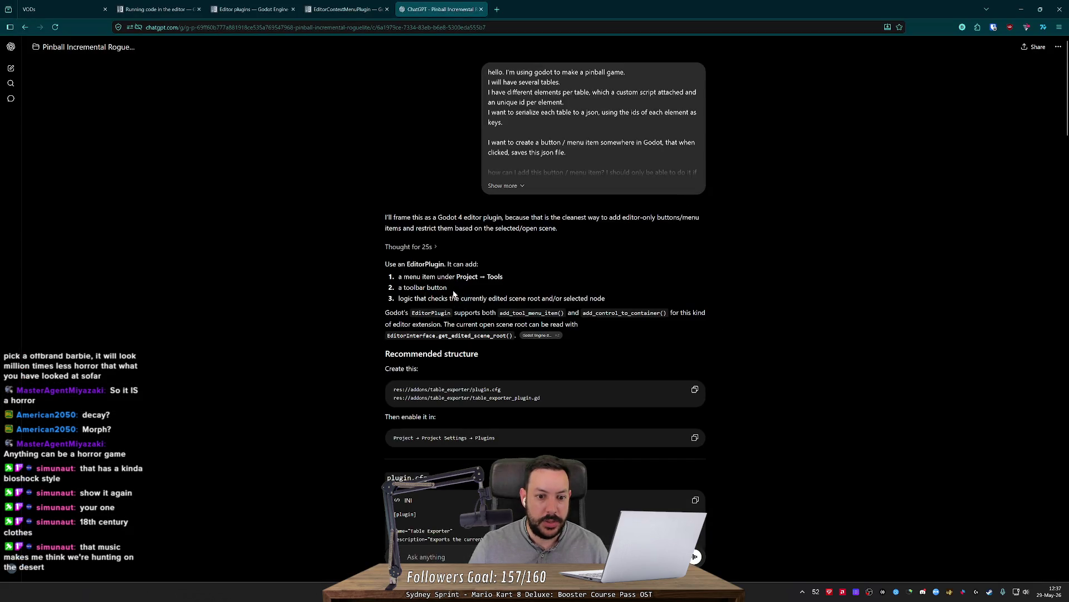
pyautogui.hotkey('alt', 'Tab')
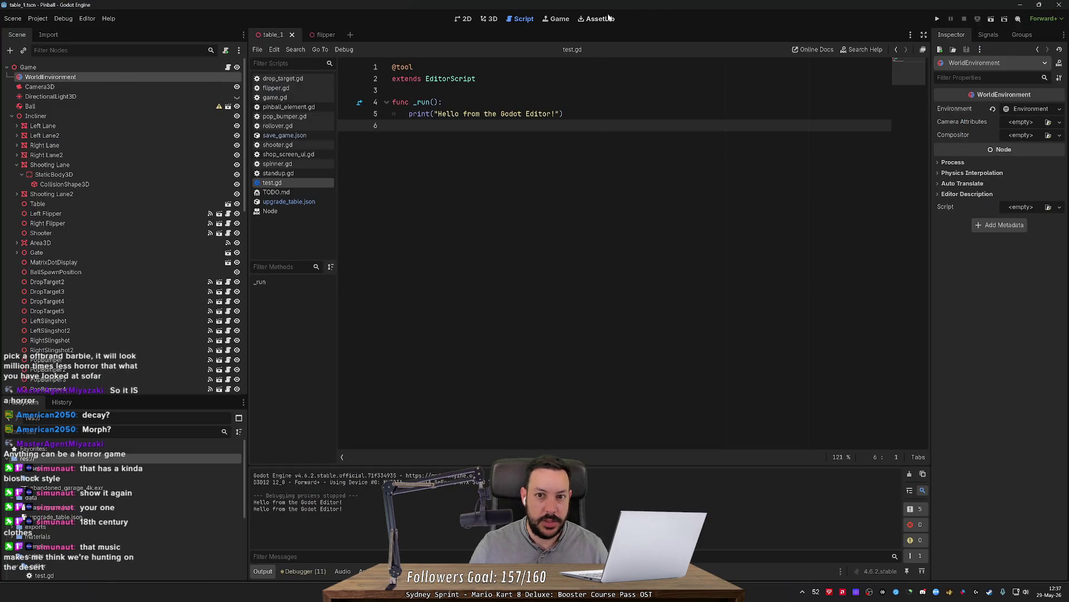
pyautogui.hotkey('alt', 'Tab')
pyautogui.moveTo(398, 298); pyautogui.dragTo(545, 298)
pyautogui.click(473, 280)
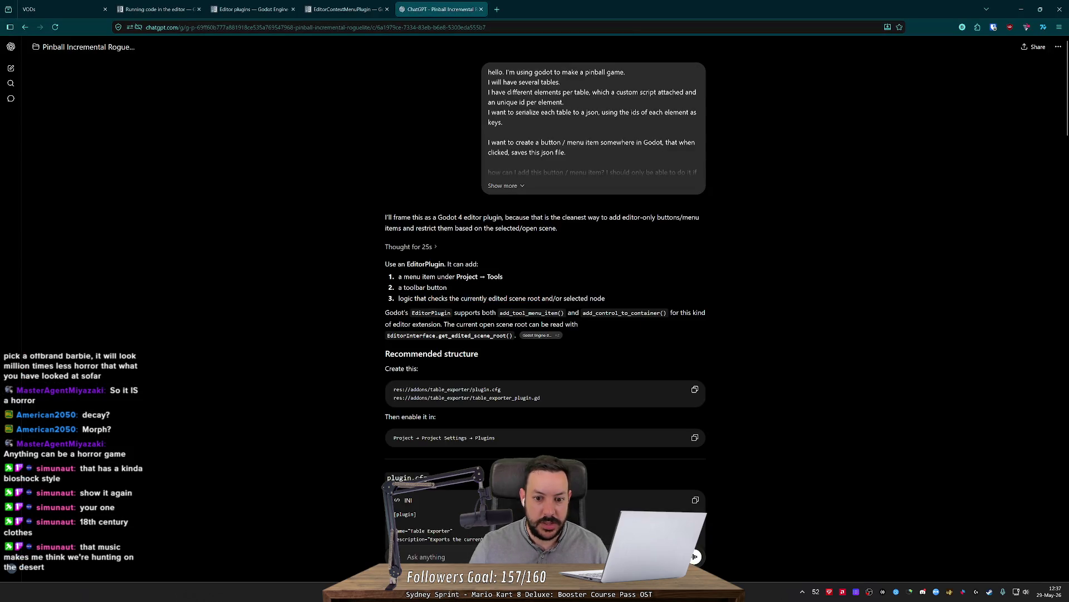
pyautogui.middleClick(344, 265)
pyautogui.scroll(-1, 343, 264)
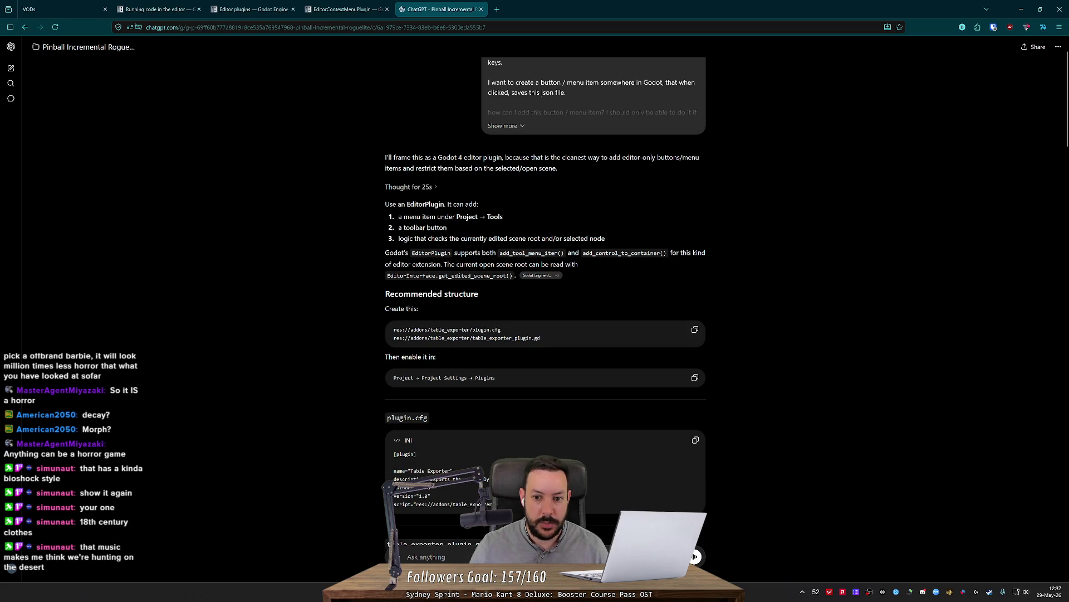
pyautogui.doubleClick(609, 254)
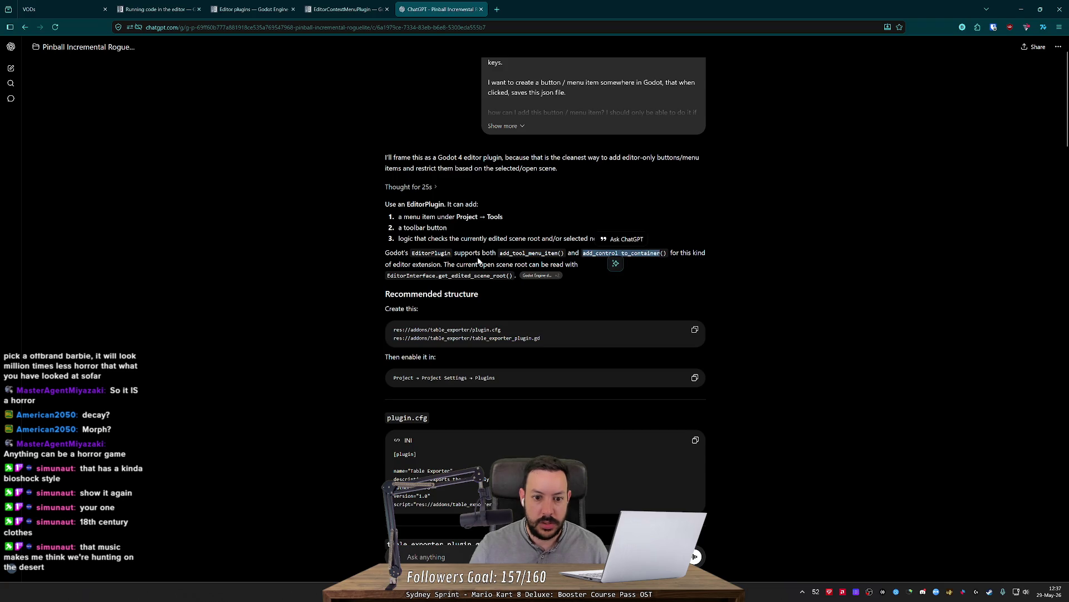
pyautogui.middleClick(421, 213)
pyautogui.scroll(-1, 421, 212)
pyautogui.middleClick(421, 213)
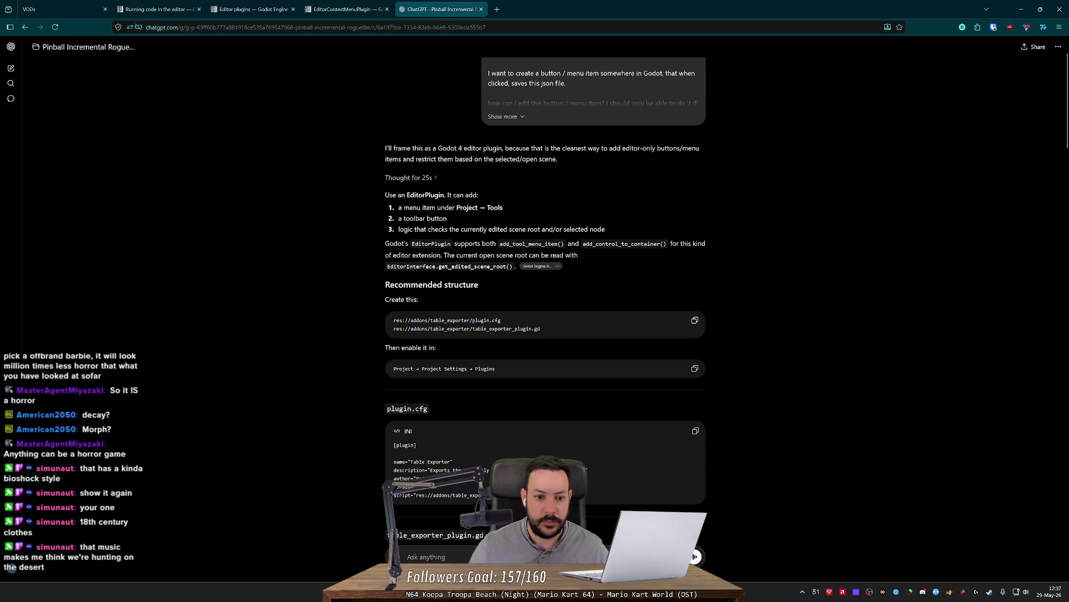
pyautogui.moveTo(393, 319); pyautogui.dragTo(540, 329)
pyautogui.scroll(-2, 349, 327)
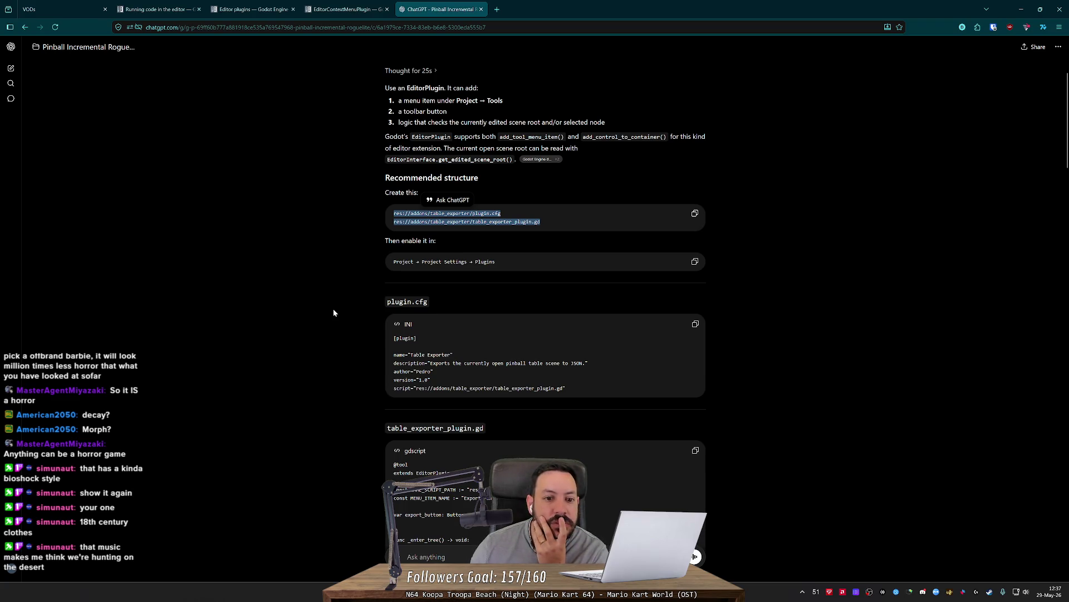
pyautogui.click(333, 313)
pyautogui.scroll(-5, 333, 312)
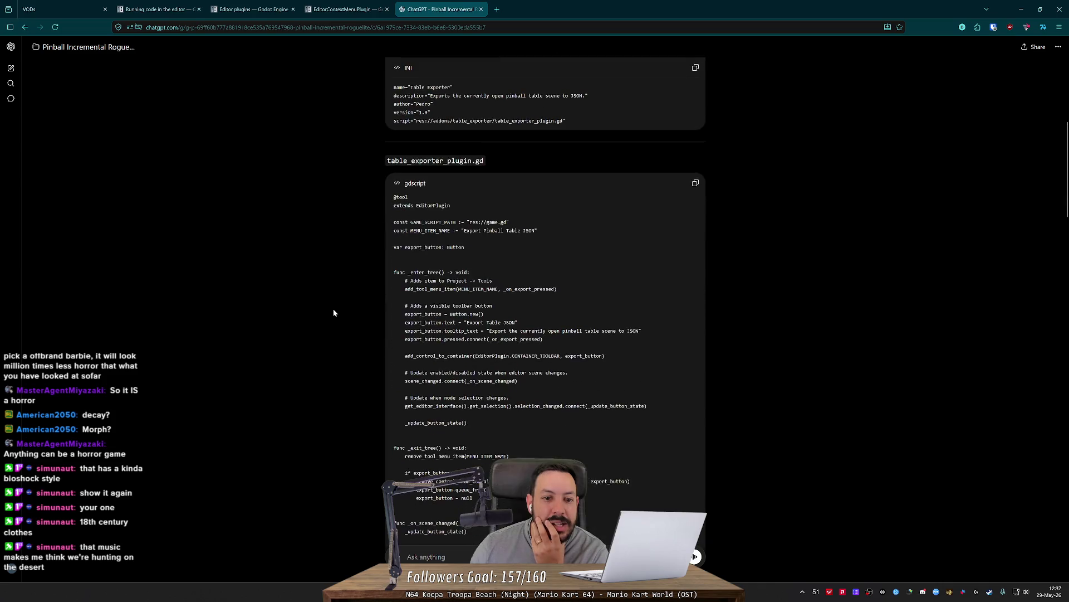
pyautogui.scroll(-15, 333, 313)
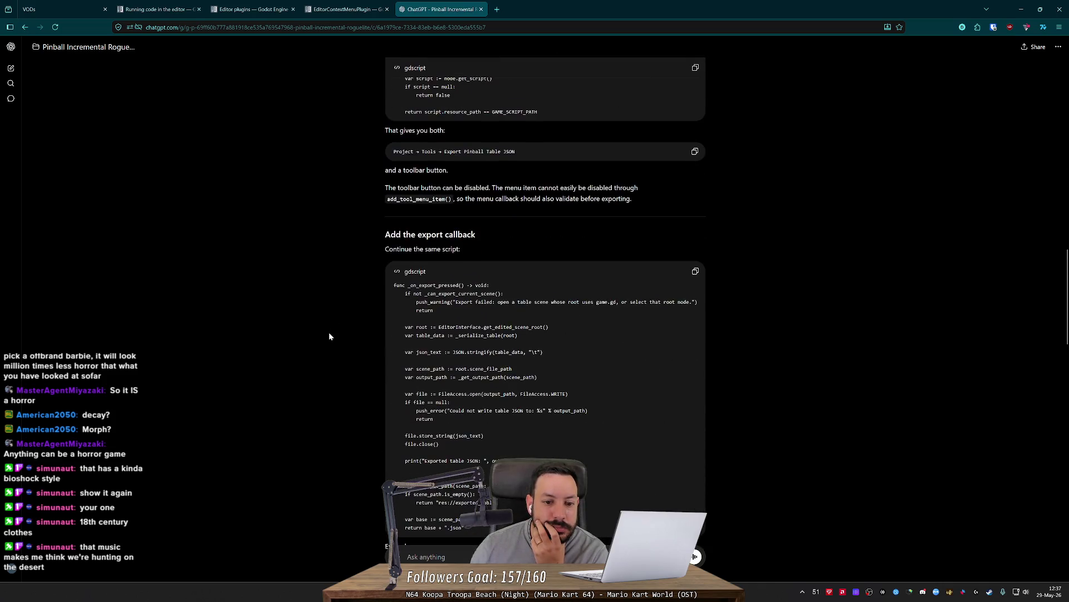
pyautogui.scroll(-7, 329, 335)
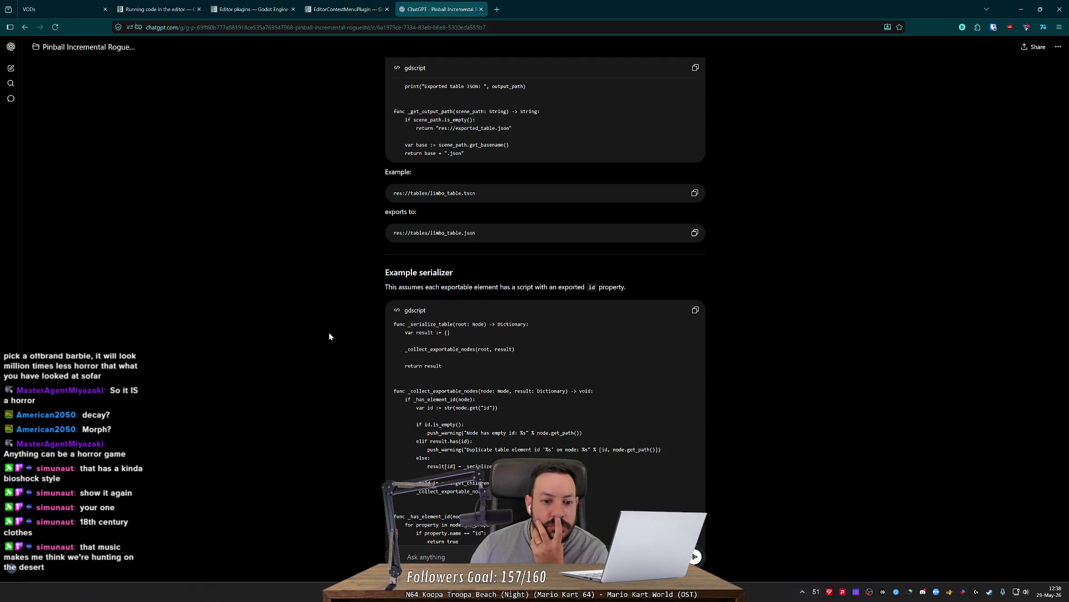
pyautogui.scroll(-7, 329, 334)
pyautogui.scroll(-7, 329, 335)
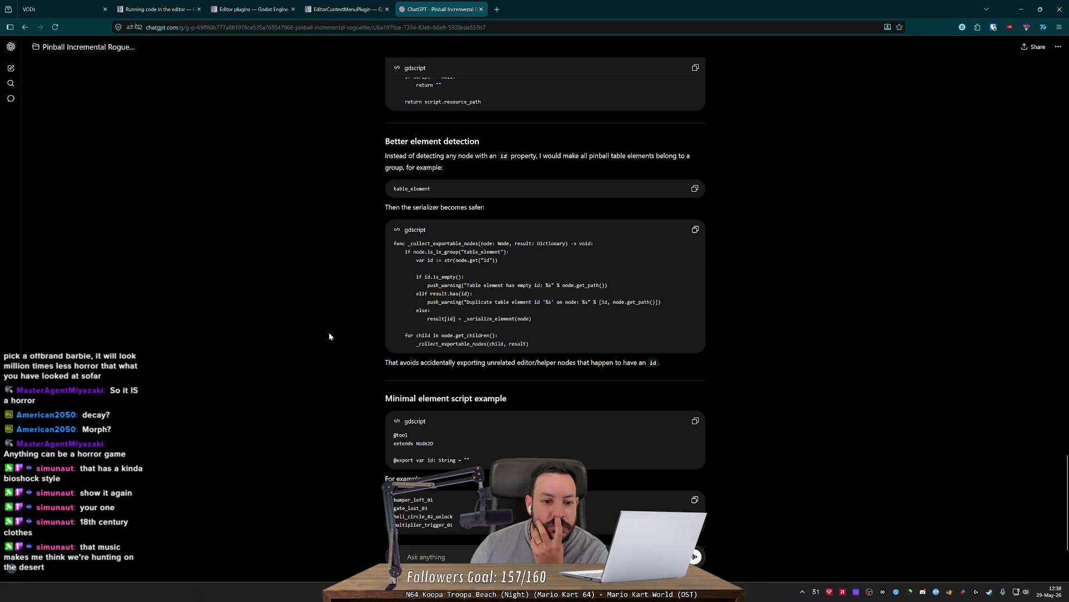
# - Ask ChatGPT whether the export can be a right-click context menu item, then return to Godot
pyautogui.scroll(-3, 329, 336)
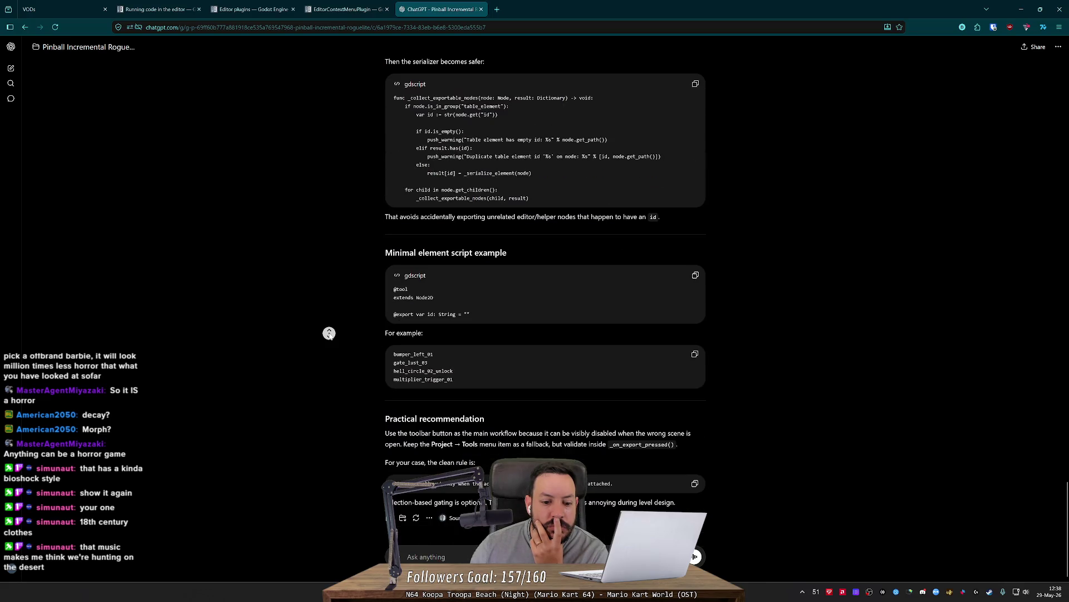
pyautogui.scroll(10, 333, 175)
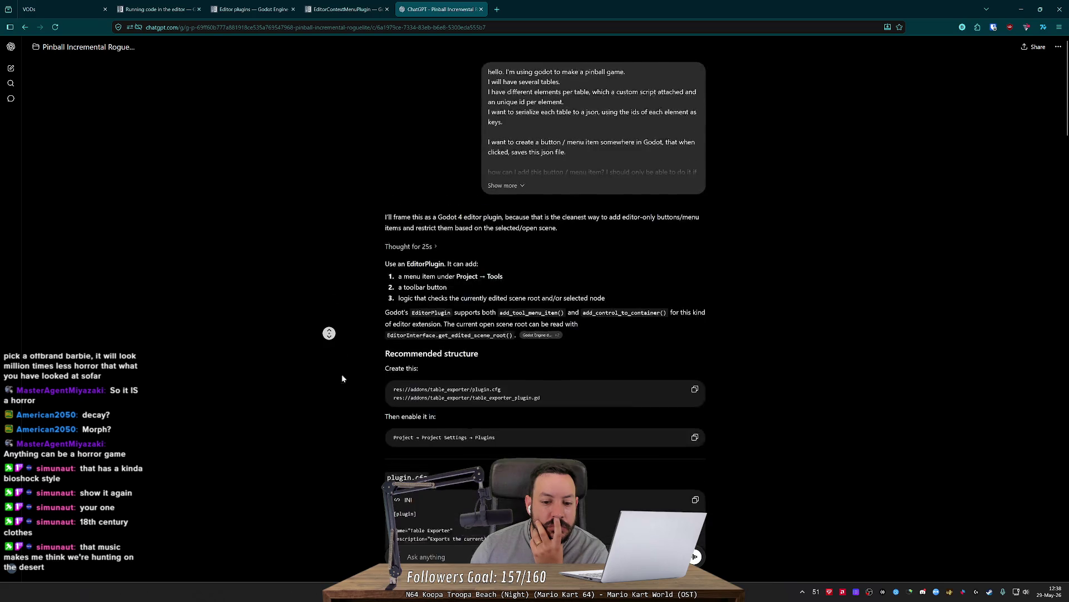
pyautogui.scroll(-10, 342, 373)
pyautogui.click(401, 557)
pyautogui.write('can i have a context m')
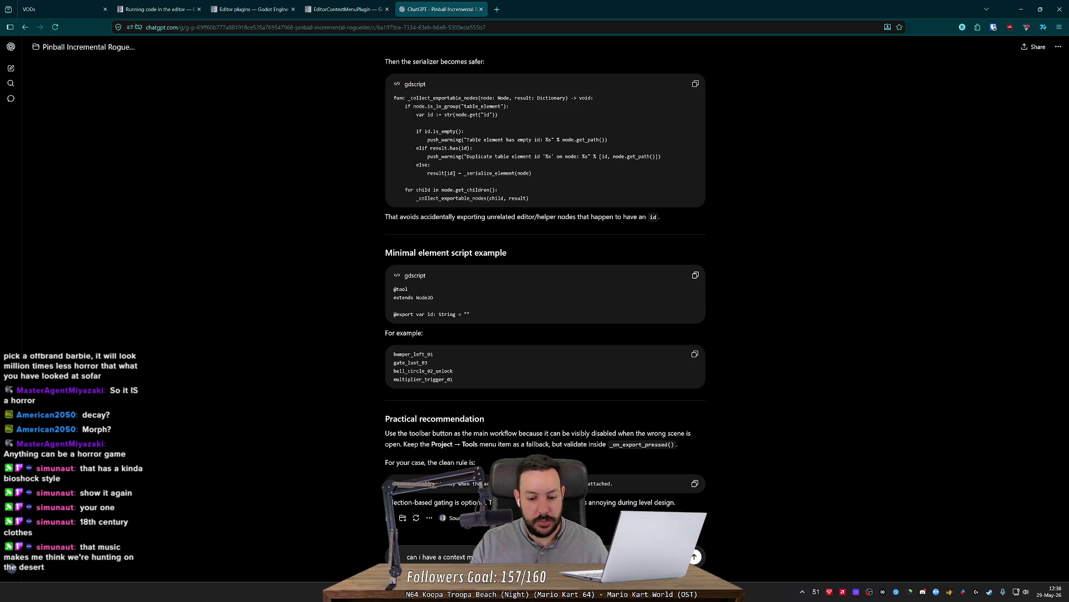
pyautogui.press('Return')
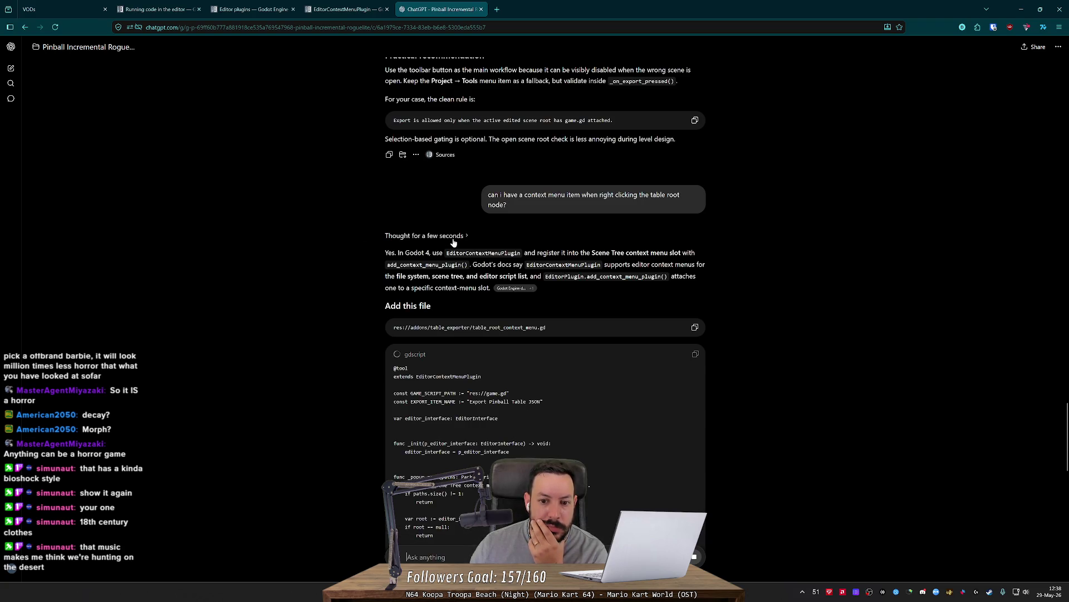
pyautogui.hotkey('alt', 'Tab')
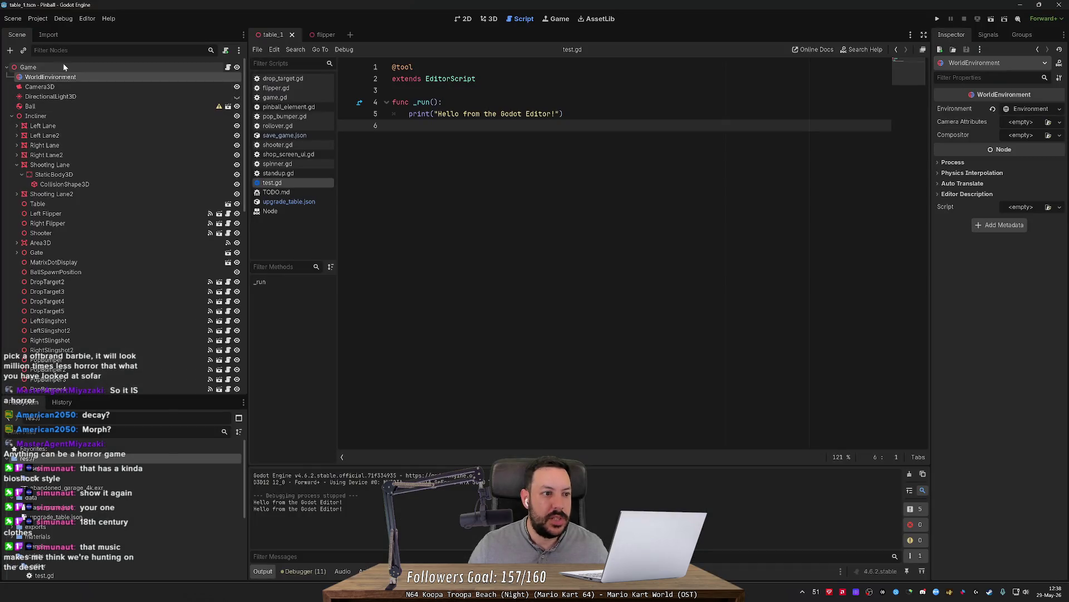
# - Inspect the Game root node's right-click menu in the Scene dock, then go back to ChatGPT
pyautogui.rightClick(63, 65)
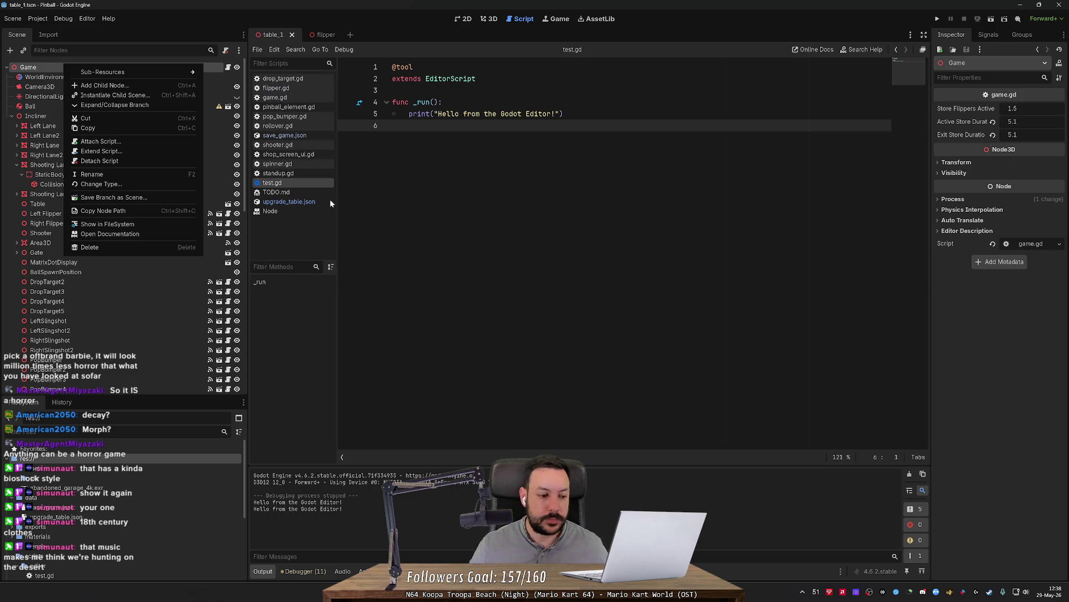
pyautogui.hotkey('alt', 'Tab')
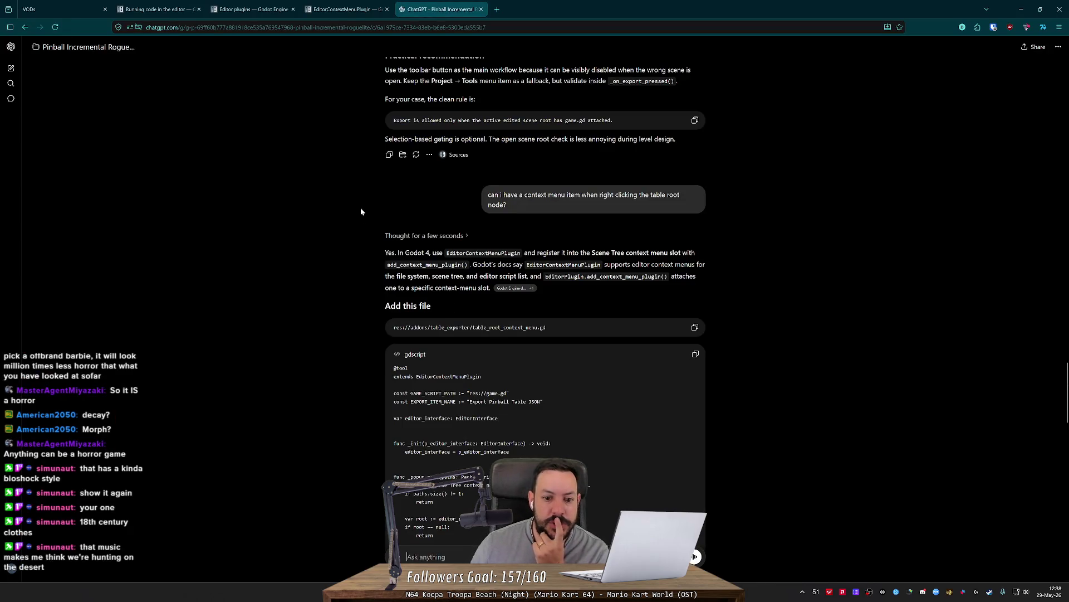
# - Scroll through the gdscript answer and search the page for _on_export_table
pyautogui.middleClick(326, 211)
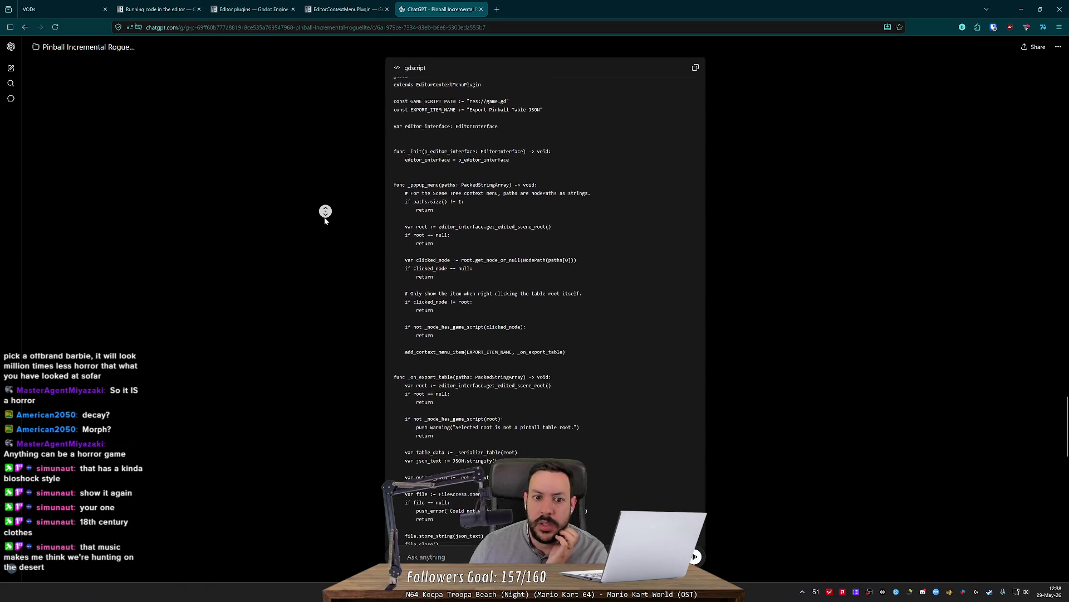
pyautogui.click(323, 187)
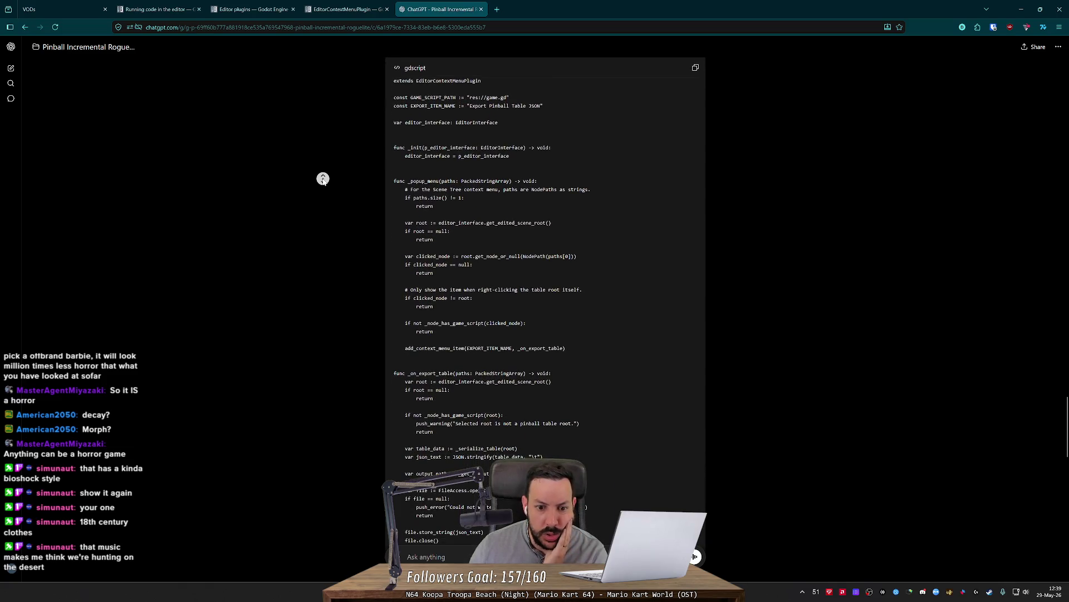
pyautogui.click(323, 180)
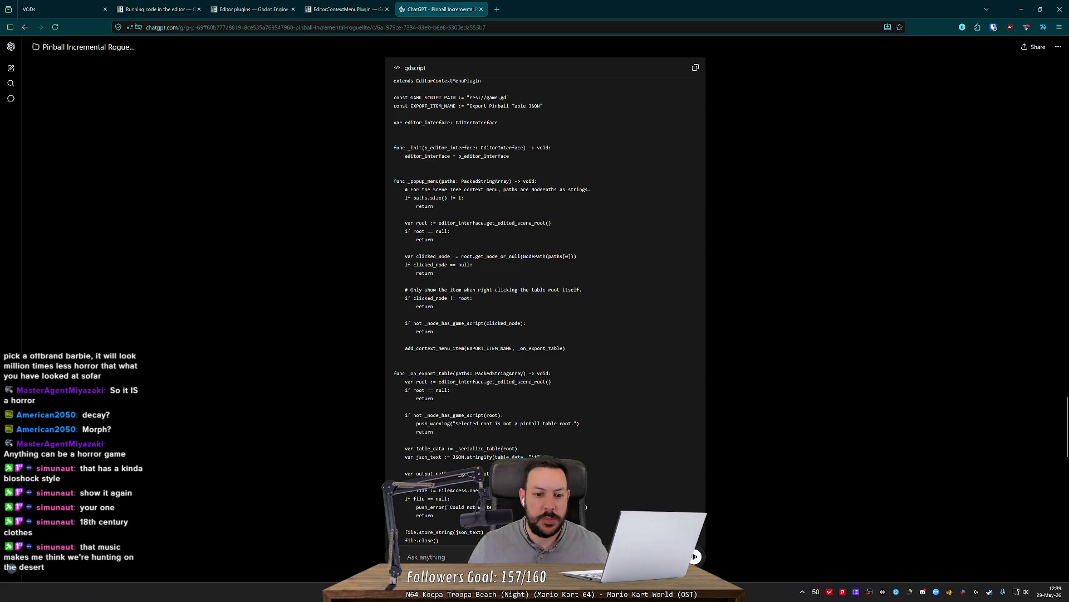
pyautogui.doubleClick(431, 373)
pyautogui.hotkey('ctrl', 'f')
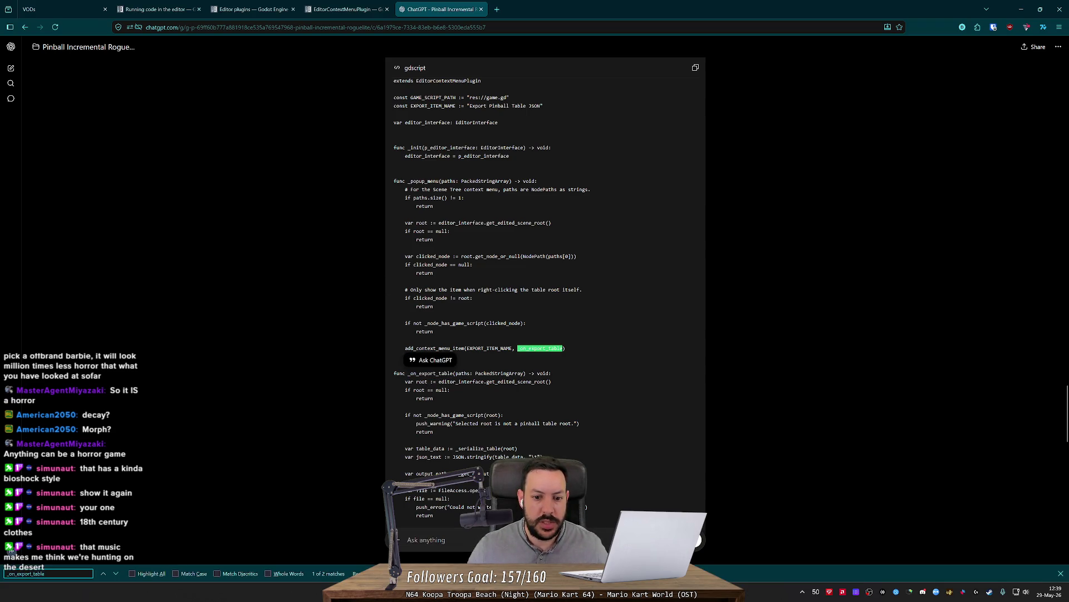
pyautogui.click(431, 373)
# - Review add_context_menu_item, EXPORT_ITEM_NAME and the root-only check lines, then return to Godot
pyautogui.doubleClick(435, 348)
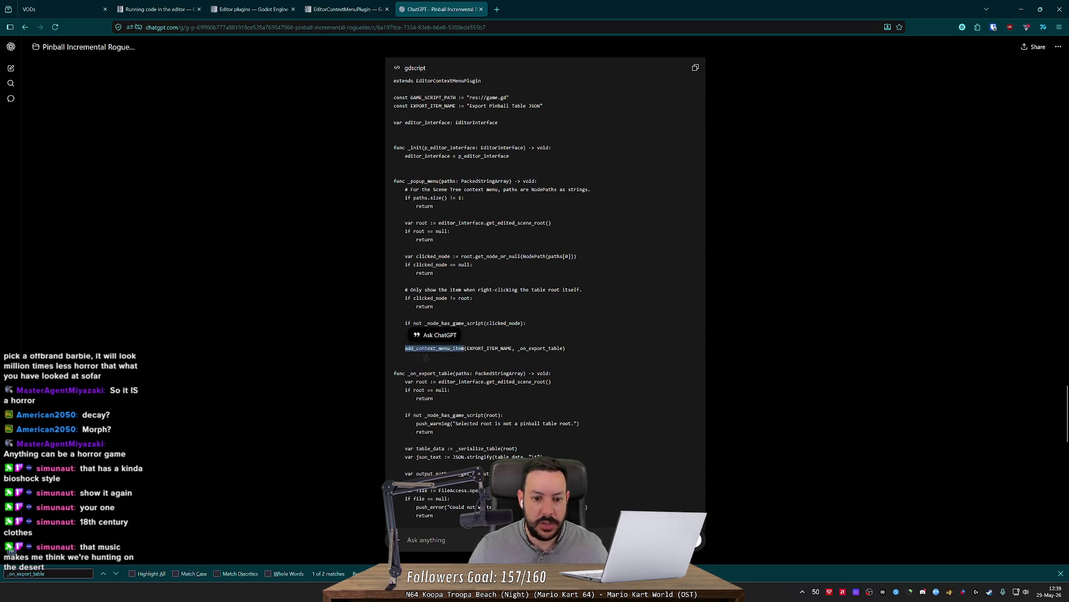
pyautogui.doubleClick(489, 348)
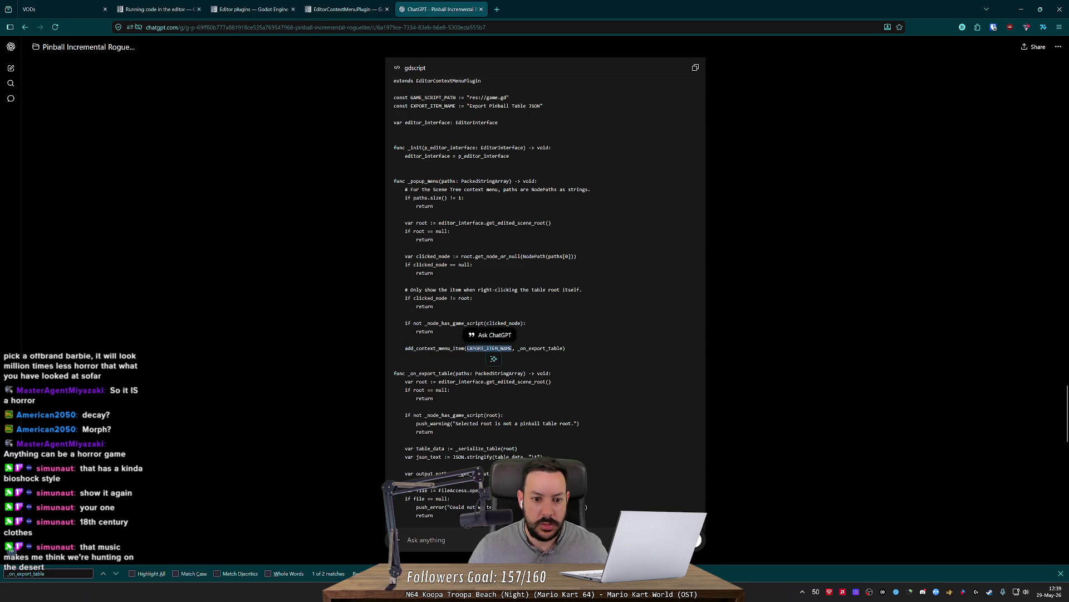
pyautogui.click(382, 272)
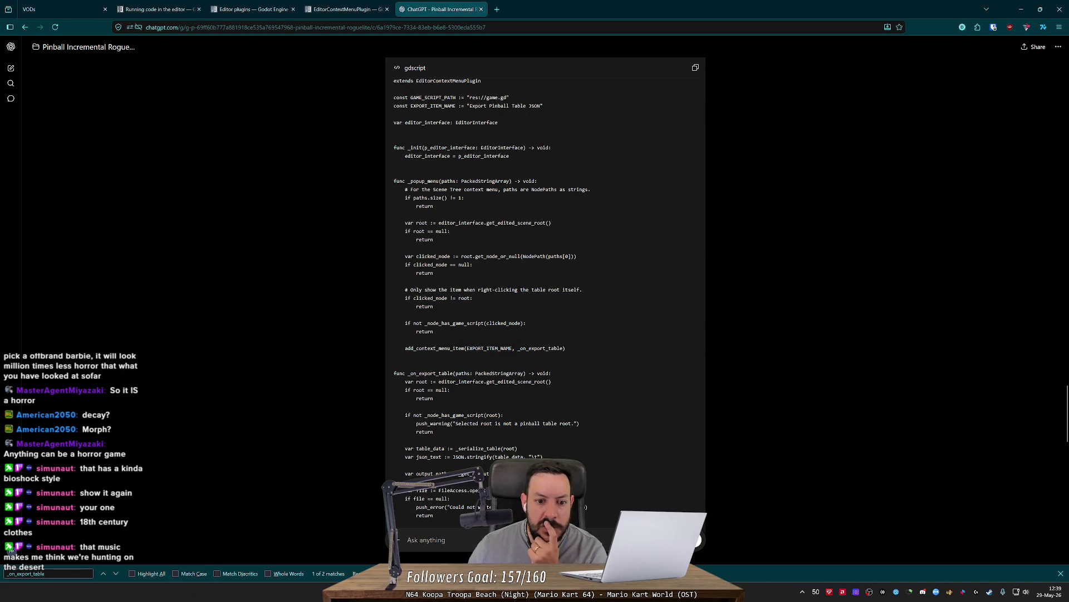
pyautogui.moveTo(434, 308); pyautogui.dragTo(393, 298)
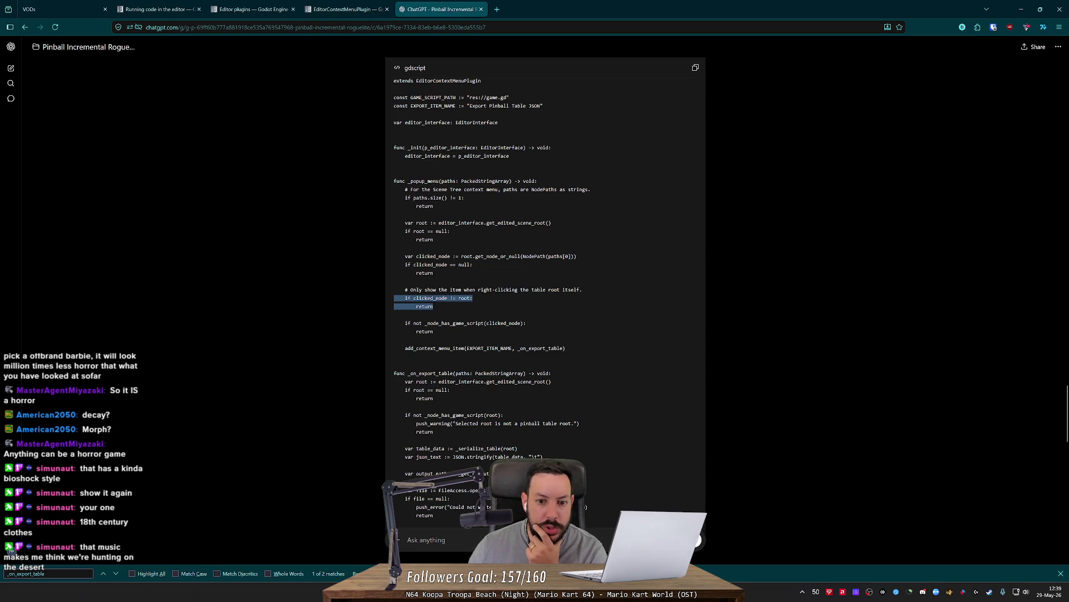
pyautogui.scroll(-5, 422, 288)
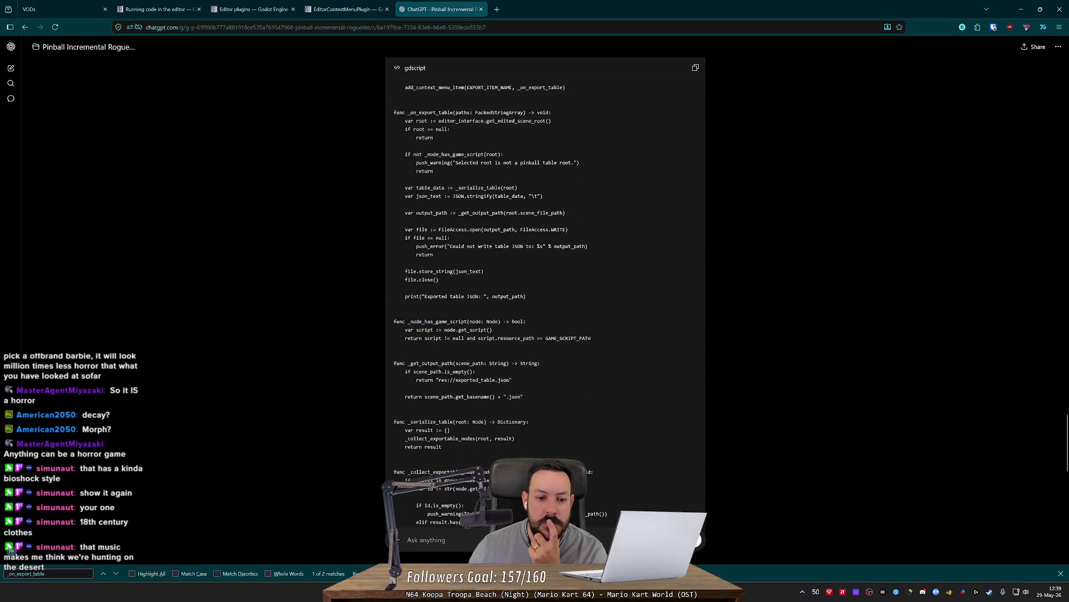
pyautogui.scroll(-7, 422, 288)
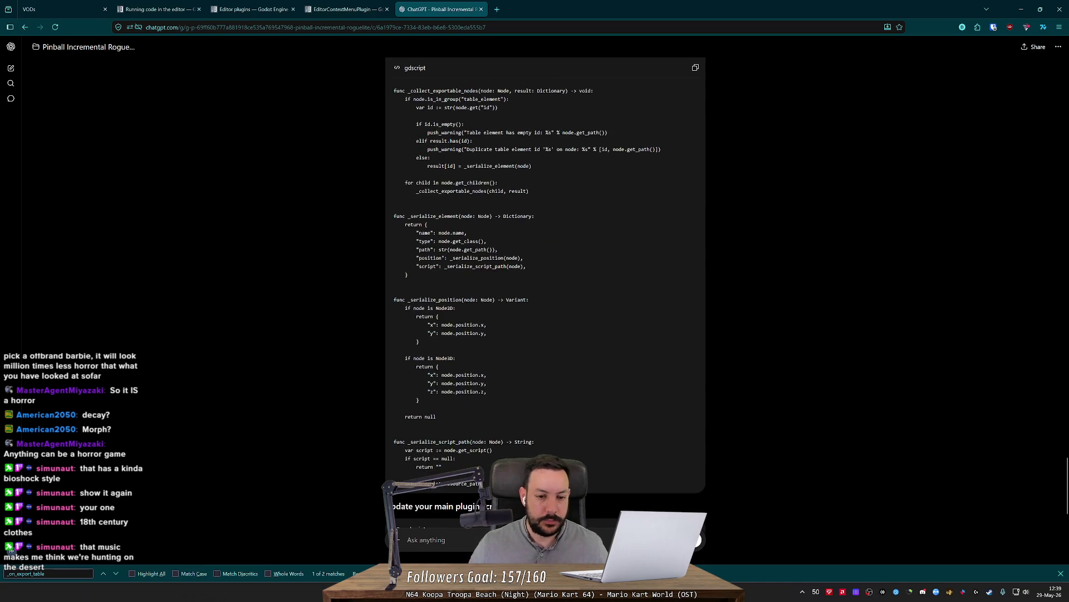
pyautogui.hotkey('alt', 'Tab')
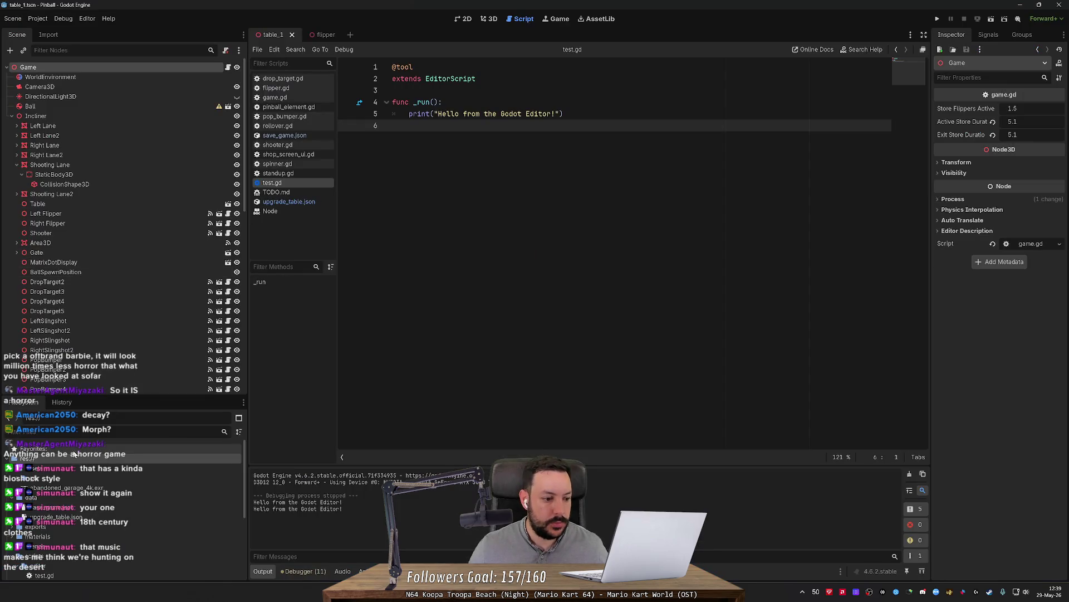
# - Create an addons folder in the project root
pyautogui.rightClick(69, 459)
pyautogui.click(222, 466)
pyautogui.write('addons')
pyautogui.press('Return')
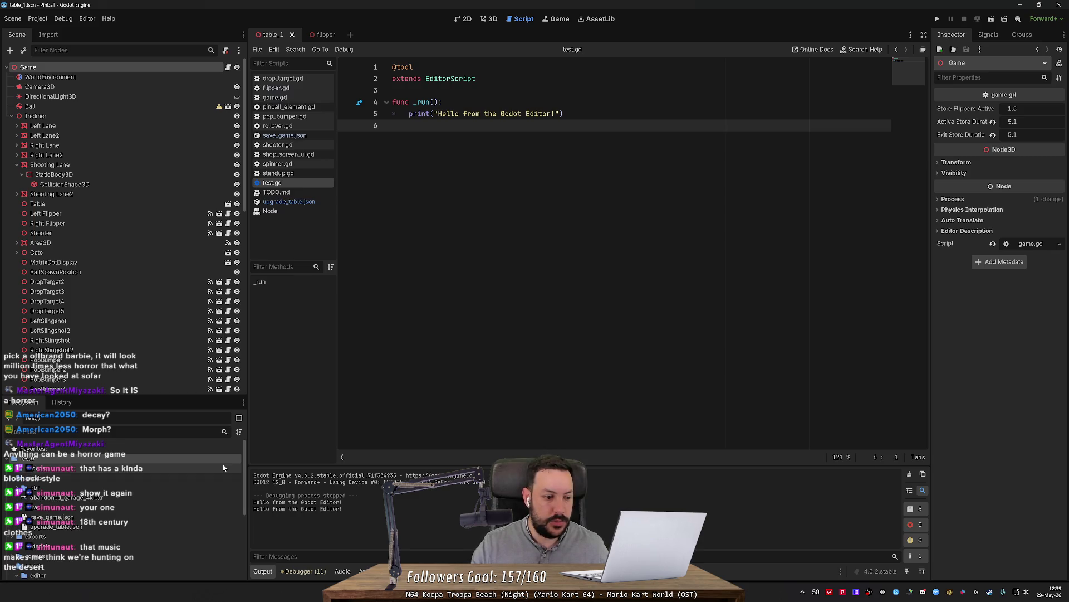
# - Create the table_verify plugin folder inside res://addons
pyautogui.rightClick(224, 467)
pyautogui.moveTo(279, 430)
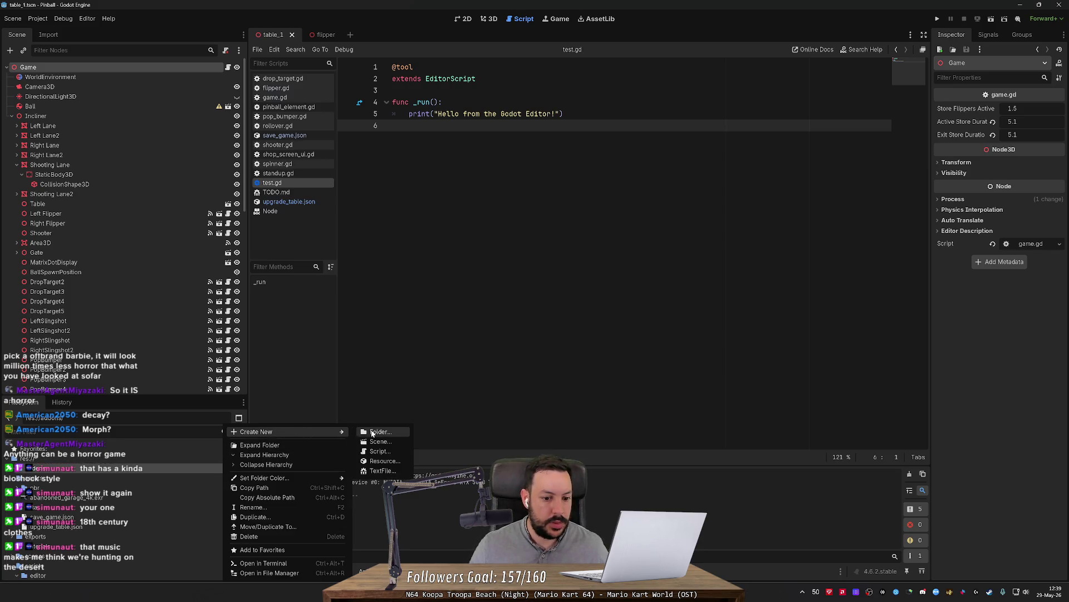
pyautogui.click(370, 431)
pyautogui.write('table_')
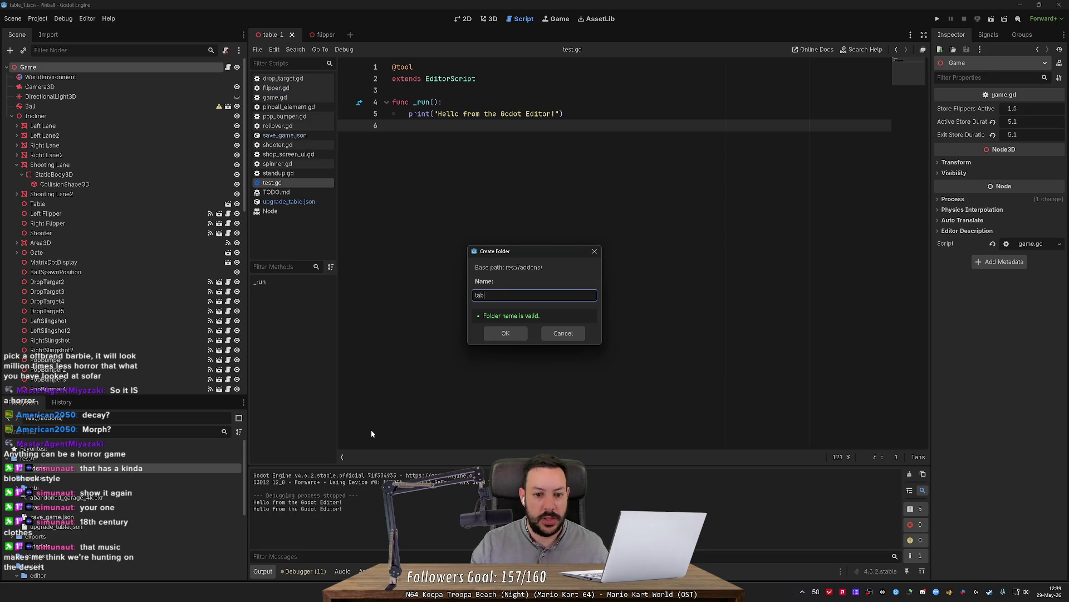
pyautogui.write('ve')
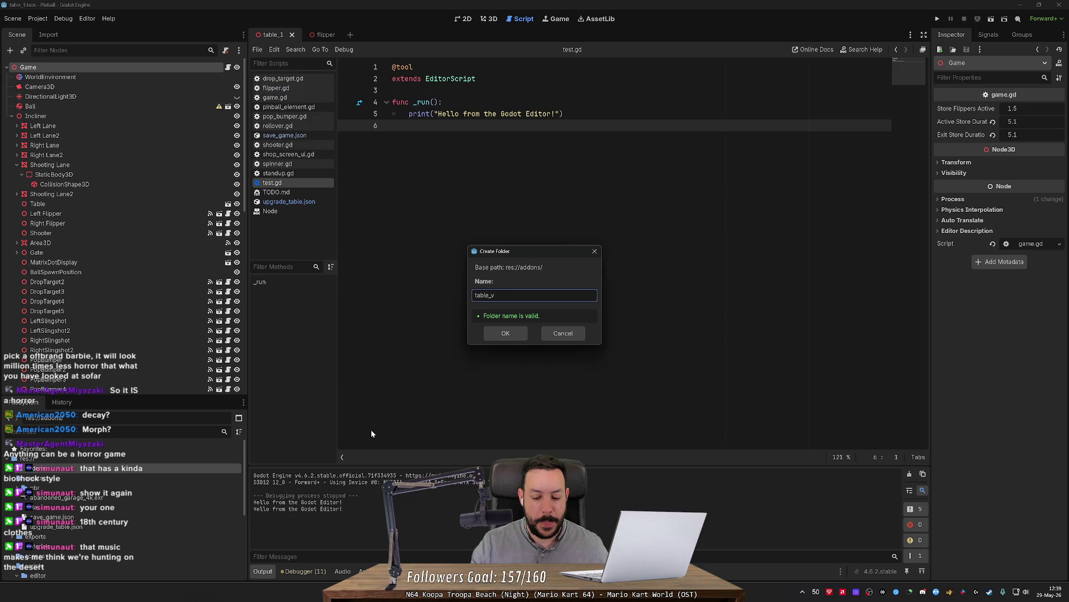
pyautogui.write('erify')
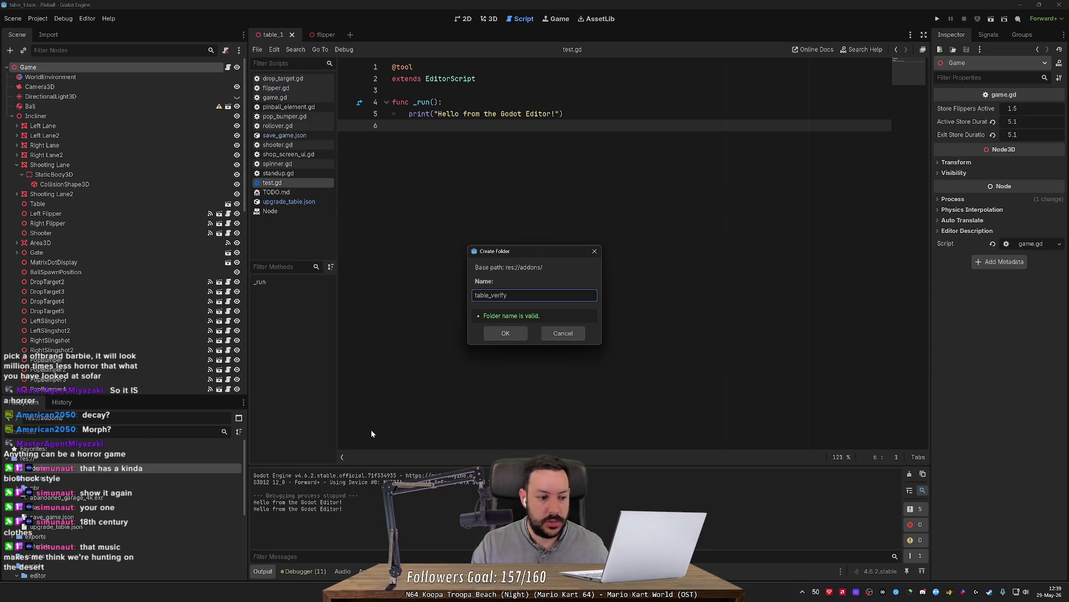
pyautogui.press('Return')
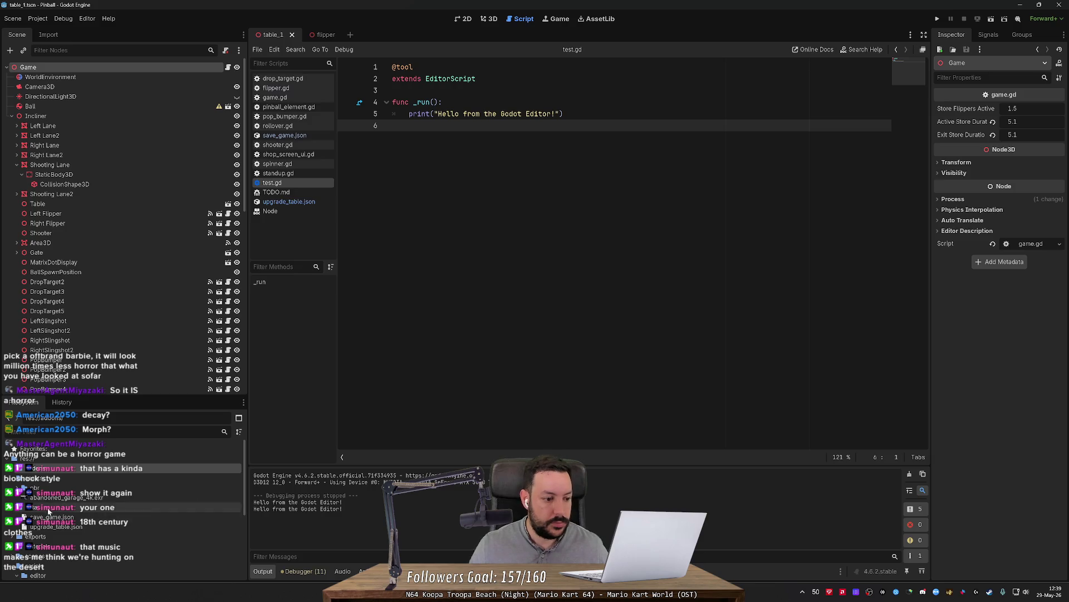
pyautogui.hotkey('alt', 'Tab')
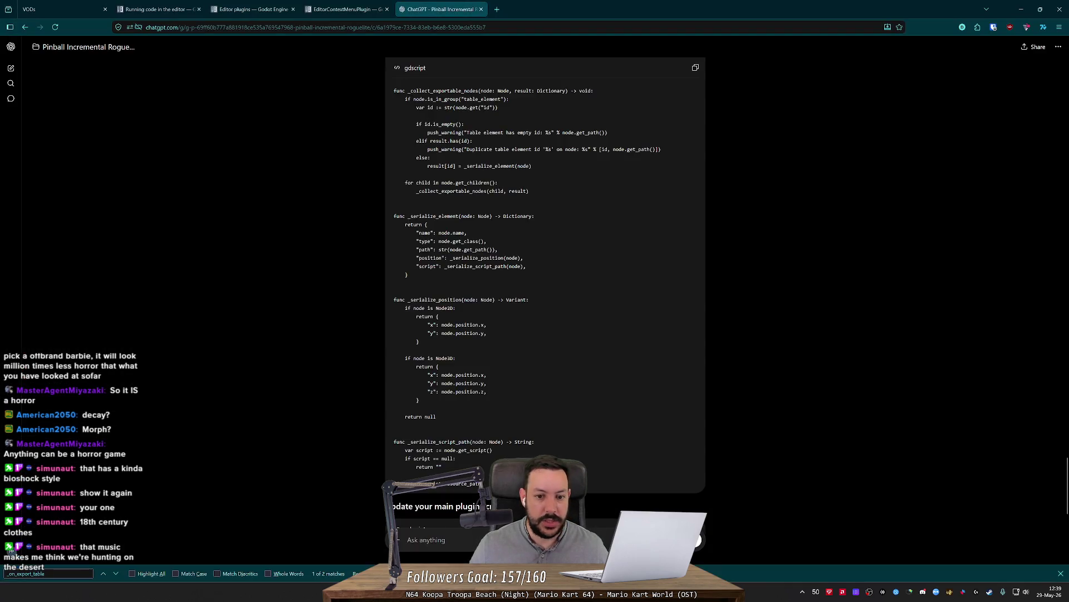
# - Review ChatGPT's plugin.cfg and table_exporter_plugin.gd examples, then return to the new plugin folder in Godot
pyautogui.scroll(-5, 532, 336)
pyautogui.middleClick(534, 337)
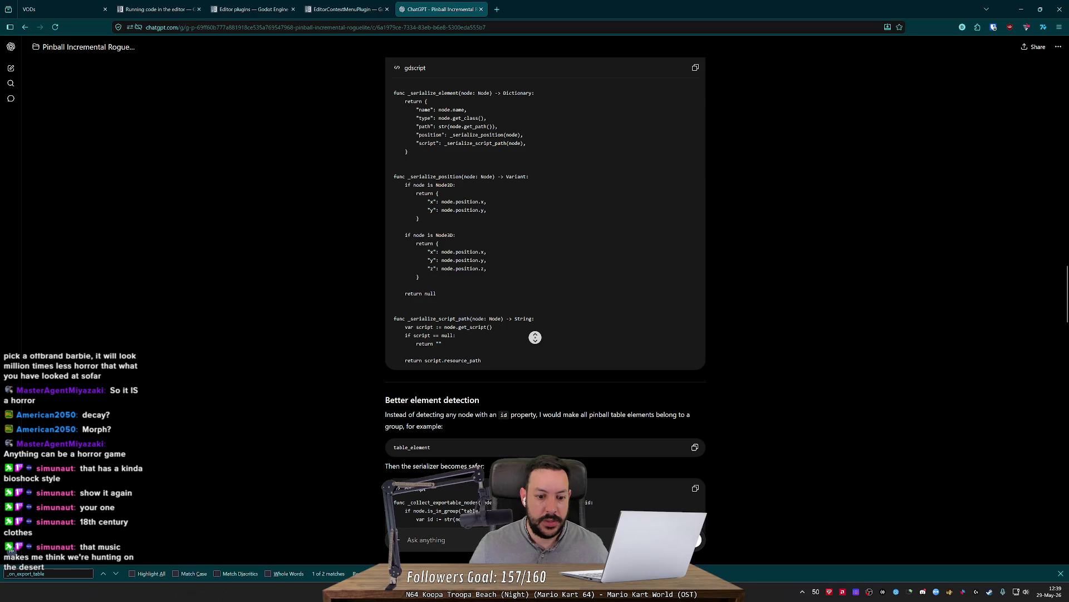
pyautogui.scroll(-5, 535, 337)
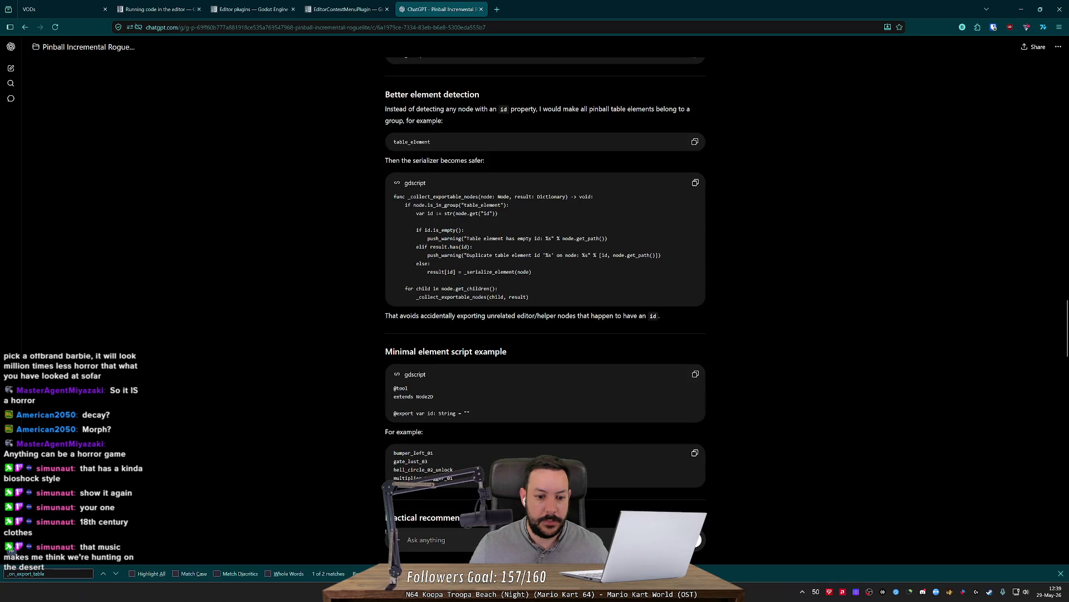
pyautogui.scroll(-7, 546, 412)
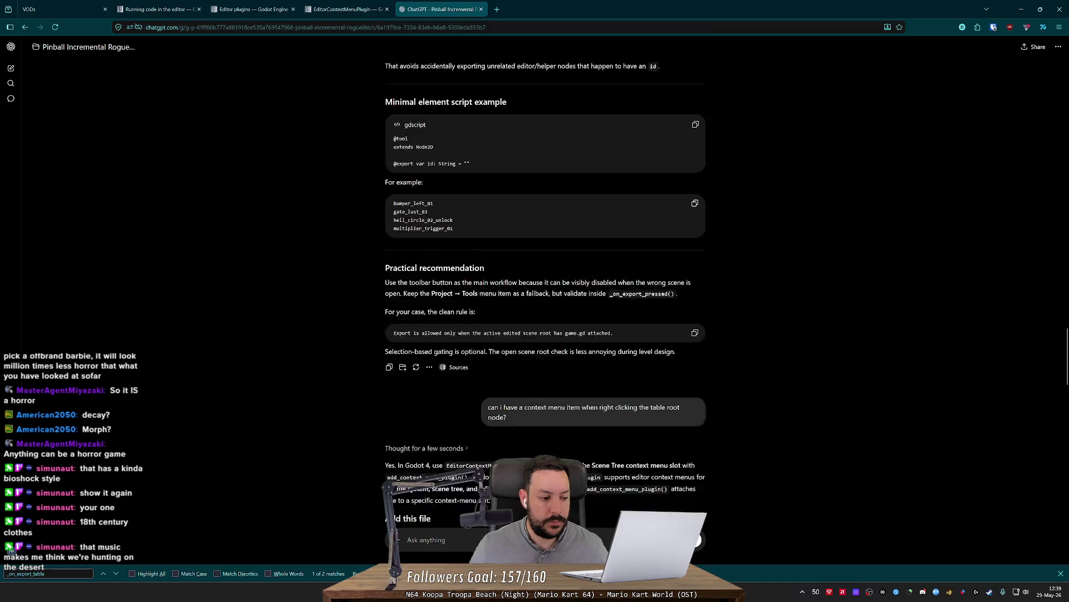
pyautogui.scroll(10, 546, 410)
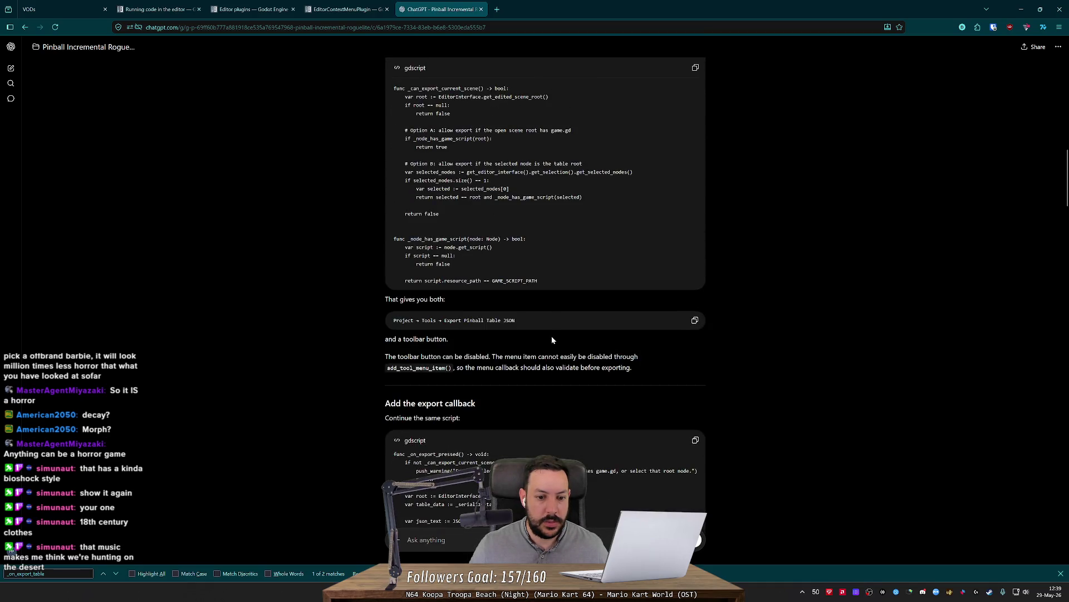
pyautogui.scroll(10, 550, 339)
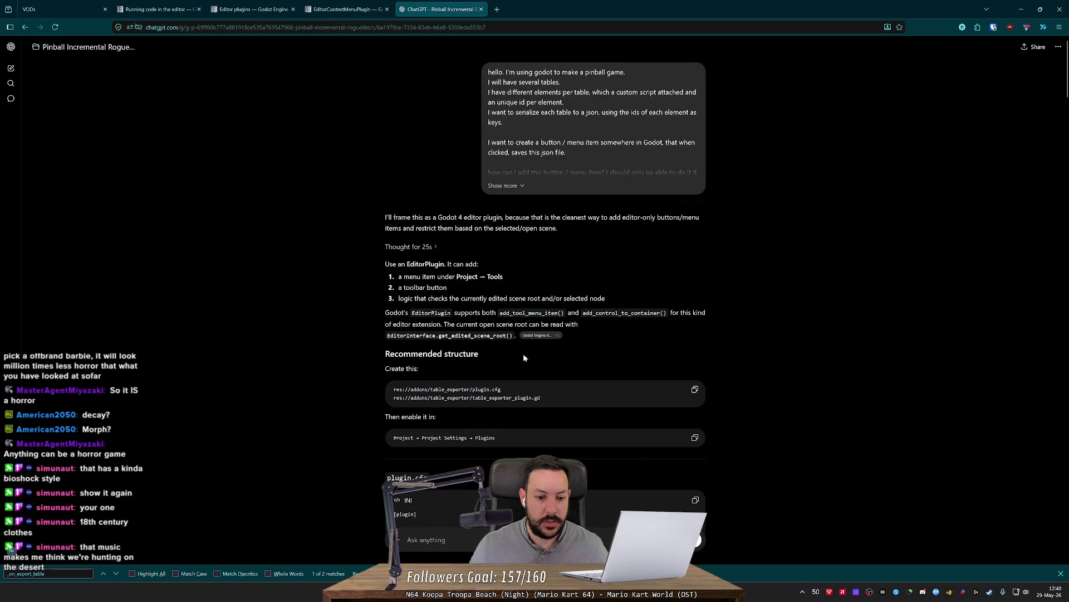
pyautogui.scroll(-5, 524, 357)
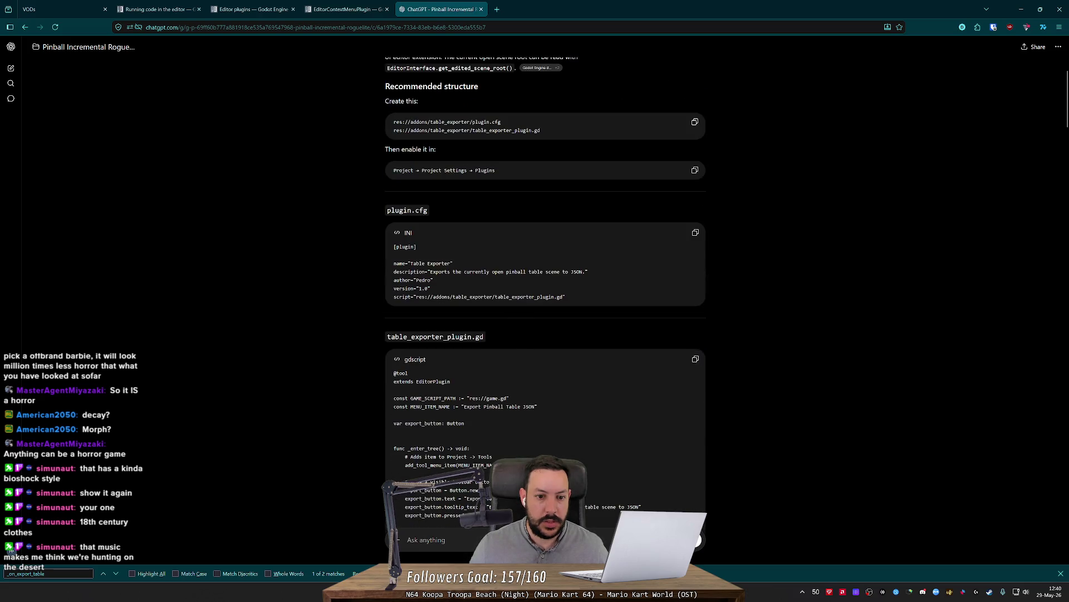
pyautogui.hotkey('alt', 'Tab')
pyautogui.rightClick(105, 477)
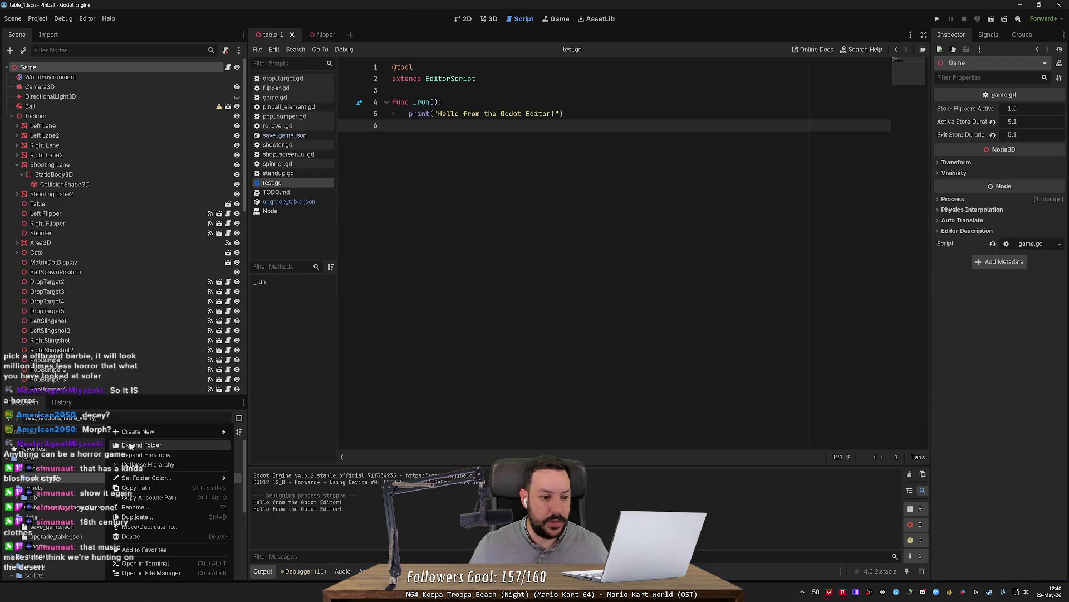
# - Create a plugin.cfg text file in the table_verify folder
pyautogui.moveTo(167, 431)
pyautogui.click(265, 473)
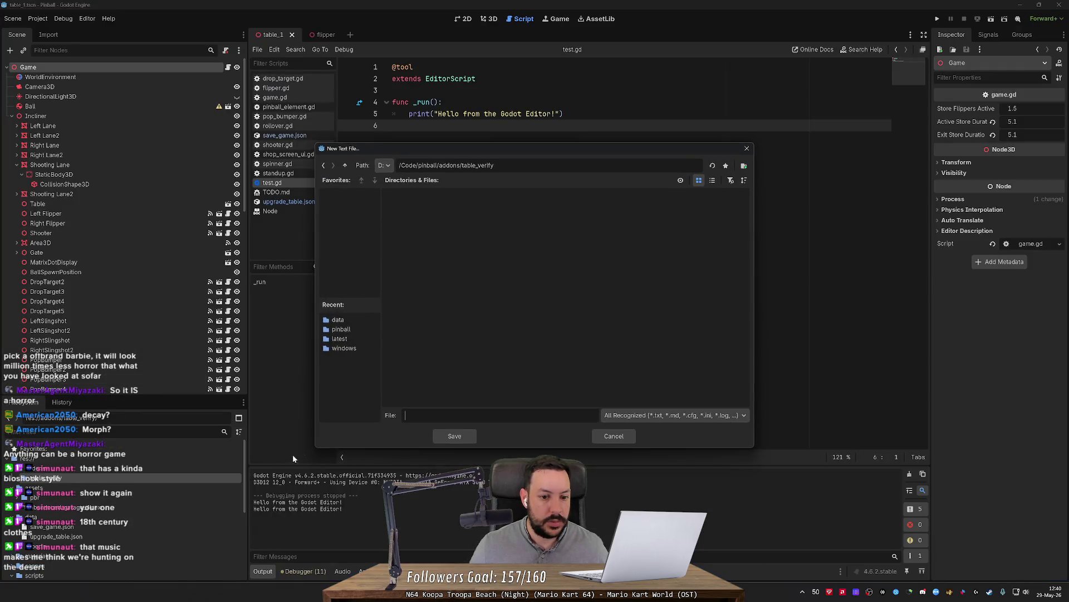
pyautogui.hotkey('alt', 'Tab')
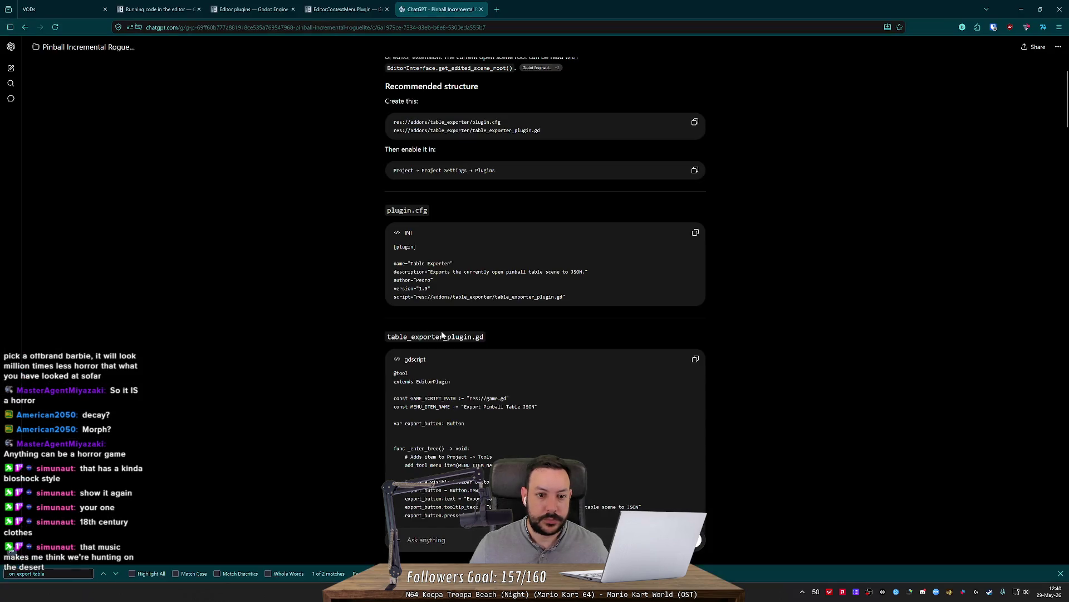
pyautogui.hotkey('alt', 'Tab')
pyautogui.write('plugin')
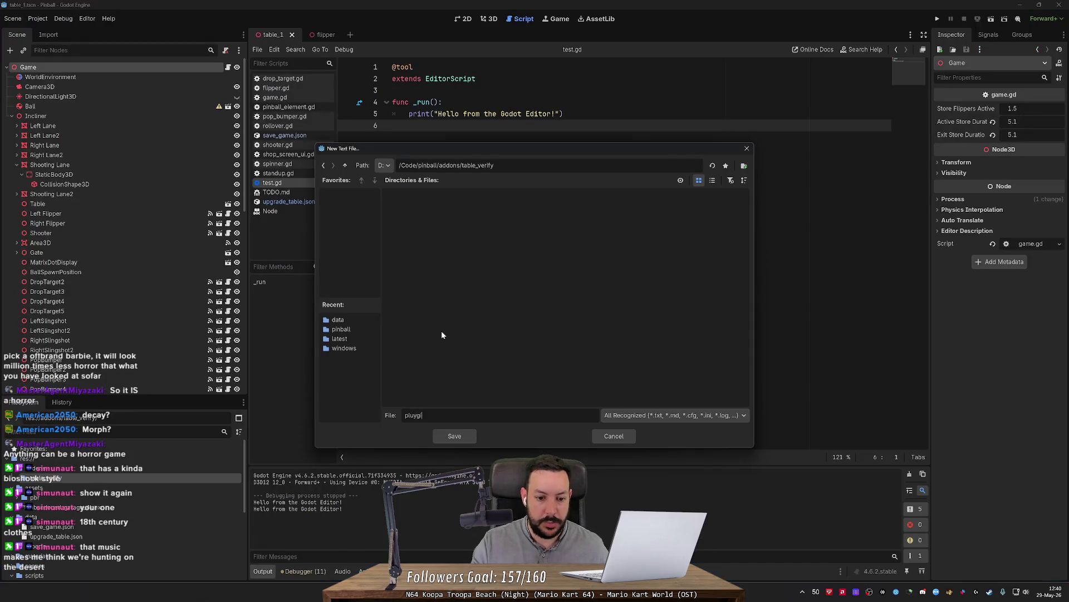
pyautogui.write('.c')
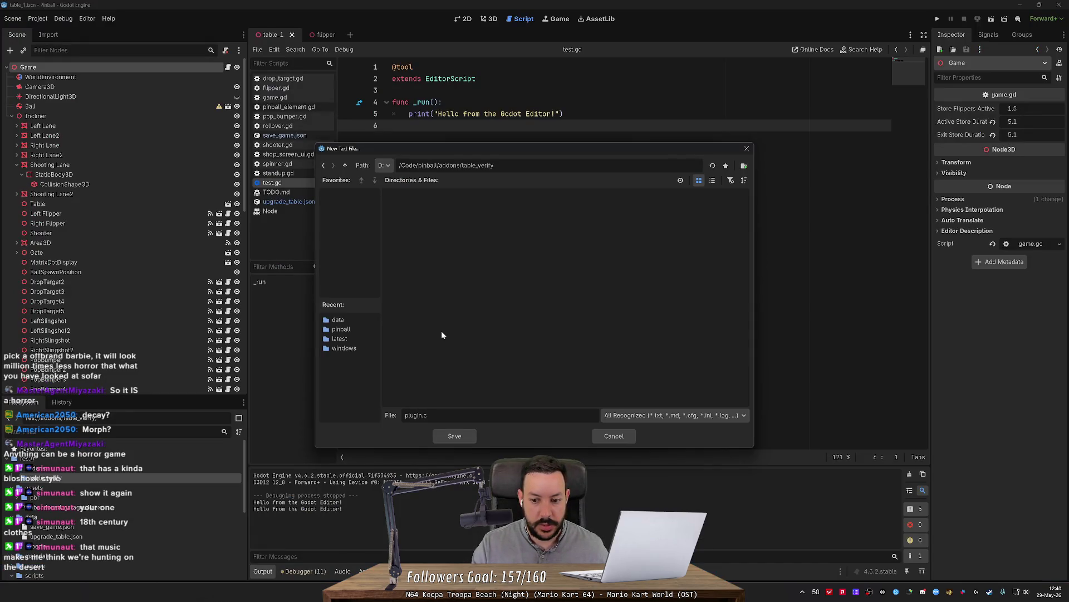
pyautogui.write('fg')
pyautogui.press('Return')
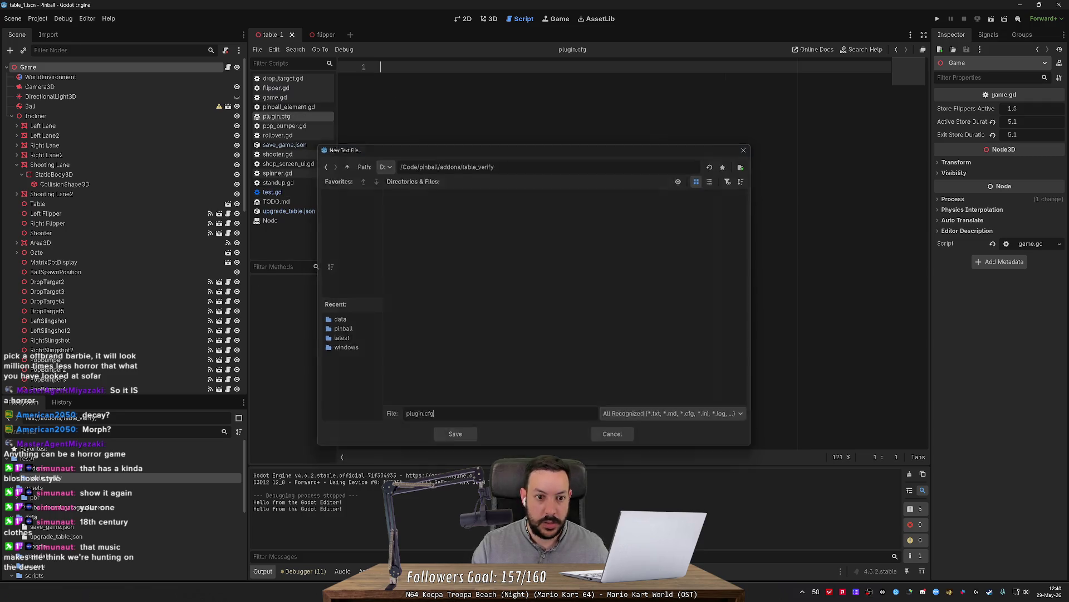
# - Write the [plugin] header and name="Table Verify" into plugin.cfg, following ChatGPT's example
pyautogui.hotkey('alt', 'Tab')
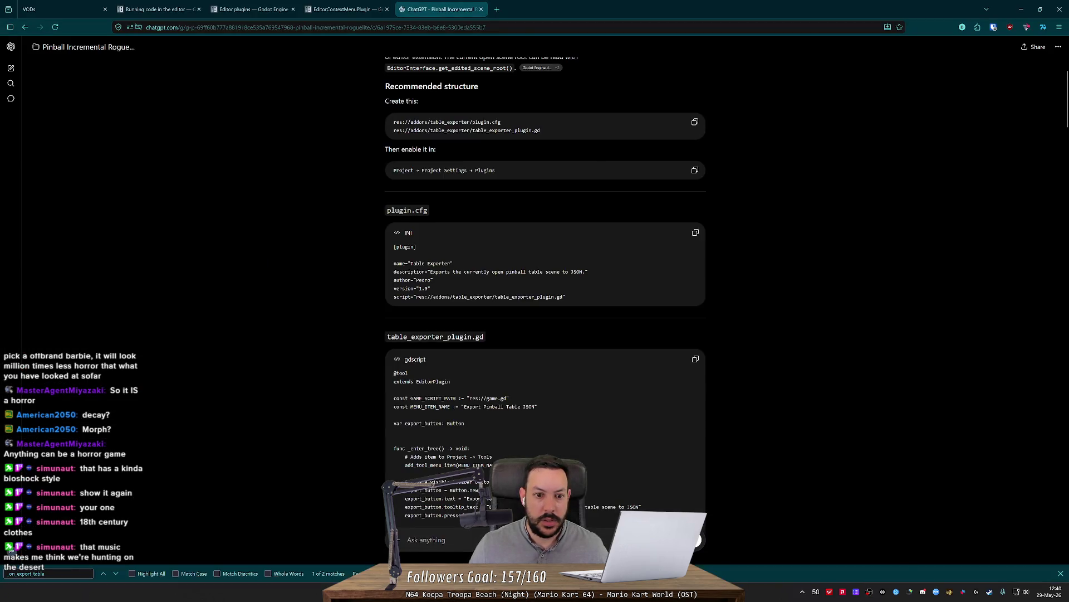
pyautogui.hotkey('alt', 'Tab')
pyautogui.write('[plugin]')
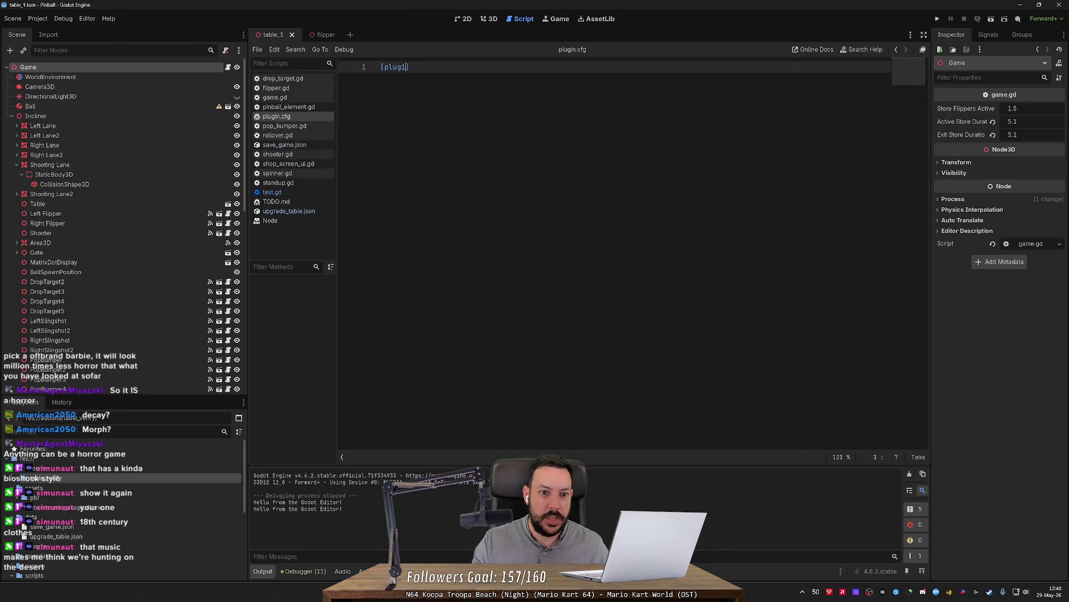
pyautogui.press('Return')
pyautogui.press('Return')
pyautogui.hotkey('alt', 'Tab')
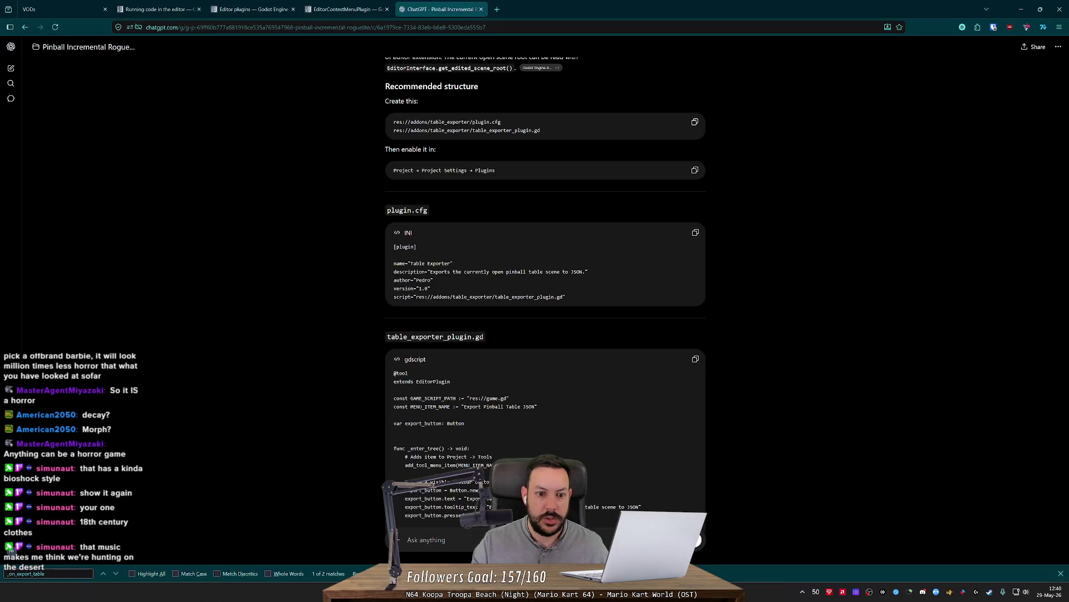
pyautogui.hotkey('alt', 'Tab')
pyautogui.write('name="Table Ver')
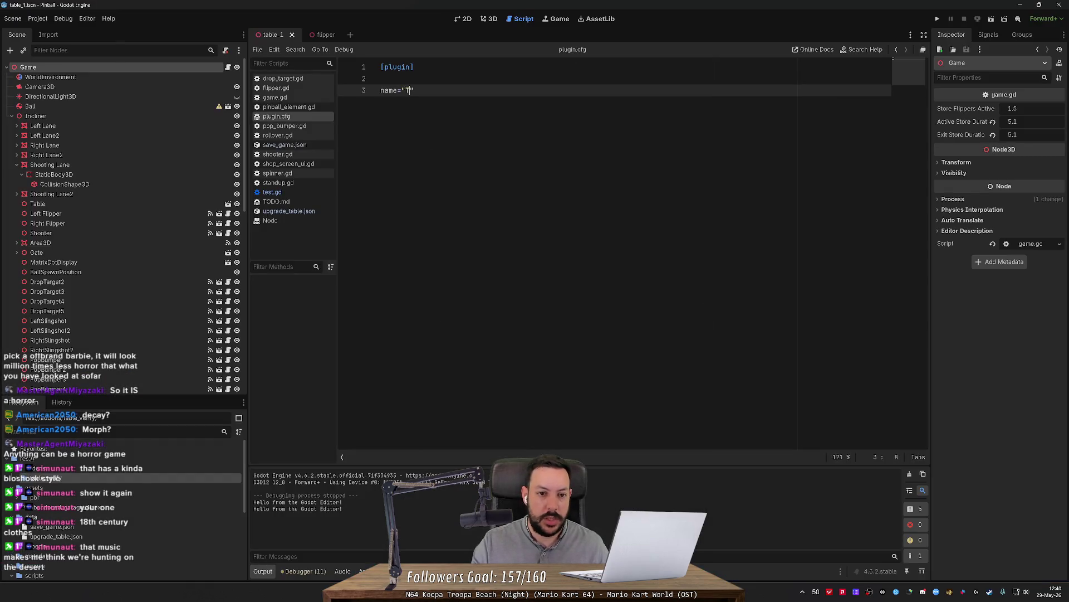
pyautogui.write('ify')
pyautogui.press('Return')
pyautogui.hotkey('alt', 'Tab')
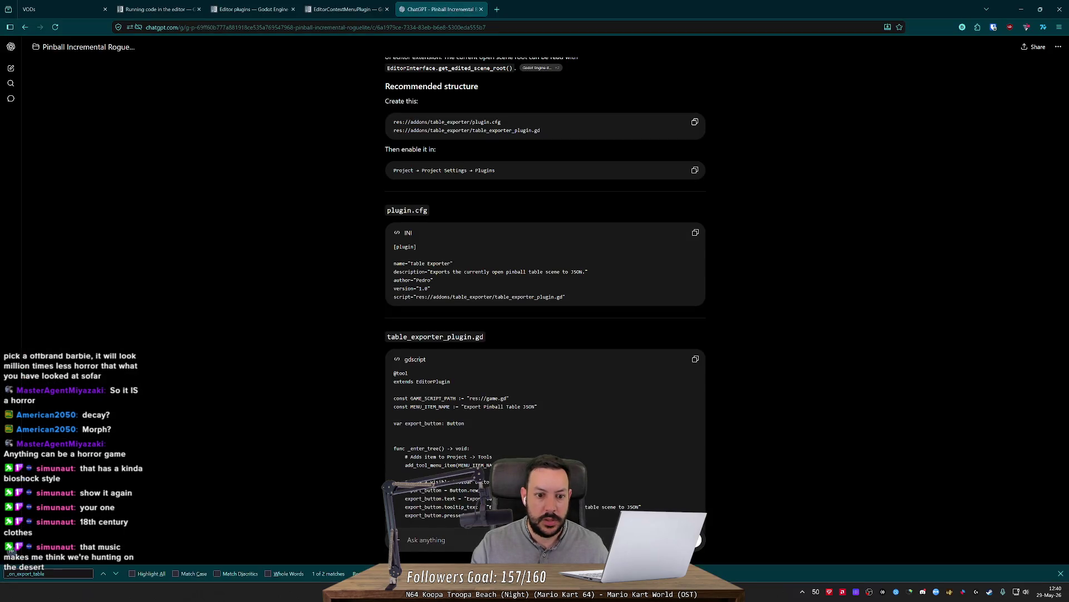
pyautogui.hotkey('alt', 'Tab')
# - Add the script path res://addons/table_verify/table_verify_plugin.gf and save plugin.cfg
pyautogui.write('script')
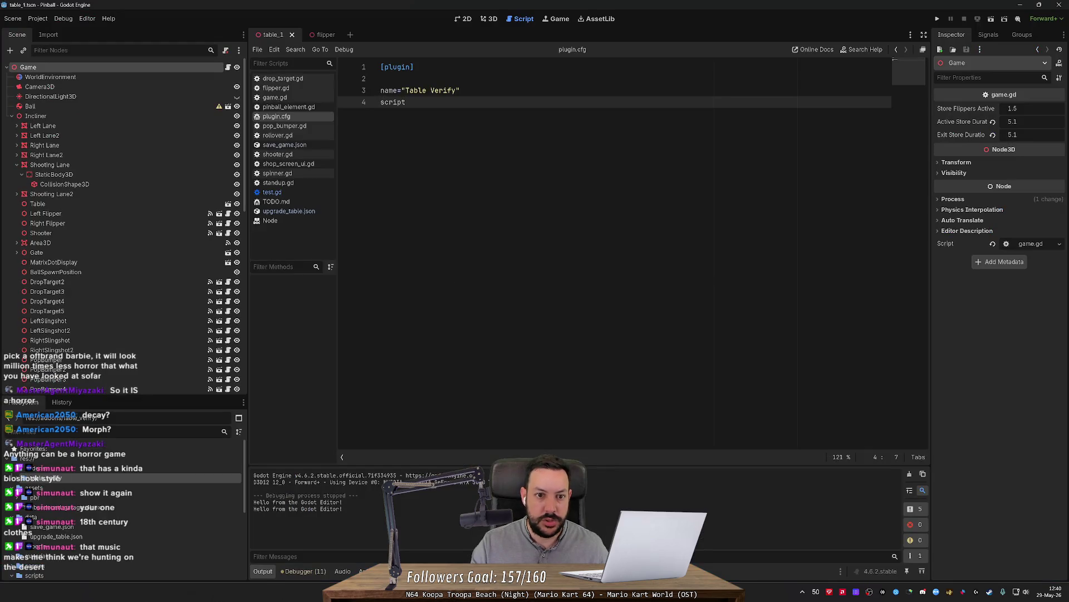
pyautogui.hotkey('alt', 'Tab')
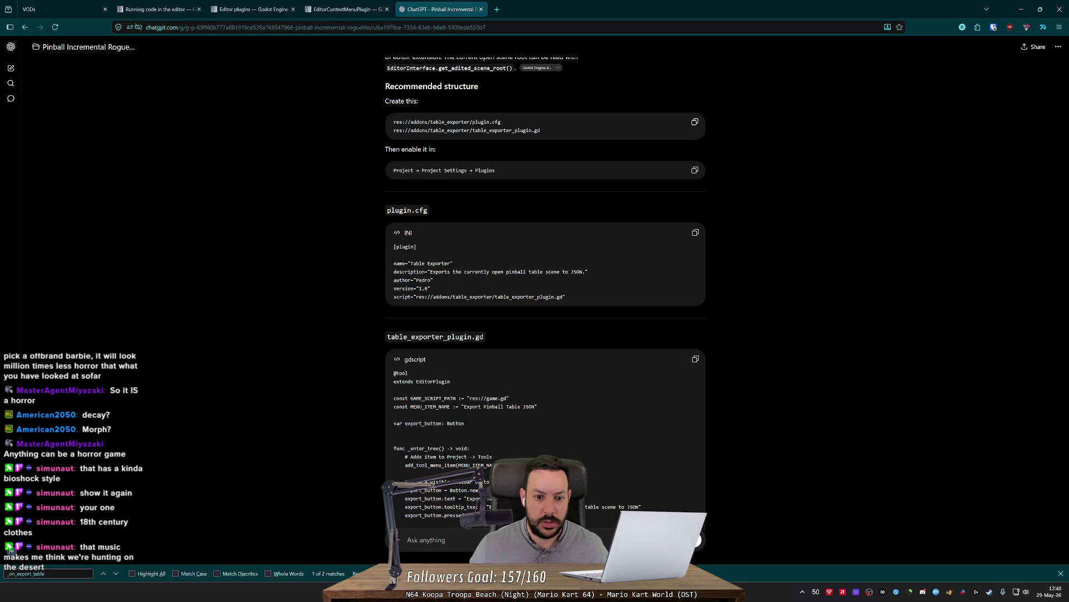
pyautogui.hotkey('alt', 'Tab')
pyautogui.write('res:')
pyautogui.write('//addons/')
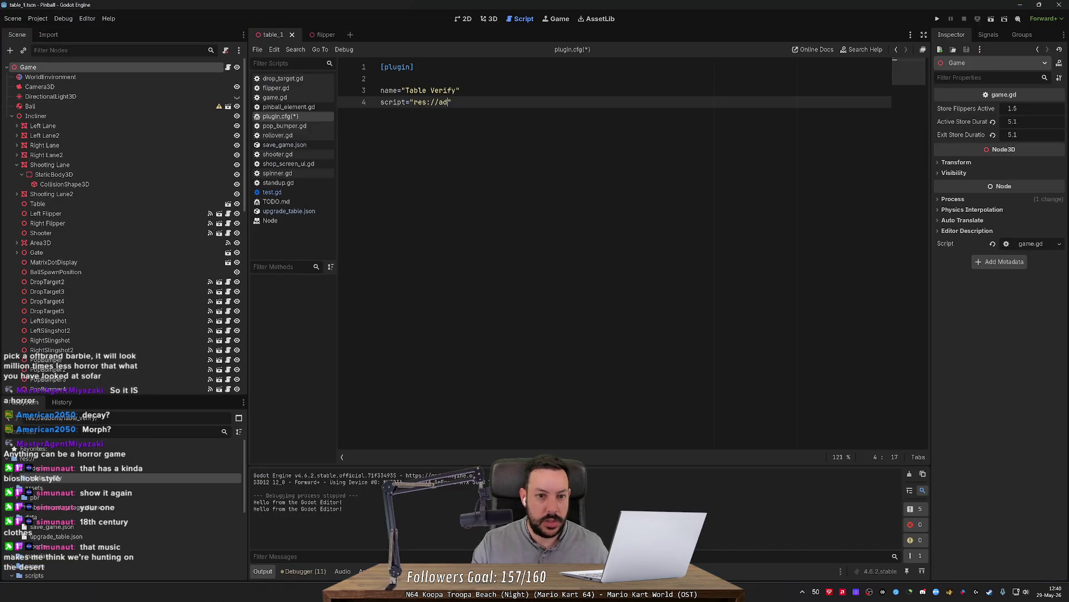
pyautogui.write('table_verif')
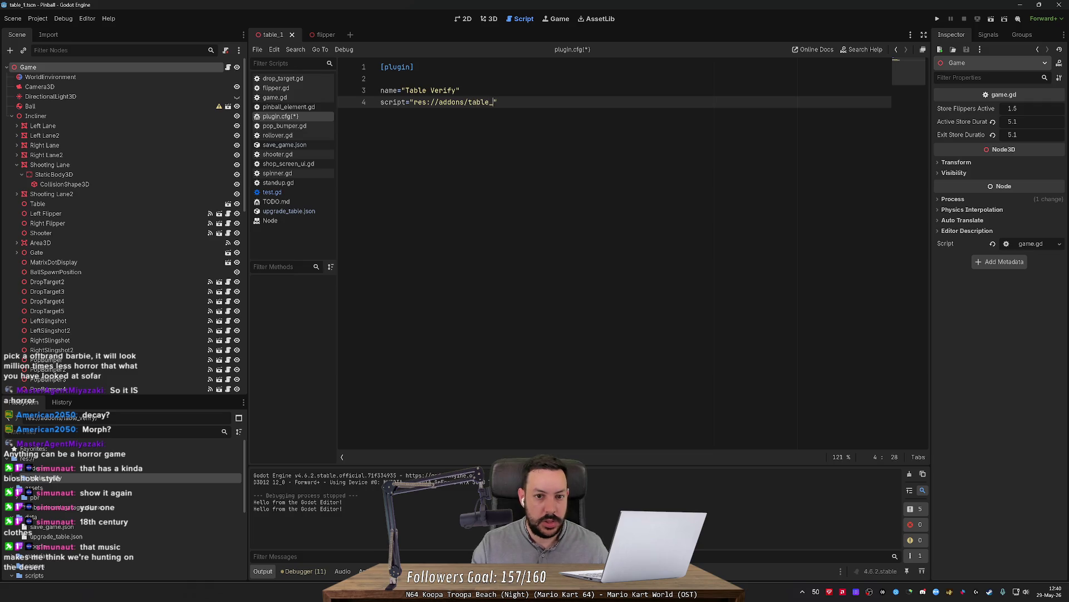
pyautogui.write('y/')
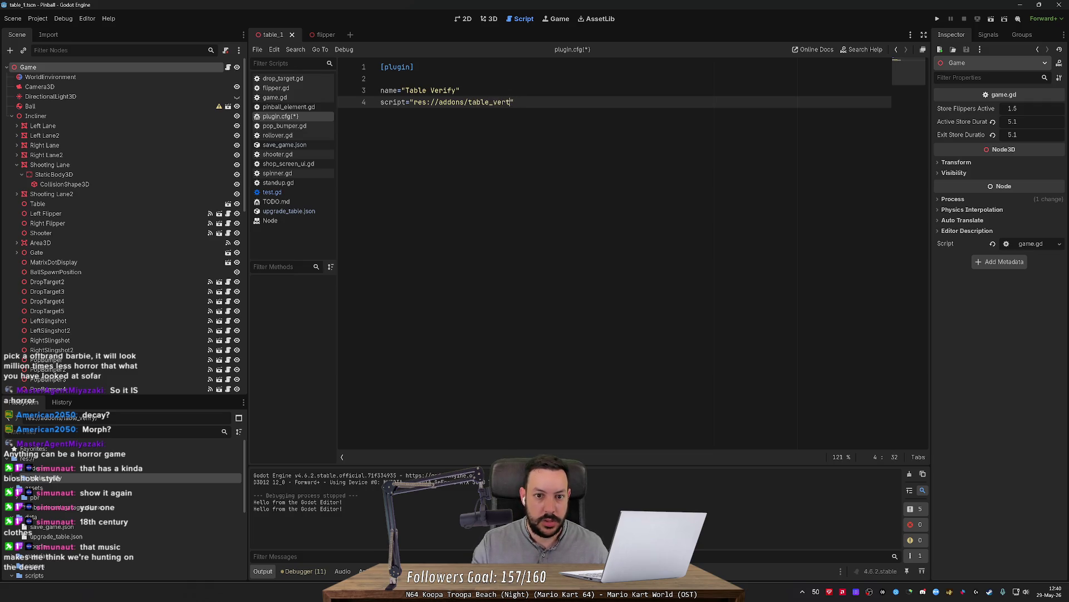
pyautogui.hotkey('alt', 'Tab')
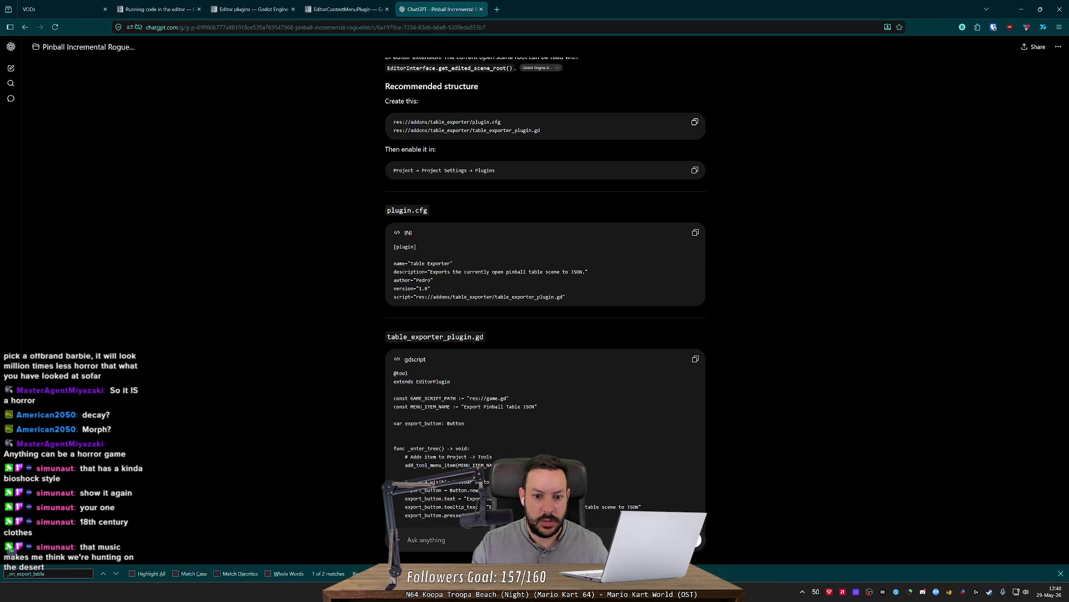
pyautogui.hotkey('alt', 'Tab')
pyautogui.write('table_verify')
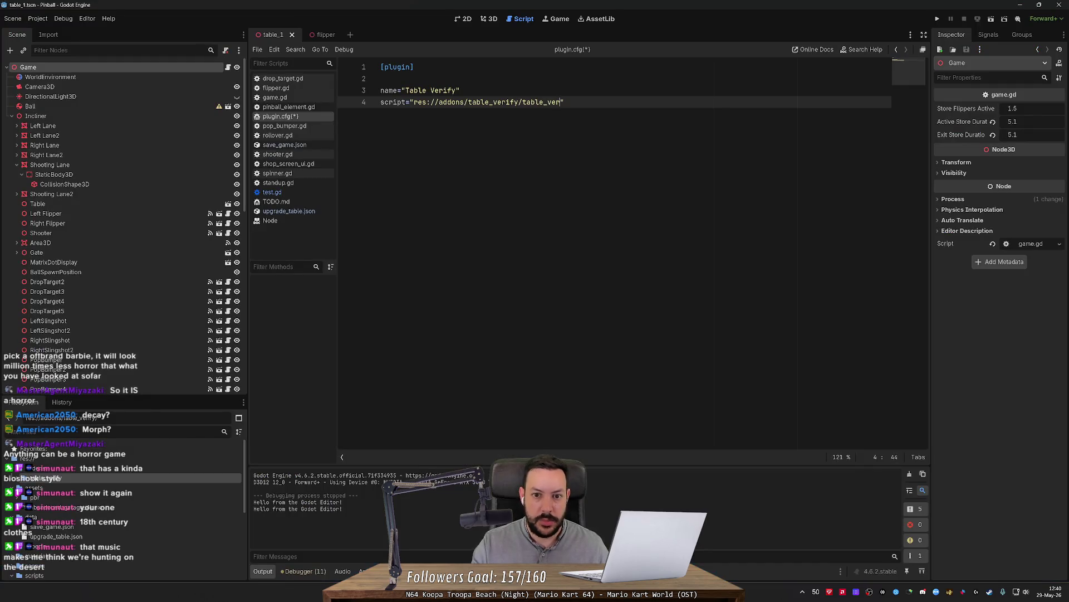
pyautogui.write('_pl')
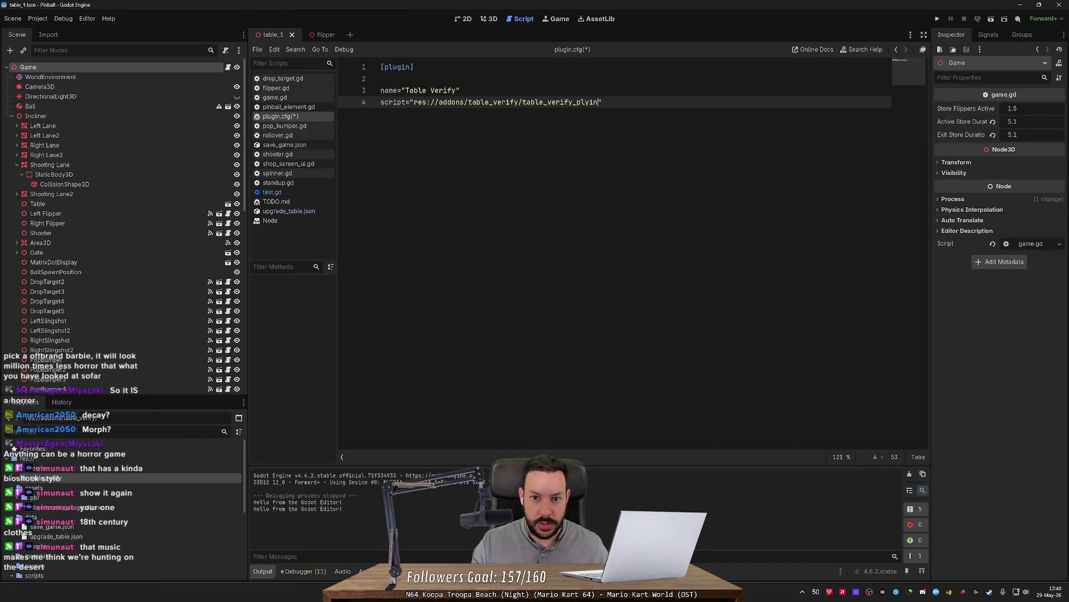
pyautogui.write('ugin.gf')
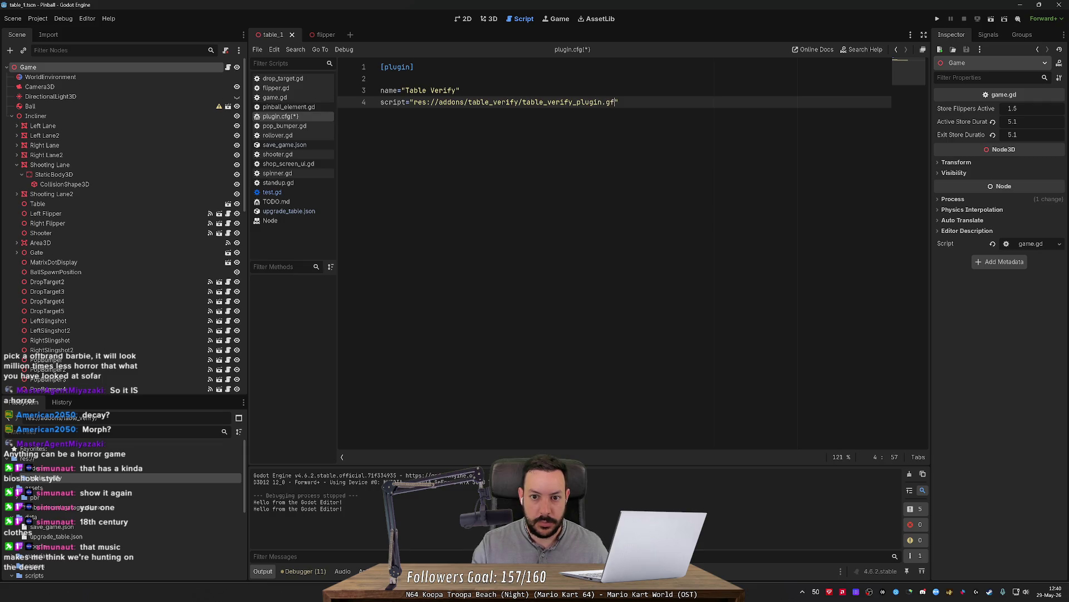
pyautogui.hotkey('ctrl', 's')
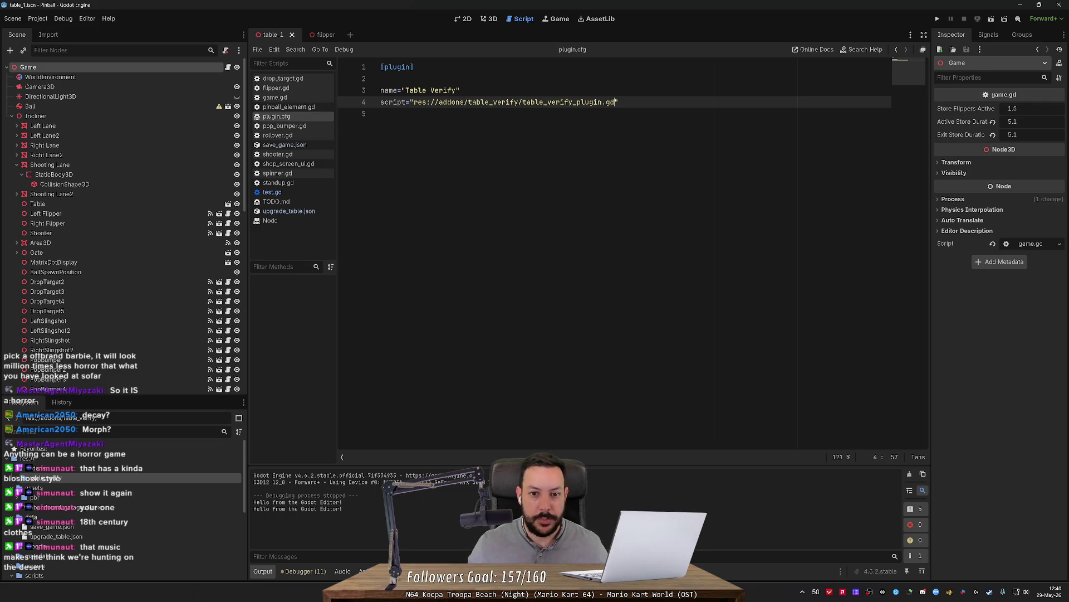
# - Create a new script named table_verify_plugin in the table_verify folder
pyautogui.doubleClick(563, 102)
pyautogui.hotkey('ctrl', 'c')
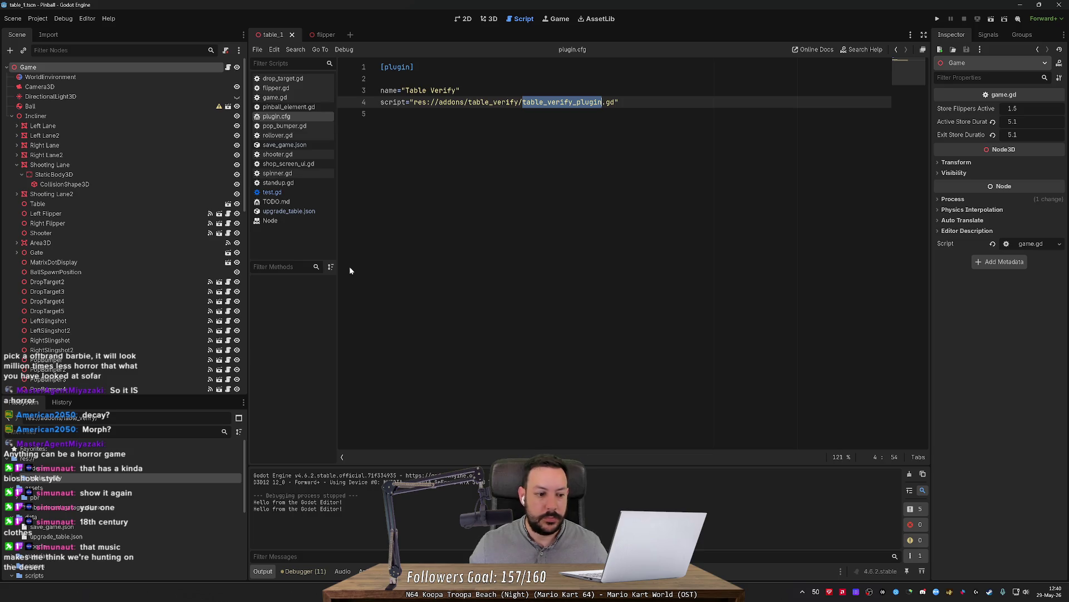
pyautogui.rightClick(90, 476)
pyautogui.moveTo(149, 436)
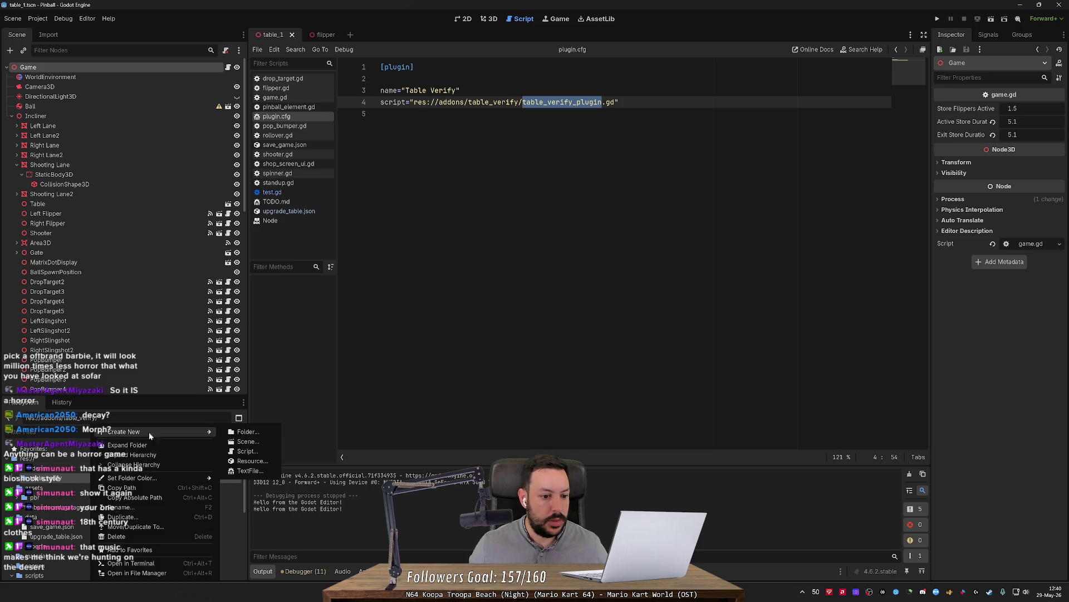
pyautogui.click(248, 451)
pyautogui.hotkey('ctrl', 'v')
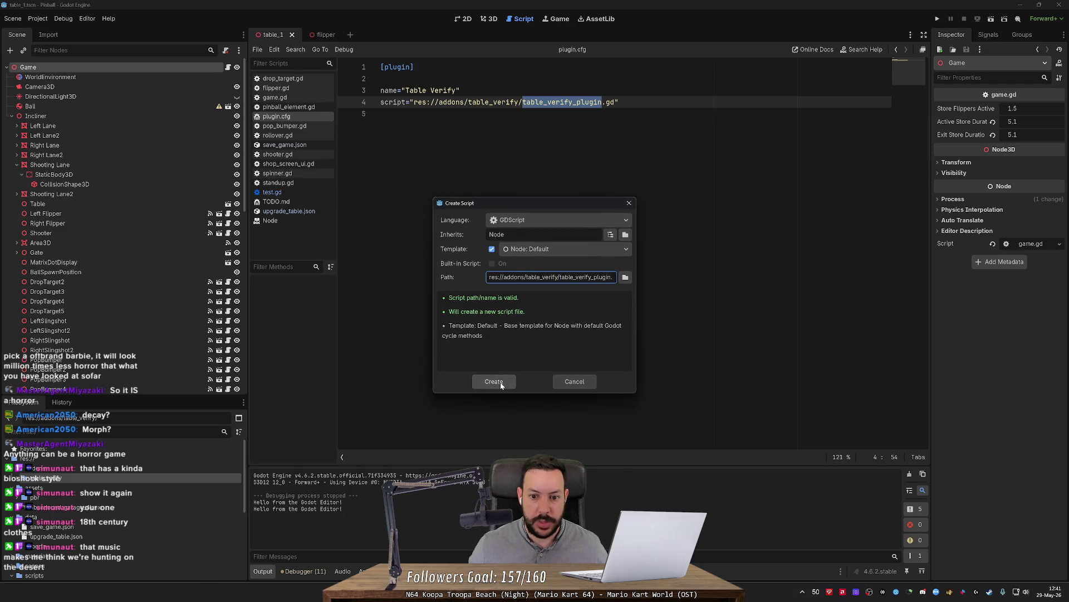
pyautogui.click(494, 382)
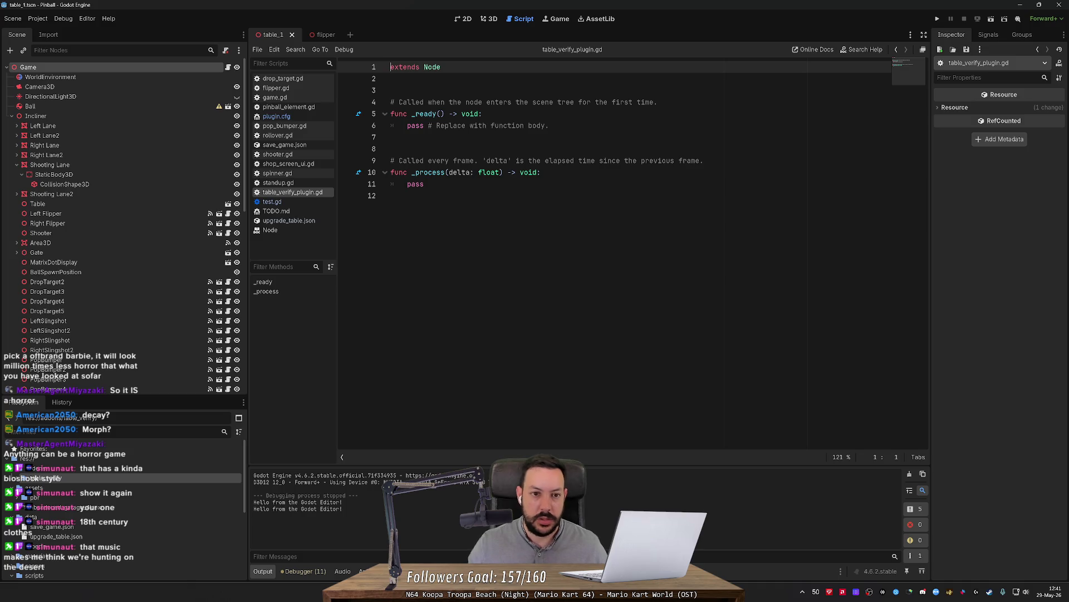
pyautogui.write('@tool')
pyautogui.press('Return')
pyautogui.press('Return')
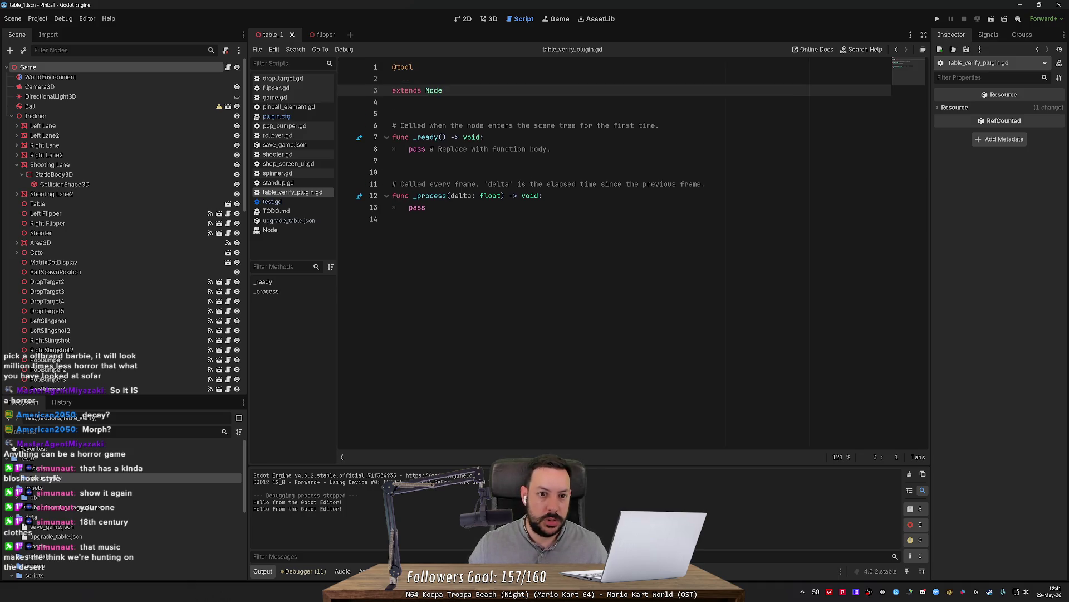
pyautogui.hotkey('ctrl', 'shift', 'End')
pyautogui.press('Delete')
pyautogui.hotkey('ctrl', 'z')
pyautogui.press('BackSpace')
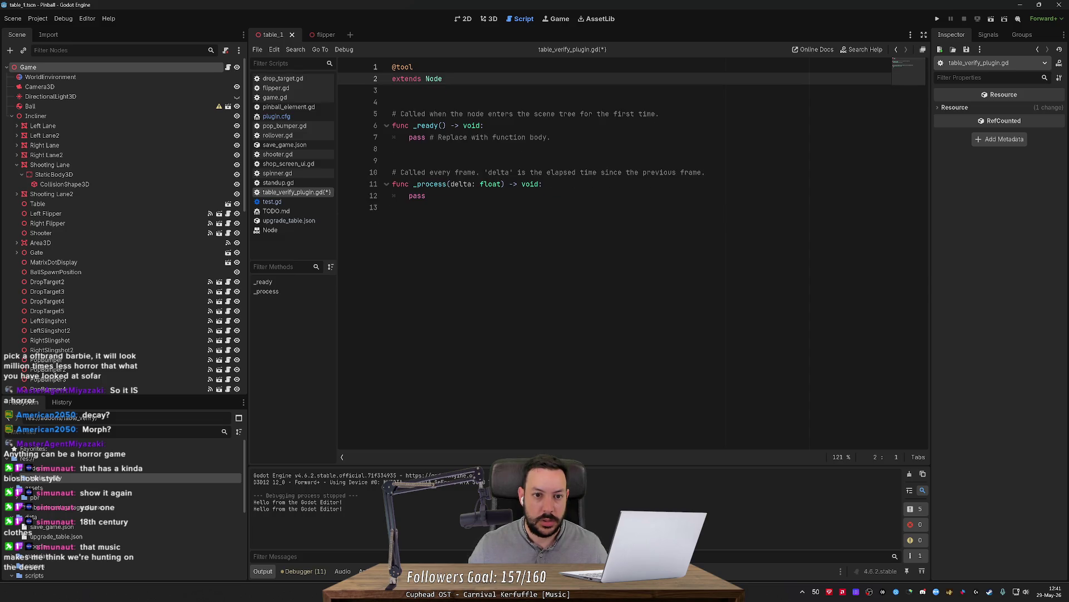
pyautogui.press('Down')
pyautogui.hotkey('ctrl', 'shift', 'End')
pyautogui.press('Delete')
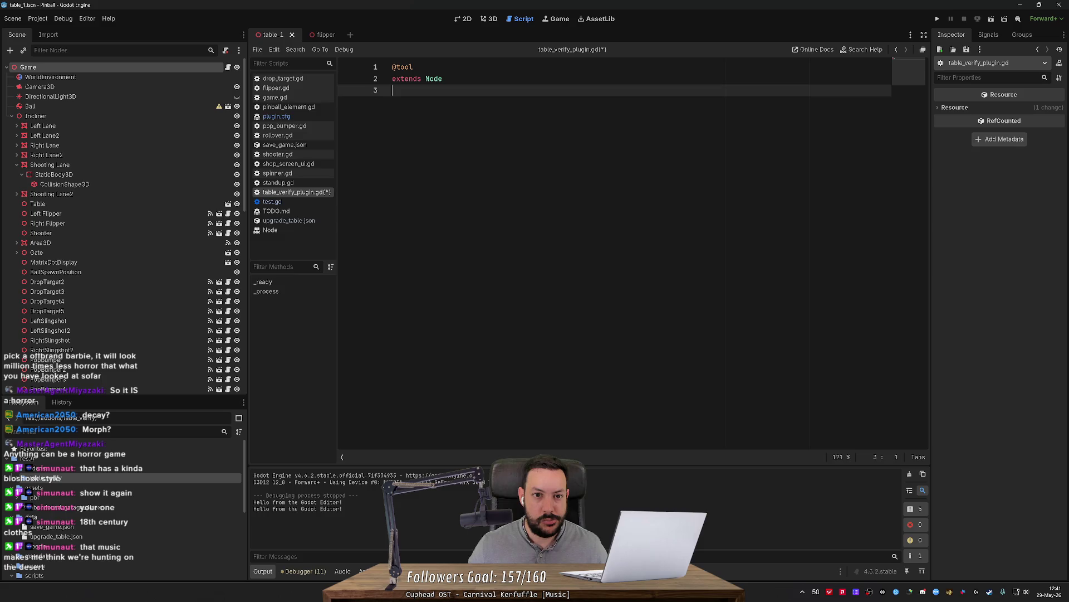
pyautogui.hotkey('ctrl', 'a')
# - Change the base class from Node to EditorPlugin and open the EditorContextMenuPlugin class reference
pyautogui.hotkey('alt', 'Tab')
pyautogui.middleClick(354, 229)
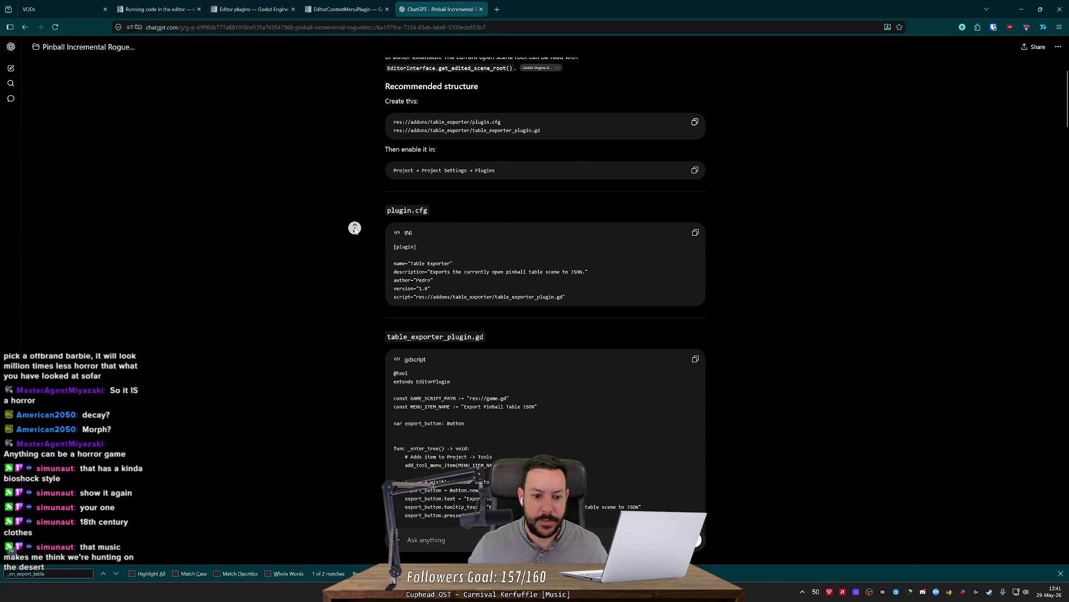
pyautogui.hotkey('alt', 'Tab')
pyautogui.doubleClick(435, 78)
pyautogui.write('Editor')
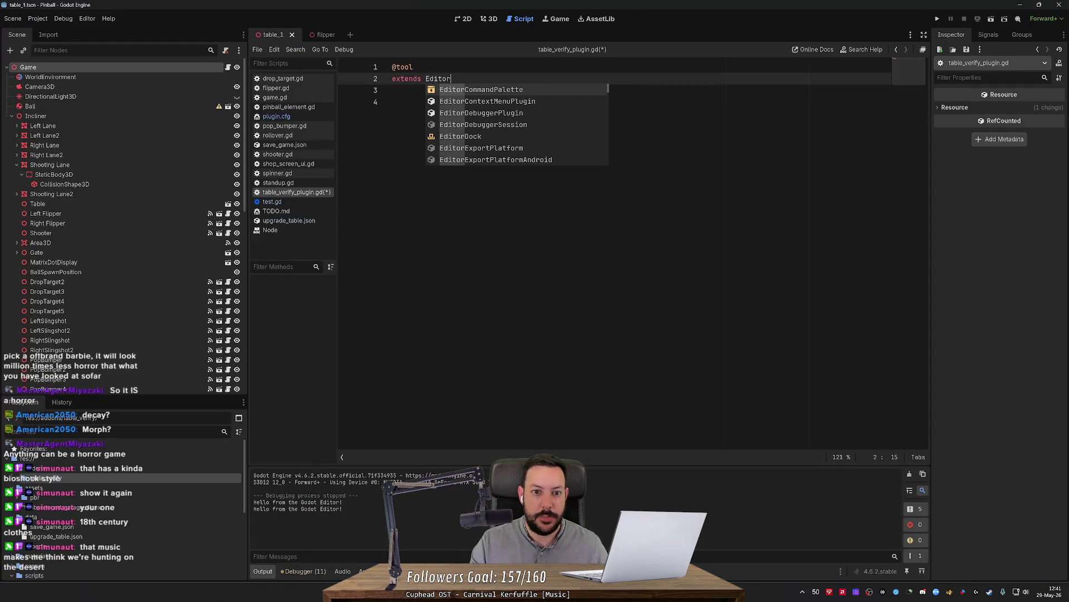
pyautogui.write('Plugin')
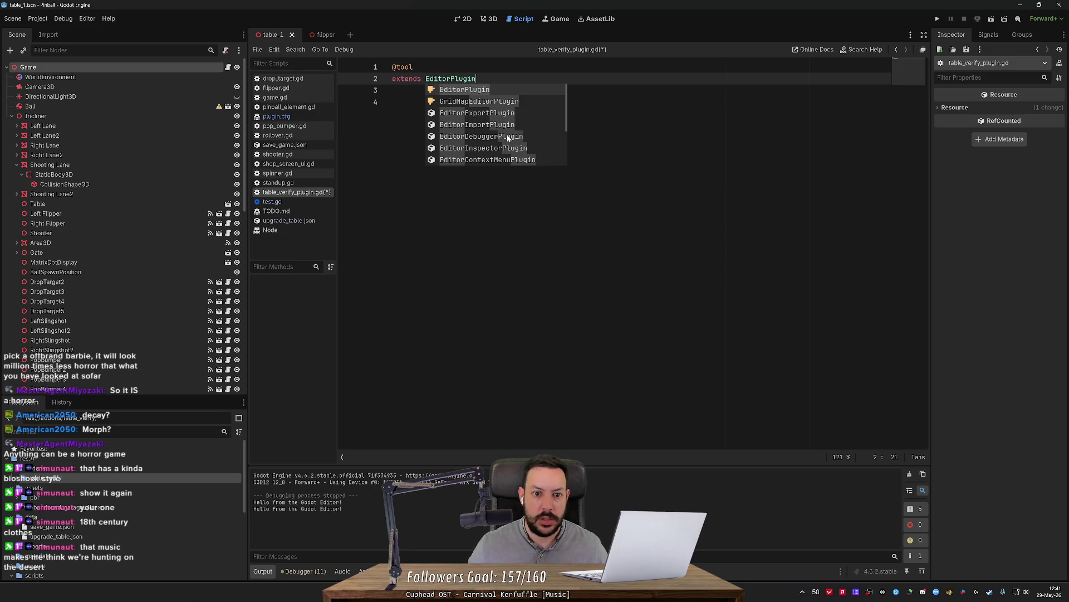
pyautogui.scroll(-6, 502, 143)
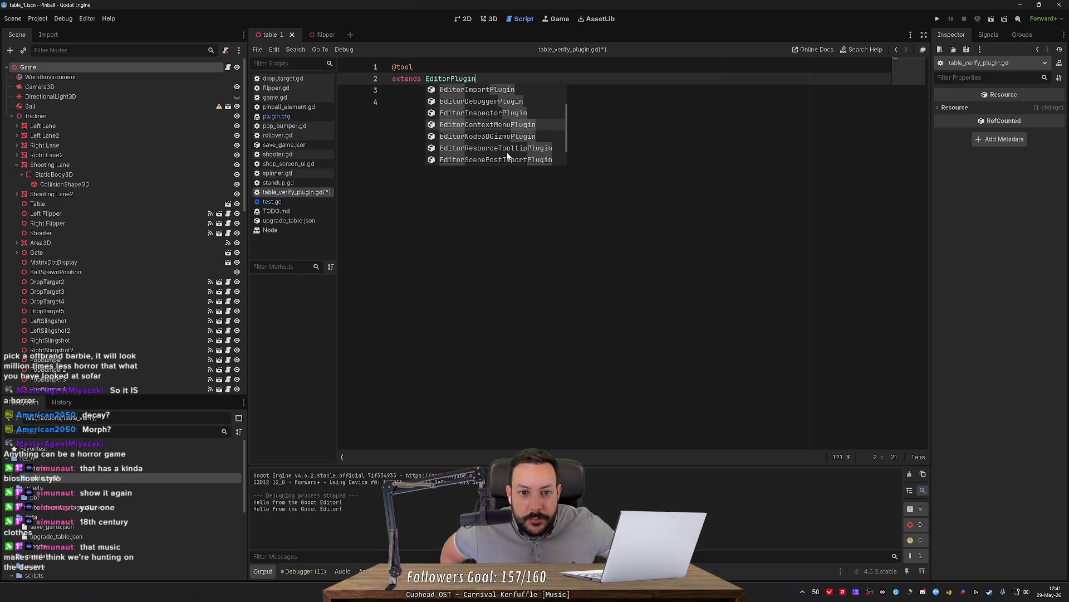
pyautogui.scroll(-2, 508, 156)
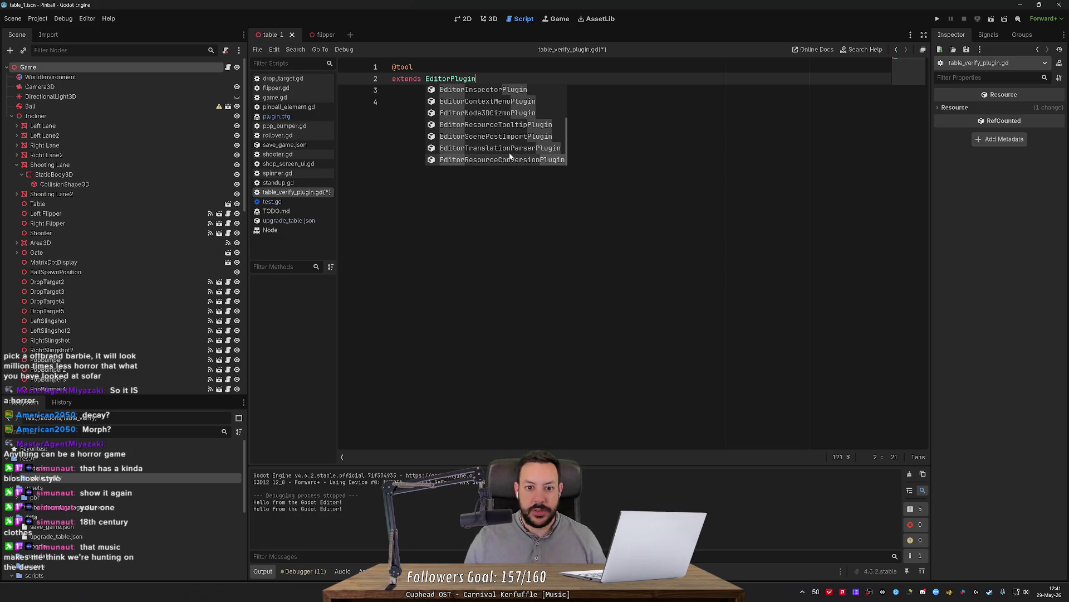
pyautogui.scroll(2, 507, 140)
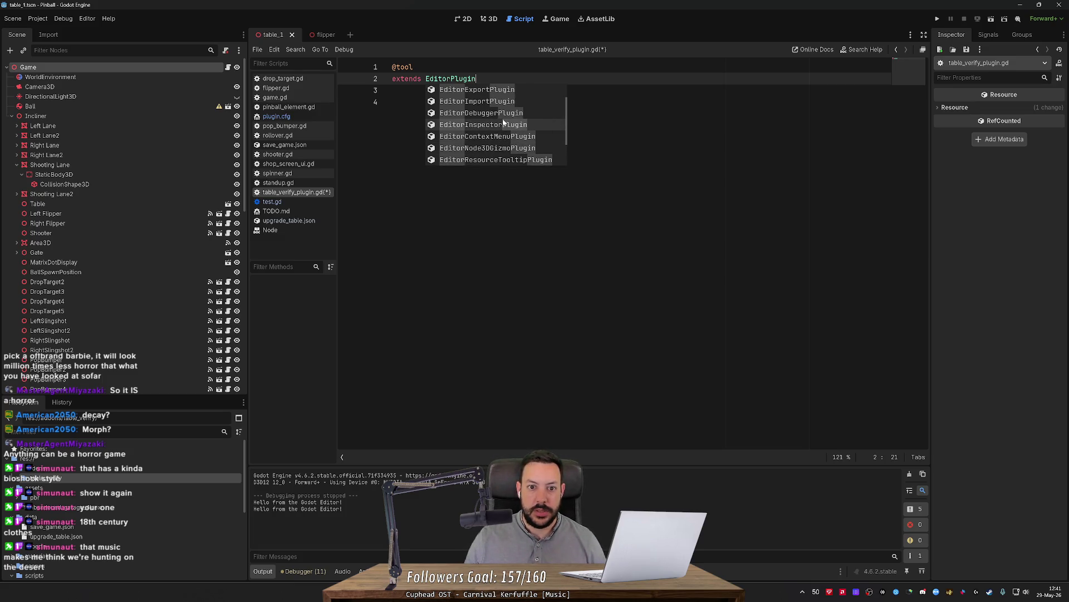
pyautogui.keyDown('ctrl'); pyautogui.click(484, 78); pyautogui.keyUp('ctrl')
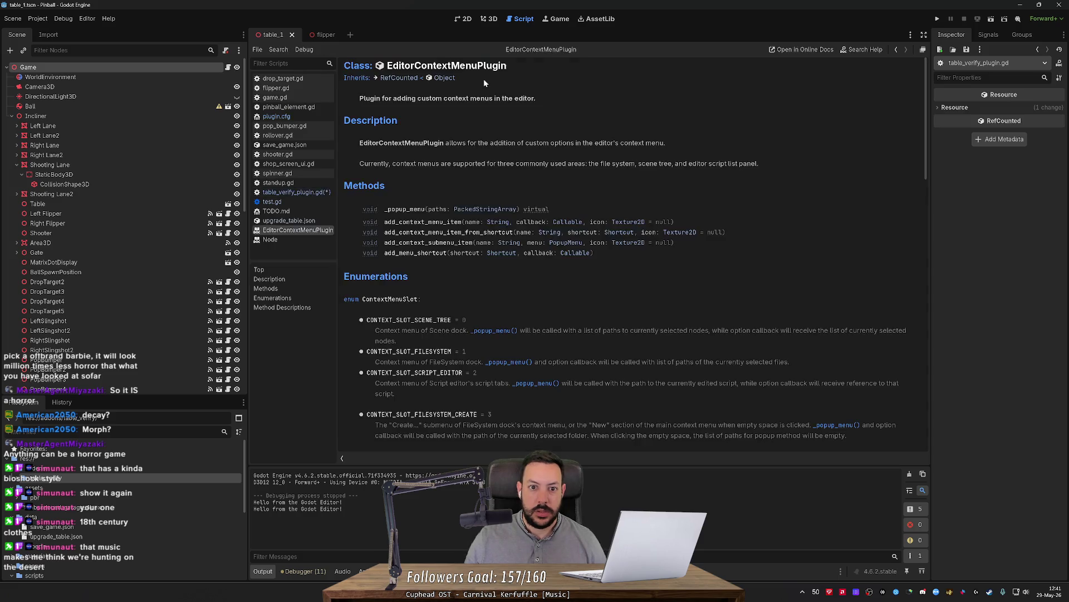
# - Read through ChatGPT's answer explaining the context-menu plugin code
pyautogui.moveTo(359, 99); pyautogui.dragTo(492, 98)
pyautogui.click(436, 101)
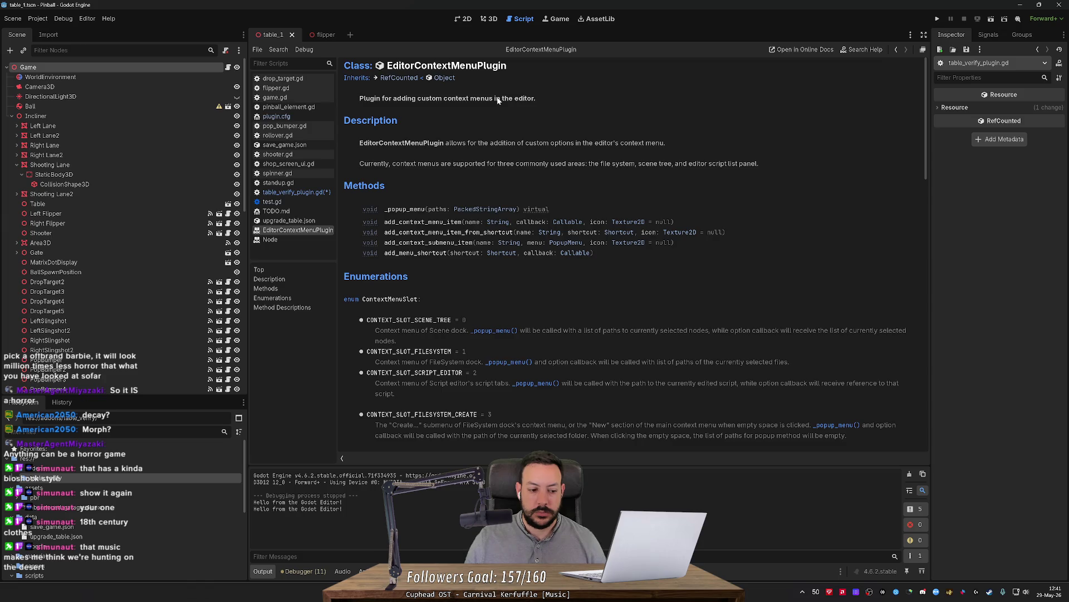
pyautogui.hotkey('alt', 'Tab')
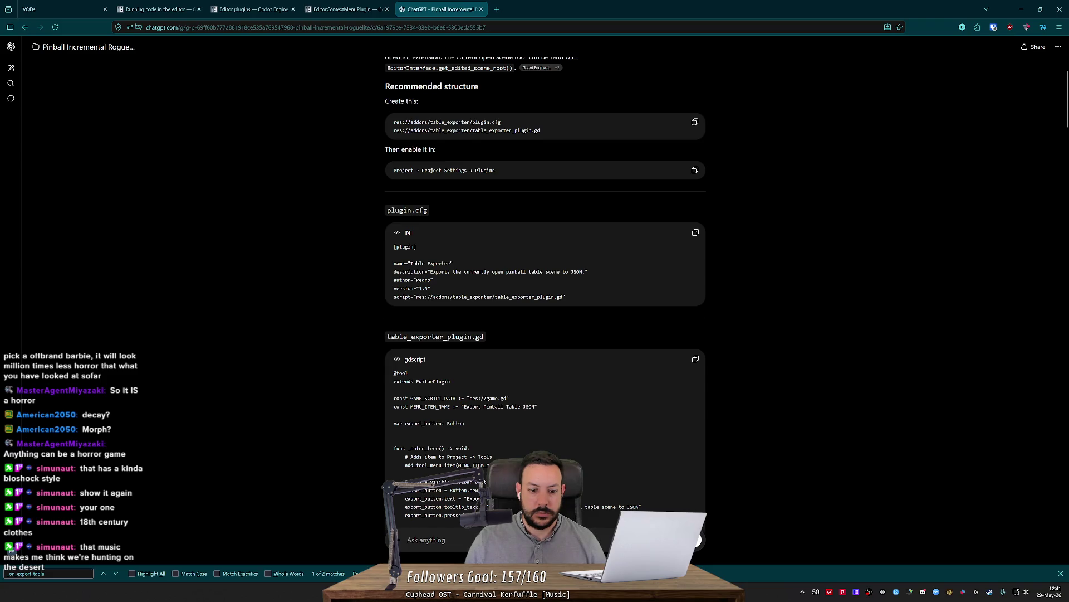
pyautogui.middleClick(364, 166)
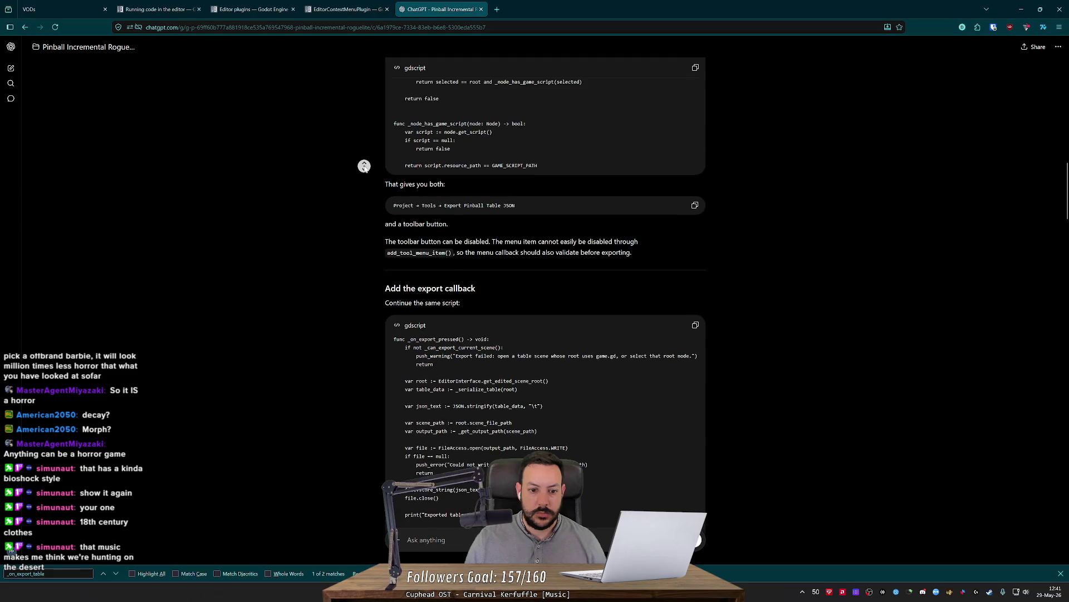
pyautogui.middleClick(362, 142)
pyautogui.middleClick(374, 293)
pyautogui.scroll(3, 372, 186)
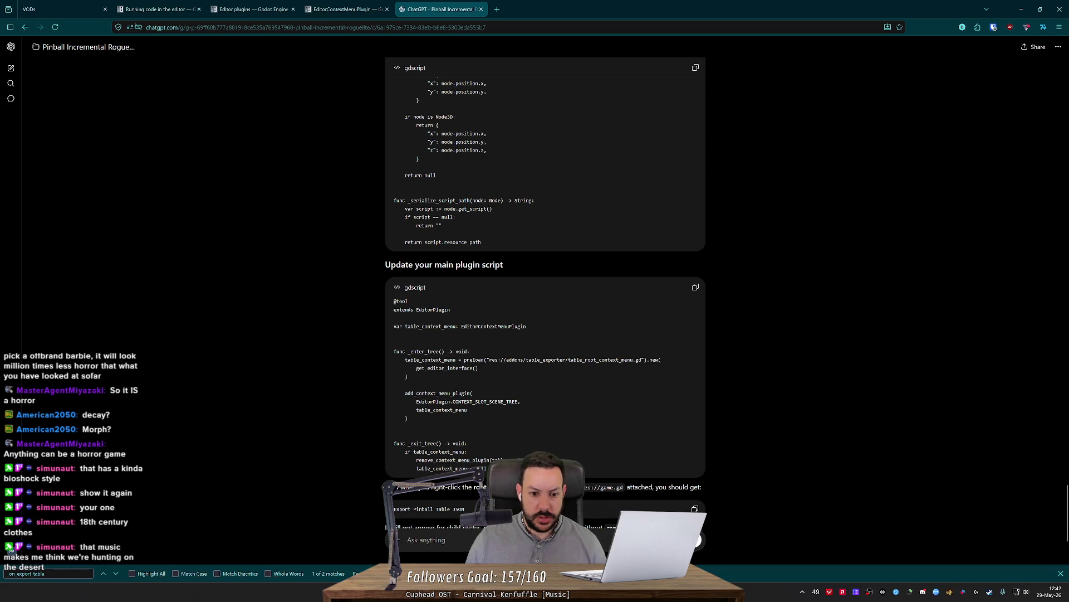
# - Back in Godot, expand table_verify in FileSystem and open table_verify_plugin.gd
pyautogui.hotkey('alt', 'Tab')
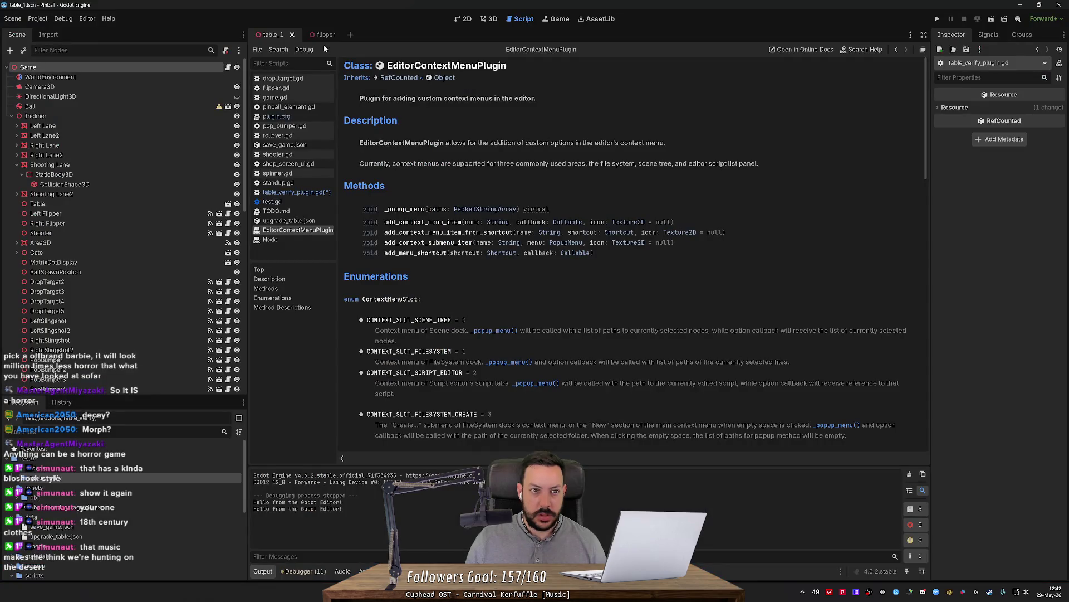
pyautogui.click(18, 478)
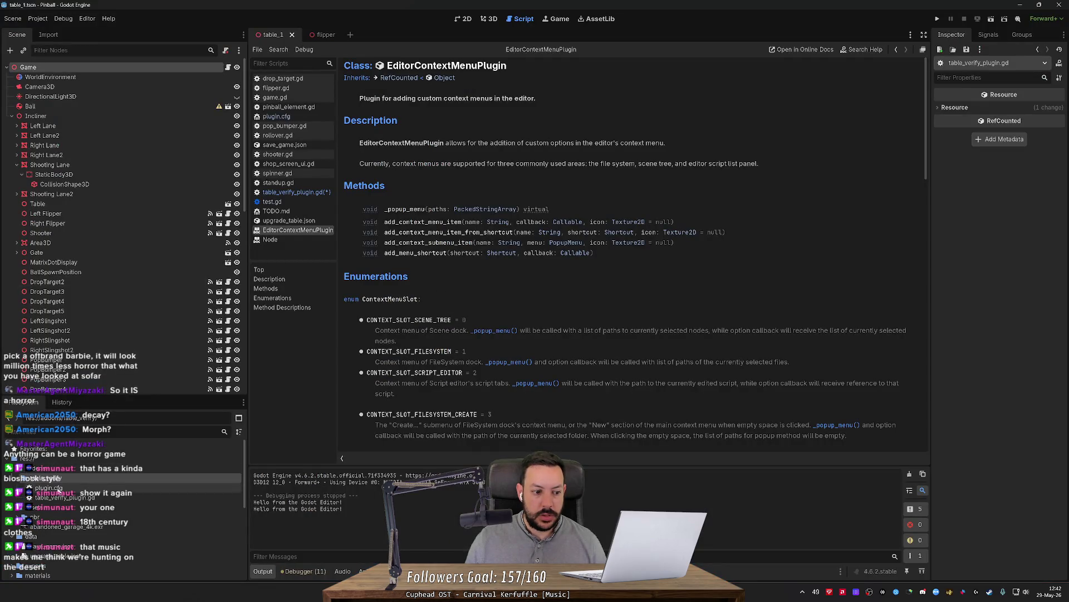
pyautogui.doubleClick(71, 497)
# - Make the script extend EditorPlugin on line 2
pyautogui.press('End')
pyautogui.hotkey('ctrl', 'shift', 'Left')
pyautogui.write('EditPl')
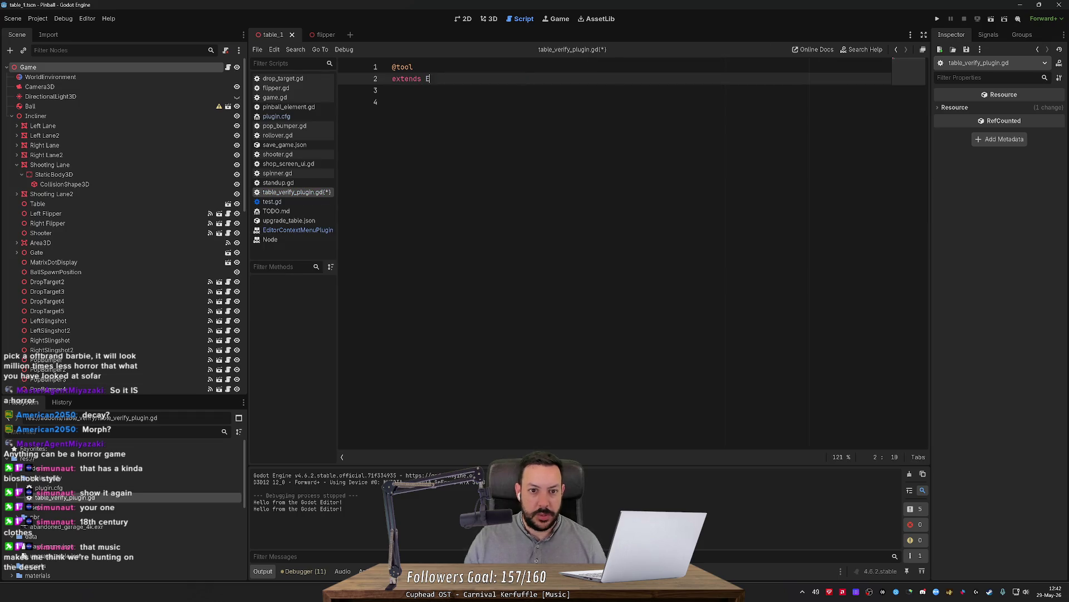
pyautogui.press('BackSpace')
pyautogui.press('BackSpace')
pyautogui.write('o')
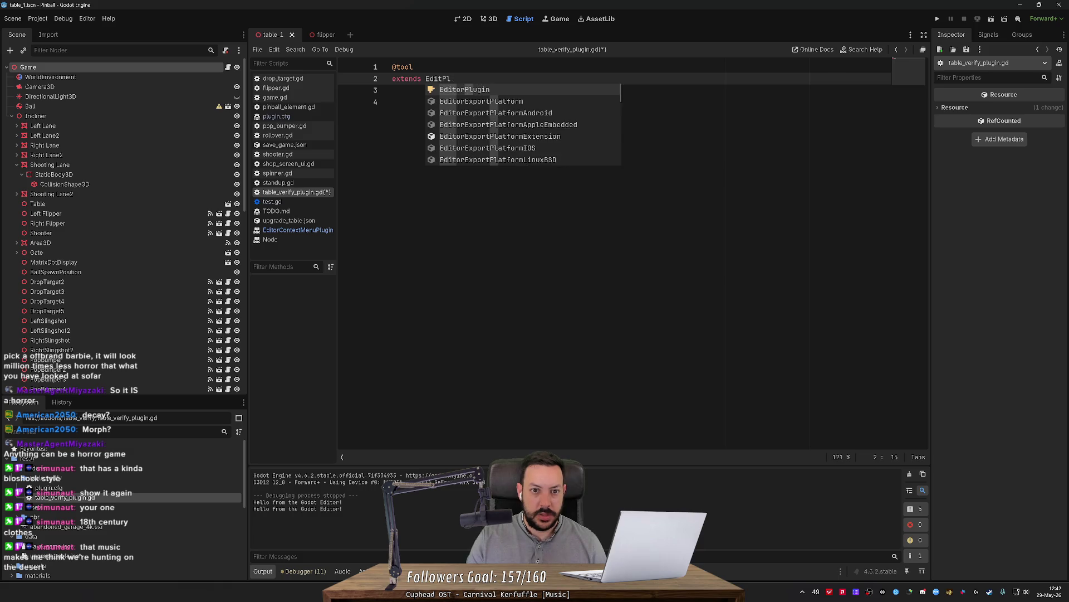
pyautogui.write('rPl')
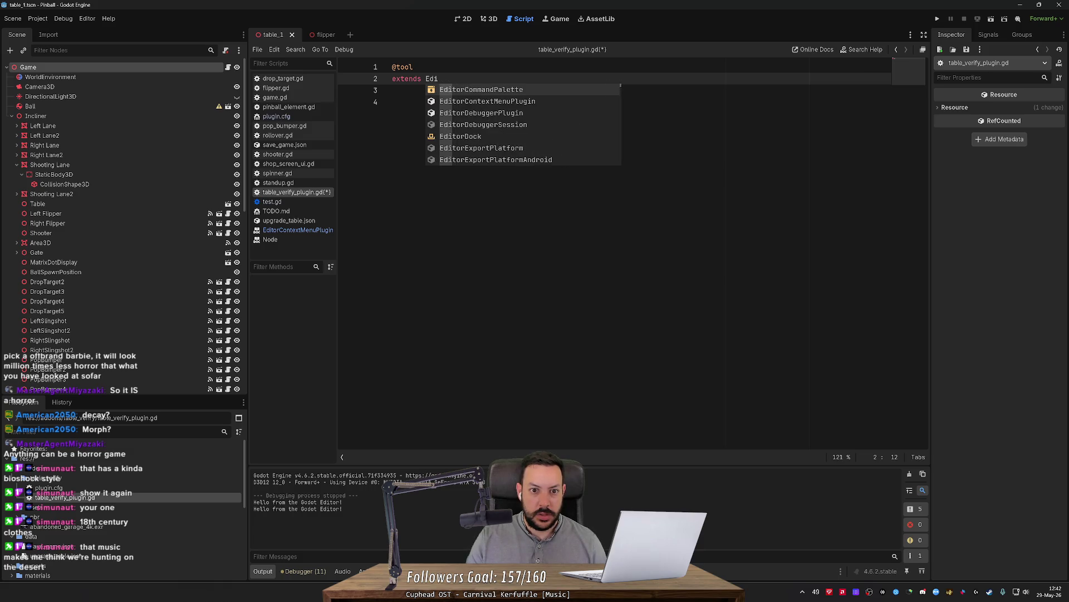
pyautogui.press('Return')
pyautogui.press('Down')
pyautogui.press('Down')
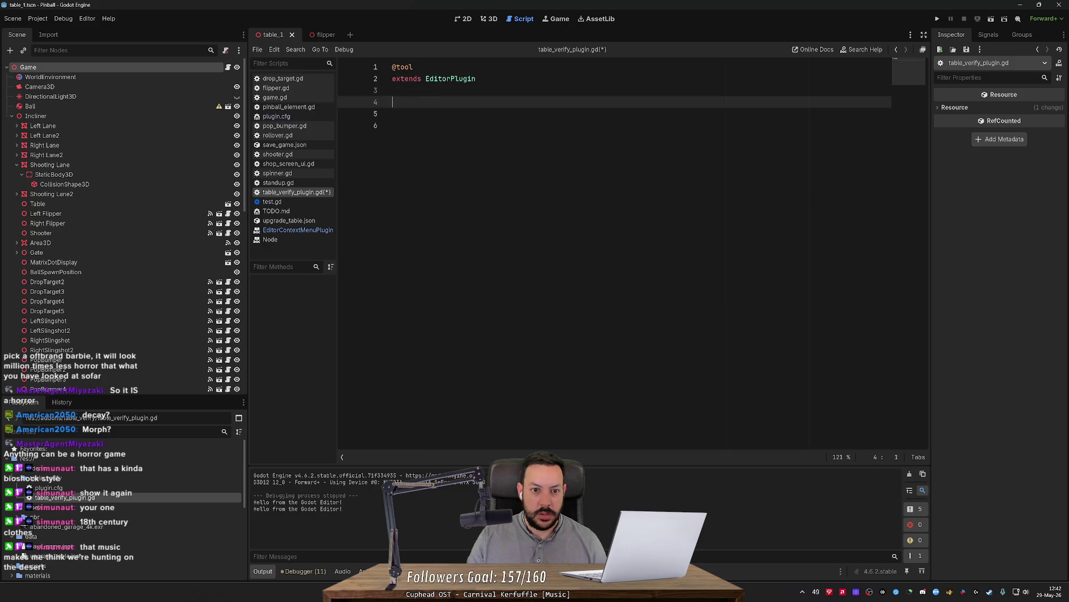
# - Add an _enter_tree function assigning table_context_menu = preload("...")
pyautogui.hotkey('alt', 'Tab')
pyautogui.hotkey('alt', 'Tab')
pyautogui.write('func _enter_tree')
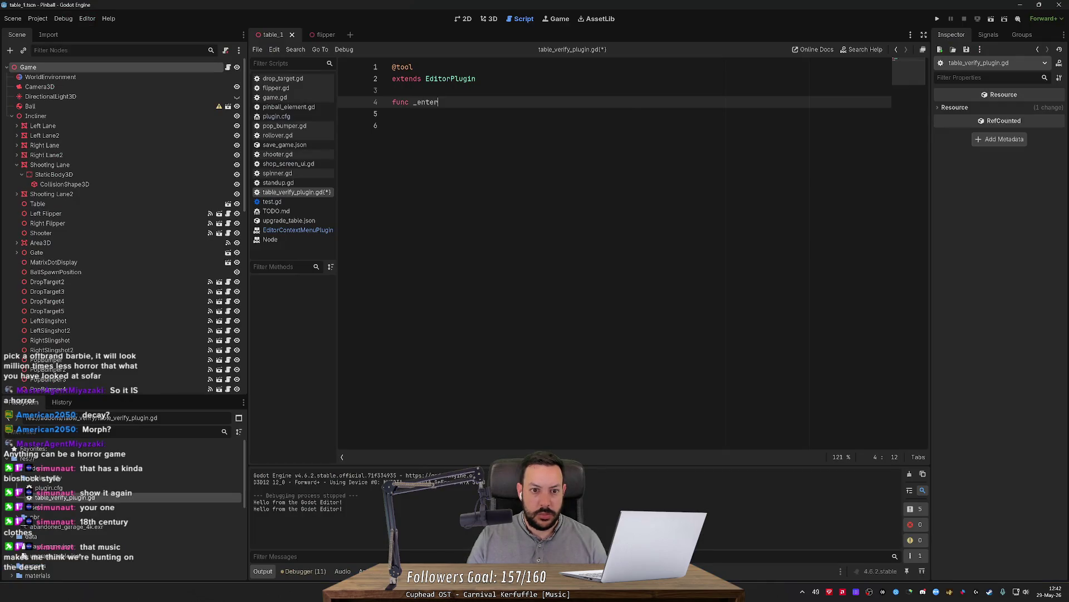
pyautogui.press('Return')
pyautogui.press('Return')
pyautogui.hotkey('alt', 'Tab')
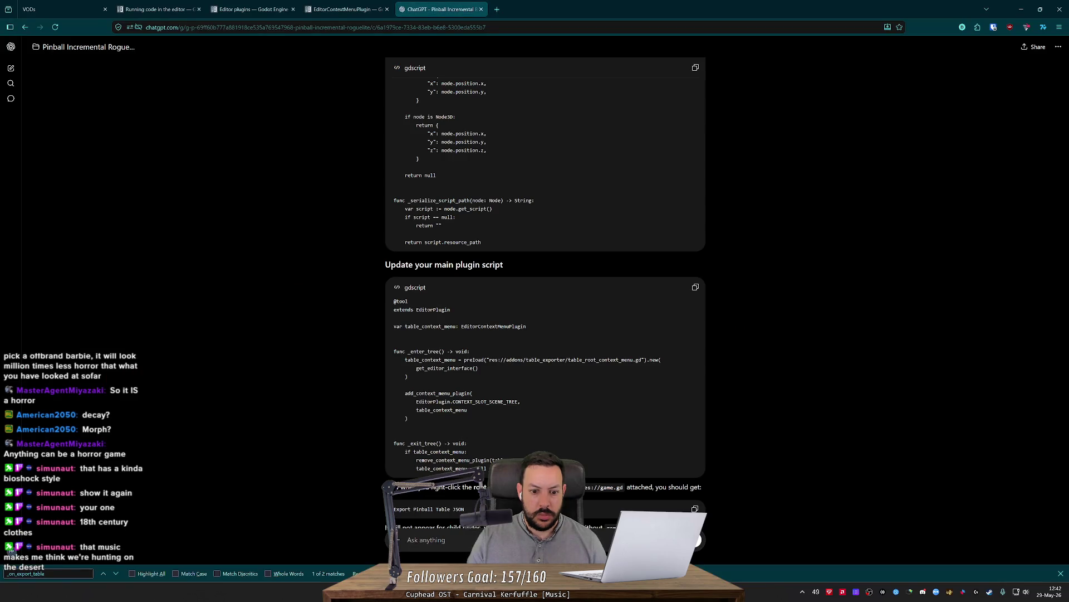
pyautogui.hotkey('alt', 'Tab')
pyautogui.write('table_')
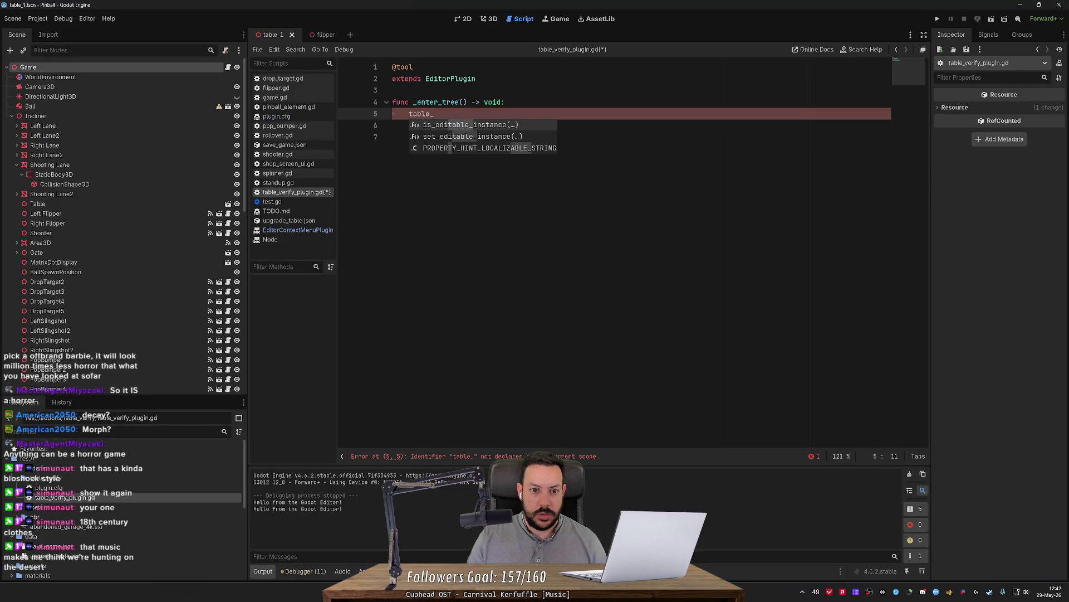
pyautogui.write('context_meny')
pyautogui.press('BackSpace')
pyautogui.write('u')
pyautogui.hotkey('alt', 'Tab')
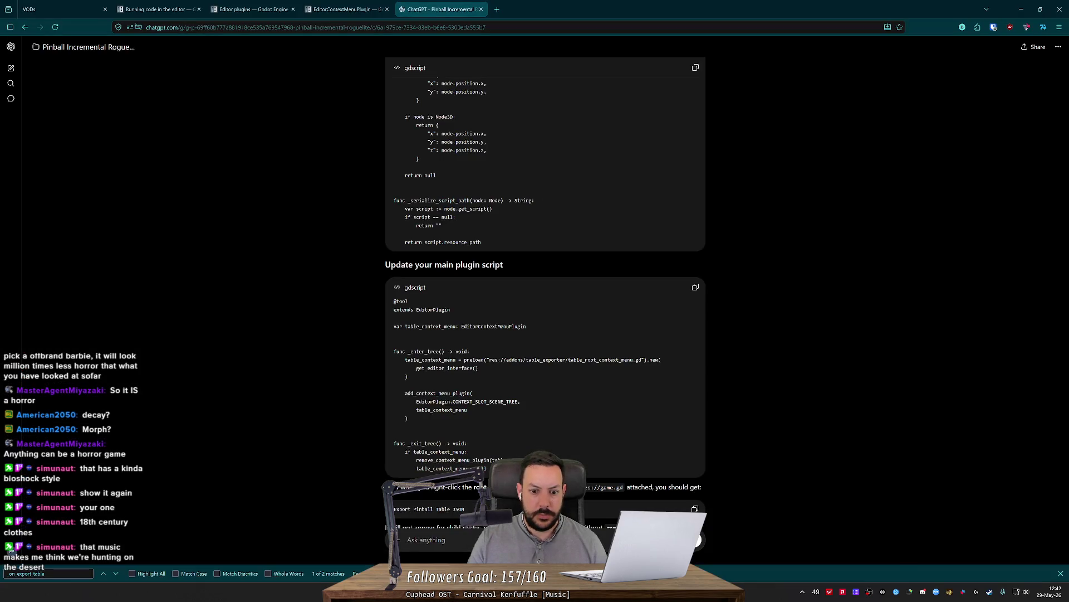
pyautogui.hotkey('alt', 'Tab')
pyautogui.write('= preload("')
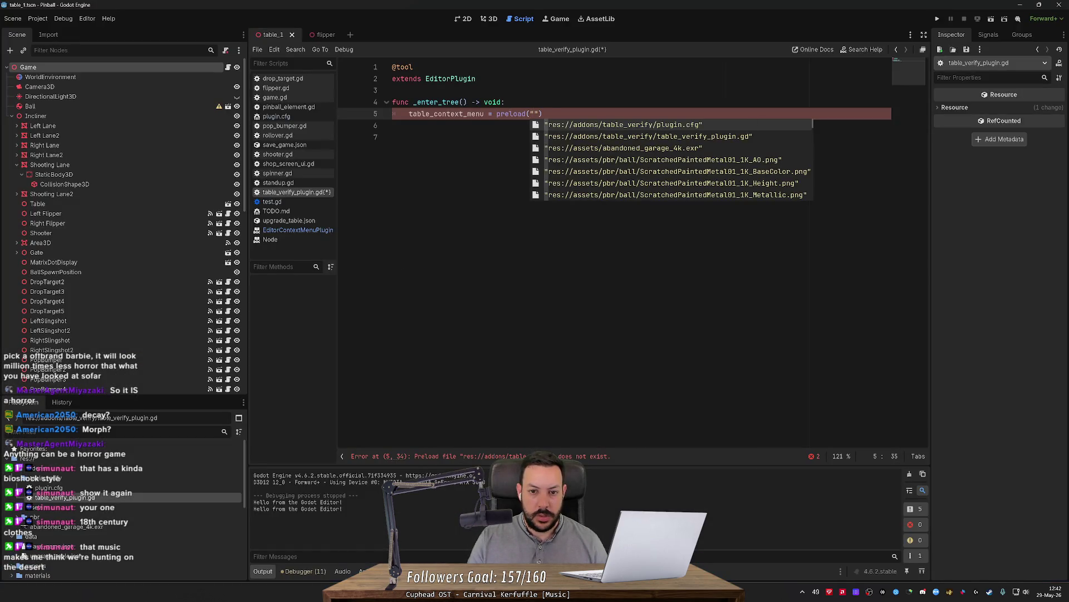
pyautogui.press('Escape')
pyautogui.press('Return')
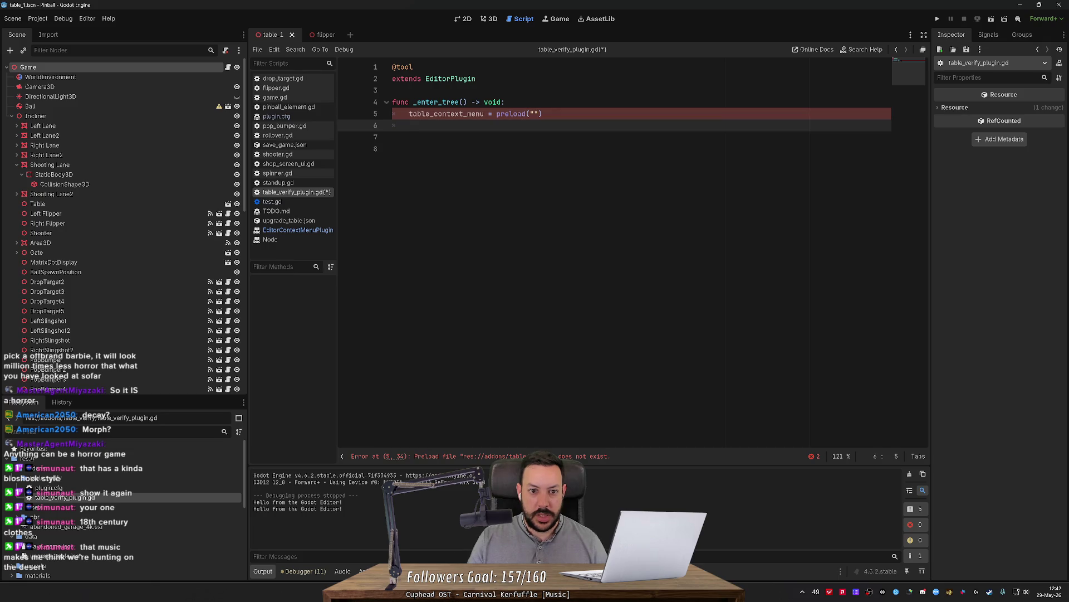
# - Add an add_context_menu_plugin(table_context_menu) call below the preload
pyautogui.hotkey('alt', 'Tab')
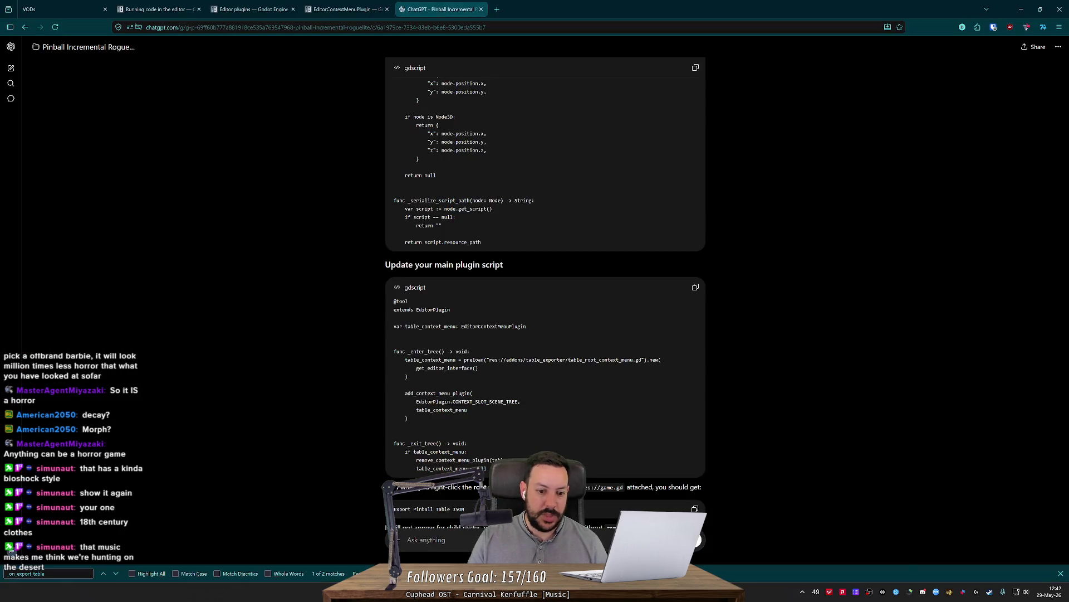
pyautogui.hotkey('alt', 'Tab')
pyautogui.press('Return')
pyautogui.write('add_content')
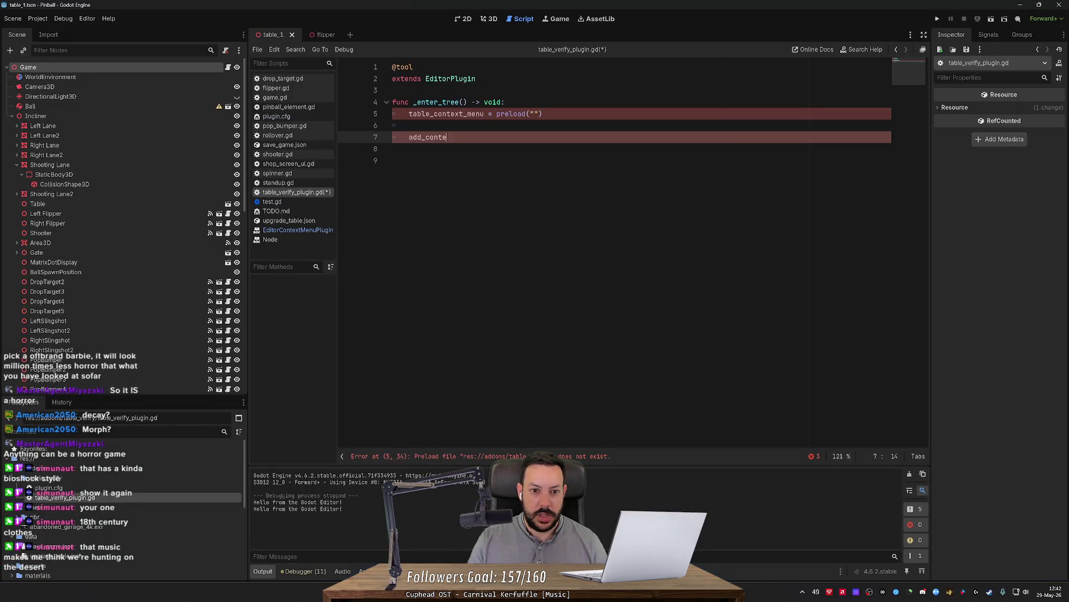
pyautogui.hotkey('ctrl', 'space')
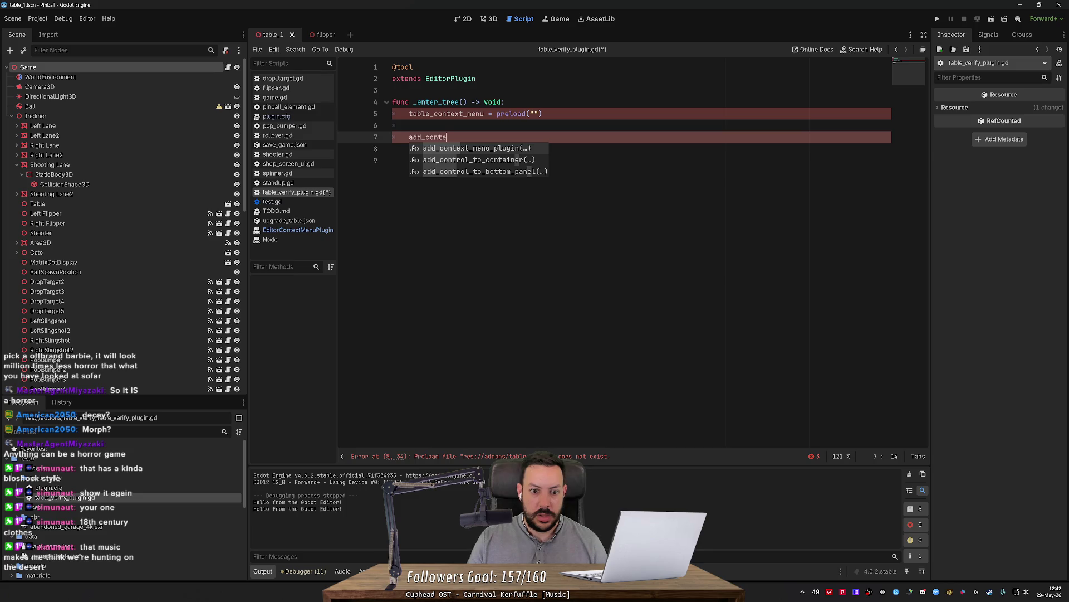
pyautogui.press('Return')
pyautogui.write('table_cont')
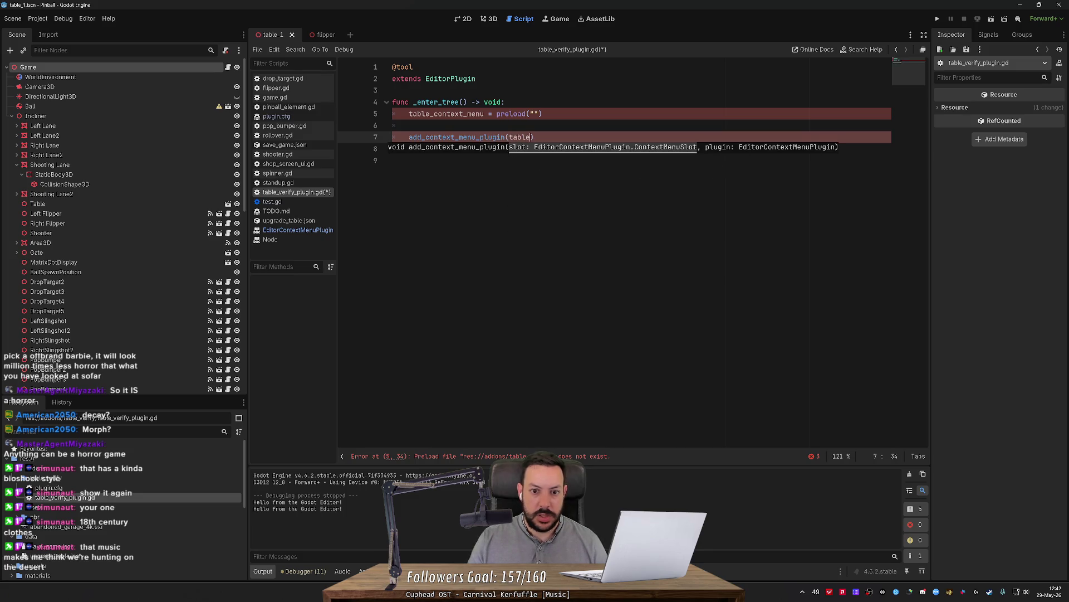
pyautogui.write('ext_menu)')
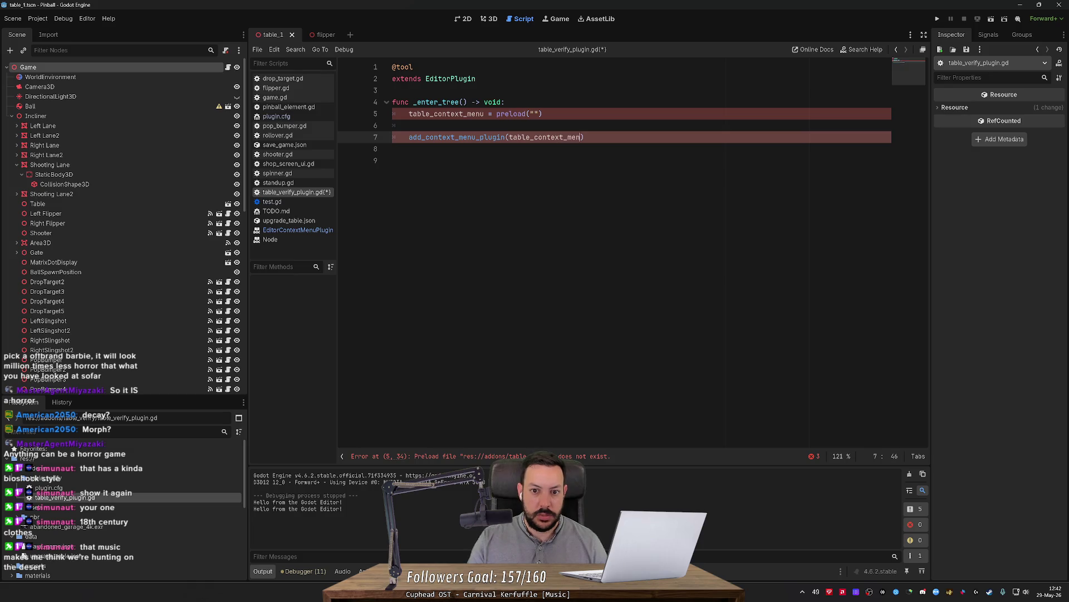
# - Prefix the argument with 'Editor.' after checking ChatGPT's reference code
pyautogui.hotkey('alt', 'Tab')
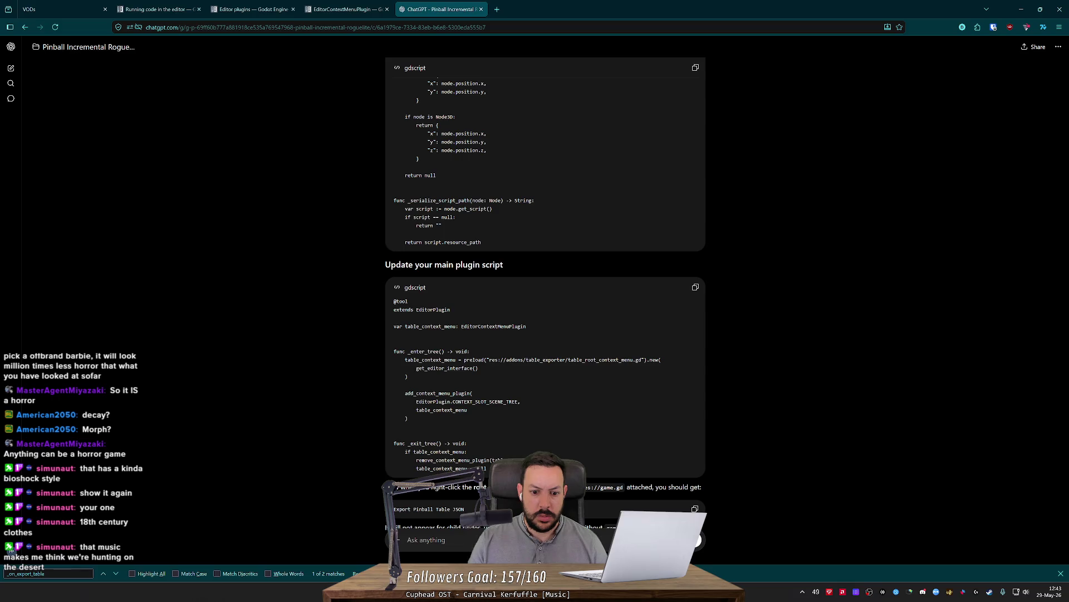
pyautogui.hotkey('alt', 'Tab')
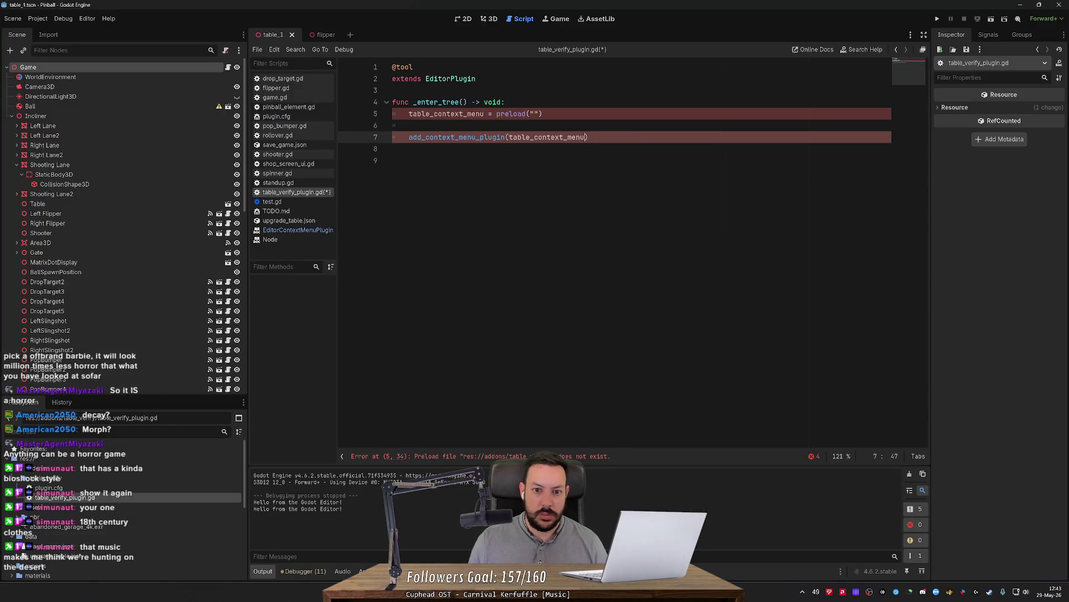
pyautogui.write('Editor.')
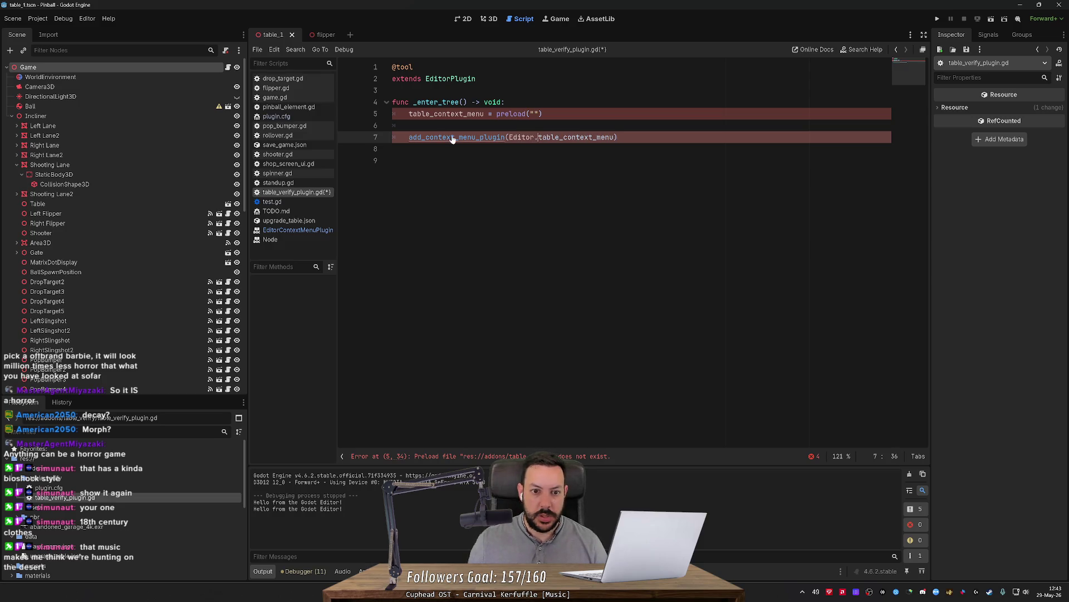
pyautogui.keyDown('ctrl'); pyautogui.click(453, 138); pyautogui.keyUp('ctrl')
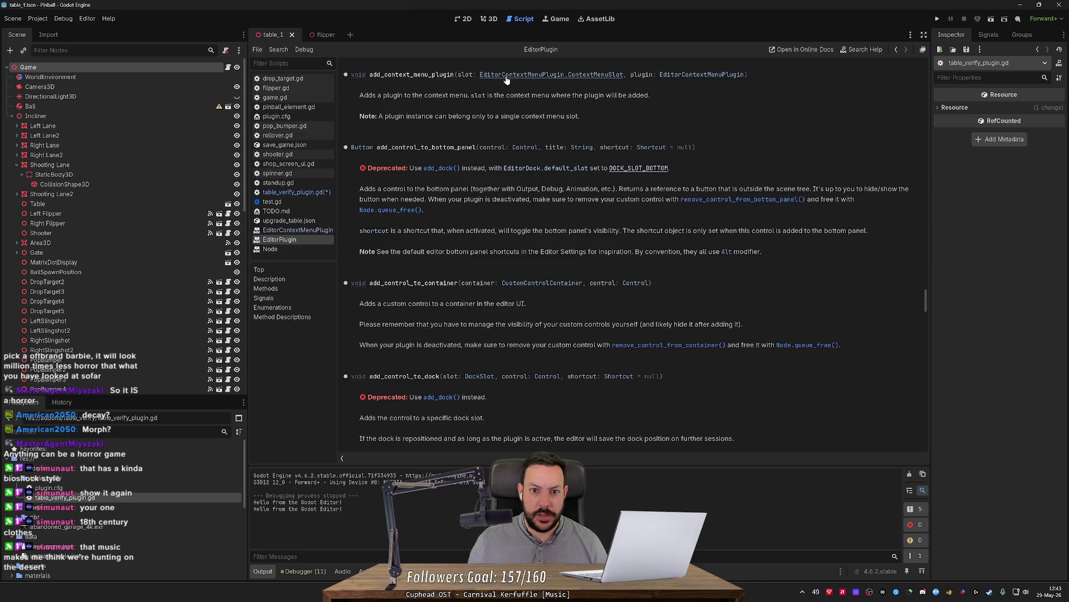
# - Look up the ContextMenuSlot enum, then drop the Editor. prefix and move table_context_menu onto its own line
pyautogui.hotkey('alt', 'Tab')
pyautogui.hotkey('alt', 'Tab')
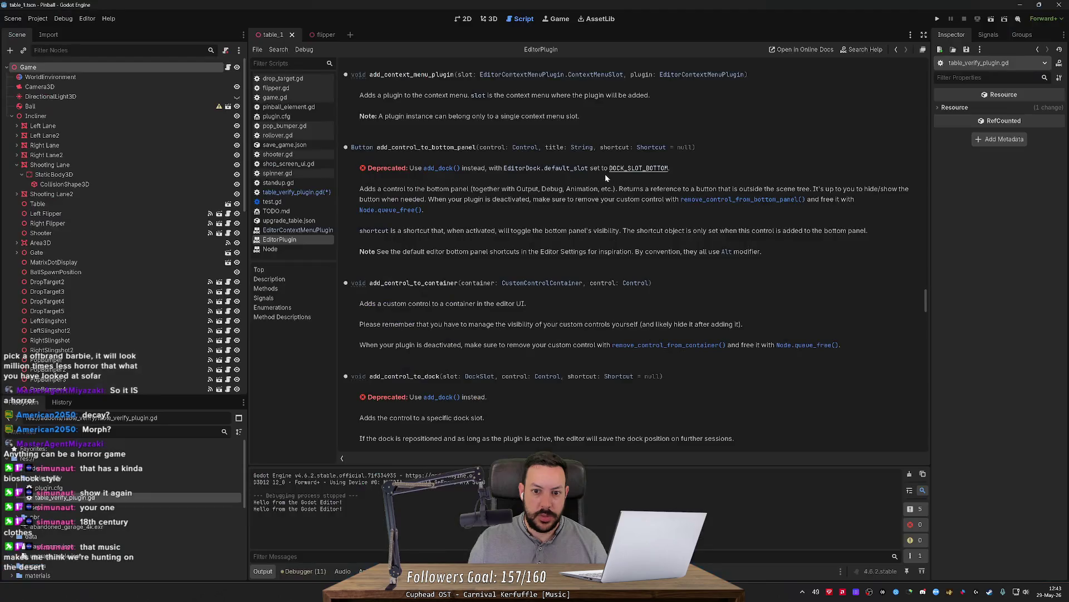
pyautogui.click(560, 74)
pyautogui.doubleClick(396, 78)
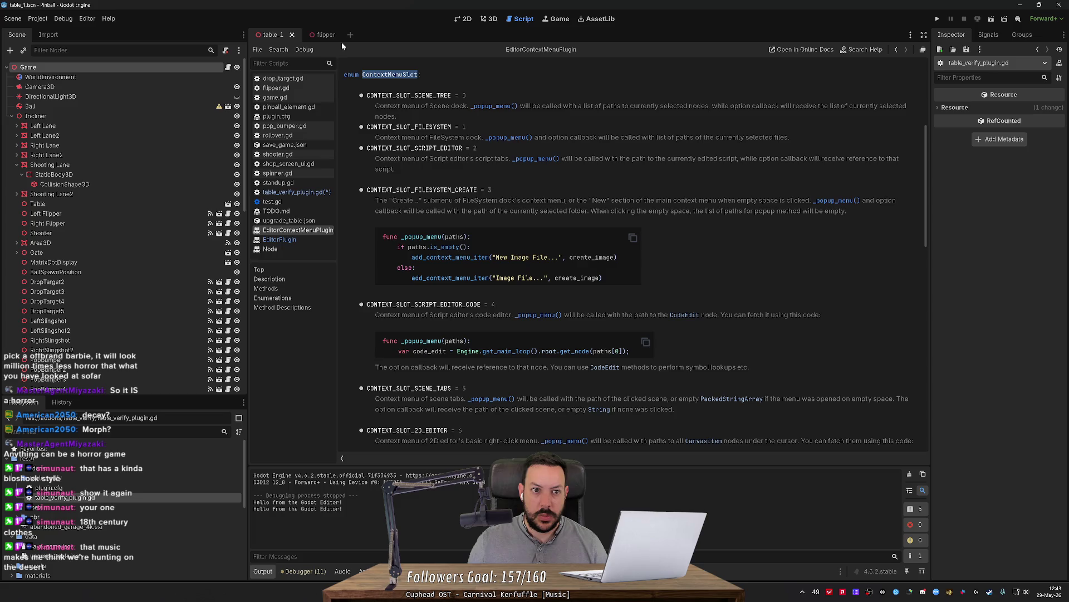
pyautogui.click(295, 192)
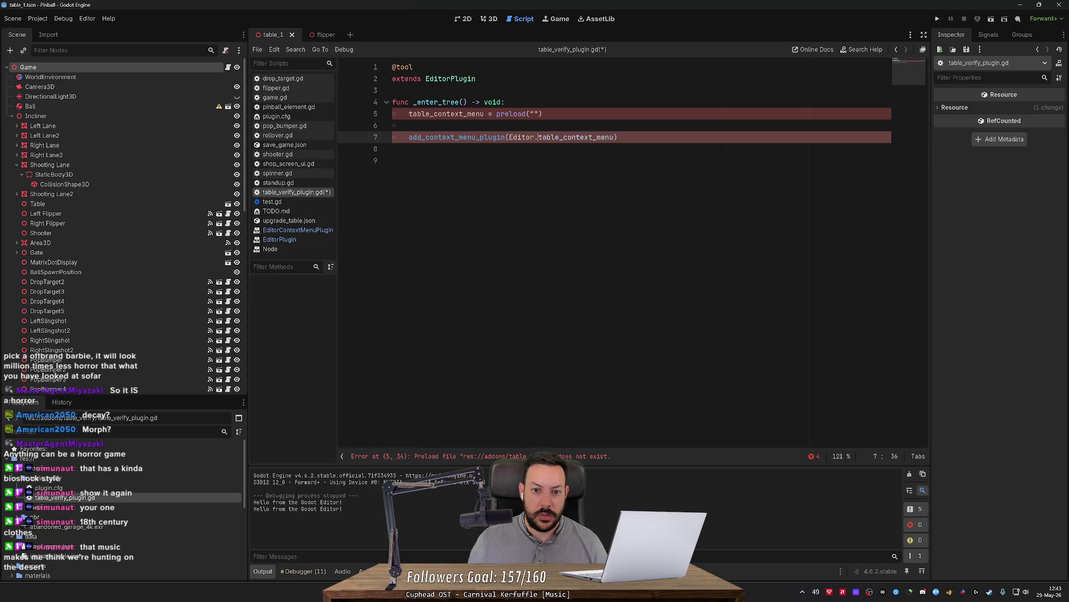
pyautogui.hotkey('alt', 'Tab')
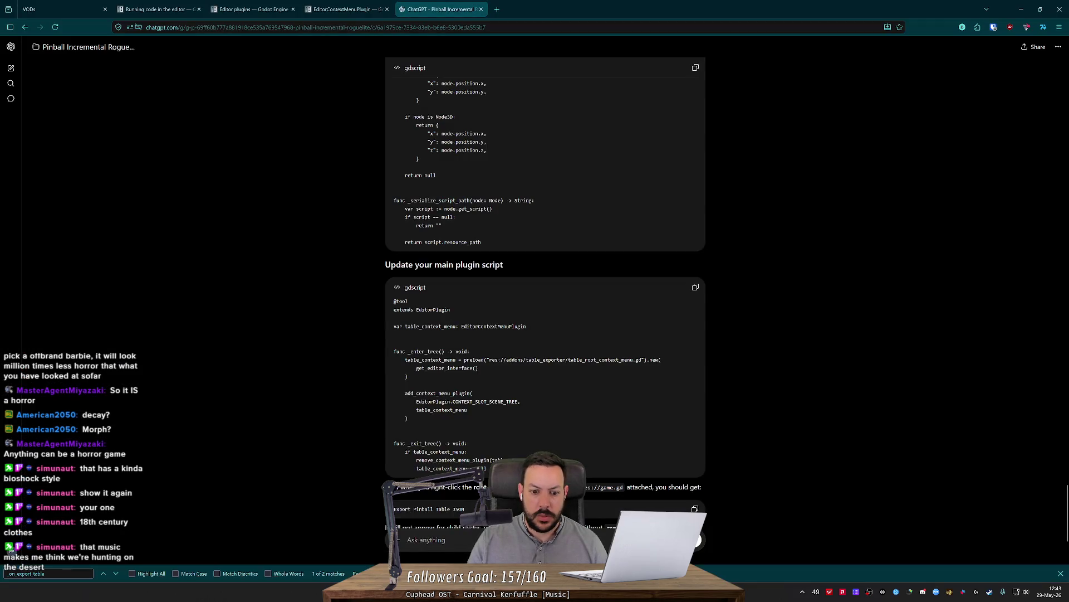
pyautogui.hotkey('alt', 'Tab')
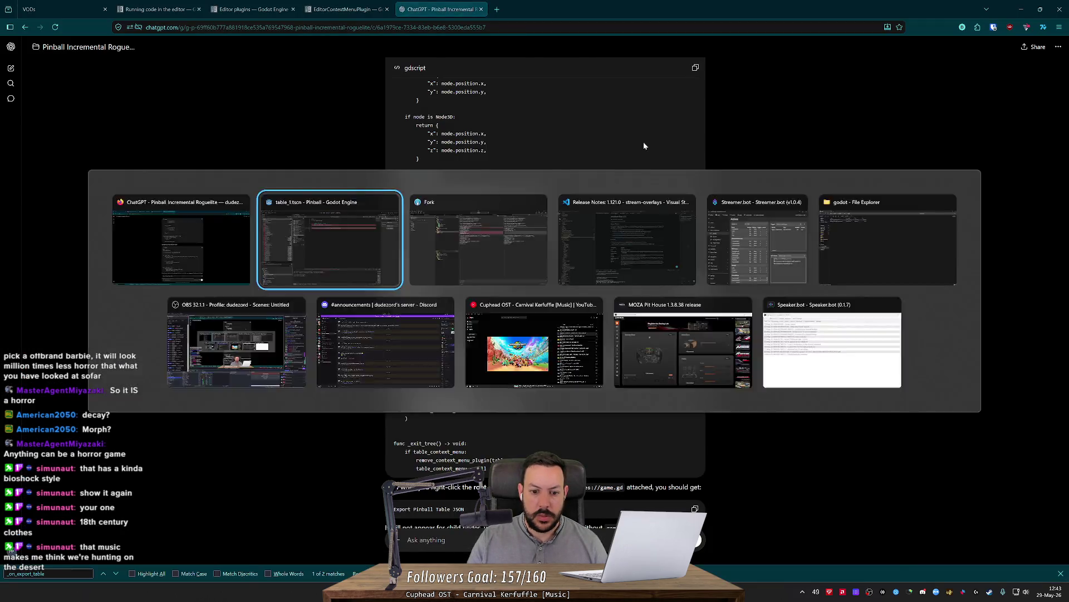
pyautogui.press('BackSpace')
pyautogui.press('BackSpace')
pyautogui.press('BackSpace')
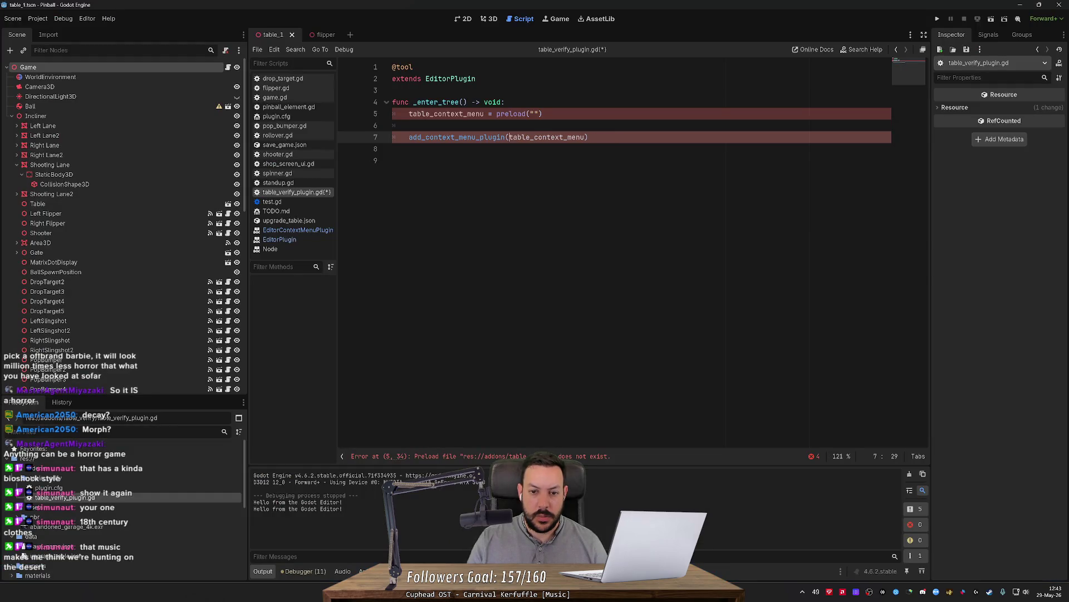
pyautogui.press('Return')
# - Find the CONTEXT_SLOT_SCENE_TREE constant in the docs and compare it with ChatGPT's code
pyautogui.keyDown('ctrl'); pyautogui.click(456, 136); pyautogui.keyUp('ctrl')
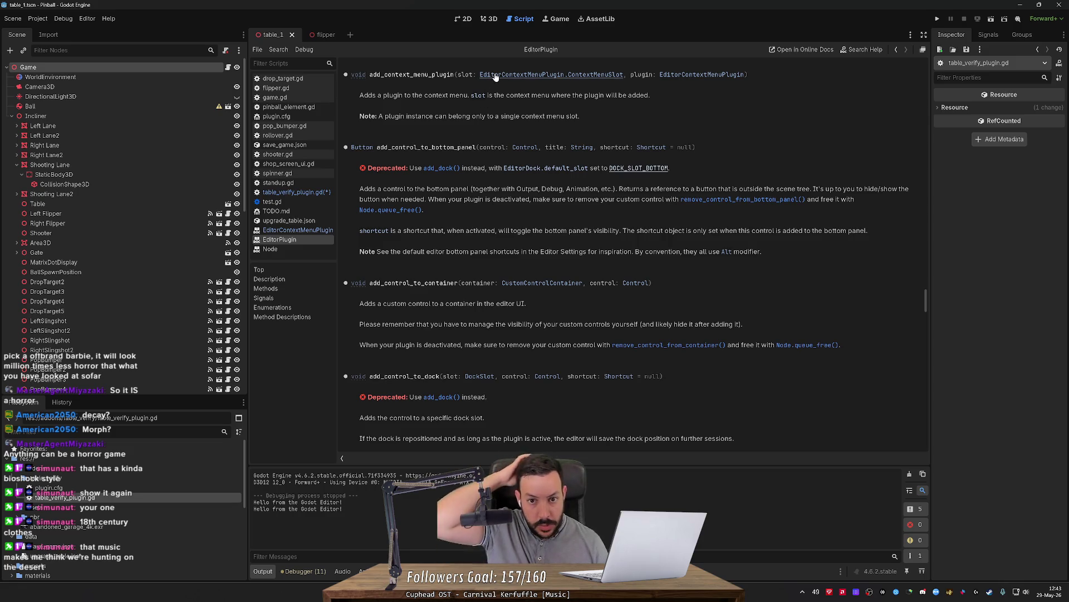
pyautogui.hotkey('alt', 'Tab')
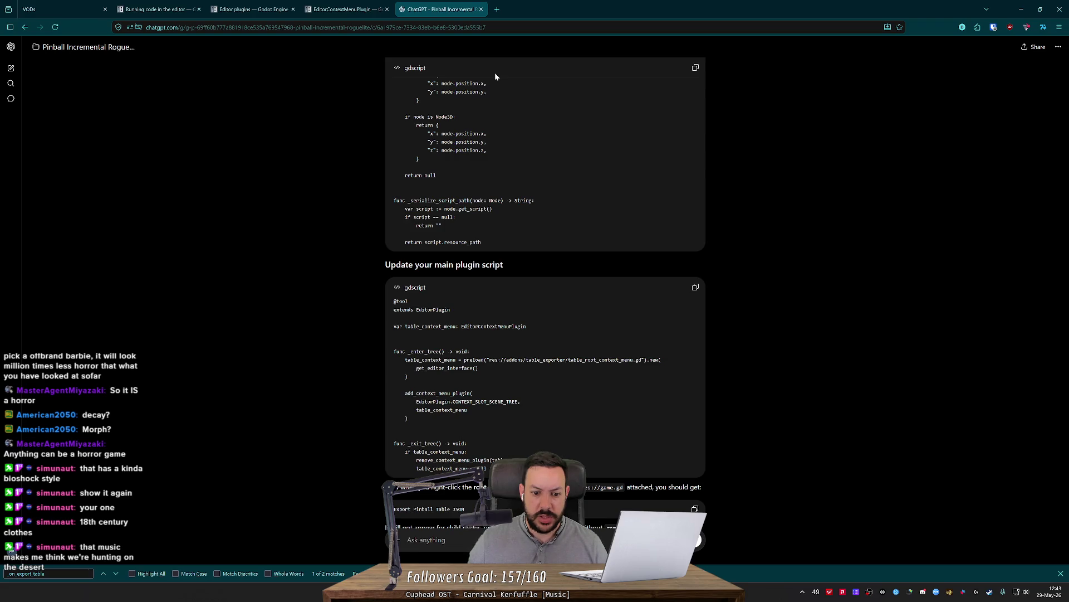
pyautogui.hotkey('alt', 'Tab')
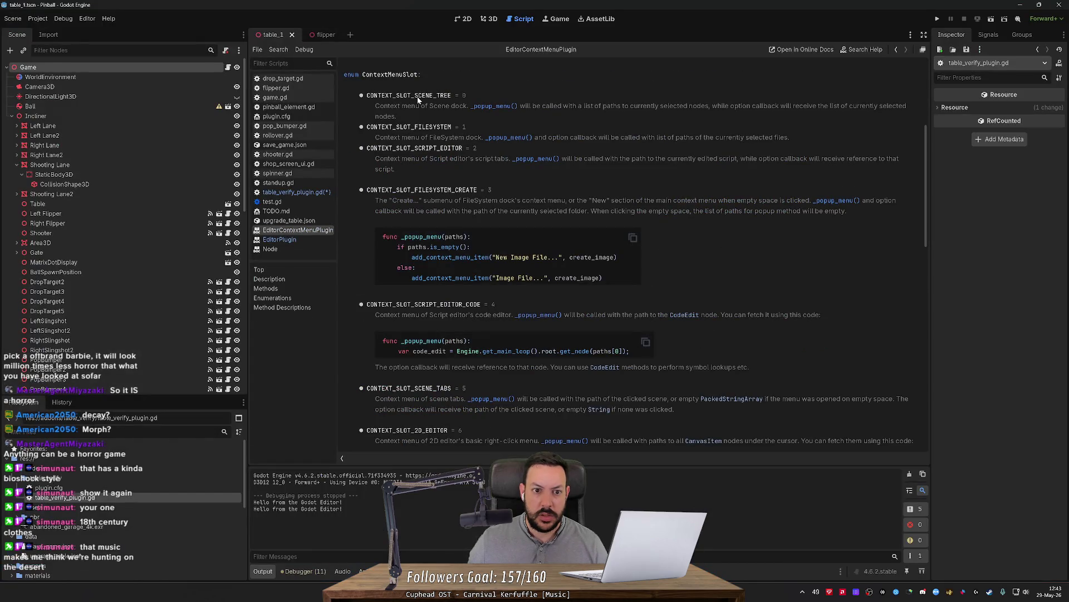
pyautogui.doubleClick(426, 95)
pyautogui.hotkey('alt', 'Tab')
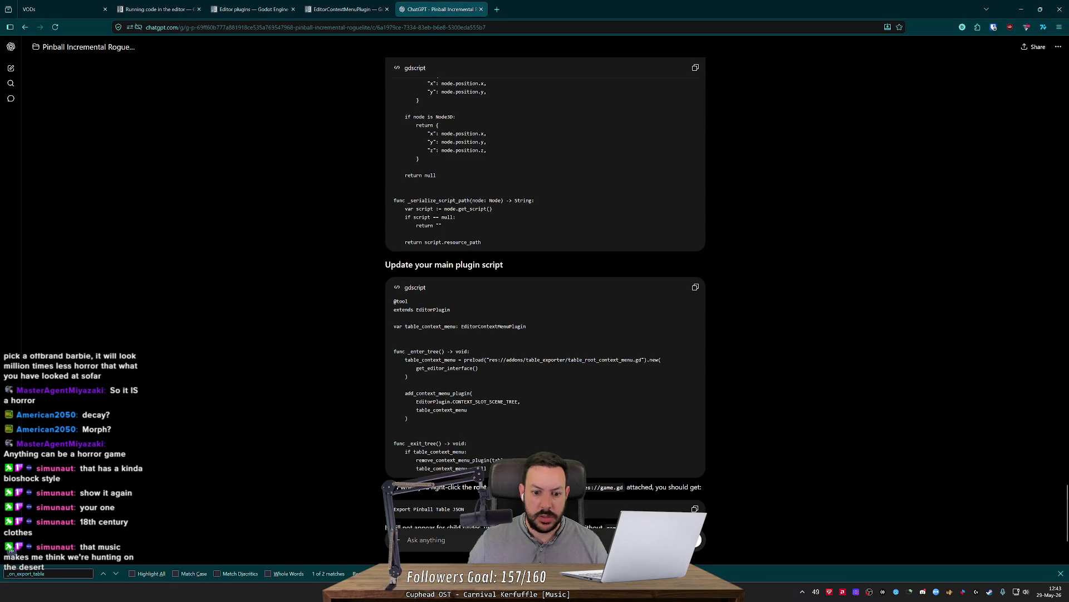
pyautogui.hotkey('alt', 'Tab')
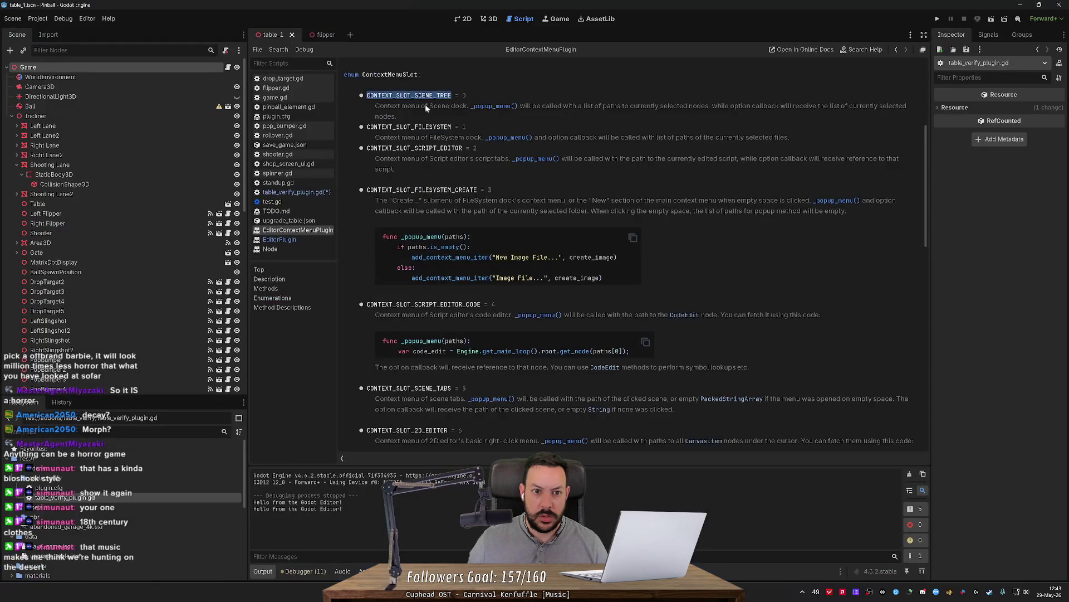
pyautogui.scroll(3, 454, 119)
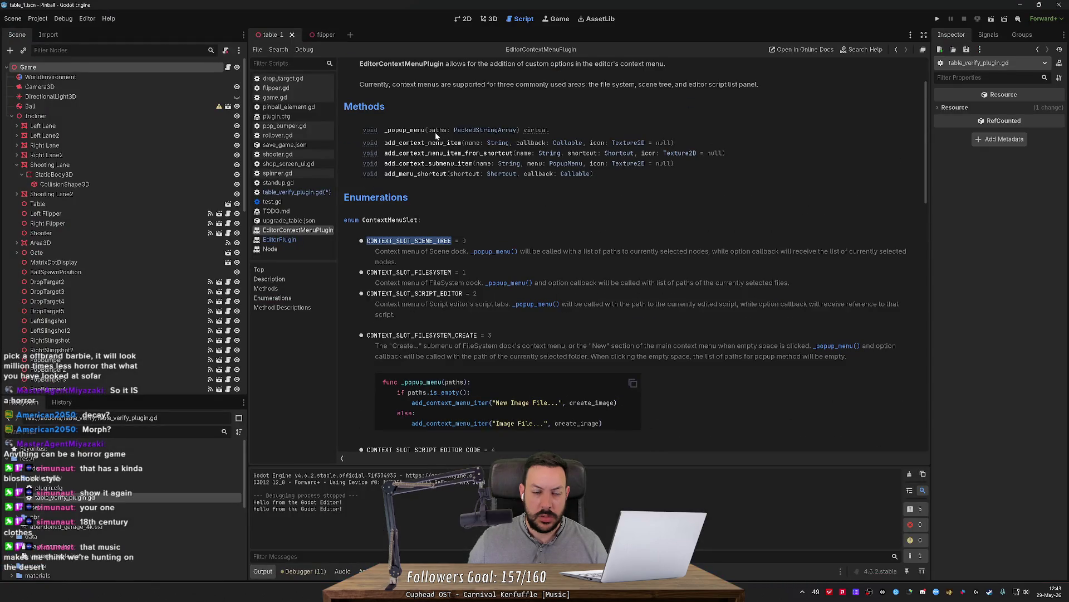
pyautogui.click(289, 192)
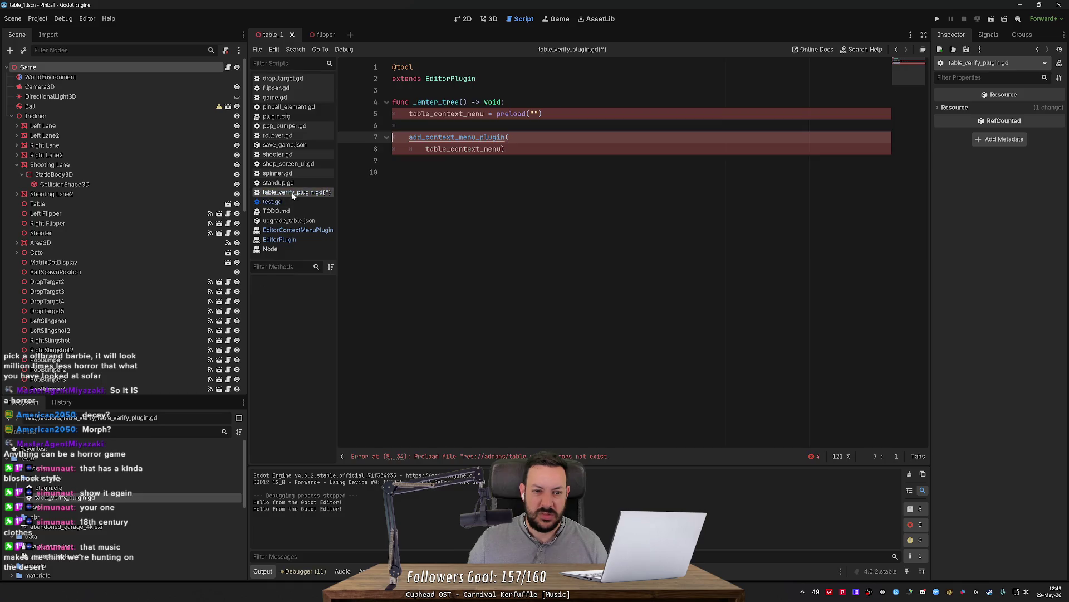
# - Insert CONTEXT_SLOT_SCENE_TREE as the first argument and join table_context_menu back onto line 7
pyautogui.write('CONTEXT_SLOT_SCENE_TREE,')
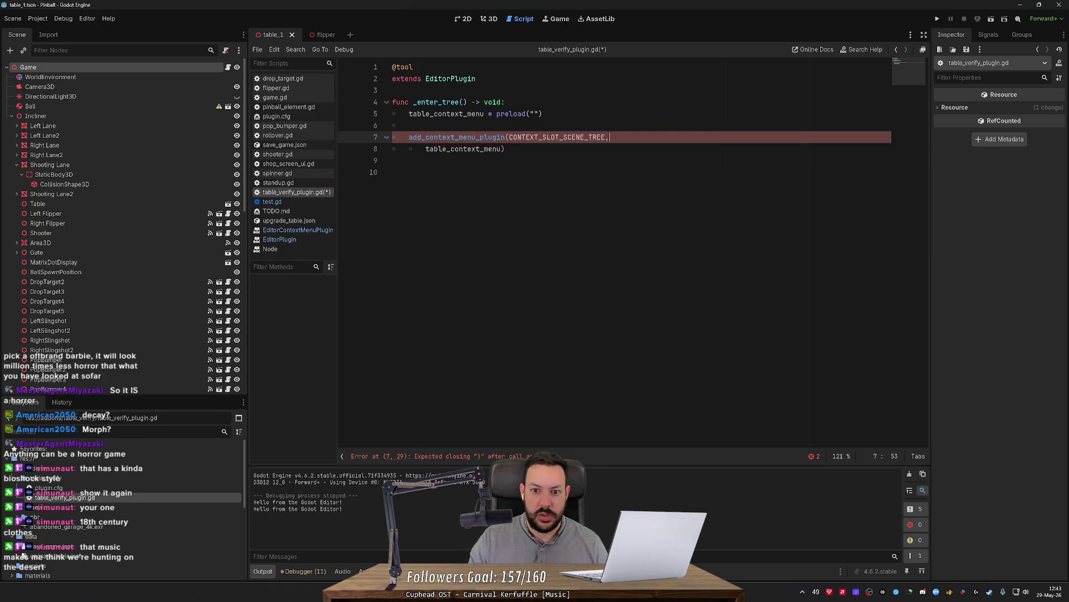
pyautogui.hotkey('shift', 'Right')
pyautogui.hotkey('shift', 'End')
pyautogui.hotkey('ctrl', 'shift', 'Left')
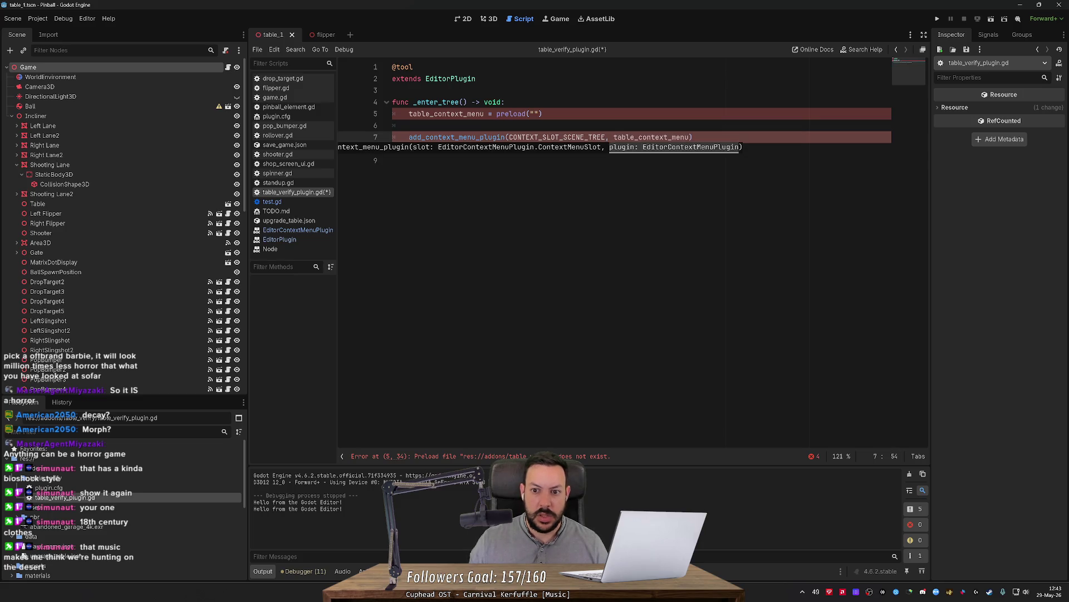
pyautogui.hotkey('alt', 'Tab')
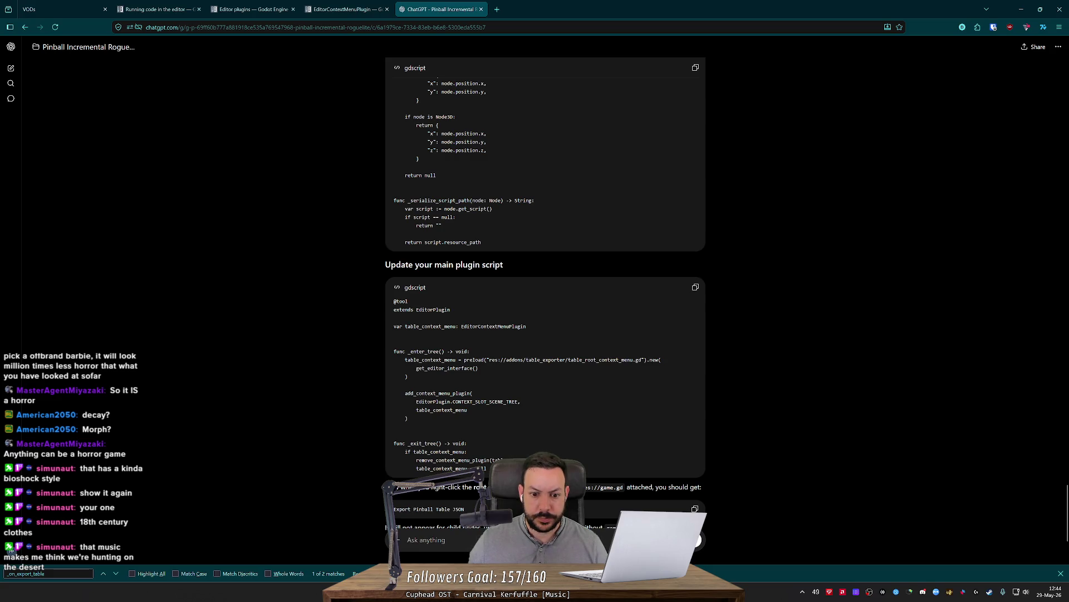
pyautogui.hotkey('alt', 'Tab')
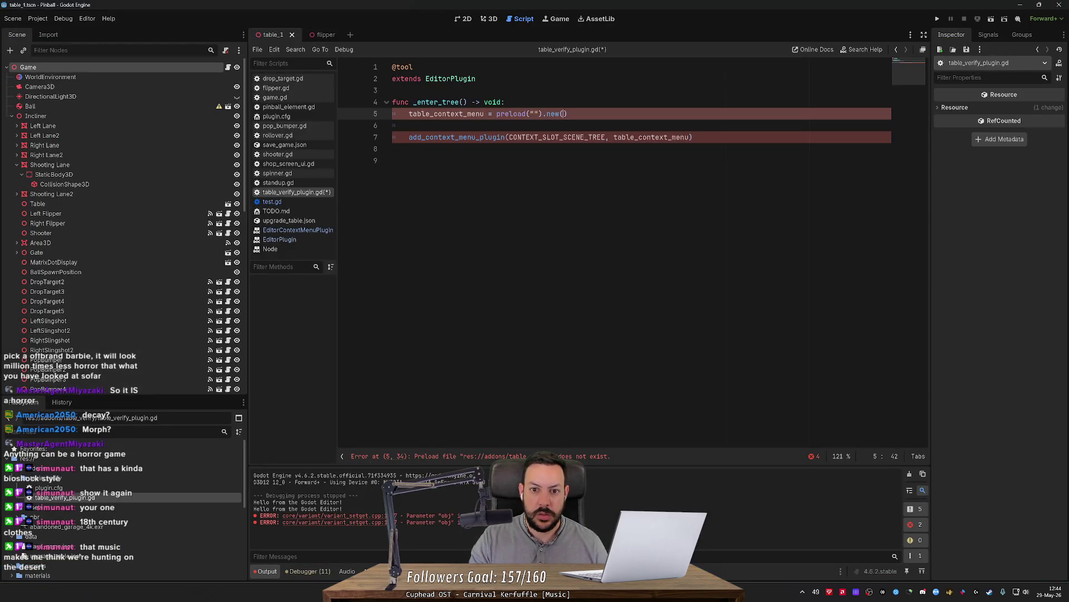
# - Append .new(get_editor_interface()) to the preload on line 5
pyautogui.hotkey('alt', 'Tab')
pyautogui.hotkey('alt', 'Tab')
pyautogui.write('get_editor_i')
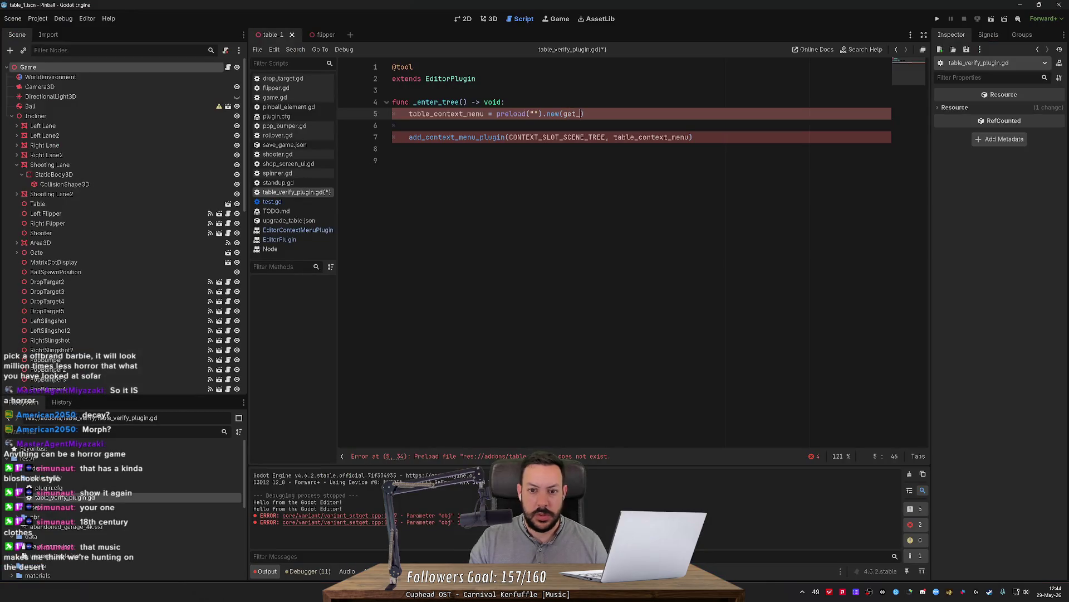
pyautogui.write('nterface()')
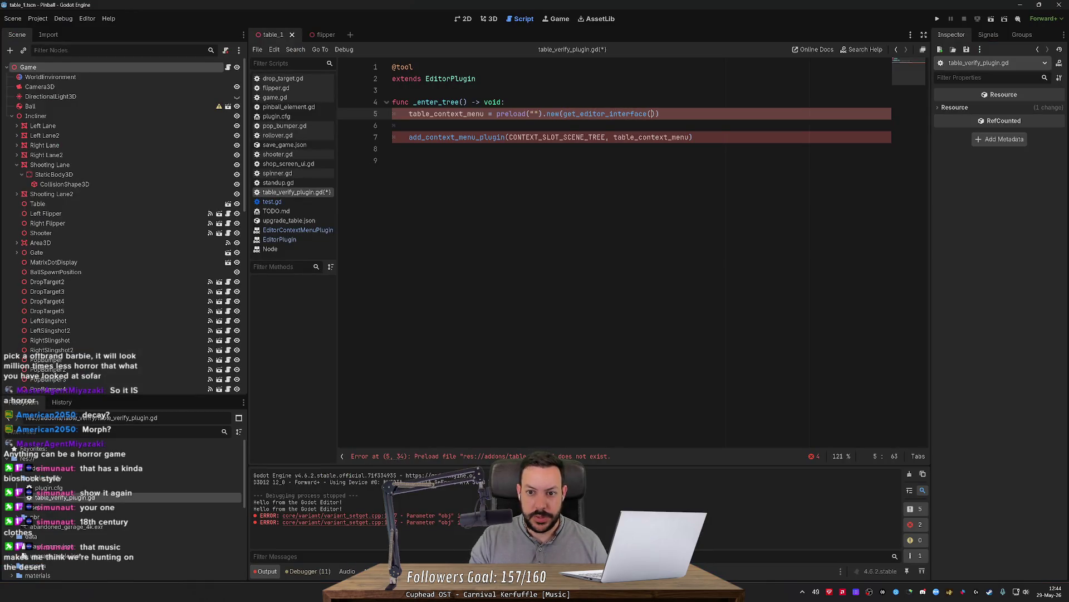
pyautogui.hotkey('alt', 'Tab')
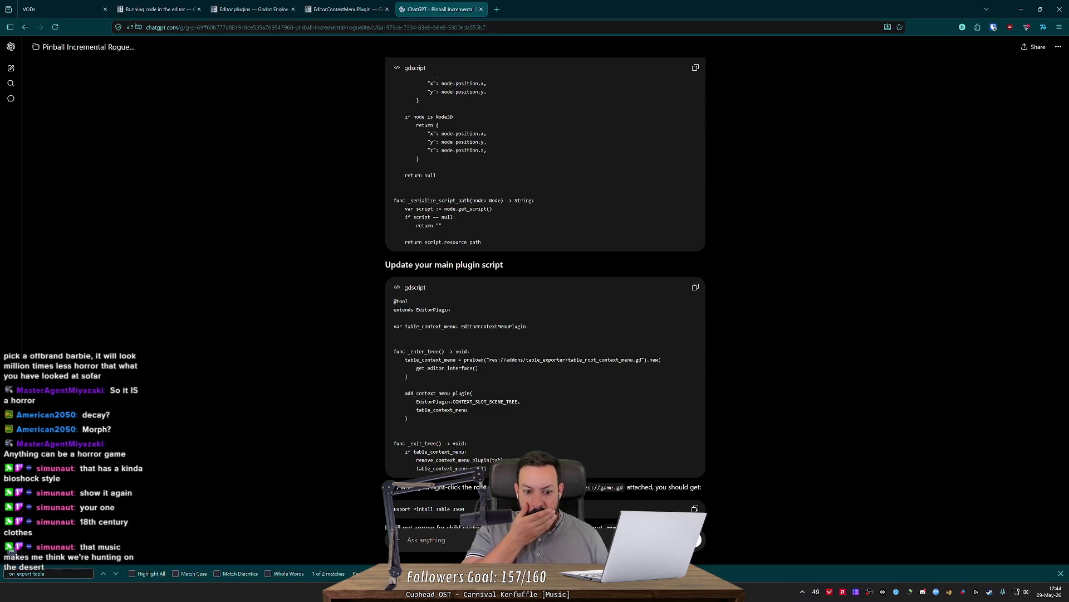
pyautogui.hotkey('alt', 'Tab')
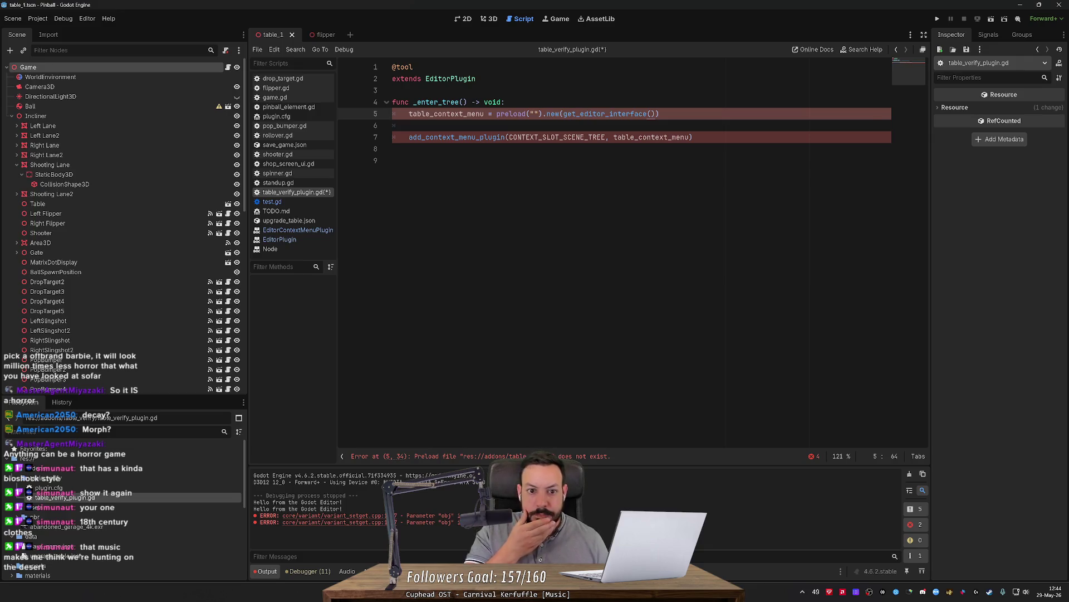
pyautogui.click(393, 160)
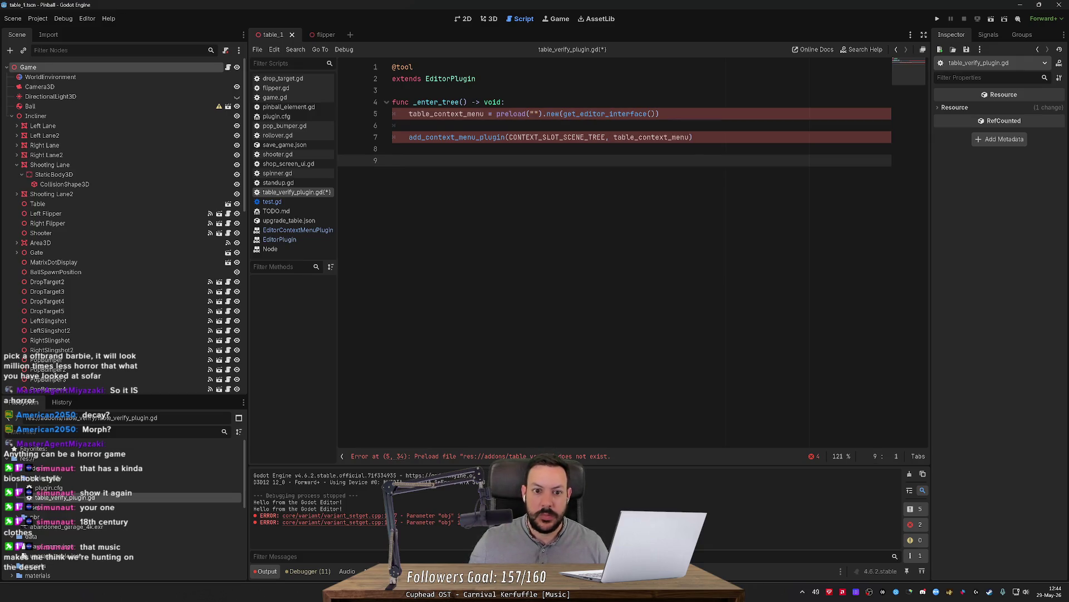
pyautogui.hotkey('alt', 'Tab')
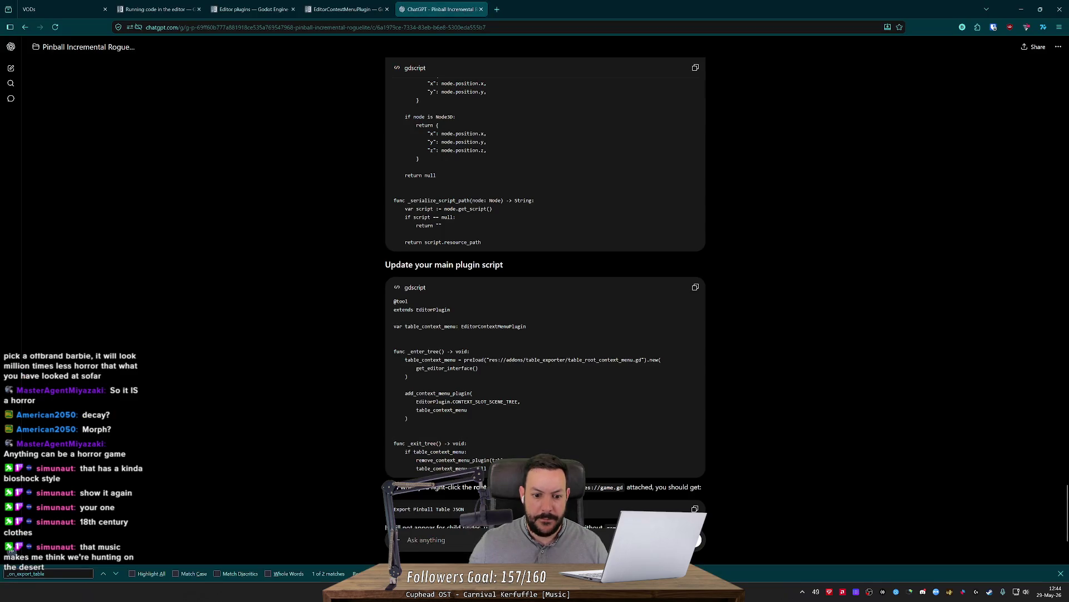
# - Add an _exit_tree function with an if table_context_menu block setting table_context_menu = null
pyautogui.hotkey('alt', 'Tab')
pyautogui.write('func _exit_tre')
pyautogui.press('Return')
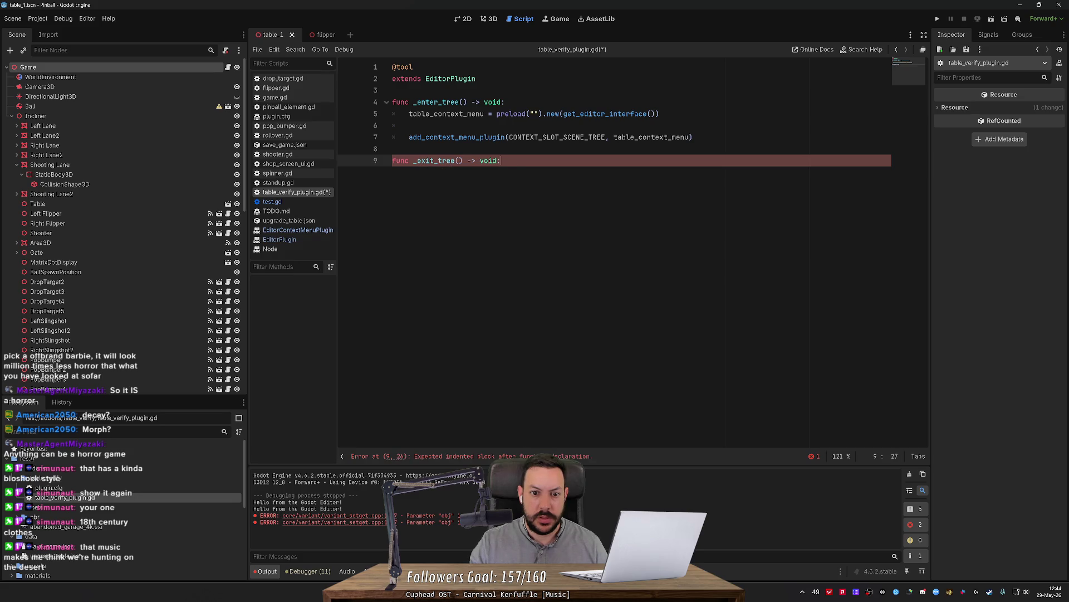
pyautogui.press('Return')
pyautogui.hotkey('alt', 'Tab')
pyautogui.hotkey('alt', 'Tab')
pyautogui.write('if table_context_menuy:')
pyautogui.press('Return')
pyautogui.hotkey('alt', 'Tab')
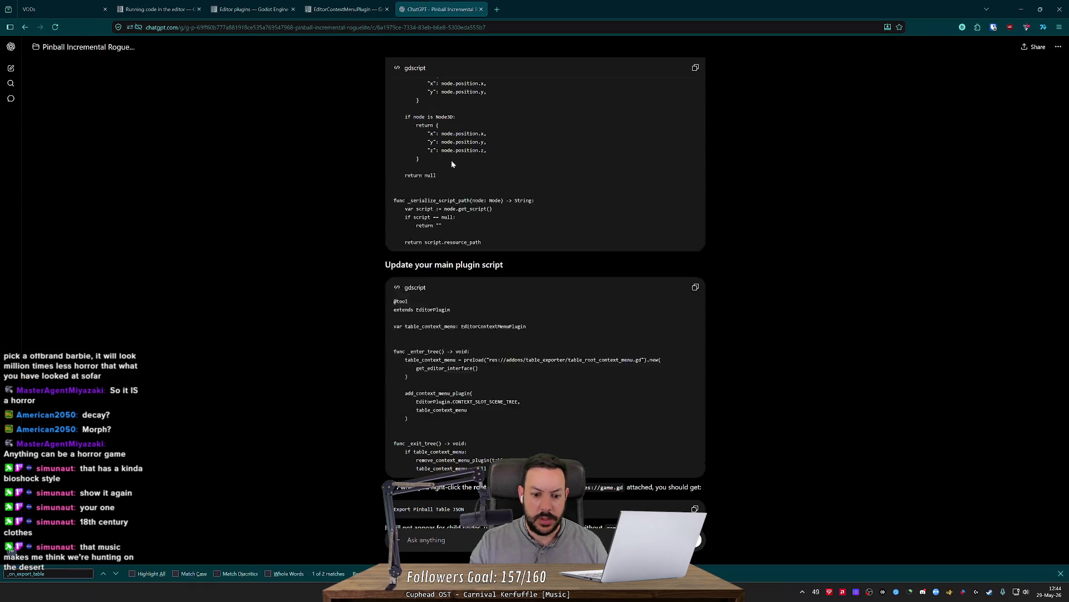
pyautogui.hotkey('alt', 'Tab')
pyautogui.write('table_conetxt_')
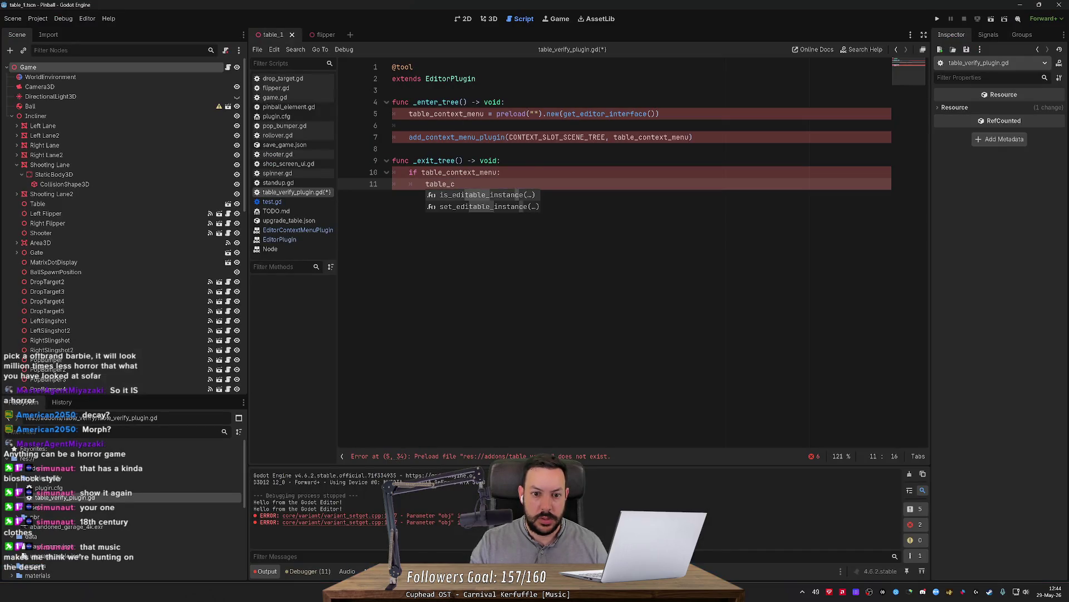
pyautogui.press('BackSpace')
pyautogui.press('BackSpace')
pyautogui.press('BackSpace')
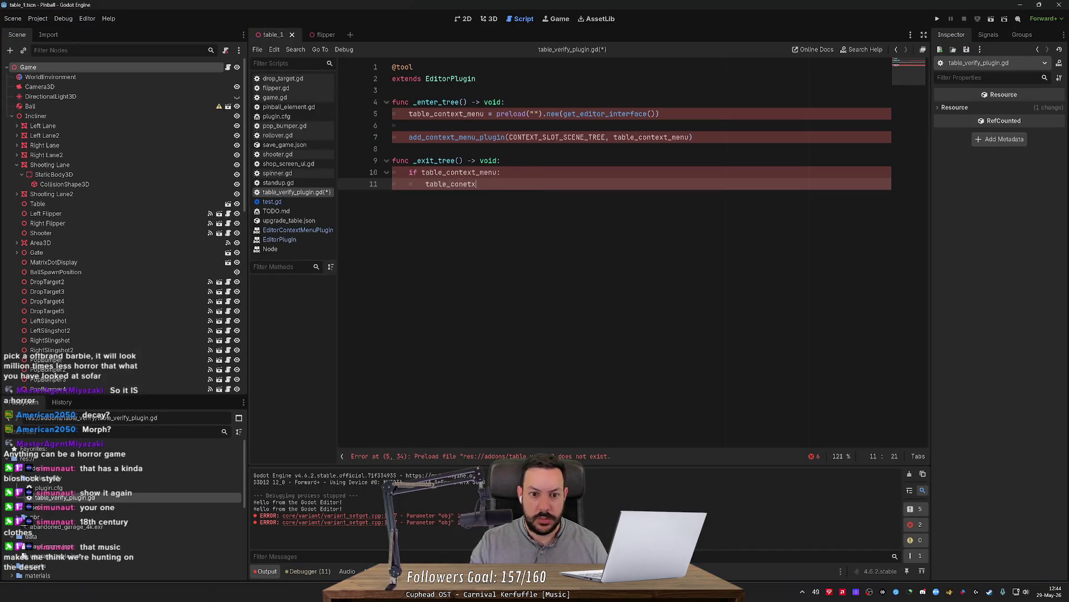
pyautogui.write('text_meny')
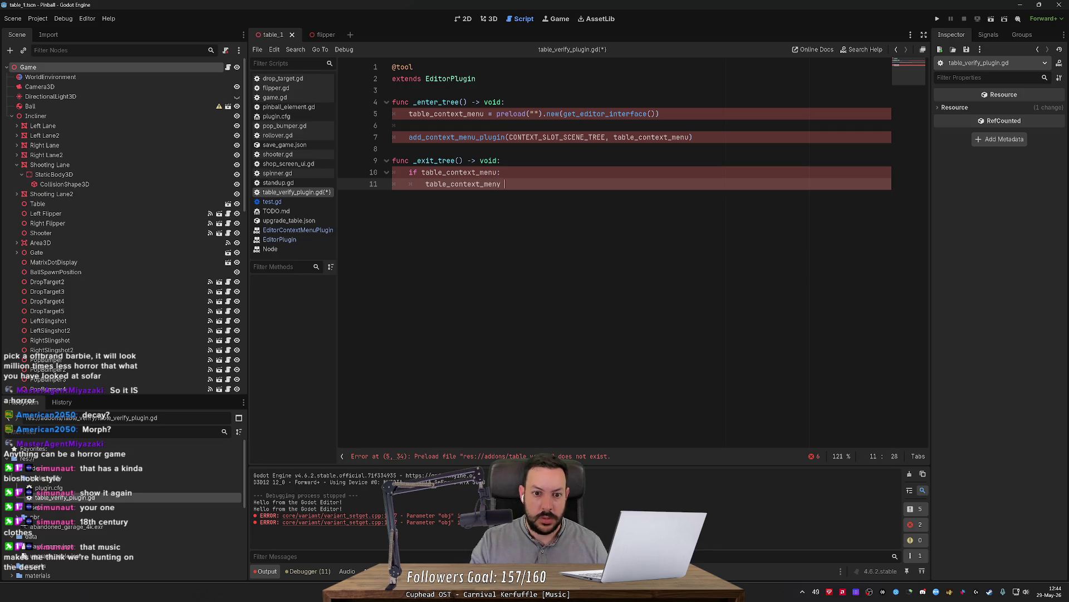
pyautogui.press('BackSpace')
pyautogui.write('u = null')
# - Insert remove_context_menu_plugin(table_context_menu) inside the if block
pyautogui.press('Up')
pyautogui.press('Return')
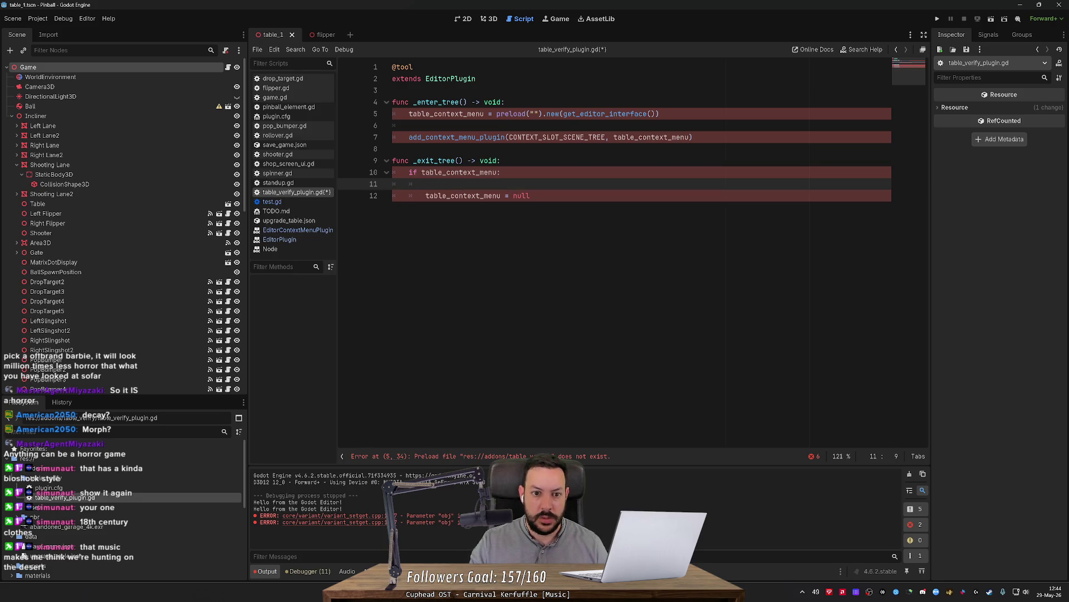
pyautogui.hotkey('alt', 'Tab')
pyautogui.scroll(15, 452, 159)
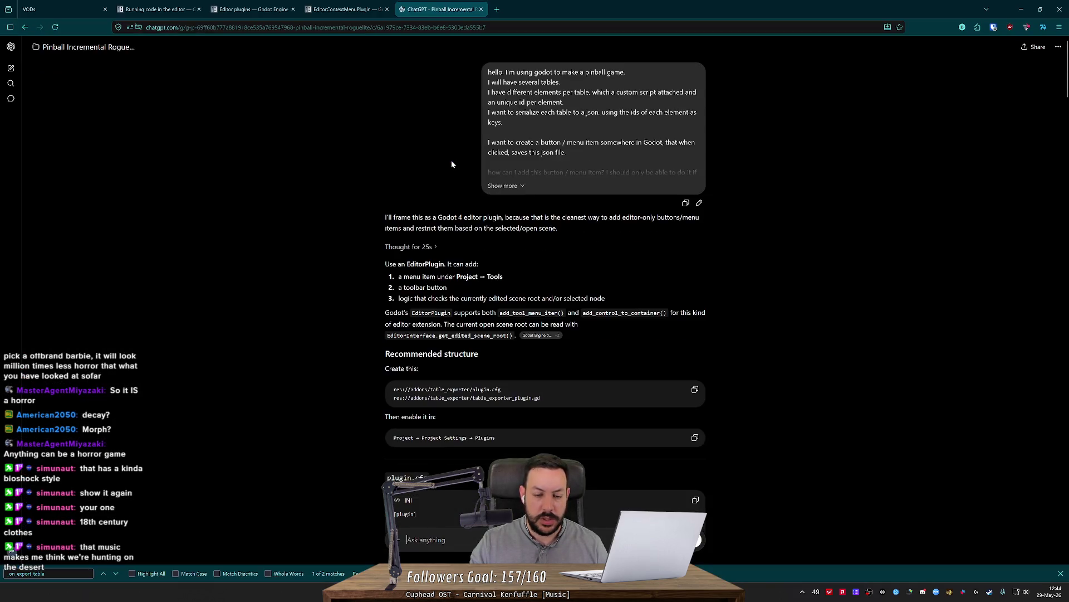
pyautogui.hotkey('alt', 'Tab')
pyautogui.press('BackSpace')
pyautogui.write('remove_co')
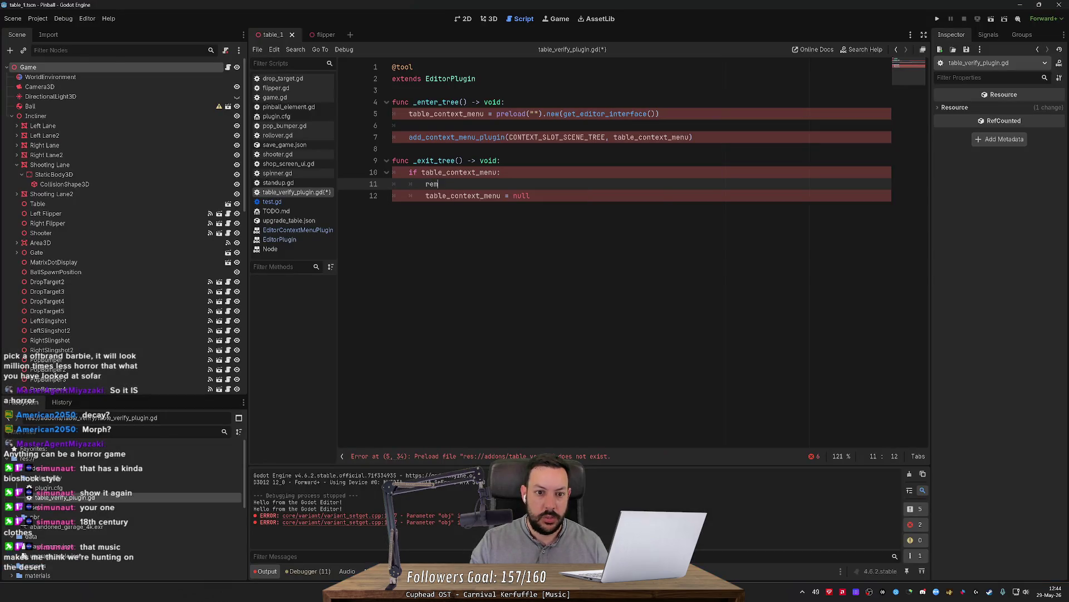
pyautogui.press('Return')
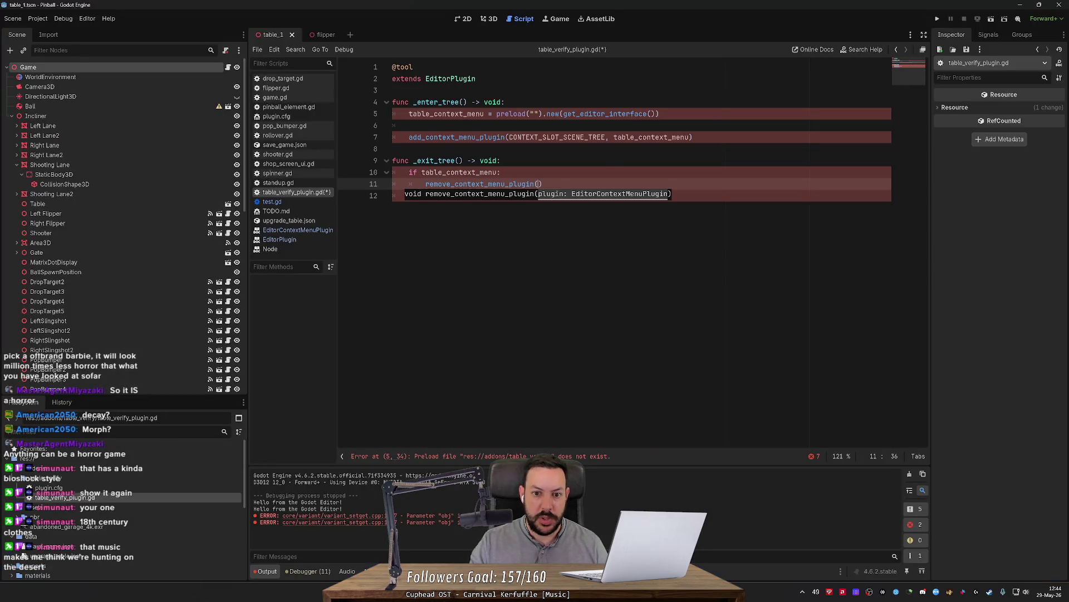
pyautogui.write('table_c')
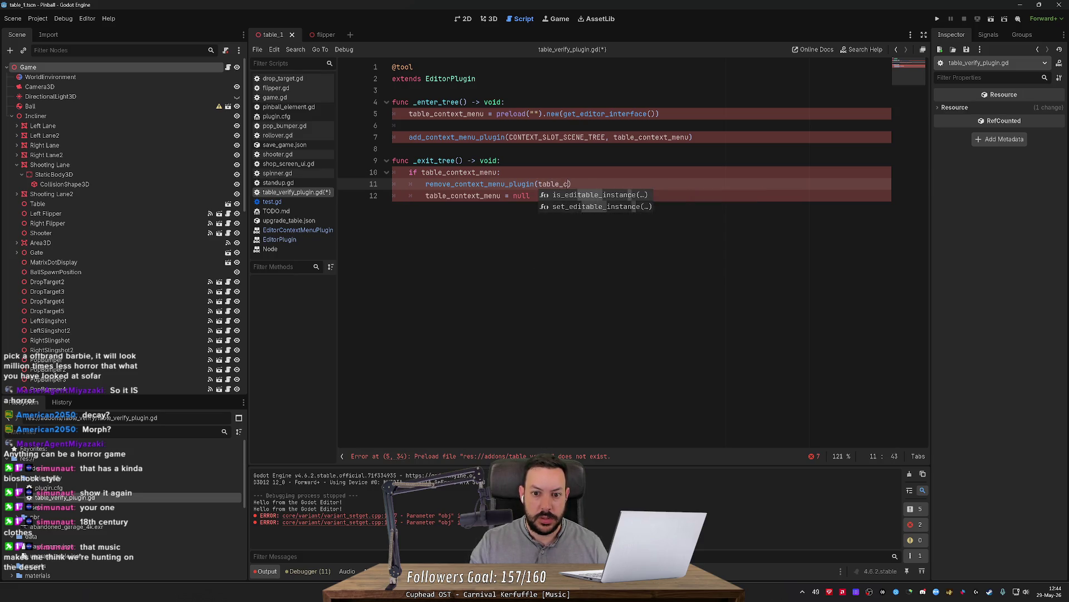
pyautogui.write('ontext_menu')
pyautogui.hotkey('ctrl', 'shift', 'Left')
# - Declare var table_context_menu: EditorContextMenuPlugin at the top of the script and save
pyautogui.press('Up')
pyautogui.press('Up')
pyautogui.press('Up')
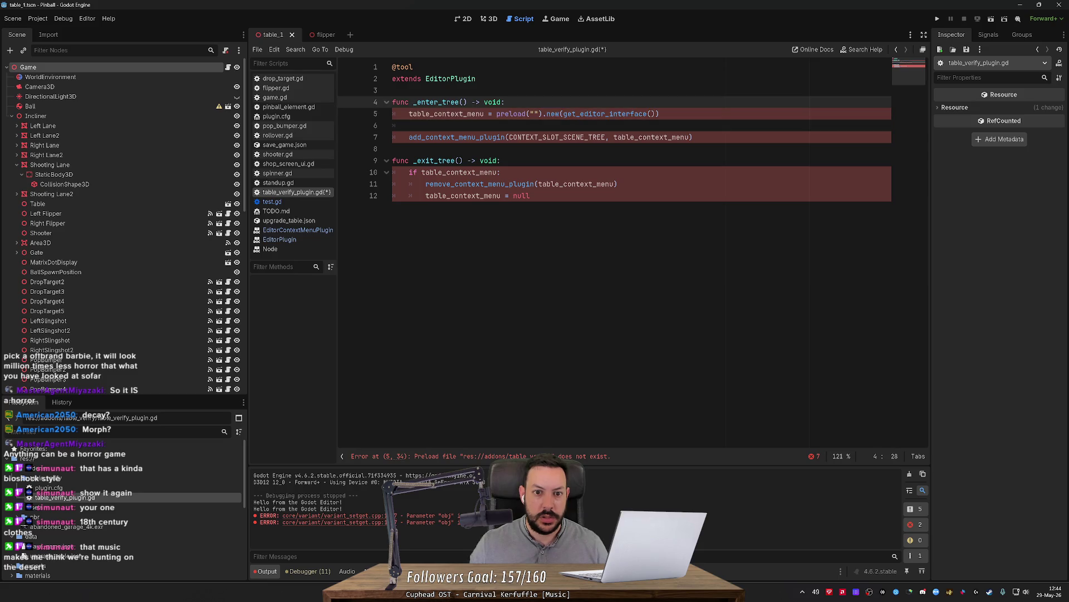
pyautogui.press('Up')
pyautogui.press('Return')
pyautogui.press('Return')
pyautogui.press('Up')
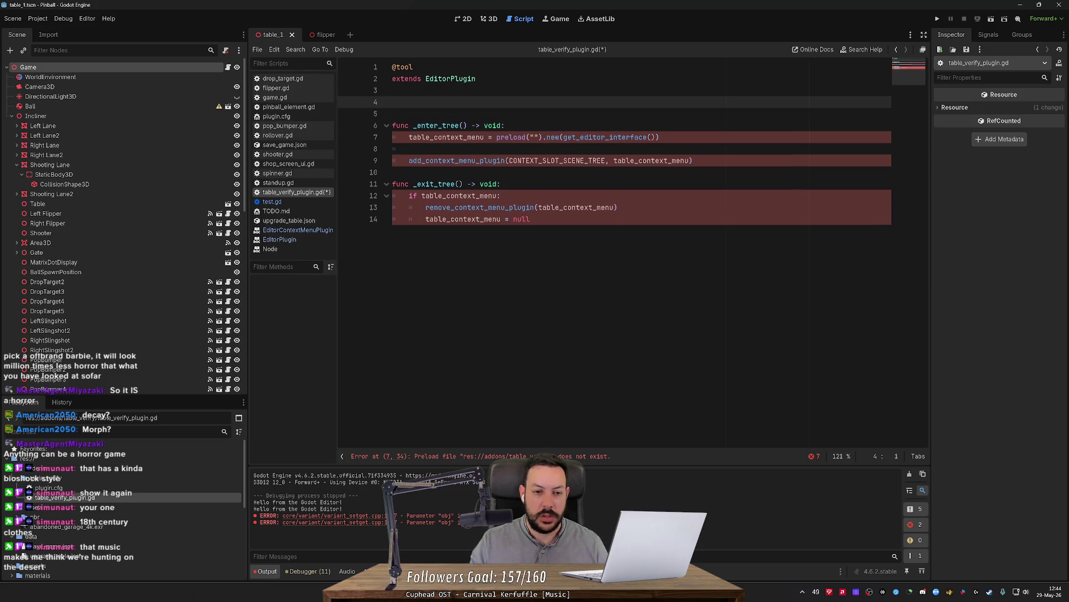
pyautogui.write('CONTEXT_SLOT_SCENE_TREE')
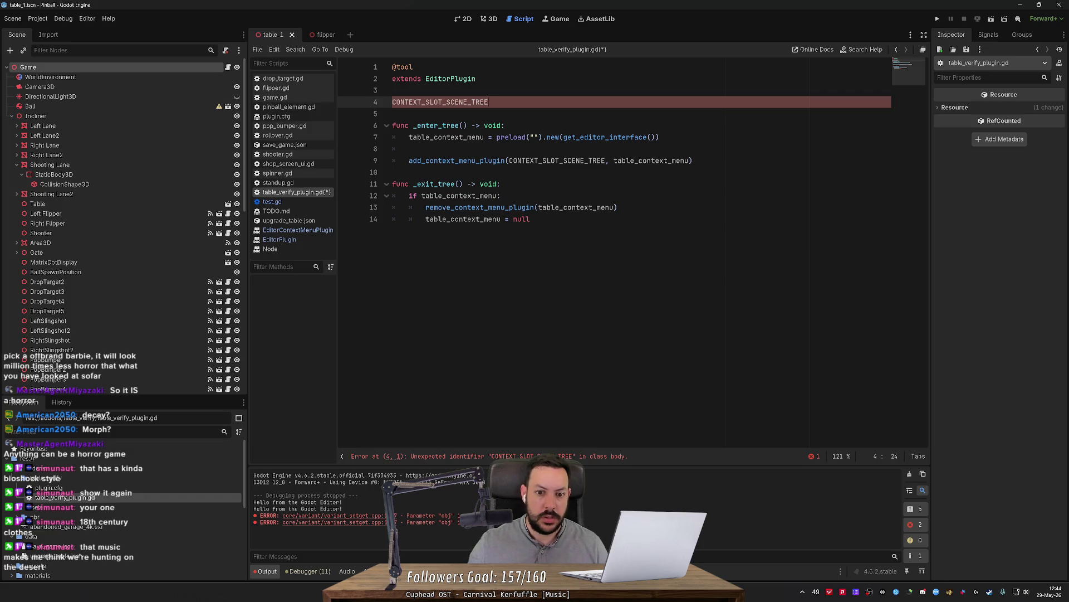
pyautogui.doubleClick(501, 207)
pyautogui.hotkey('ctrl', 'c')
pyautogui.doubleClick(440, 102)
pyautogui.write('var')
pyautogui.hotkey('ctrl', 'v')
pyautogui.press('Escape')
pyautogui.write('Editor')
pyautogui.press('Down')
pyautogui.press('Return')
pyautogui.write(';')
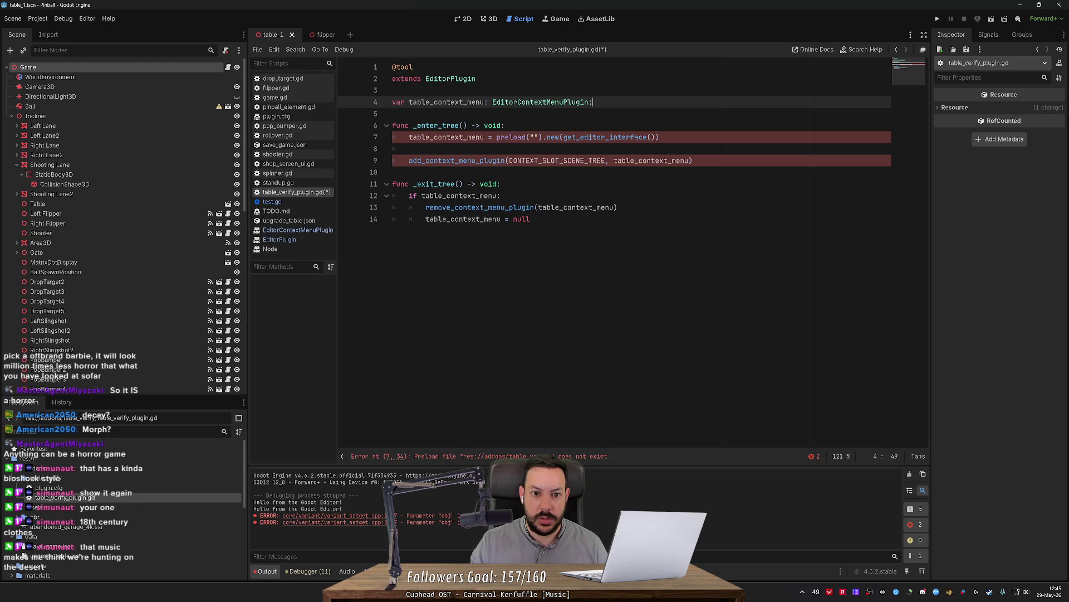
pyautogui.hotkey('ctrl', 's')
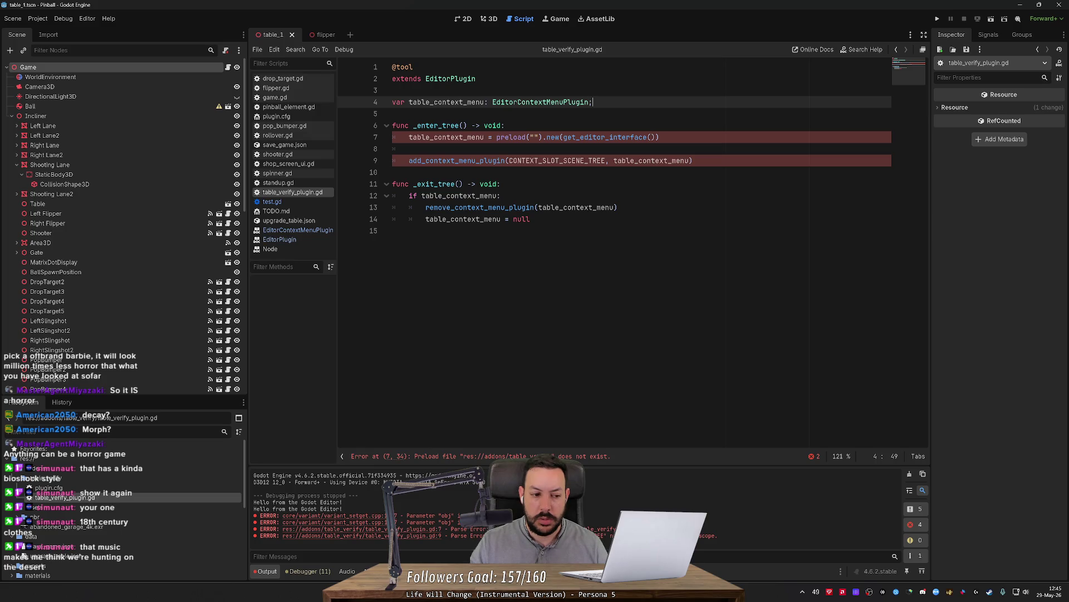
# - Change the preload path to res://addons/table_verify/main.cfg
pyautogui.click(593, 137)
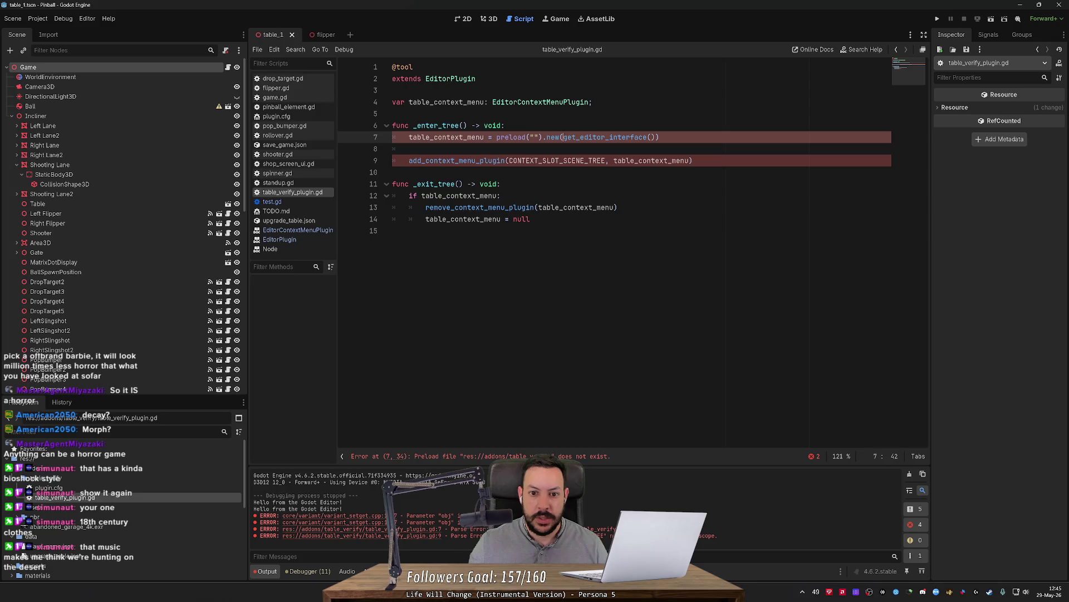
pyautogui.write('res:')
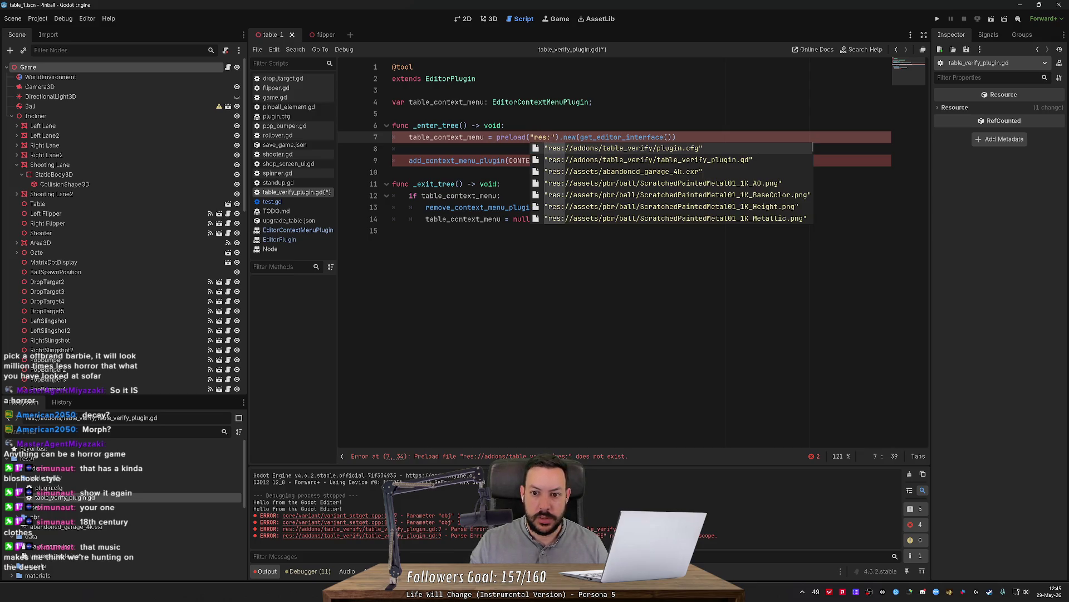
pyautogui.press('Return')
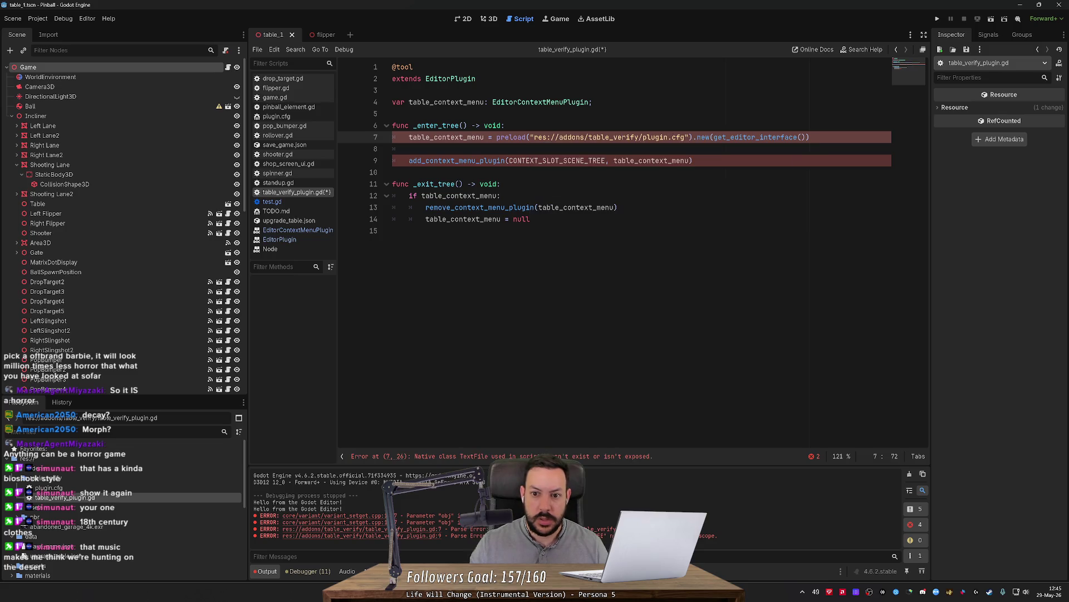
pyautogui.click(667, 137)
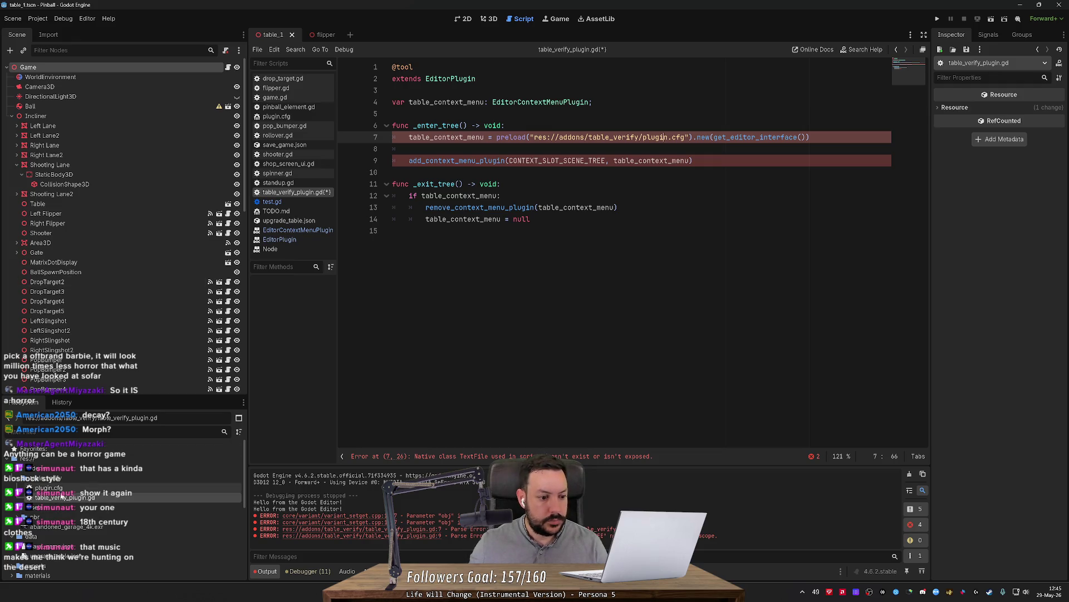
pyautogui.doubleClick(652, 137)
pyautogui.moveTo(684, 138)
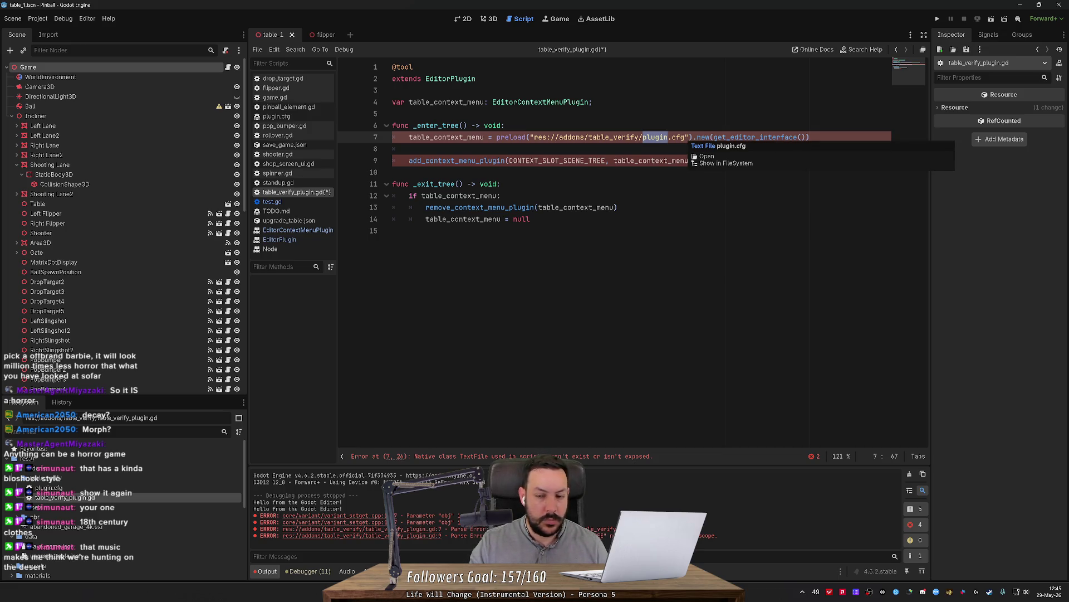
pyautogui.write('main')
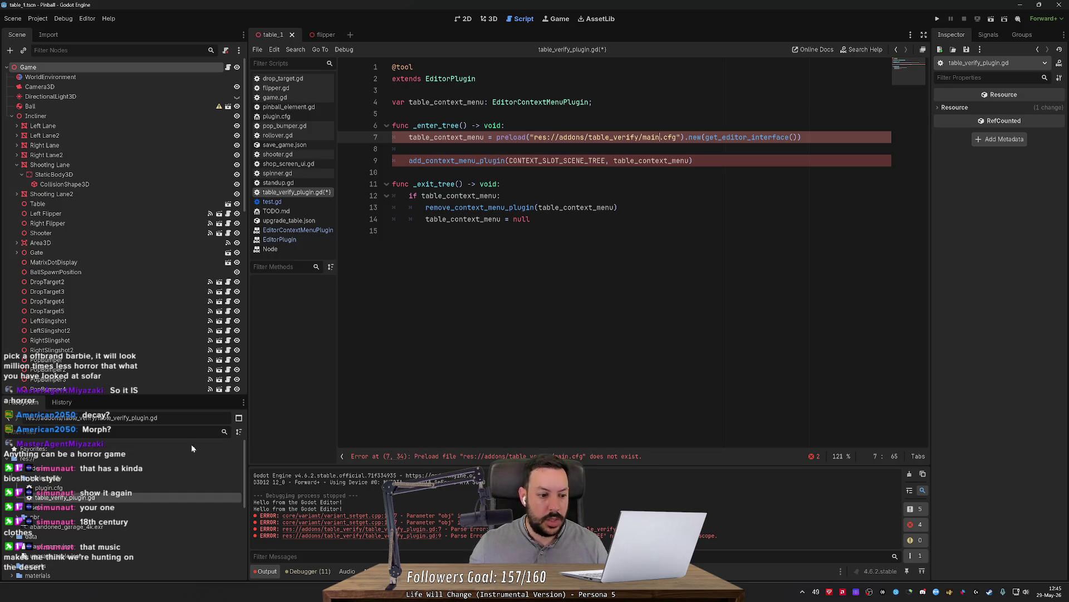
# - Rename table_verify_plugin.gd to main.gd and open plugin.cfg
pyautogui.press('F2')
pyautogui.write('main')
pyautogui.press('Return')
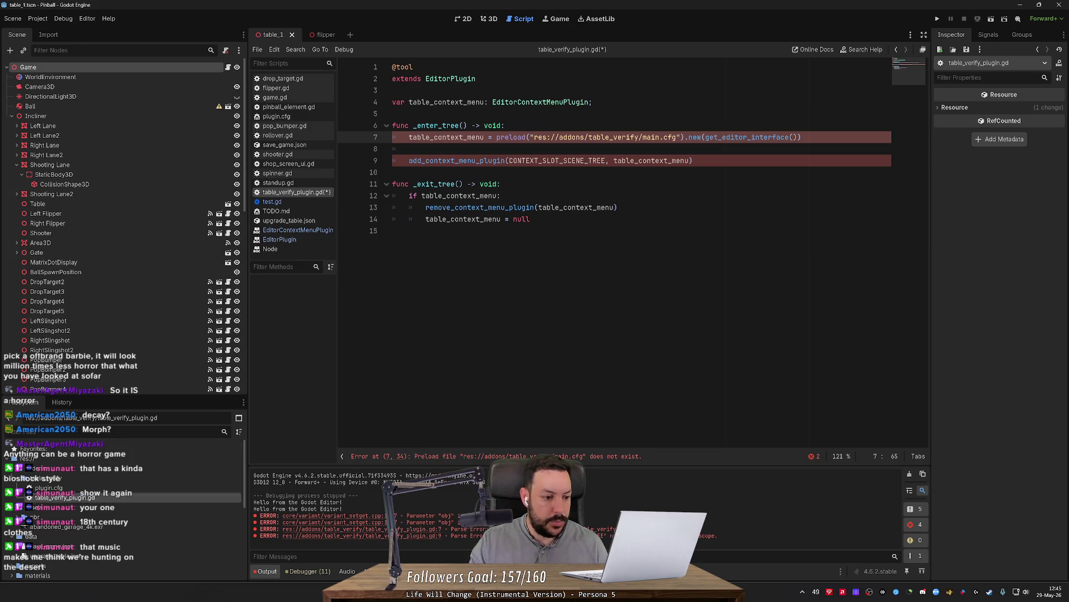
pyautogui.doubleClick(95, 499)
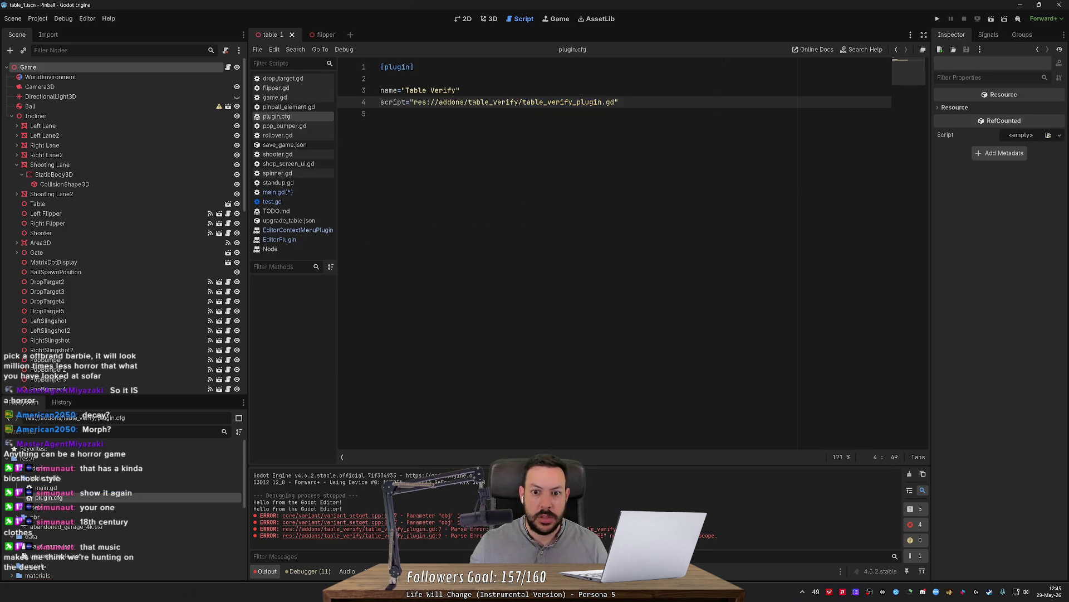
# - Point plugin.cfg's script entry to main.gd and save it
pyautogui.write('main')
pyautogui.press('Return')
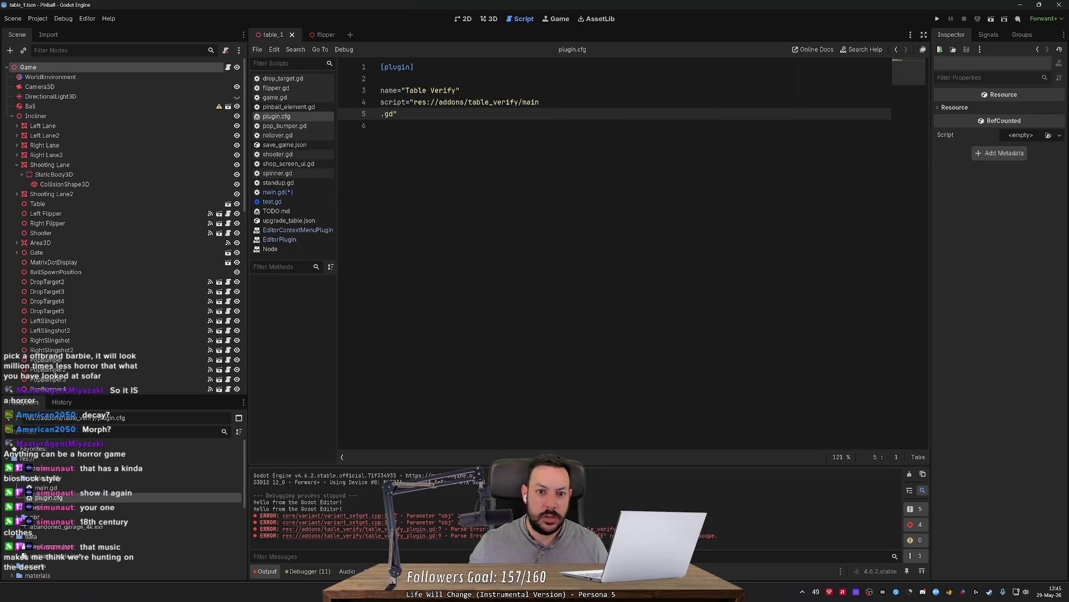
pyautogui.press('BackSpace')
pyautogui.hotkey('ctrl', 's')
# - In main.gd, change the preload path to res://addons/table_verify/context_menu.gd and save
pyautogui.doubleClick(65, 488)
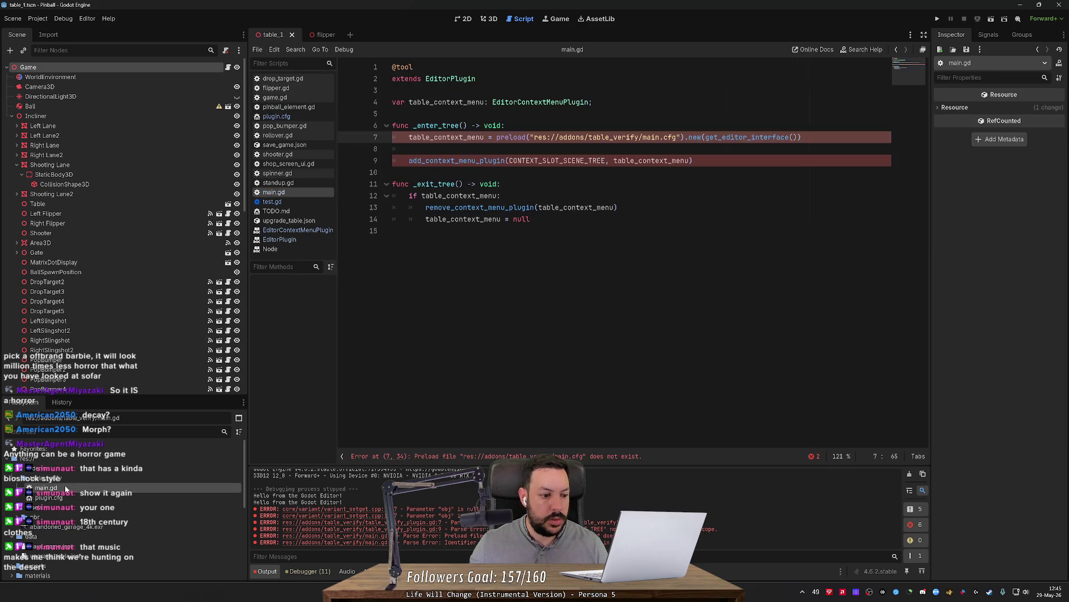
pyautogui.doubleClick(651, 137)
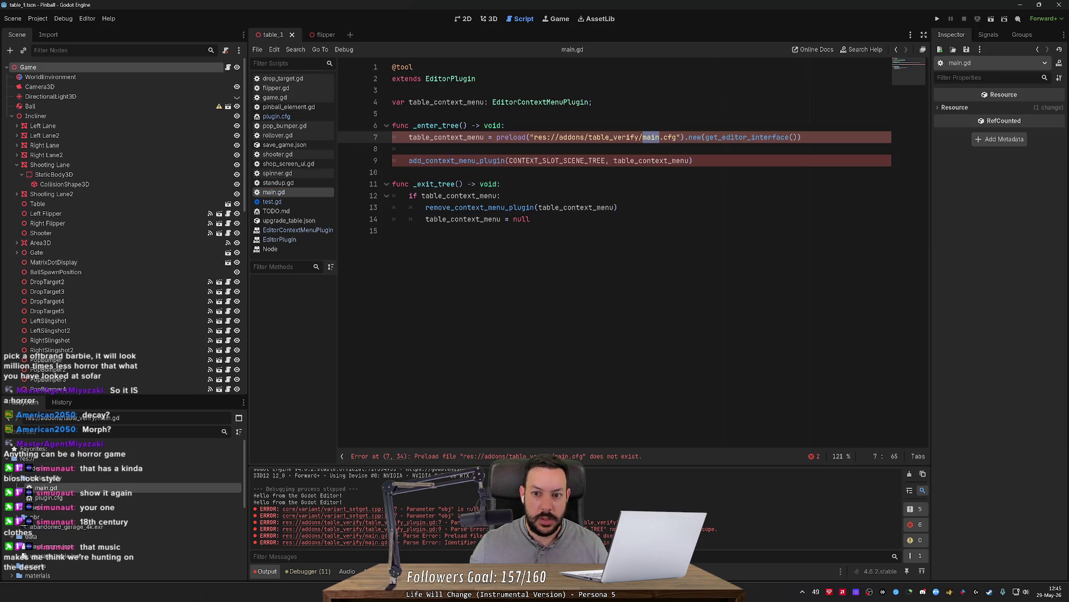
pyautogui.press('Left')
pyautogui.moveTo(643, 137)
pyautogui.mouseDown()
pyautogui.moveTo(704, 137)
pyautogui.moveTo(677, 137)
pyautogui.mouseUp()
pyautogui.write('contenxt')
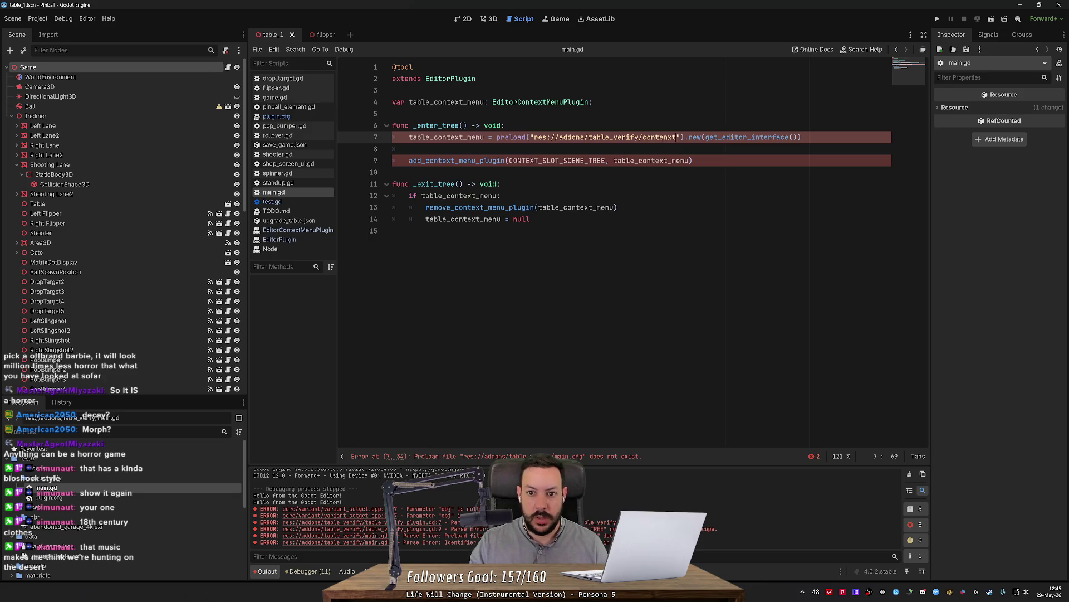
pyautogui.press('BackSpace')
pyautogui.press('BackSpace')
pyautogui.press('BackSpace')
pyautogui.write('xt_menu')
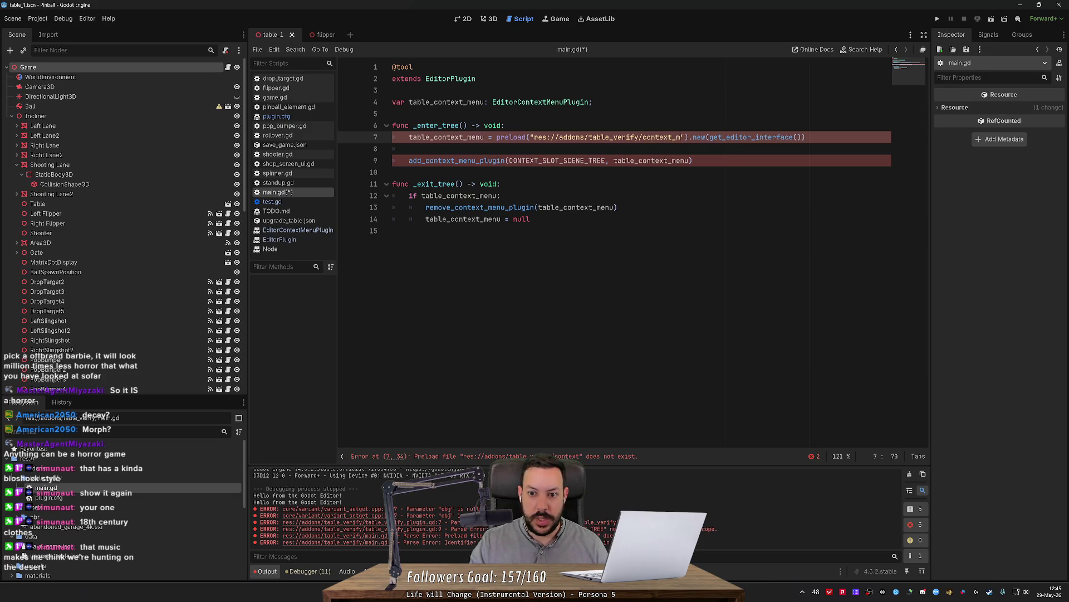
pyautogui.write('.hd')
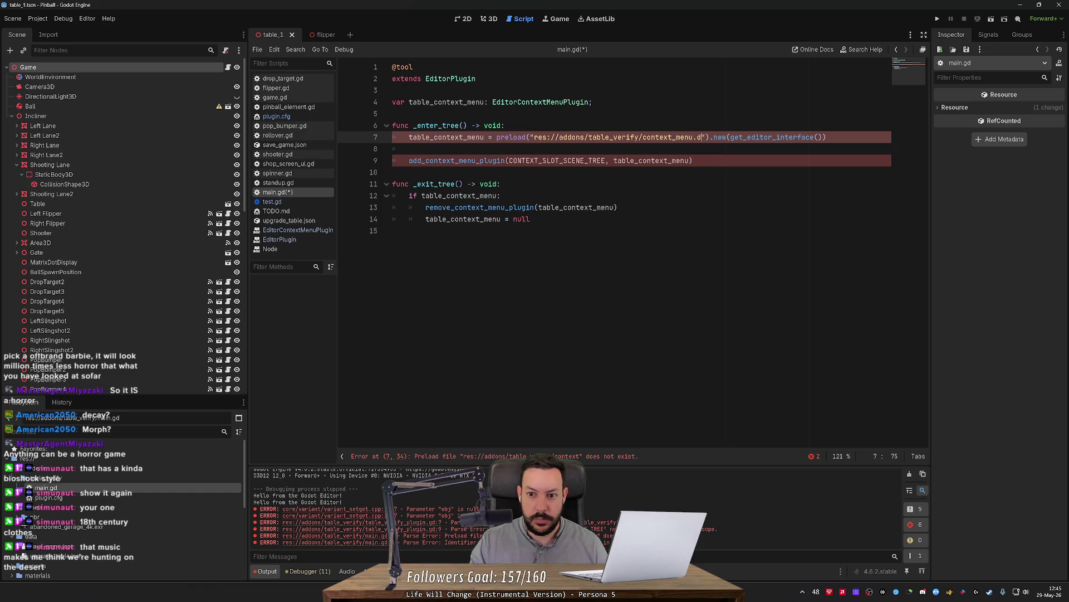
pyautogui.press('BackSpace')
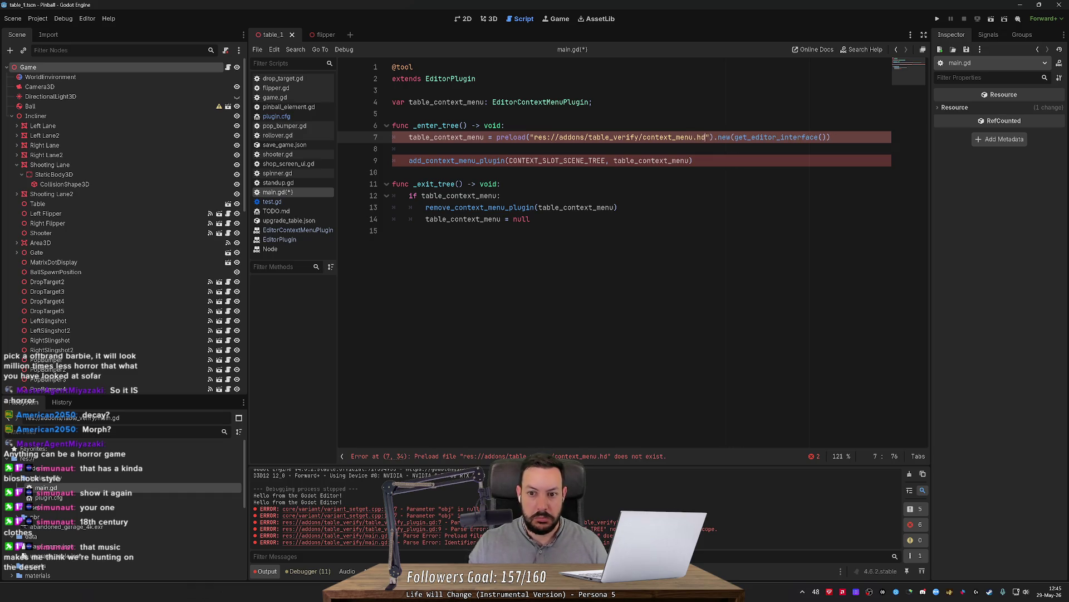
pyautogui.write('d')
pyautogui.hotkey('ctrl', 's')
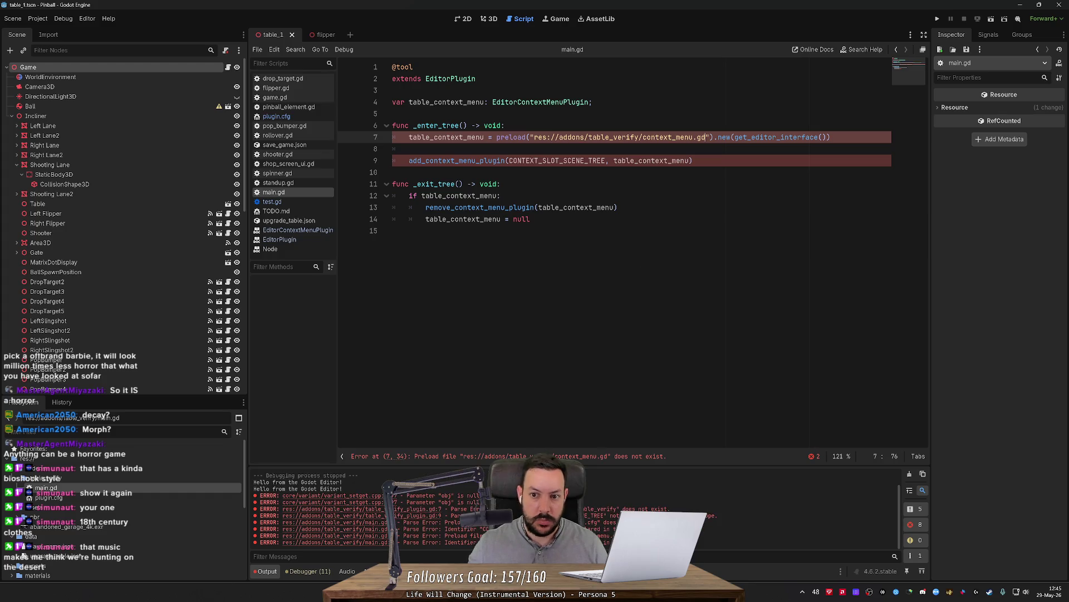
# - Remove the blank line inside _enter_tree, select the whole script, and bring up main.gd's file actions
pyautogui.press('Down')
pyautogui.hotkey('ctrl', 'shift', 'k')
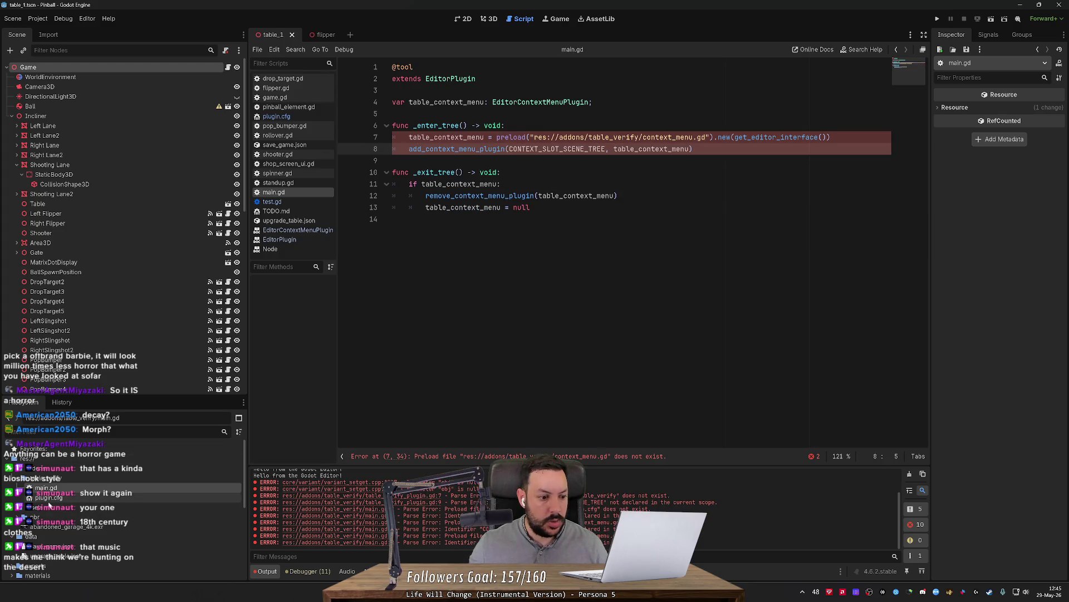
pyautogui.hotkey('ctrl', 'a')
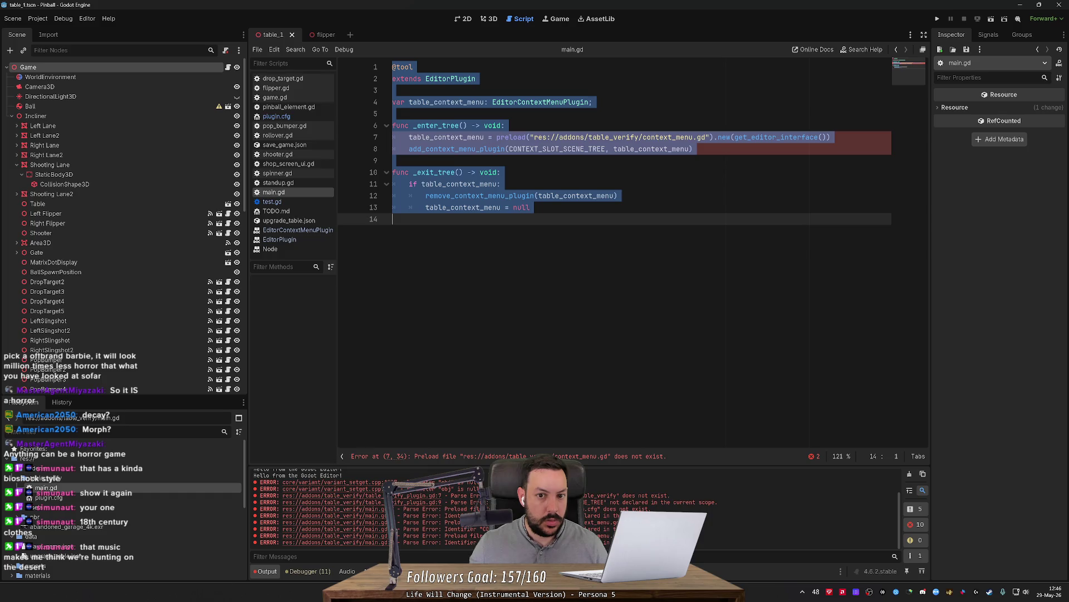
pyautogui.rightClick(148, 488)
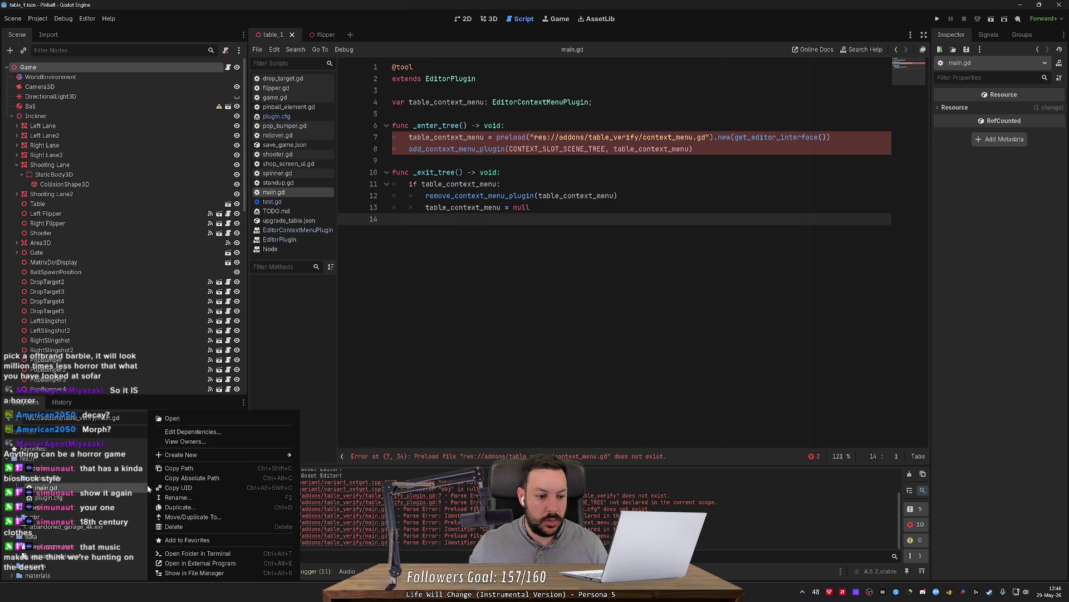
# - Duplicate main.gd as context_menu.gd and open the copy
pyautogui.click(179, 506)
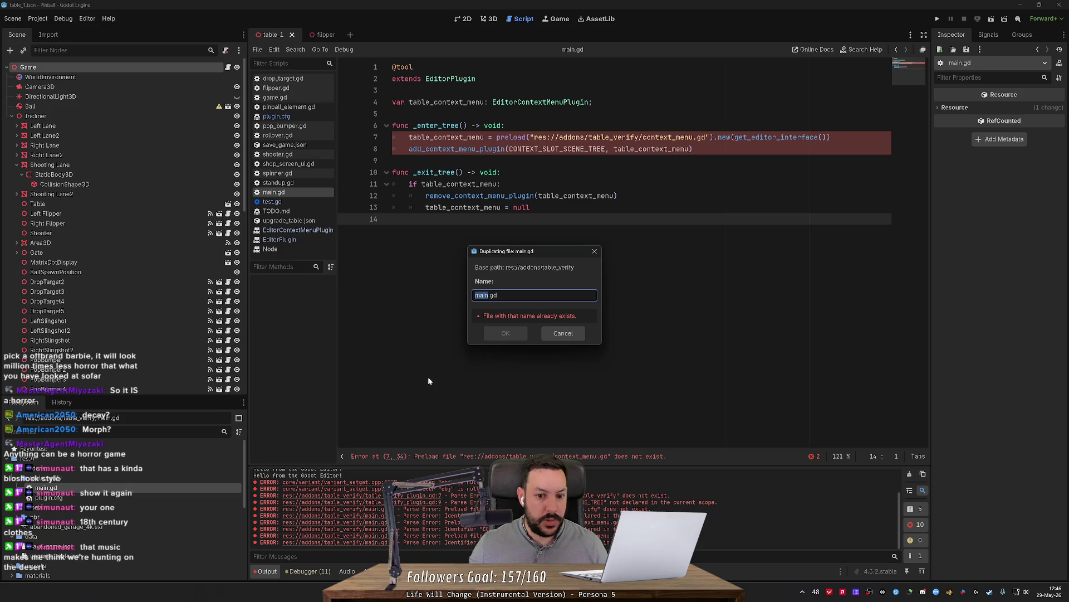
pyautogui.write('context_menu')
pyautogui.press('Return')
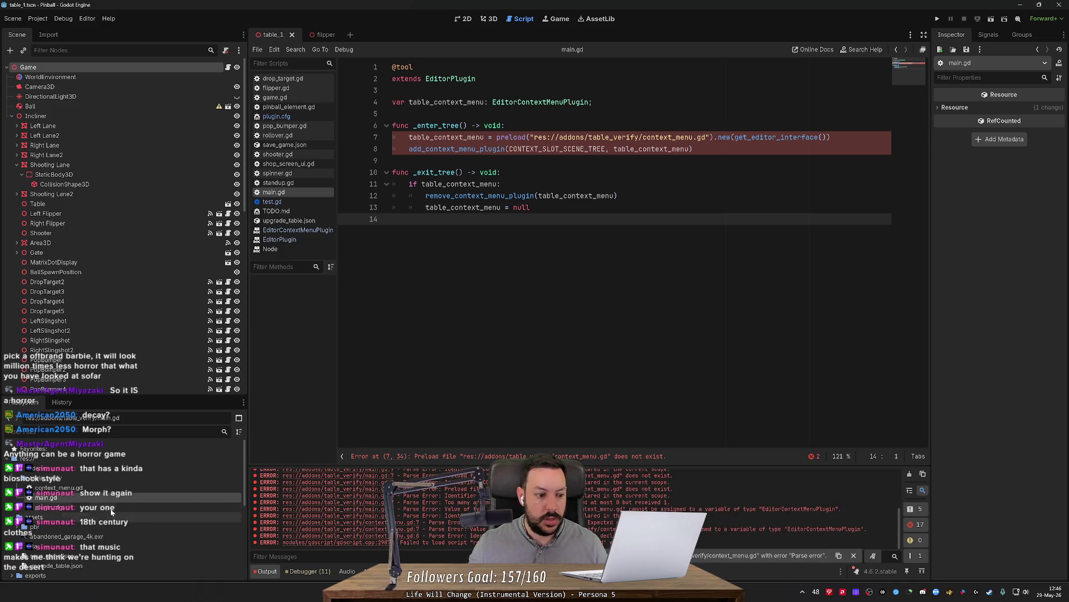
pyautogui.doubleClick(83, 487)
# - Replace the _enter_tree and _exit_tree bodies in context_menu.gd with pass
pyautogui.moveTo(694, 149)
pyautogui.mouseDown()
pyautogui.moveTo(835, 137)
pyautogui.moveTo(504, 125)
pyautogui.mouseUp()
pyautogui.press('BackSpace')
pyautogui.write('pas')
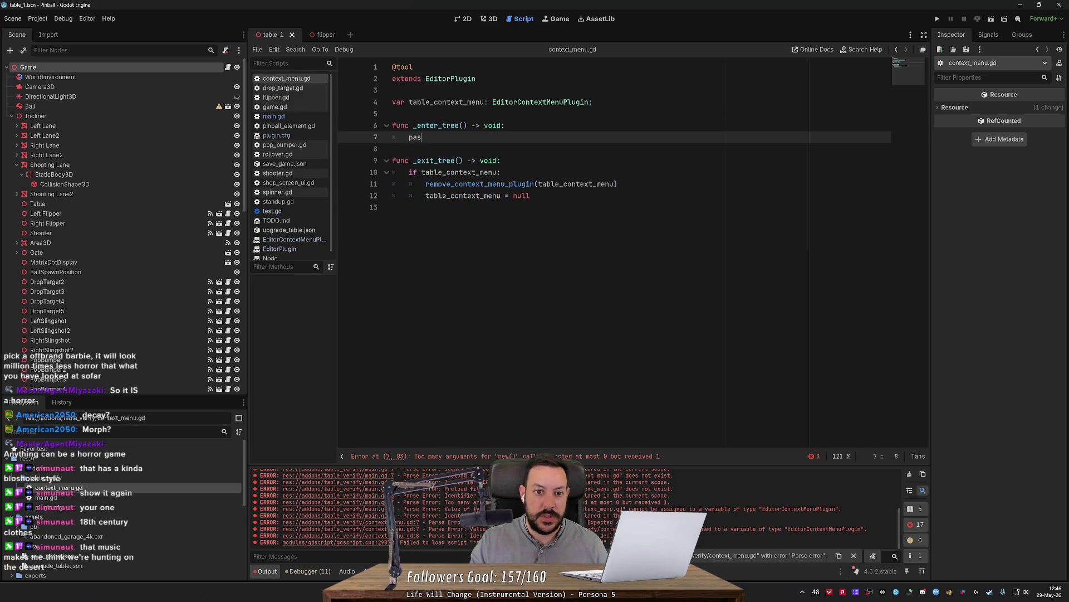
pyautogui.write('s')
pyautogui.moveTo(410, 172); pyautogui.dragTo(530, 196)
pyautogui.press('BackSpace')
pyautogui.write('pass')
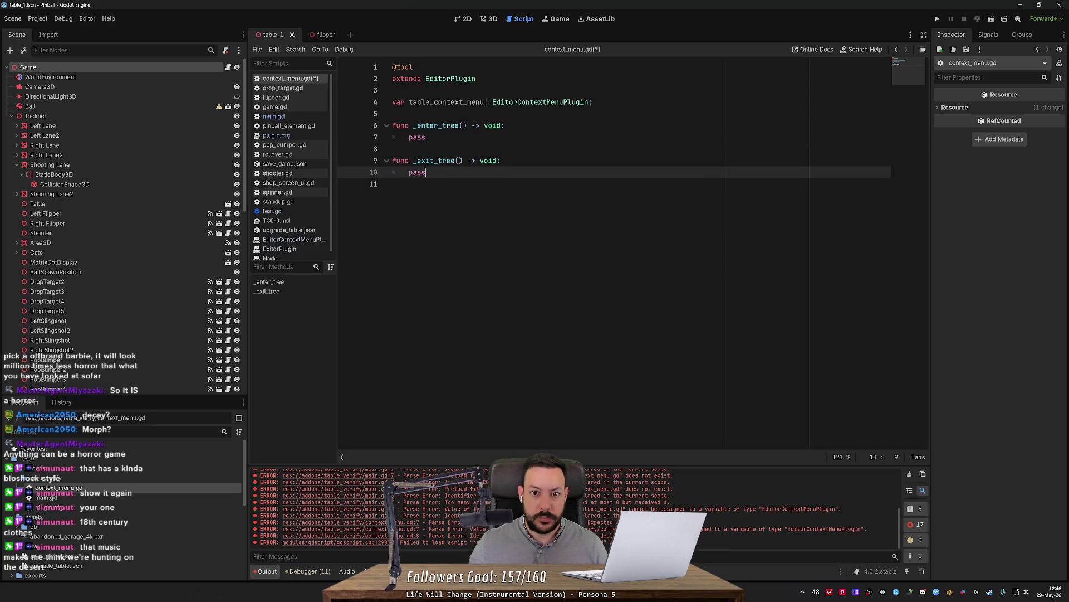
# - Make context_menu.gd extend EditorContextMenuPlugin, drop the table_context_menu variable, save, and return to main.gd
pyautogui.doubleClick(540, 102)
pyautogui.hotkey('ctrl', 'c')
pyautogui.doubleClick(450, 78)
pyautogui.hotkey('ctrl', 'v')
pyautogui.moveTo(394, 91); pyautogui.dragTo(593, 102)
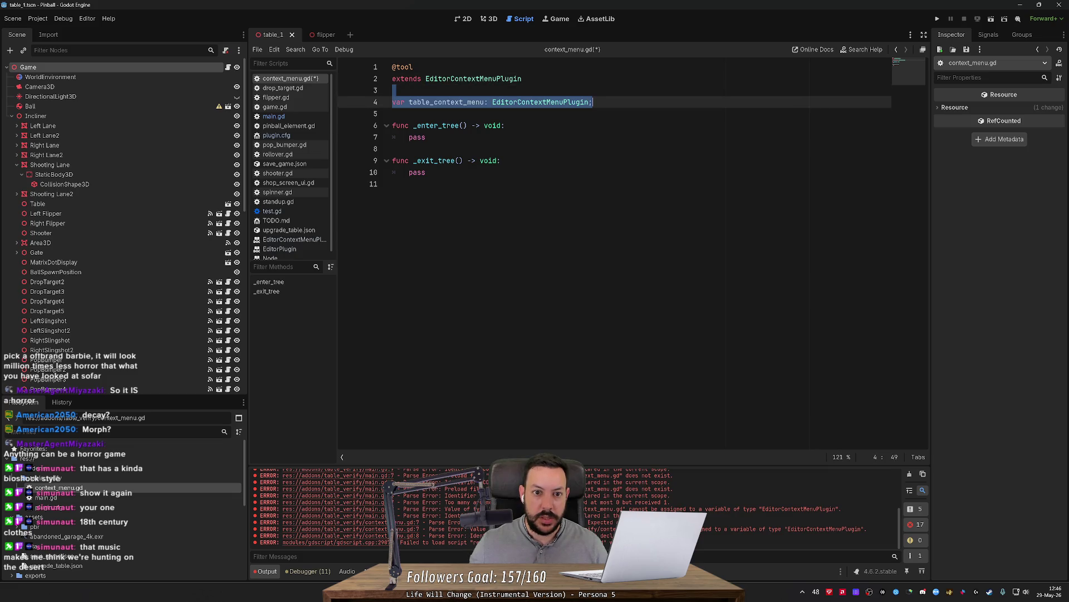
pyautogui.press('BackSpace')
pyautogui.press('Delete')
pyautogui.hotkey('ctrl', 's')
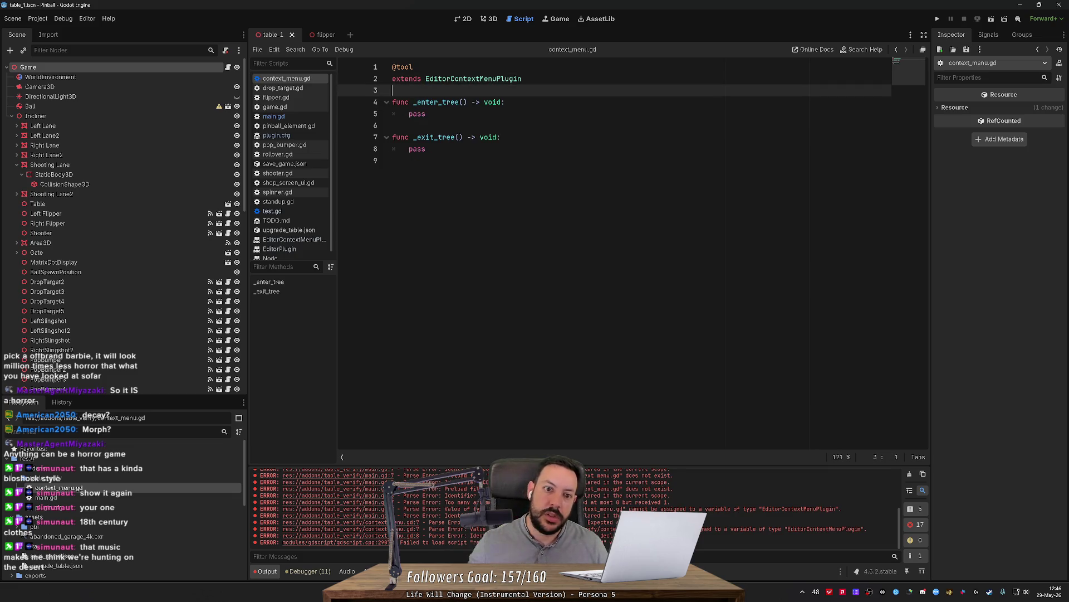
pyautogui.doubleClick(102, 494)
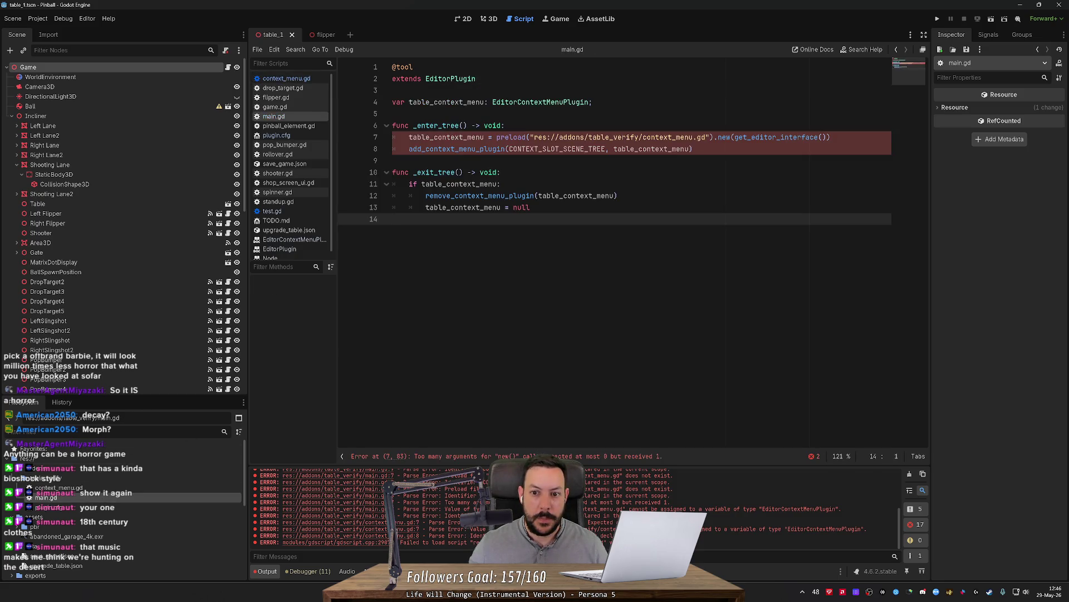
# - Change main.gd's preload path on line 7 to context_menu.gd and save
pyautogui.doubleClick(667, 137)
pyautogui.hotkey('shift', 'Right')
pyautogui.hotkey('shift', 'Right')
pyautogui.hotkey('shift', 'Right')
pyautogui.write('co')
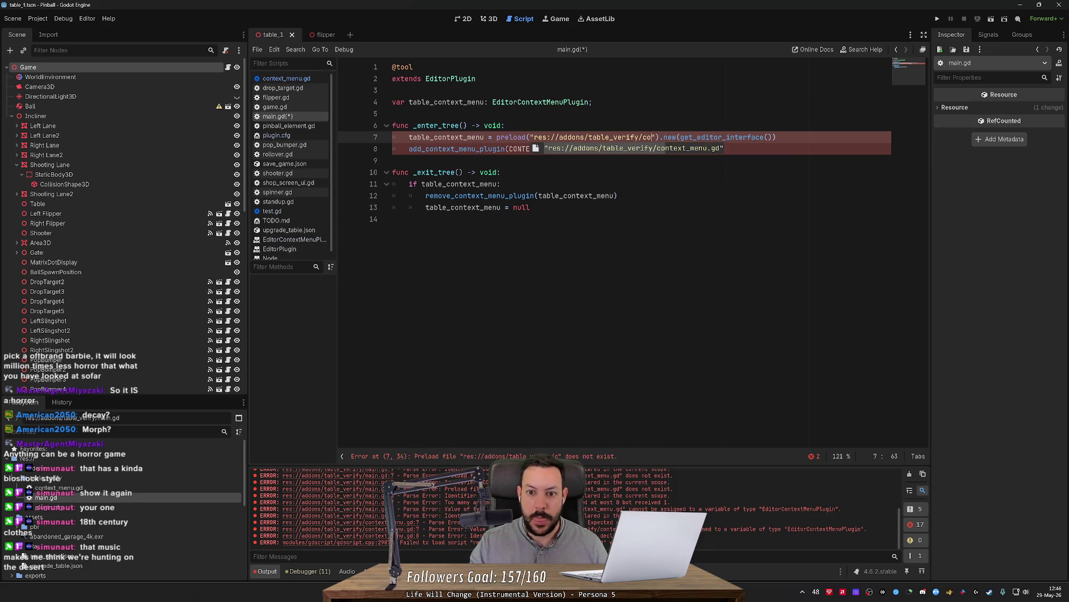
pyautogui.press('Return')
pyautogui.hotkey('ctrl', 's')
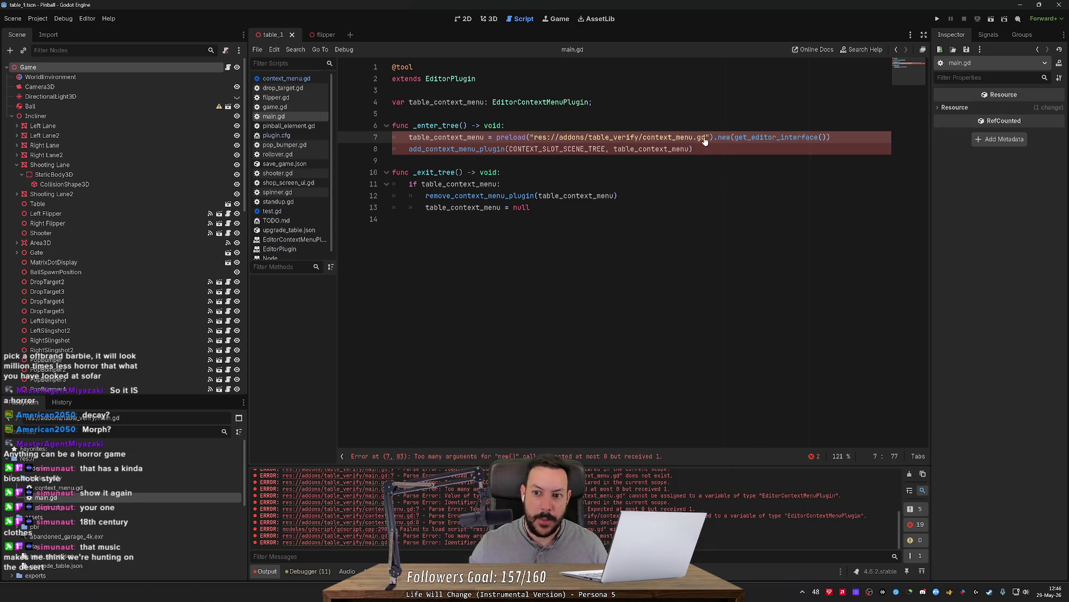
# - Clear the error output log, save main.gd again, and glance at ChatGPT
pyautogui.moveTo(711, 137)
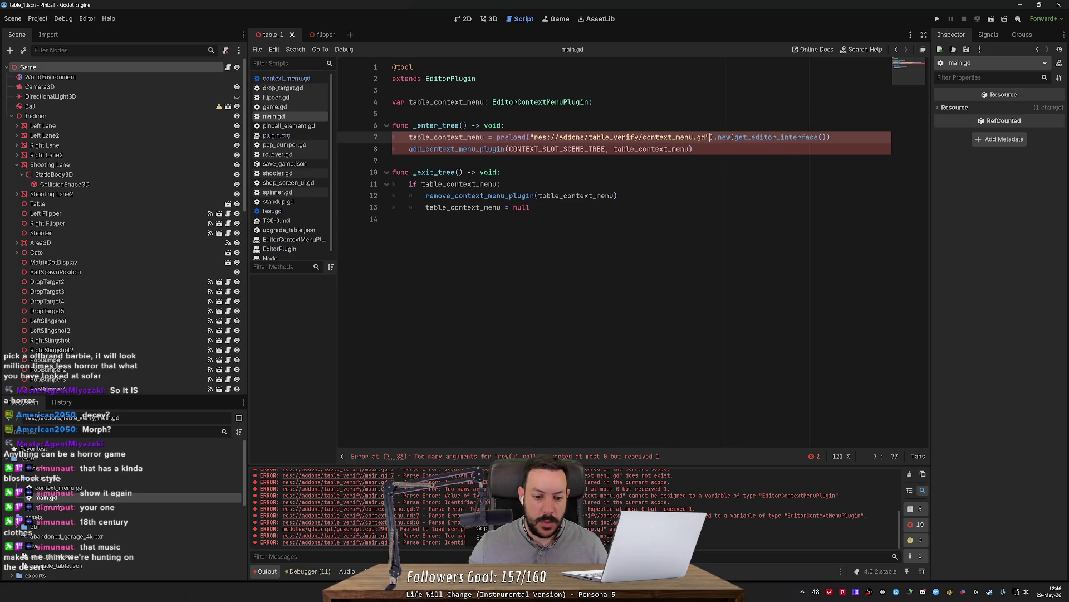
pyautogui.click(910, 474)
pyautogui.click(423, 160)
pyautogui.hotkey('ctrl', 's')
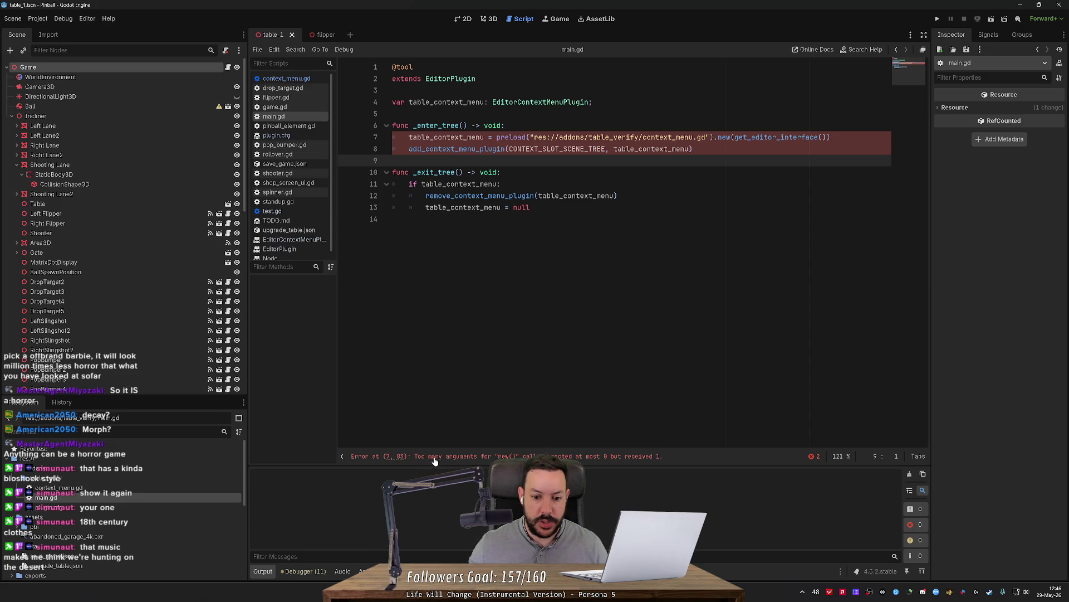
pyautogui.hotkey('alt', 'Tab')
pyautogui.hotkey('alt', 'Tab')
# - Try removing the get_editor_interface() argument, undo it, and switch to ChatGPT
pyautogui.doubleClick(780, 137)
pyautogui.press('BackSpace')
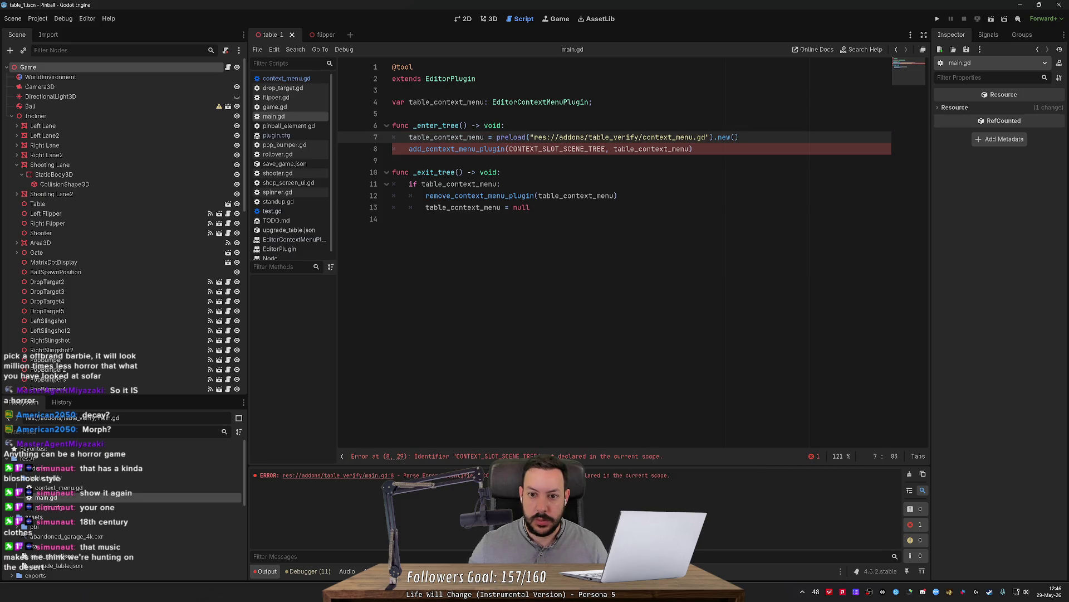
pyautogui.hotkey('ctrl', 'z')
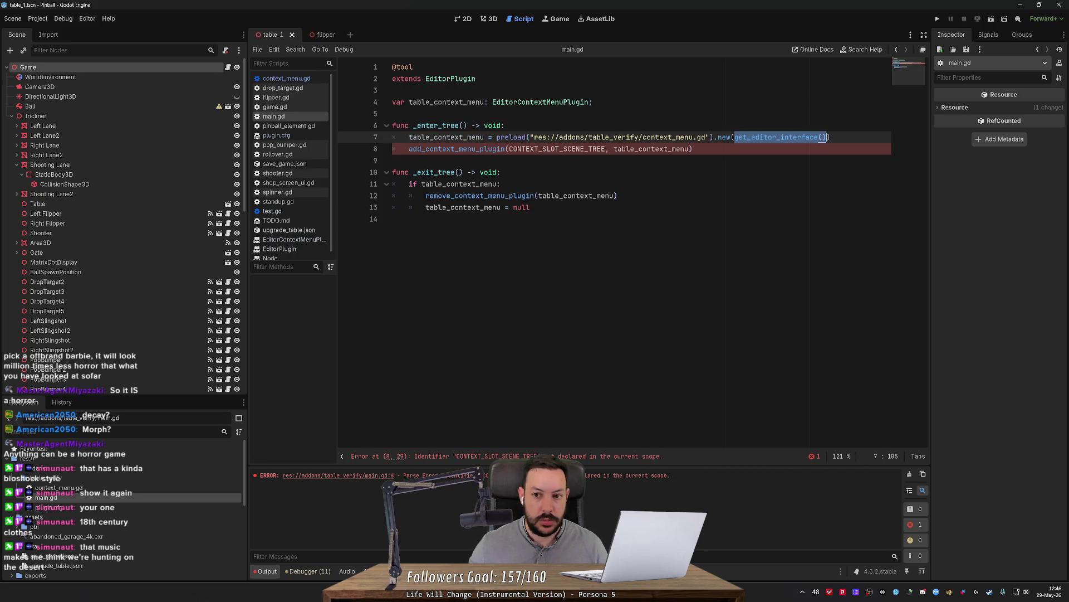
pyautogui.hotkey('alt', 'Tab')
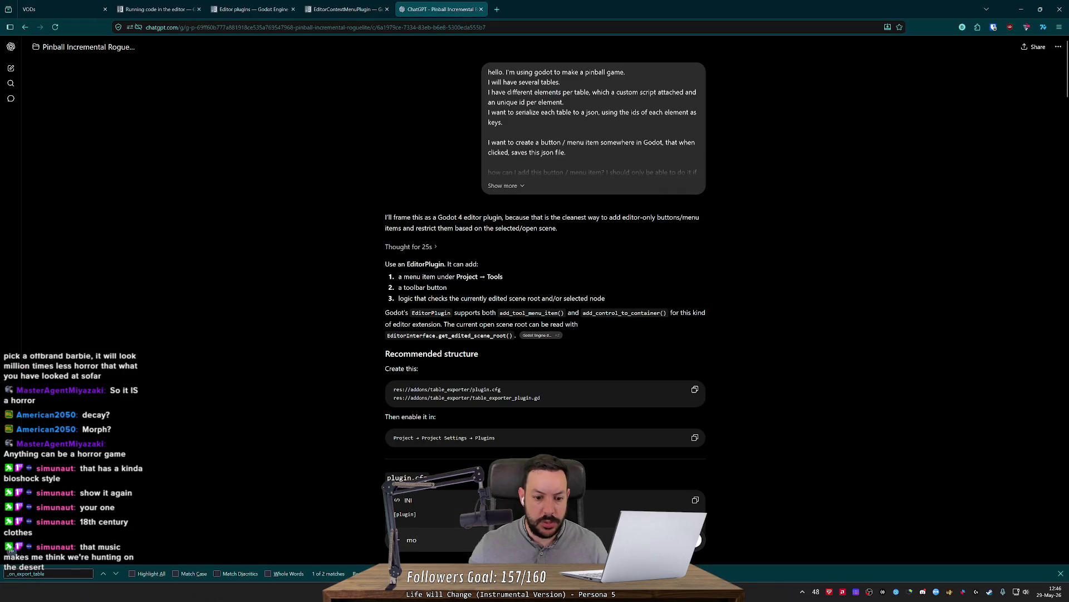
# - Scroll ChatGPT to the EditorContextMenuPlugin answer with its EditorInterface _init, then return to Godot
pyautogui.scroll(-5, 352, 316)
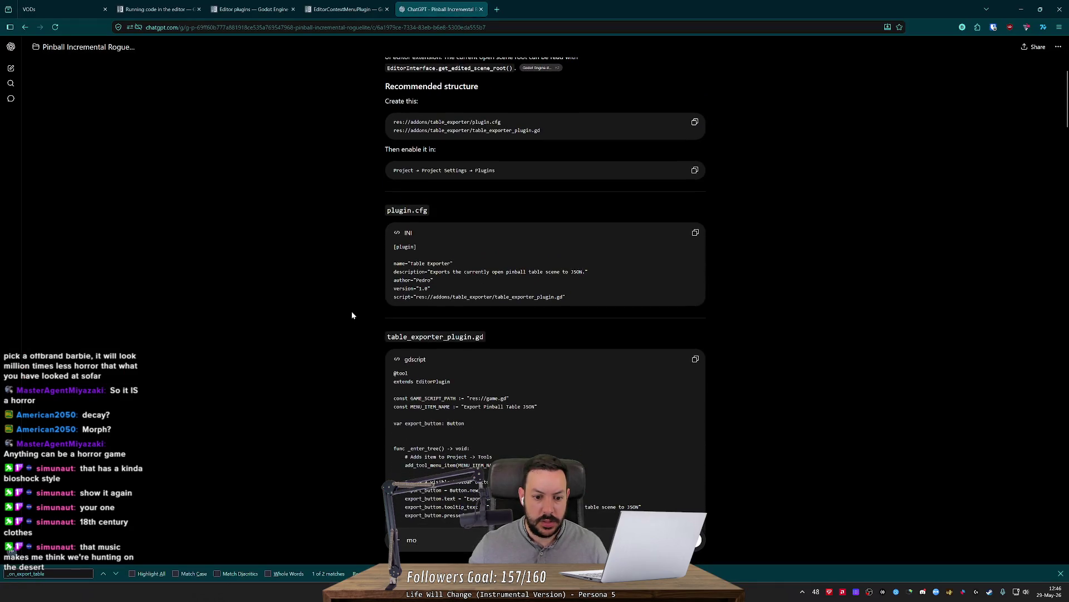
pyautogui.scroll(-3, 352, 316)
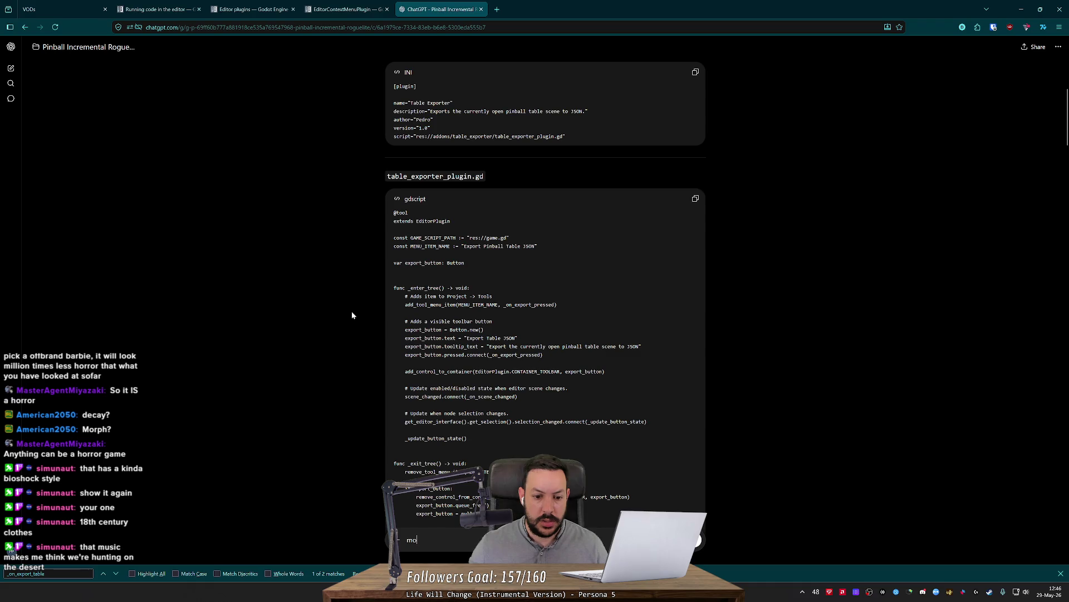
pyautogui.scroll(-10, 368, 390)
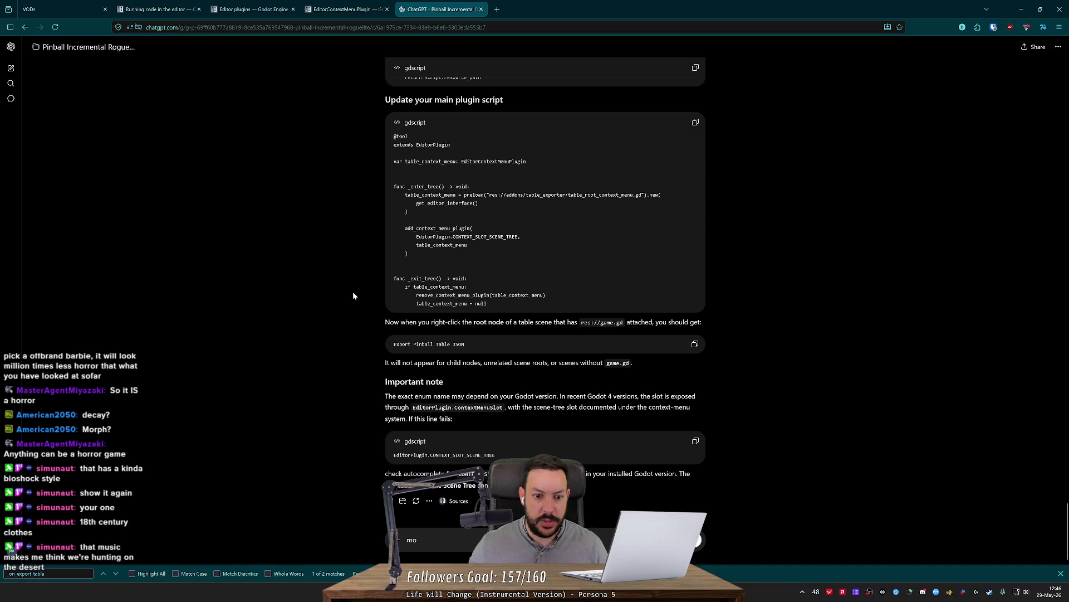
pyautogui.scroll(5, 353, 267)
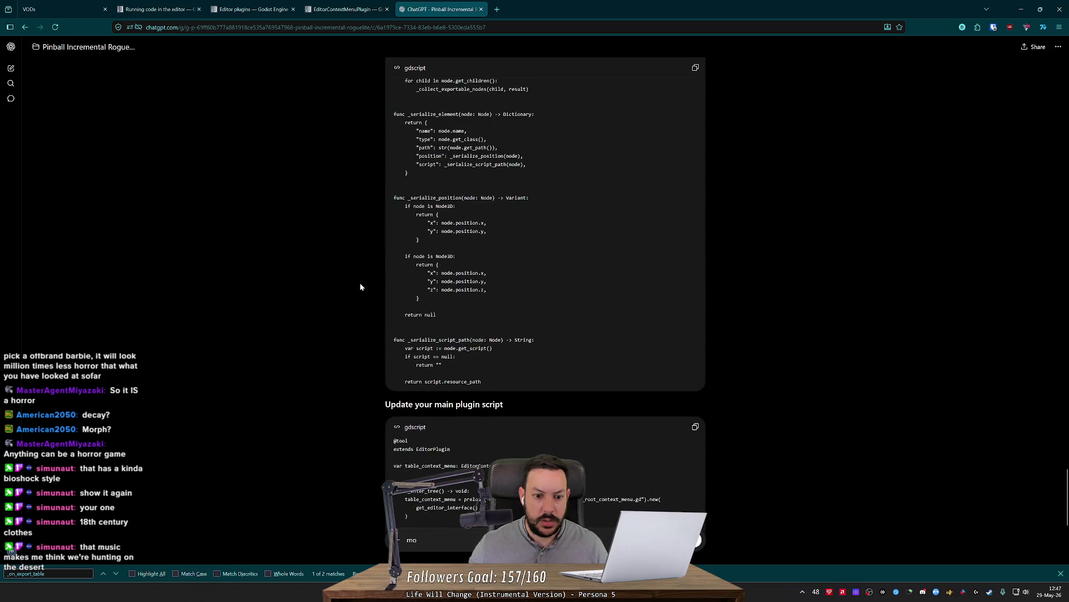
pyautogui.scroll(3, 360, 284)
pyautogui.scroll(5, 527, 302)
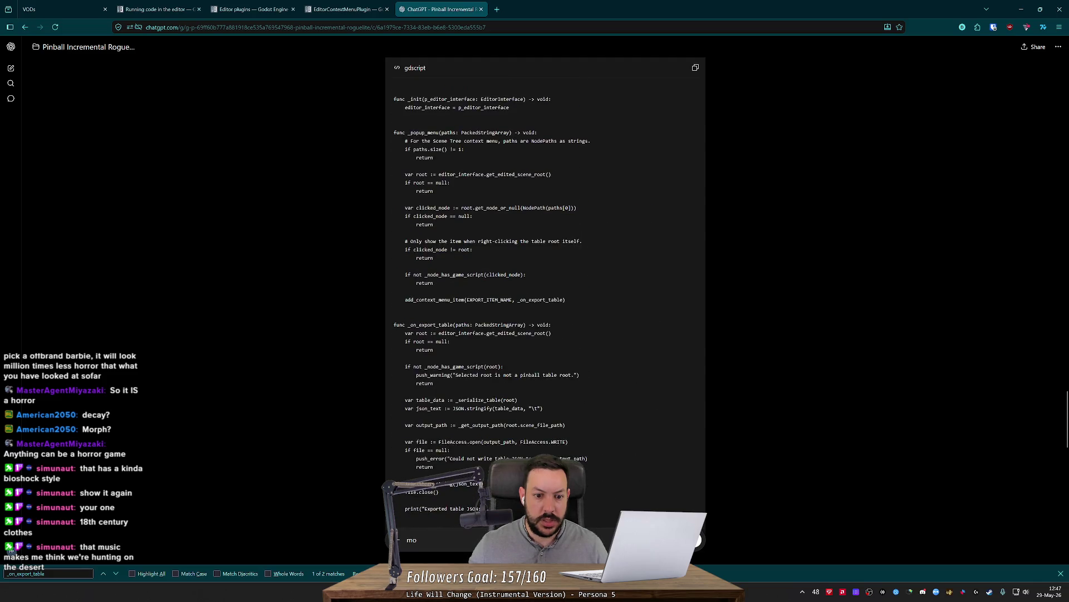
pyautogui.scroll(5, 546, 300)
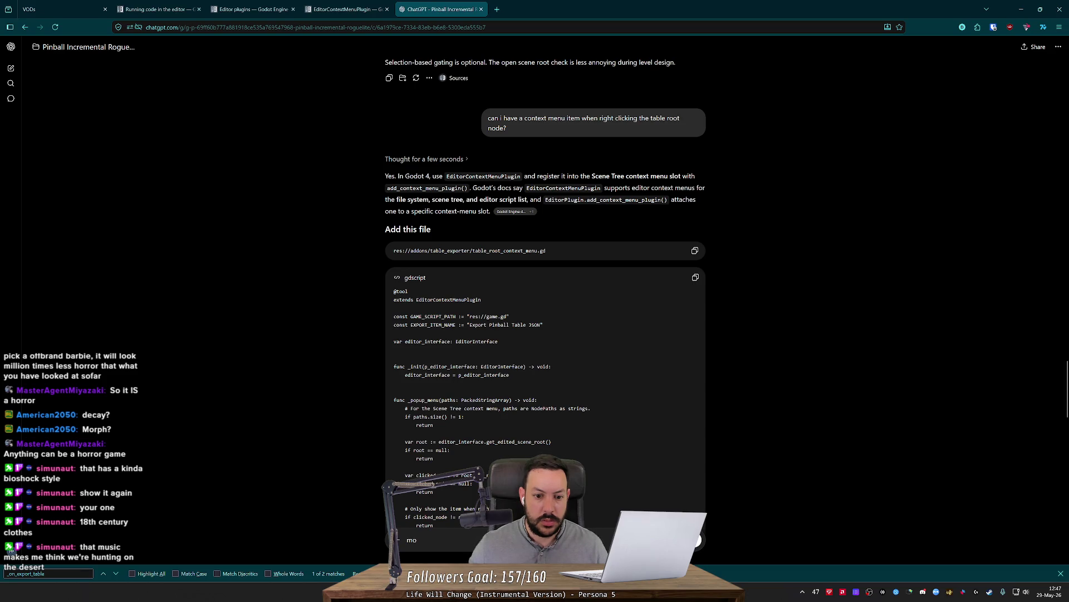
pyautogui.hotkey('alt', 'Tab')
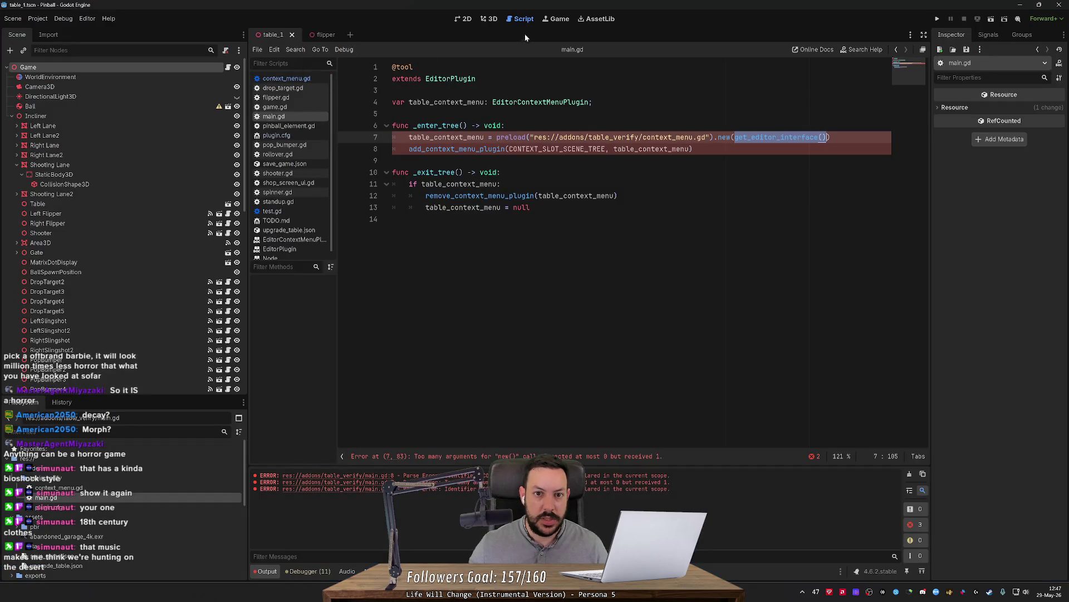
# - Close every script except context_menu.gd and main.gd, then add a blank line in context_menu.gd
pyautogui.rightClick(290, 85)
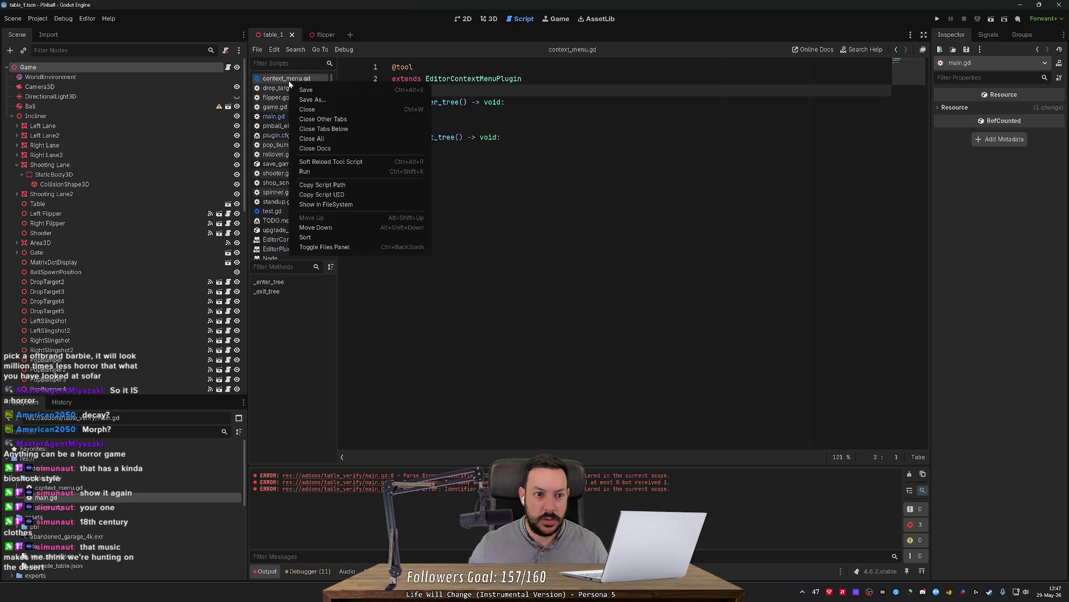
pyautogui.click(318, 120)
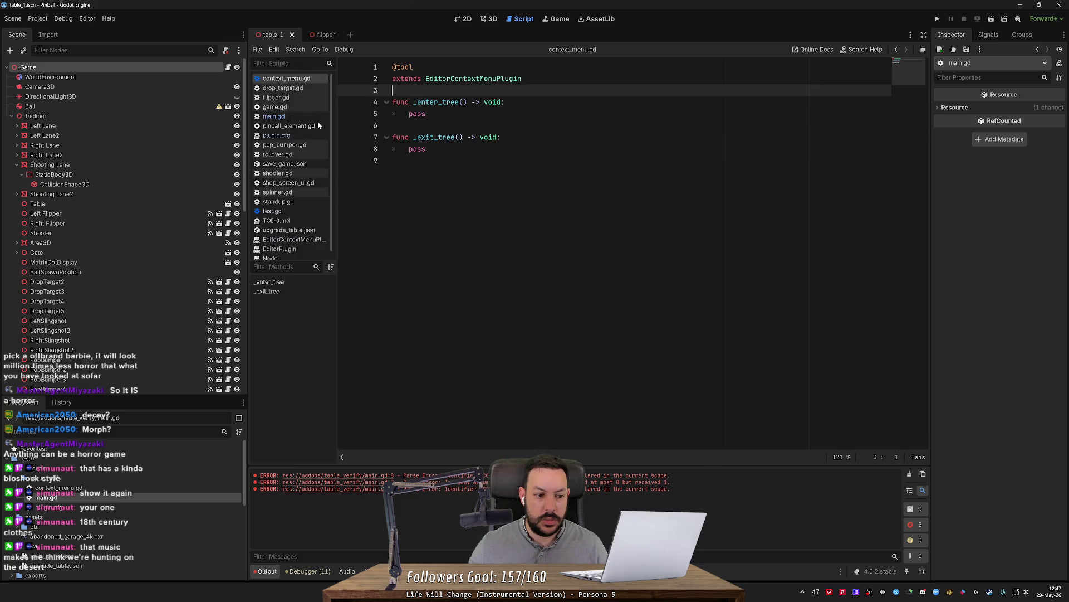
pyautogui.doubleClick(102, 489)
pyautogui.press('Return')
pyautogui.press('Return')
pyautogui.press('Up')
# - Add func _init(editor_interface: EditorInterface) with a pass body to context_menu.gd, checking ChatGPT's signature
pyautogui.write('func _i')
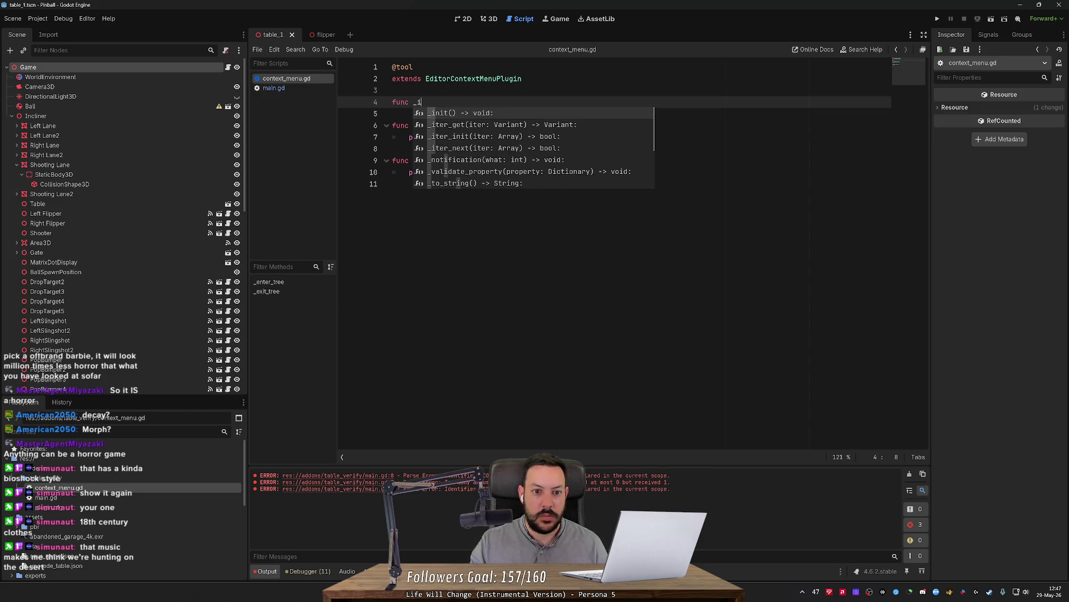
pyautogui.press('Return')
pyautogui.press('Return')
pyautogui.write('pass')
pyautogui.click(425, 102)
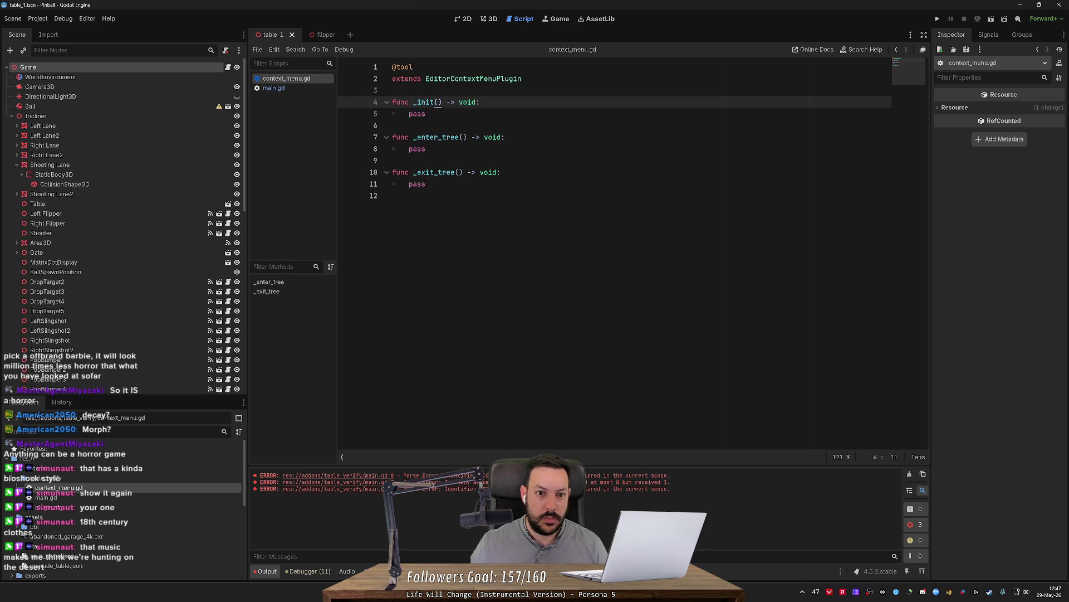
pyautogui.hotkey('alt', 'Tab')
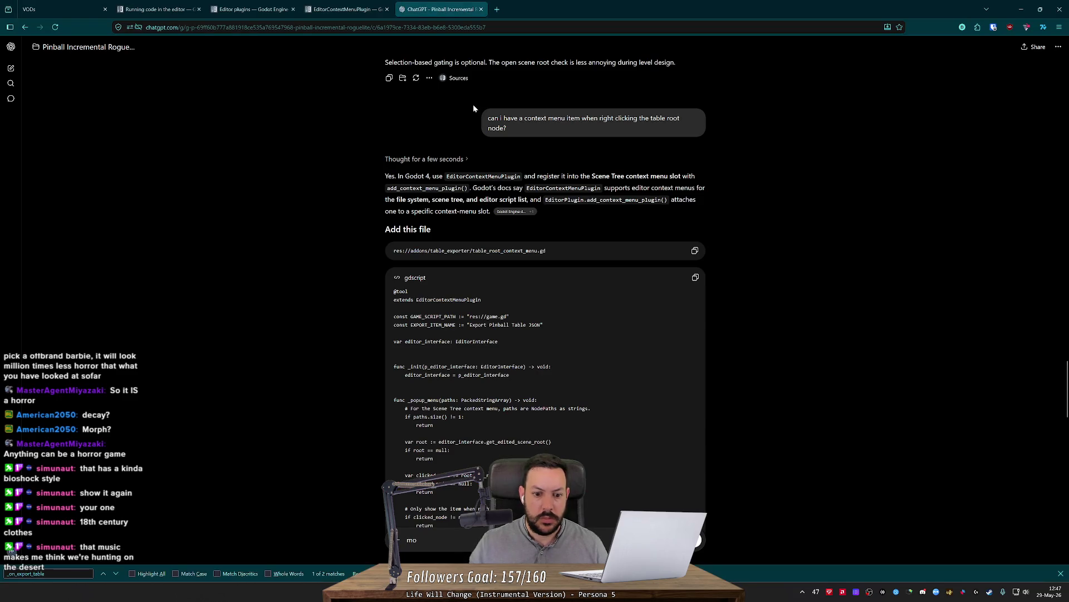
pyautogui.hotkey('alt', 'Tab')
pyautogui.write('editor_interface: Editor')
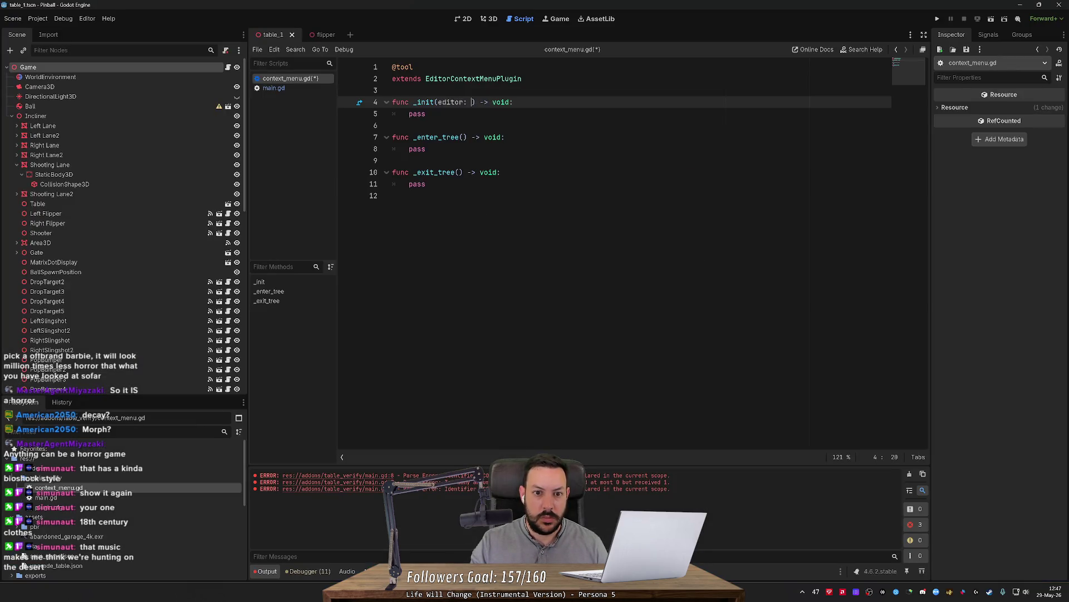
pyautogui.write('Int')
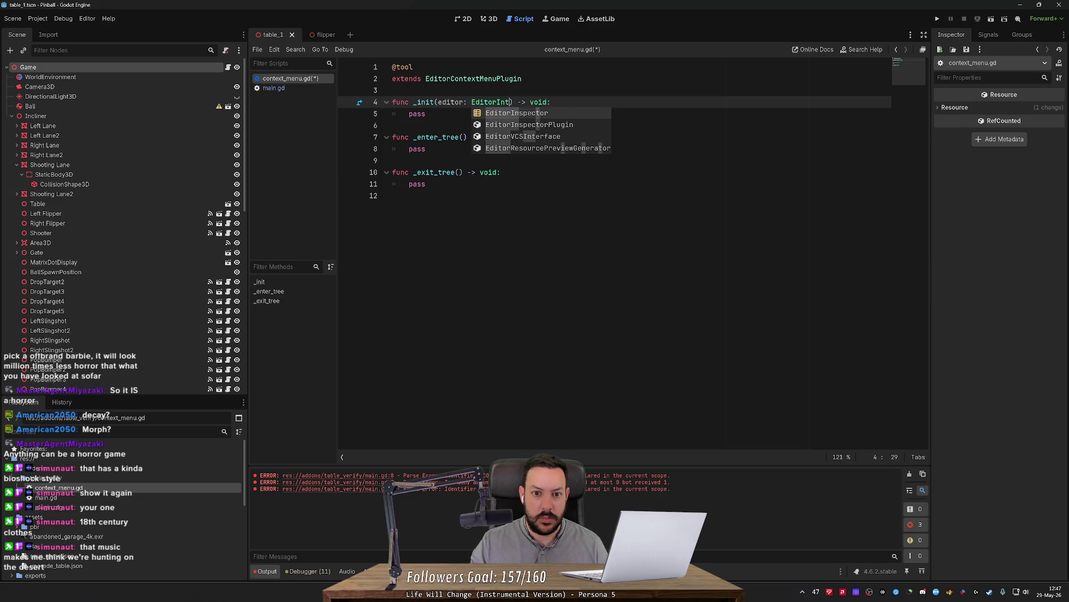
pyautogui.write('erfa')
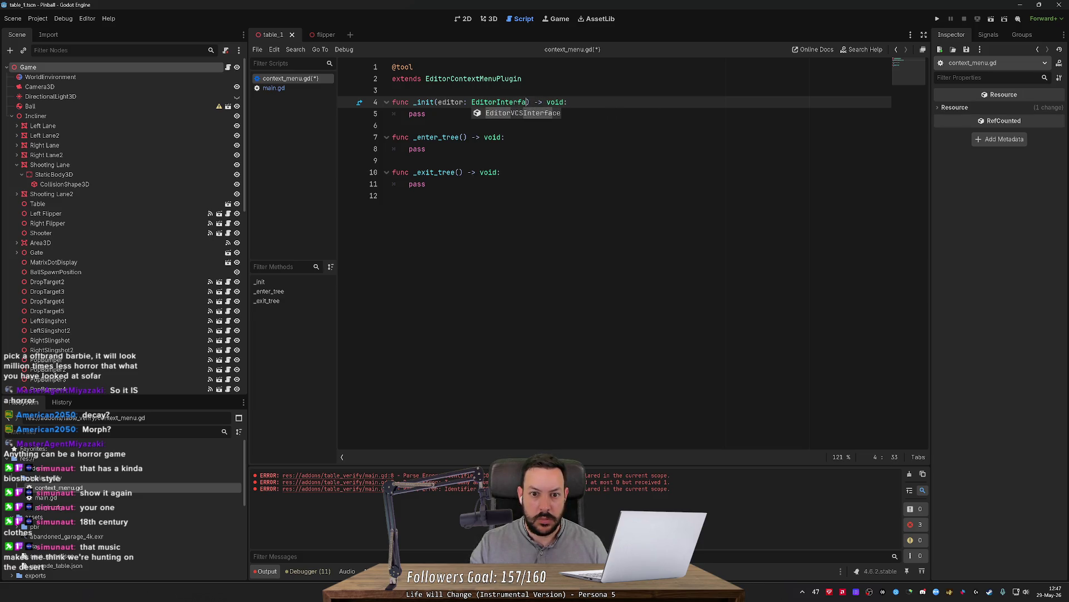
pyautogui.hotkey('alt', 'Tab')
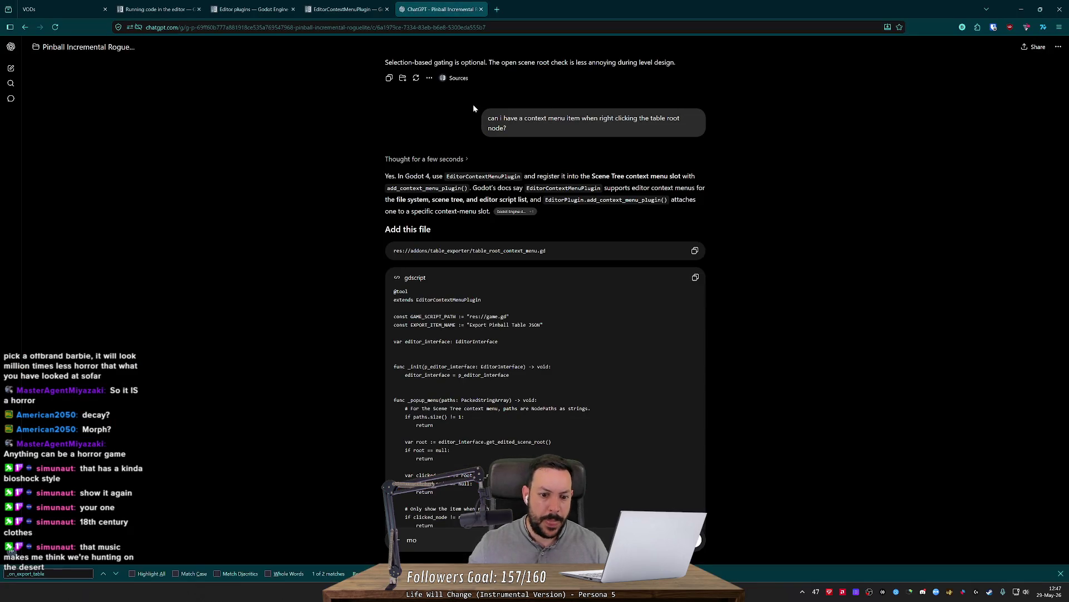
pyautogui.hotkey('alt', 'Tab')
# - View the EditorInterface docs from context_menu.gd, then switch to main.gd
pyautogui.click(393, 196)
pyautogui.keyDown('ctrl'); pyautogui.click(509, 100); pyautogui.keyUp('ctrl')
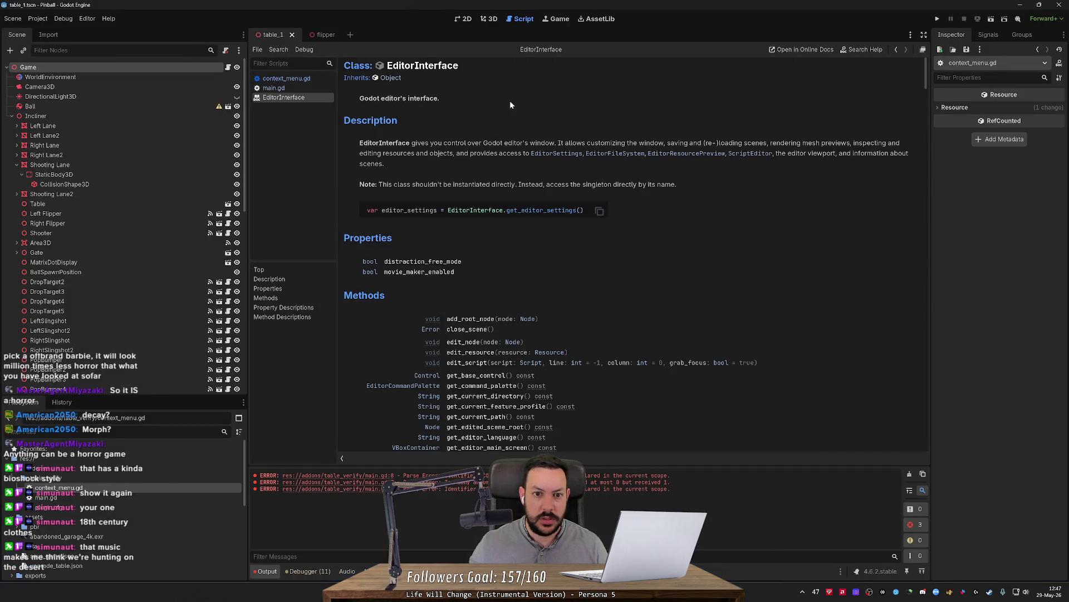
pyautogui.hotkey('alt', 'Left')
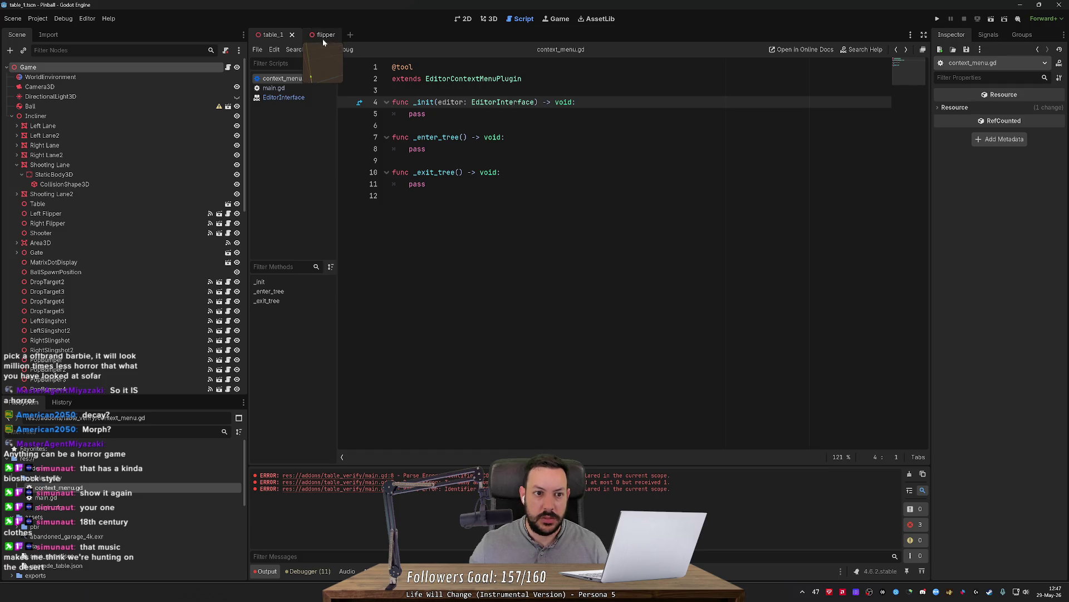
pyautogui.click(274, 88)
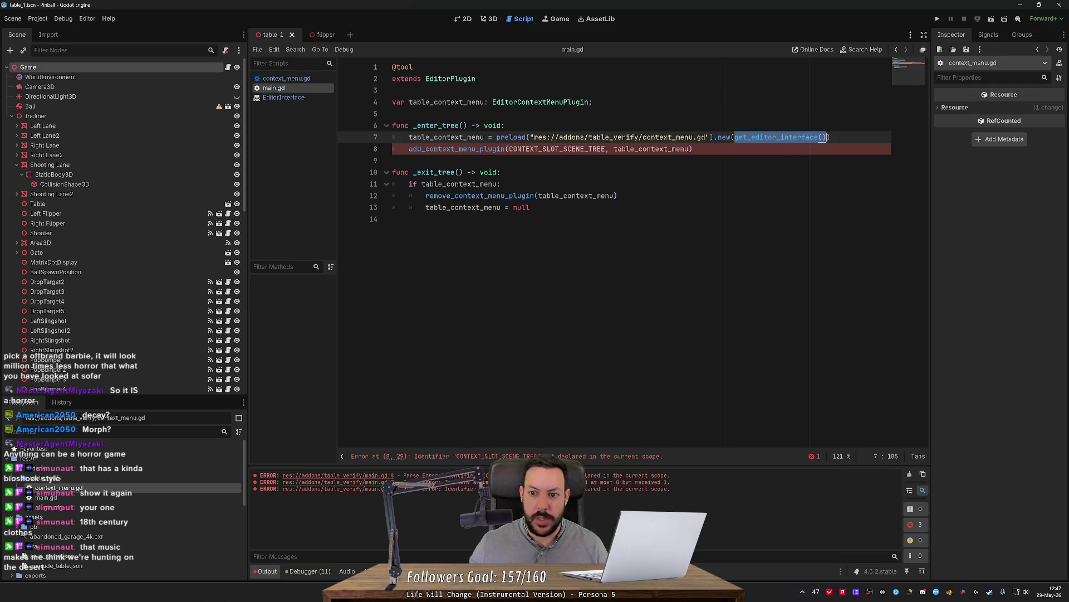
pyautogui.click(393, 161)
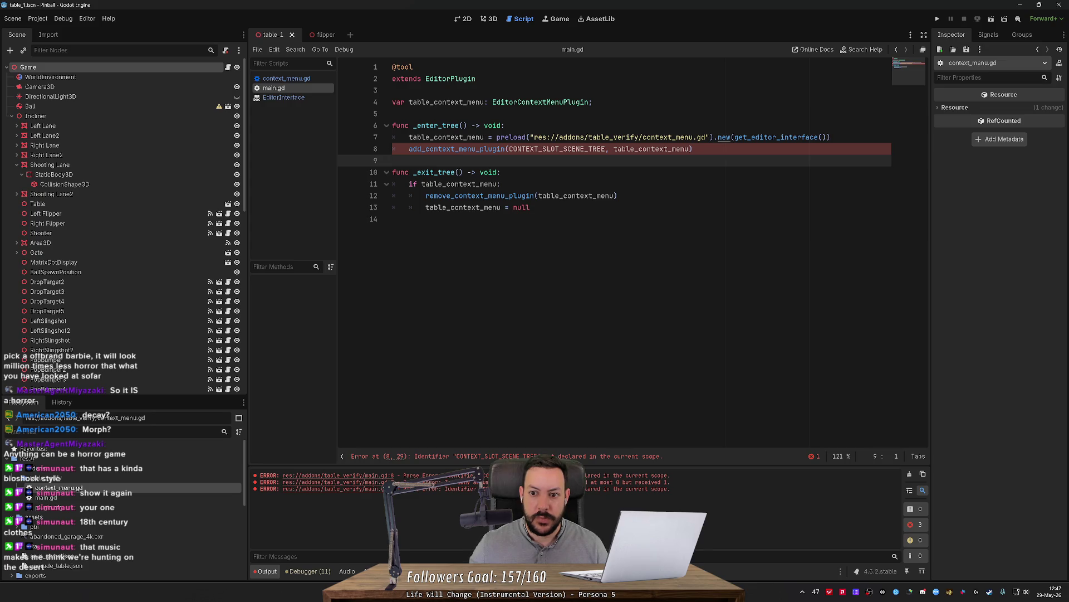
# - Recheck context_menu.gd's _init and return to main.gd to look up add_context_menu_plugin
pyautogui.keyDown('ctrl'); pyautogui.click(723, 139); pyautogui.keyUp('ctrl')
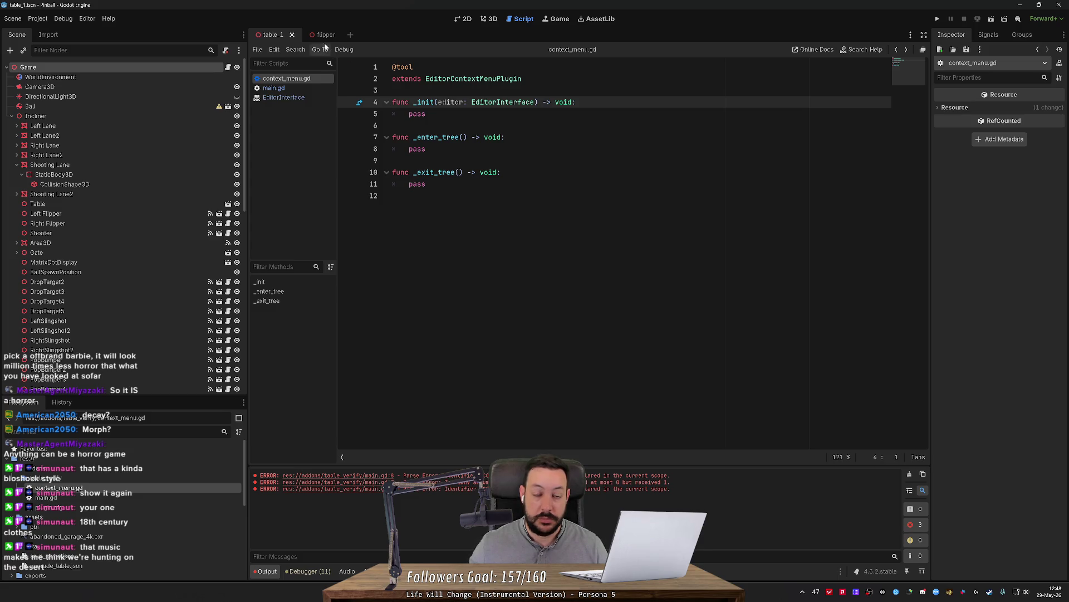
pyautogui.click(488, 19)
pyautogui.click(512, 20)
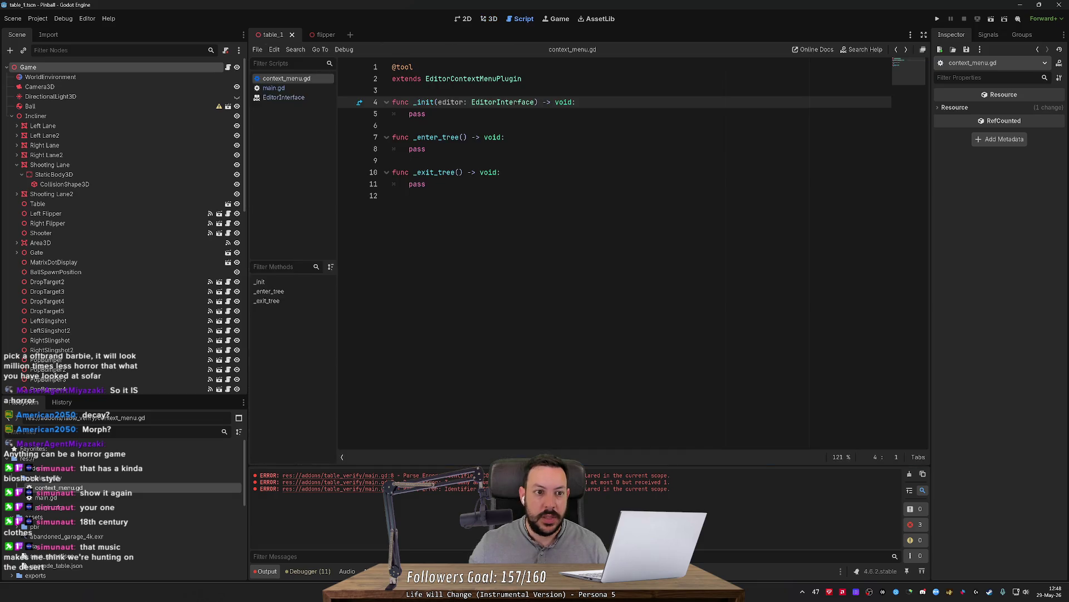
pyautogui.click(278, 88)
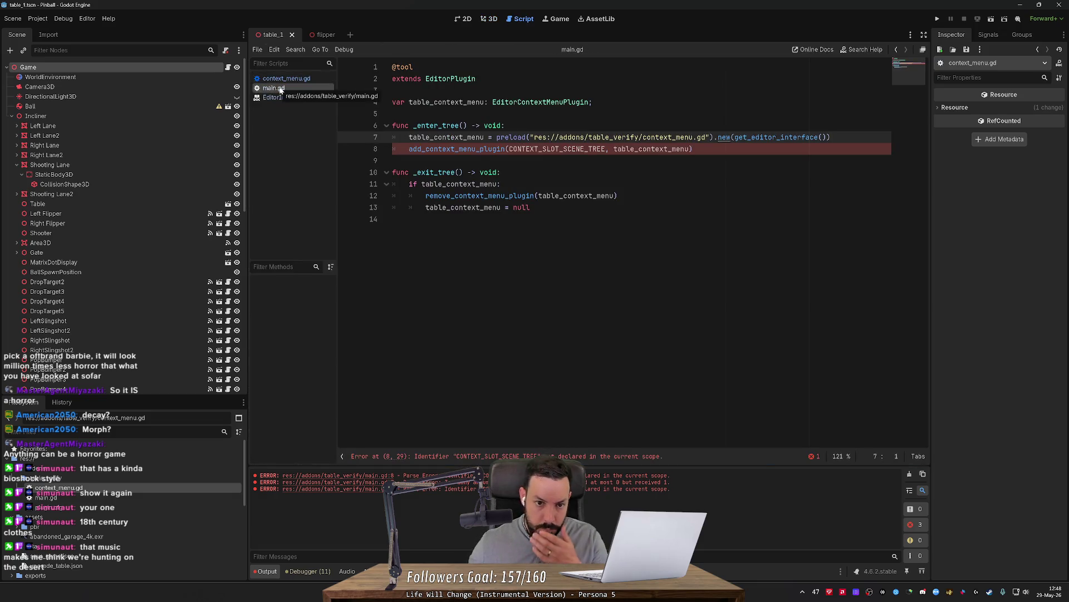
pyautogui.click(463, 160)
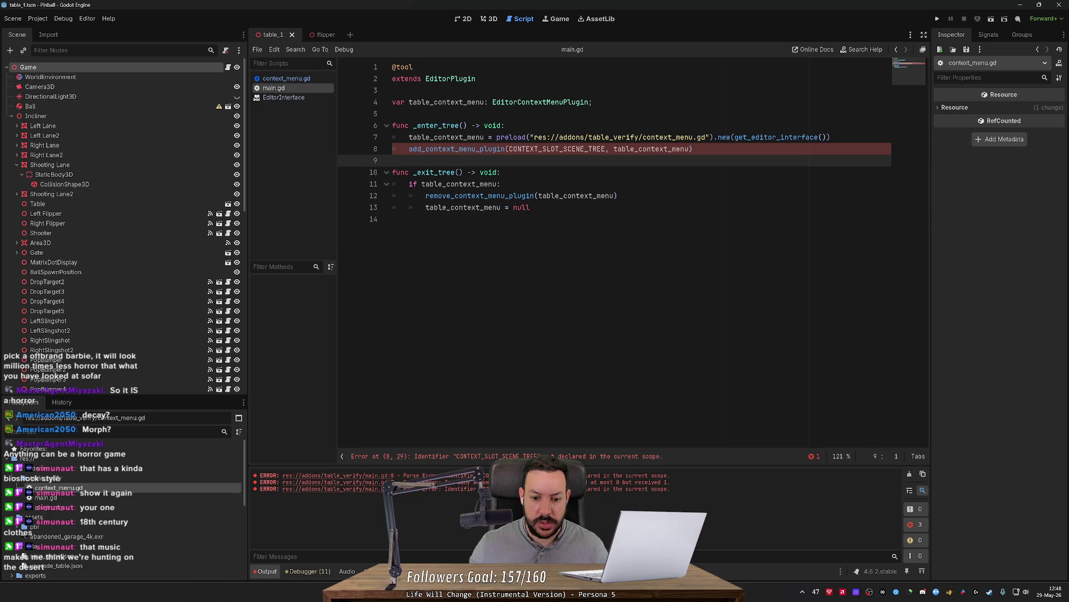
pyautogui.hotkey('ctrl', 'End')
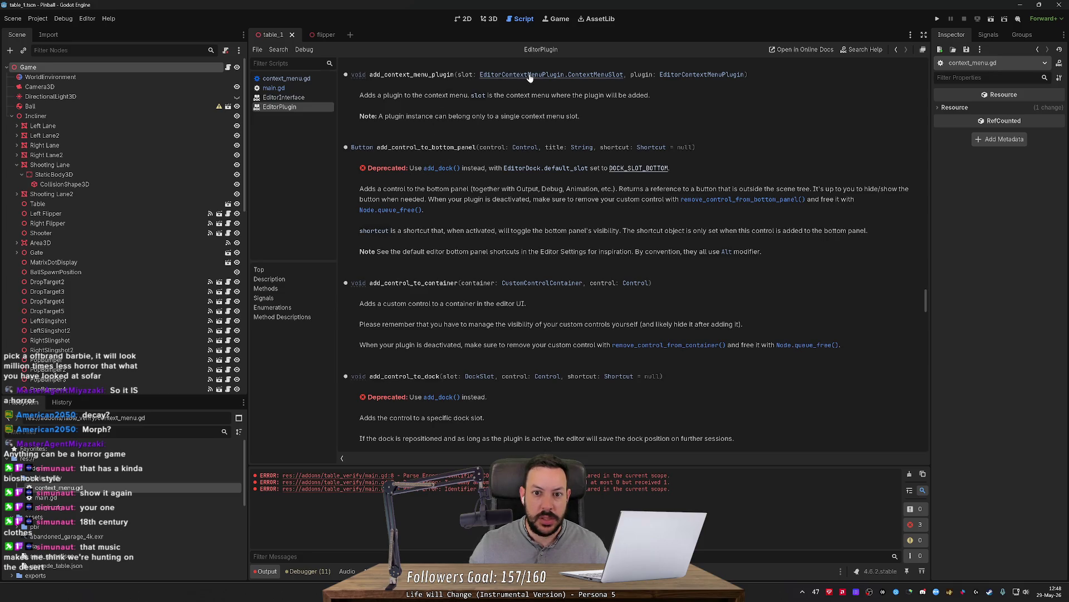
# - Copy the ContextMenuSlot enum name from the docs and prefix it to CONTEXT_SLOT_SCENE_TREE on line 8
pyautogui.click(569, 78)
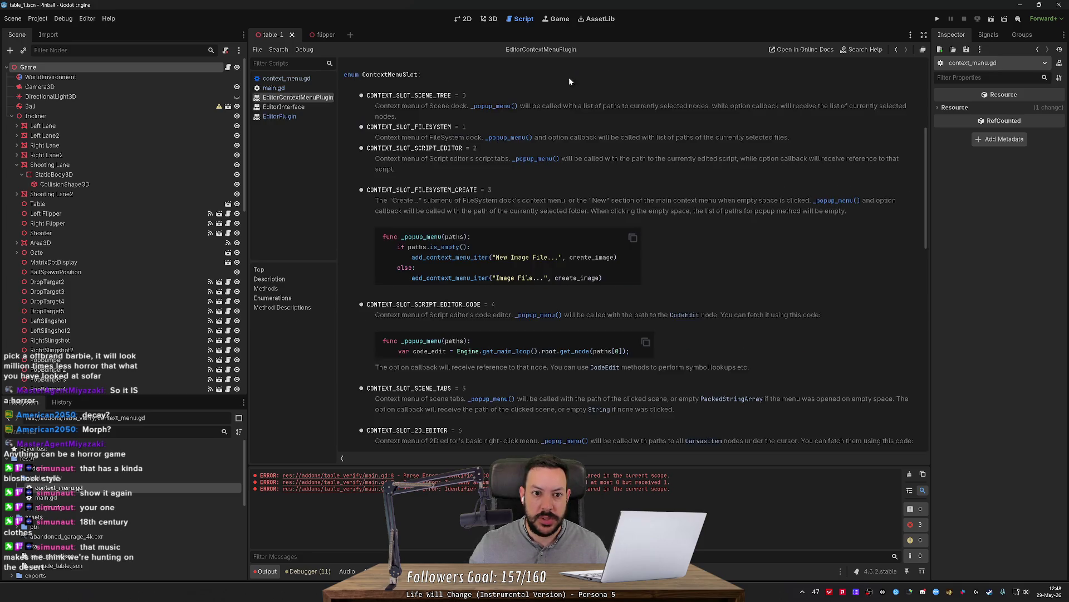
pyautogui.doubleClick(389, 75)
pyautogui.hotkey('ctrl', 'c')
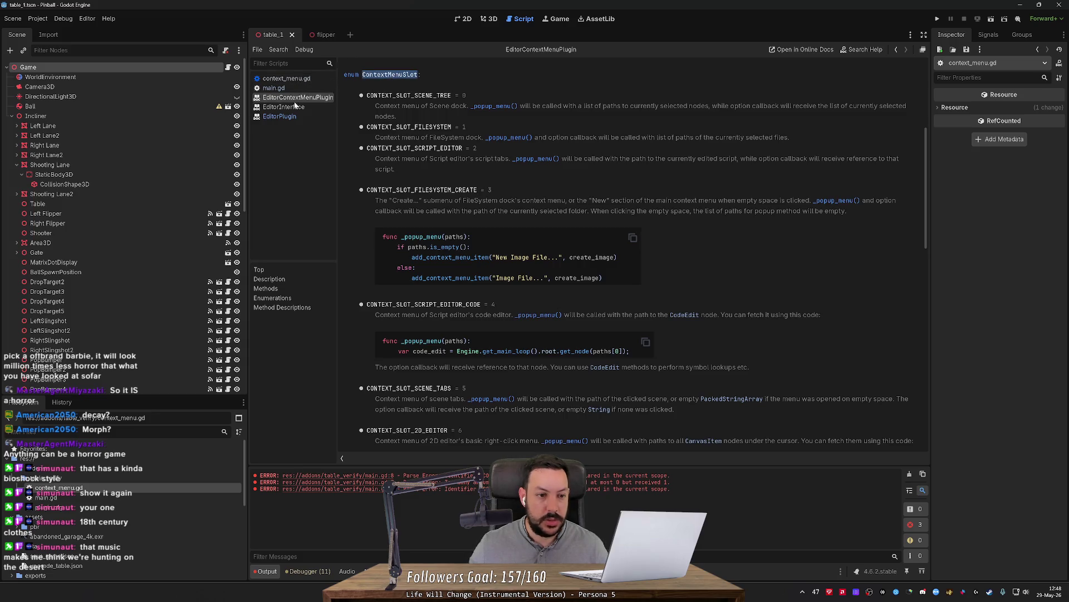
pyautogui.click(279, 115)
pyautogui.click(283, 106)
pyautogui.click(273, 88)
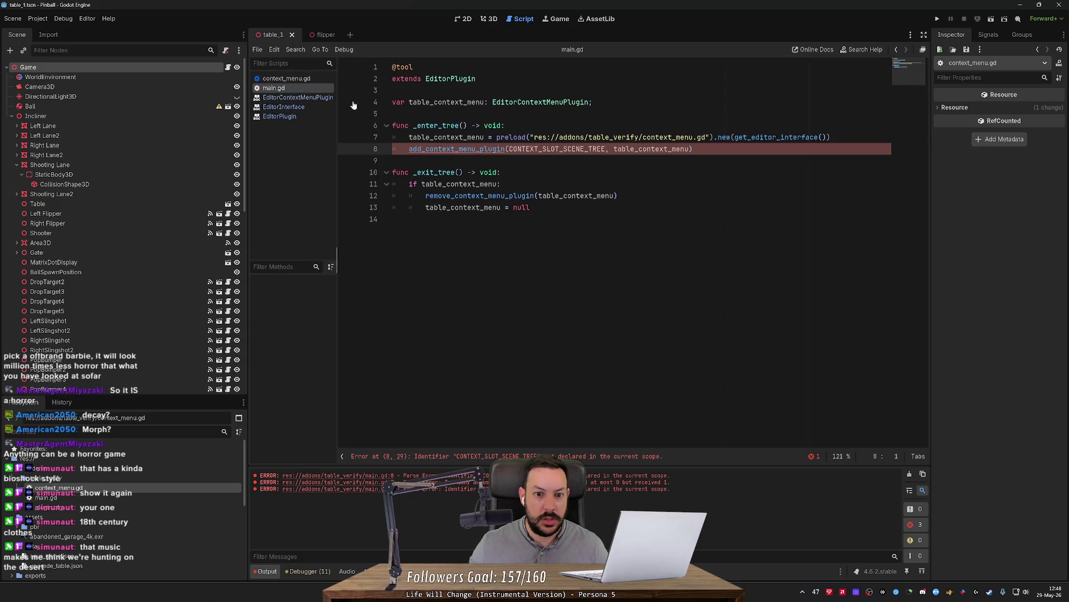
pyautogui.hotkey('ctrl', 'v')
pyautogui.write('.')
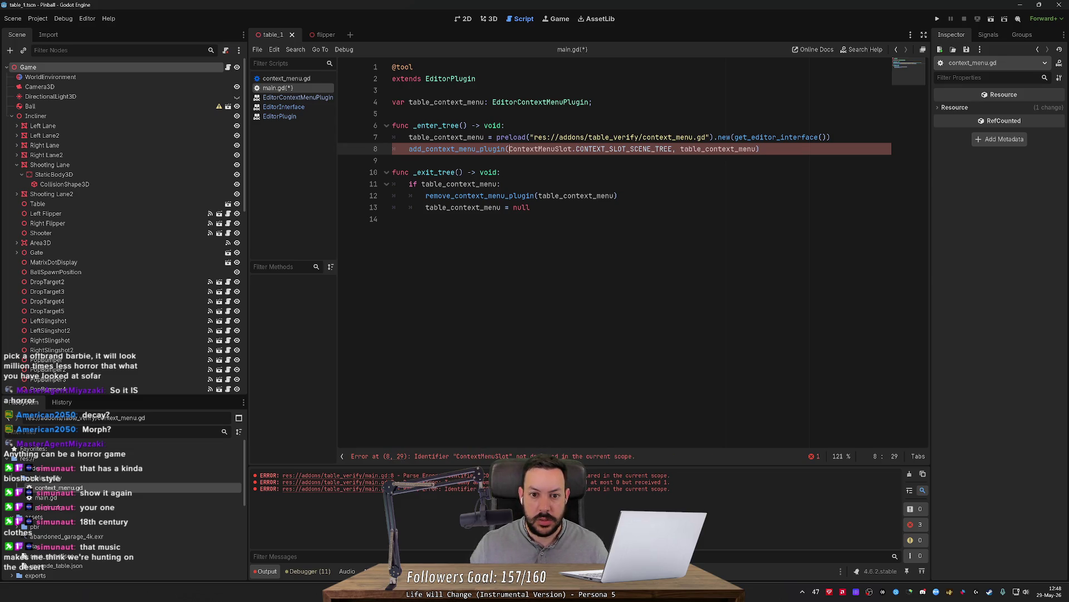
# - Review the add_context_menu_plugin and ContextMenuSlot docs, then return to line 8's error
pyautogui.keyDown('ctrl'); pyautogui.click(479, 149); pyautogui.keyUp('ctrl')
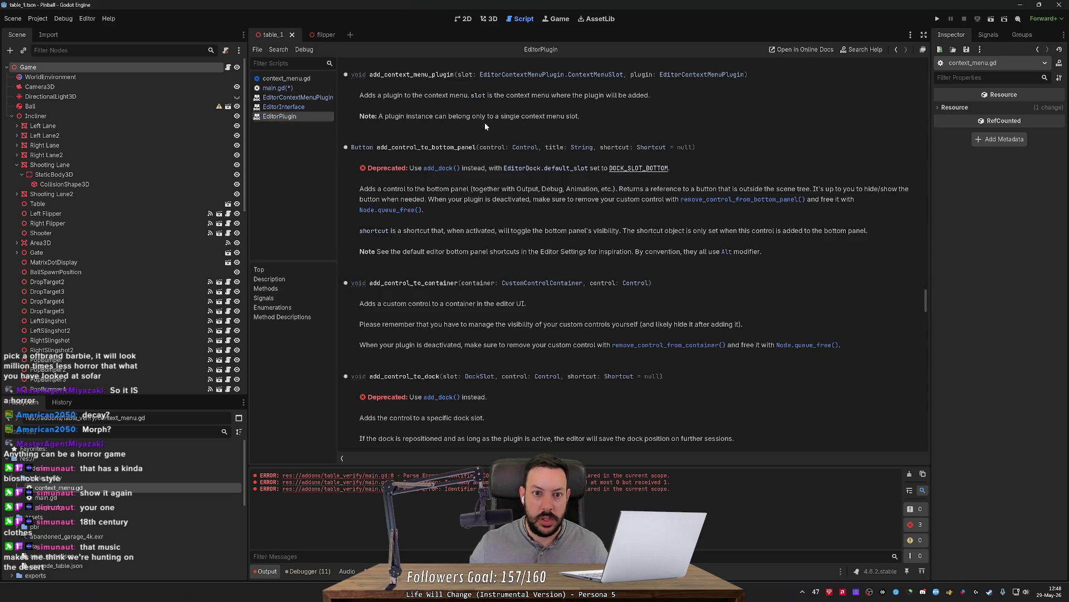
pyautogui.click(517, 74)
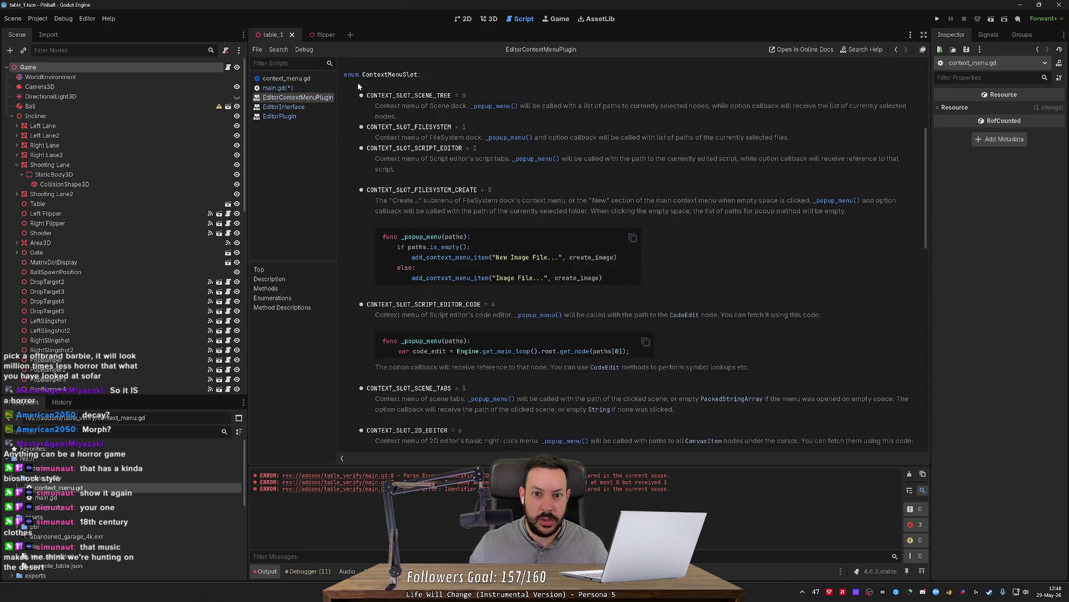
pyautogui.click(297, 80)
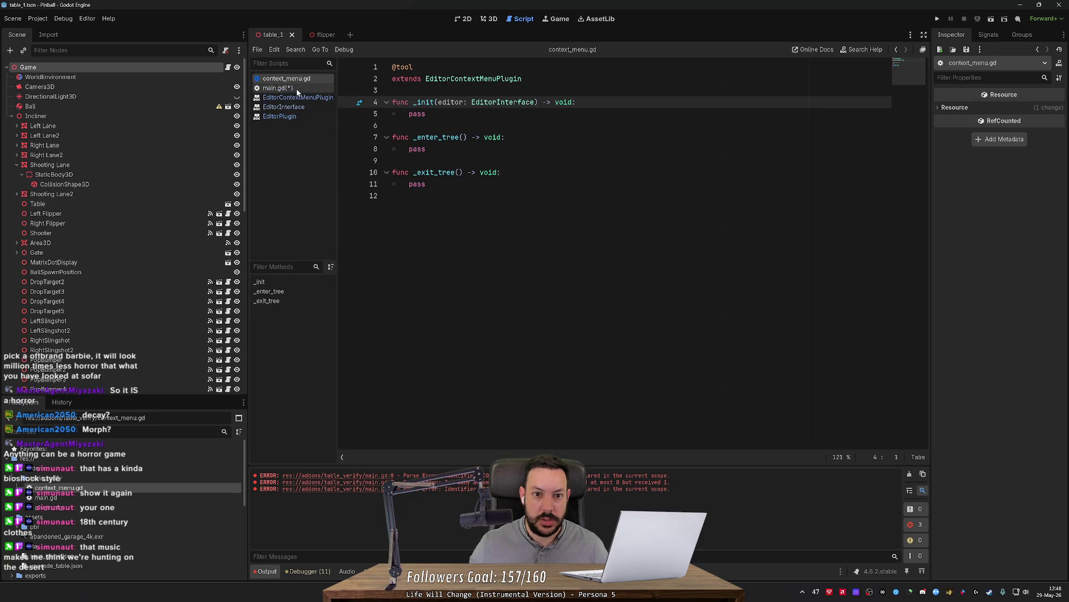
pyautogui.click(277, 88)
pyautogui.click(501, 172)
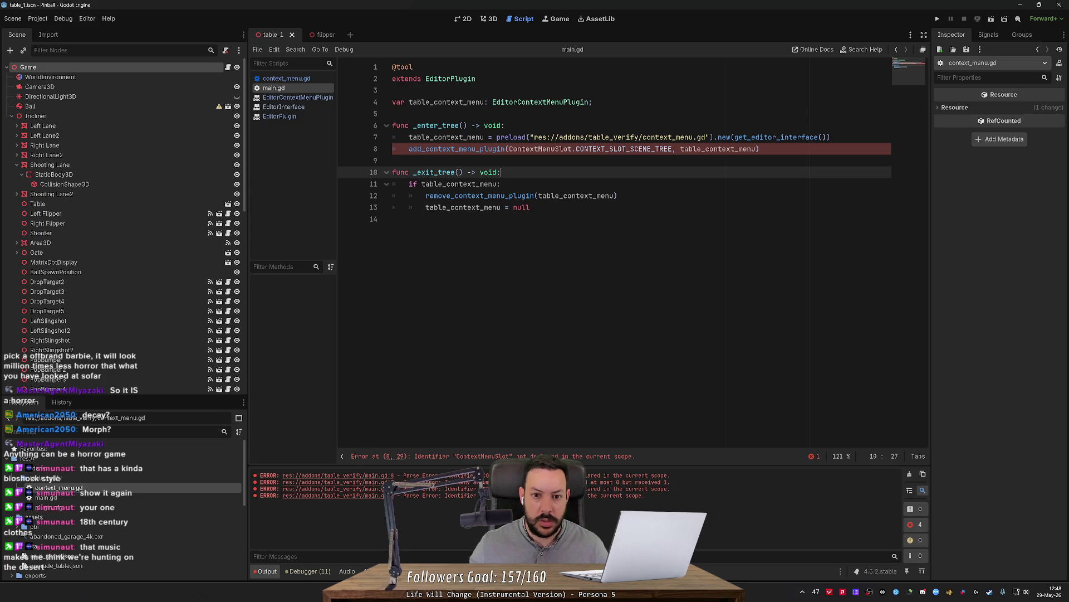
pyautogui.click(508, 149)
# - Complete the slot as EditorContextMenuPlugin.ContextMenuSlot.CONTEXT_SLOT_SCENE_TREE, save, and switch to ChatGPT
pyautogui.doubleClick(540, 102)
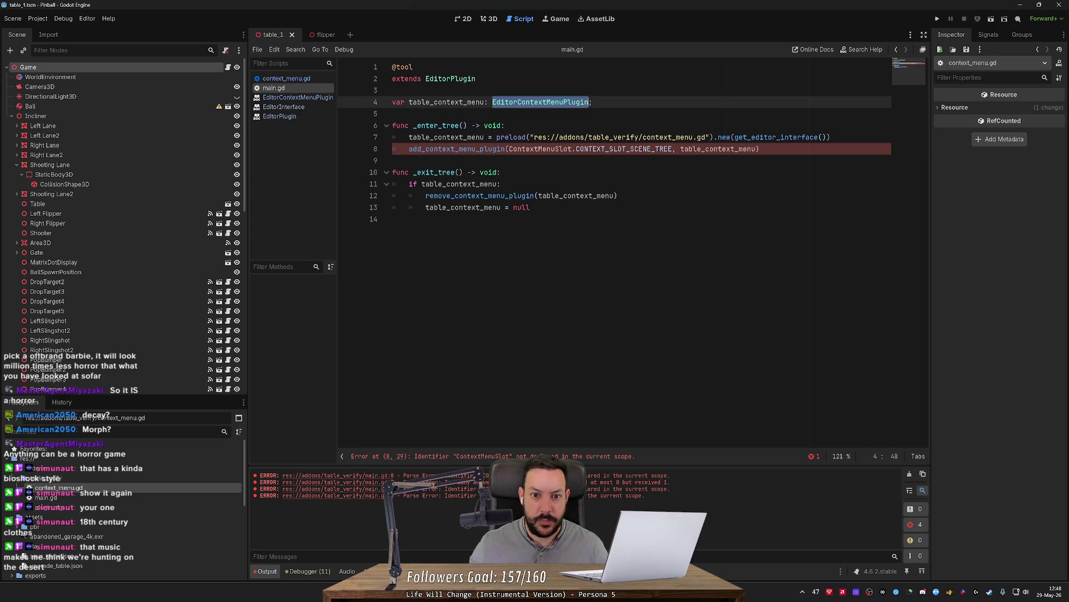
pyautogui.hotkey('ctrl', 'c')
pyautogui.click(508, 149)
pyautogui.hotkey('ctrl', 'v')
pyautogui.write('.')
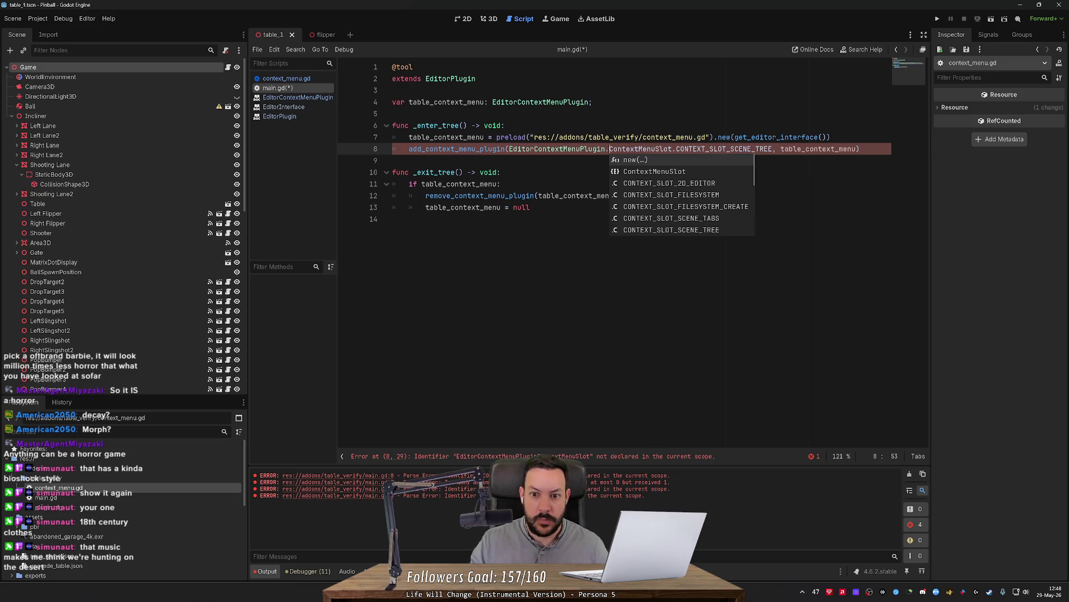
pyautogui.press('Left')
pyautogui.hotkey('ctrl', 's')
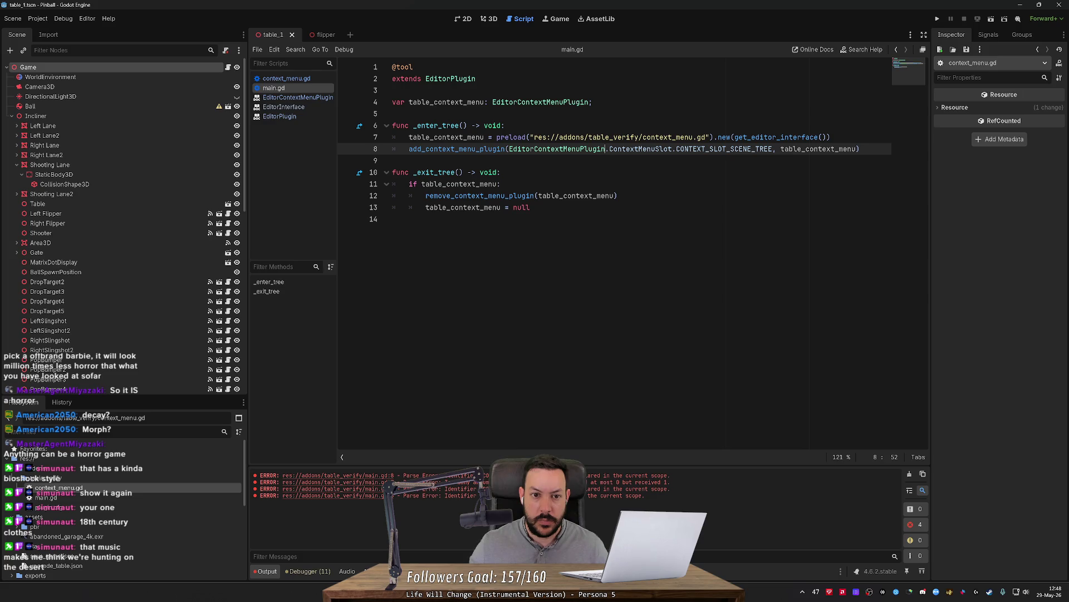
pyautogui.hotkey('alt', 'Tab')
pyautogui.scroll(-3, 545, 301)
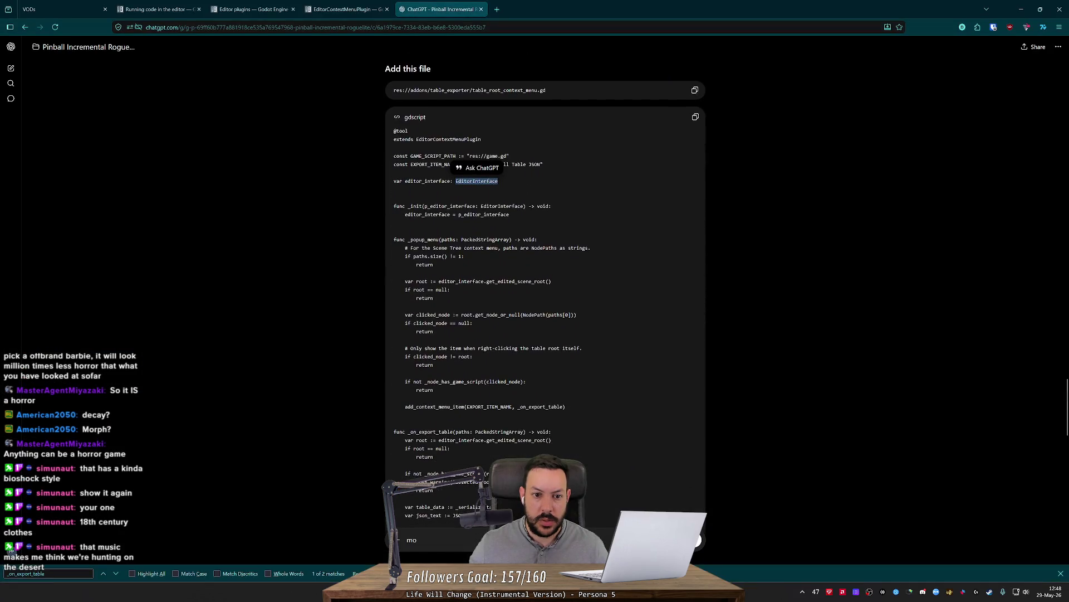
# - Copy EditorPlugin.CONTEXT_SLOT_SCENE_TREE from ChatGPT's table_root_context_menu.gd example
pyautogui.scroll(-10, 546, 300)
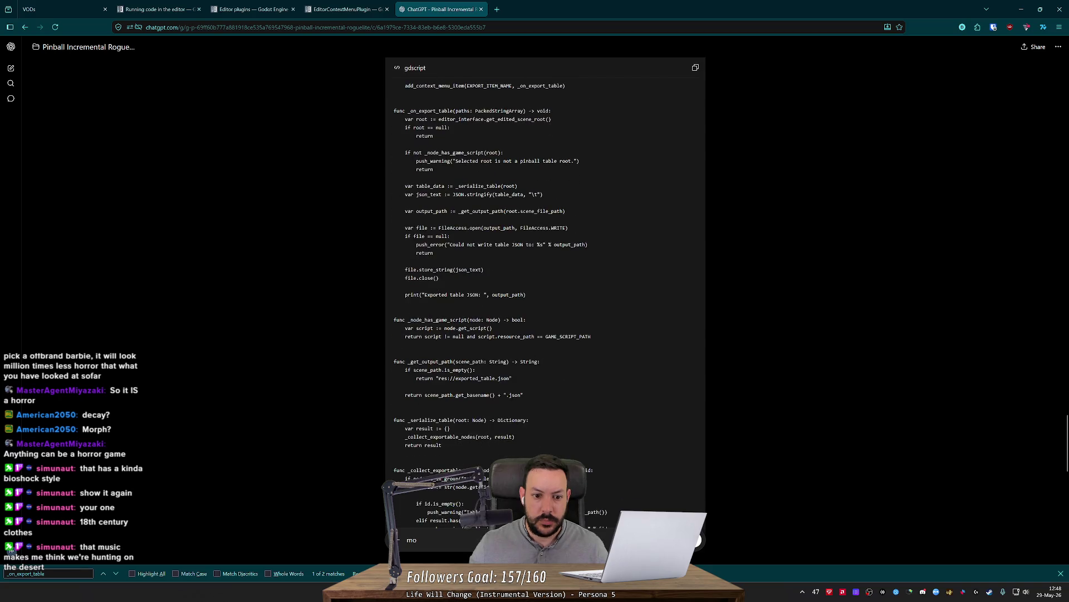
pyautogui.scroll(-8, 546, 301)
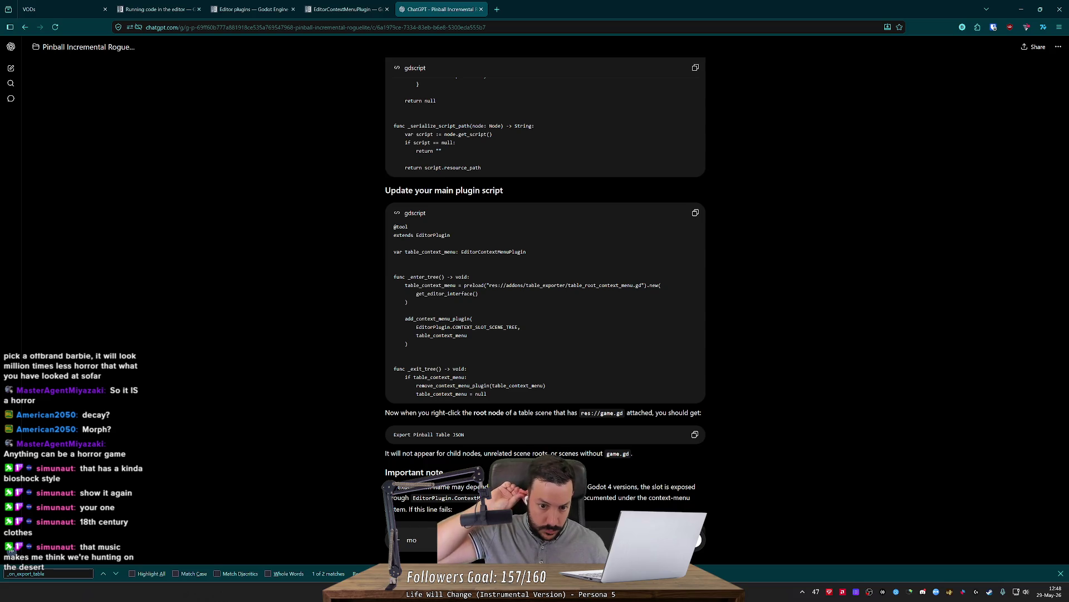
pyautogui.doubleClick(485, 327)
pyautogui.hotkey('alt', 'Tab')
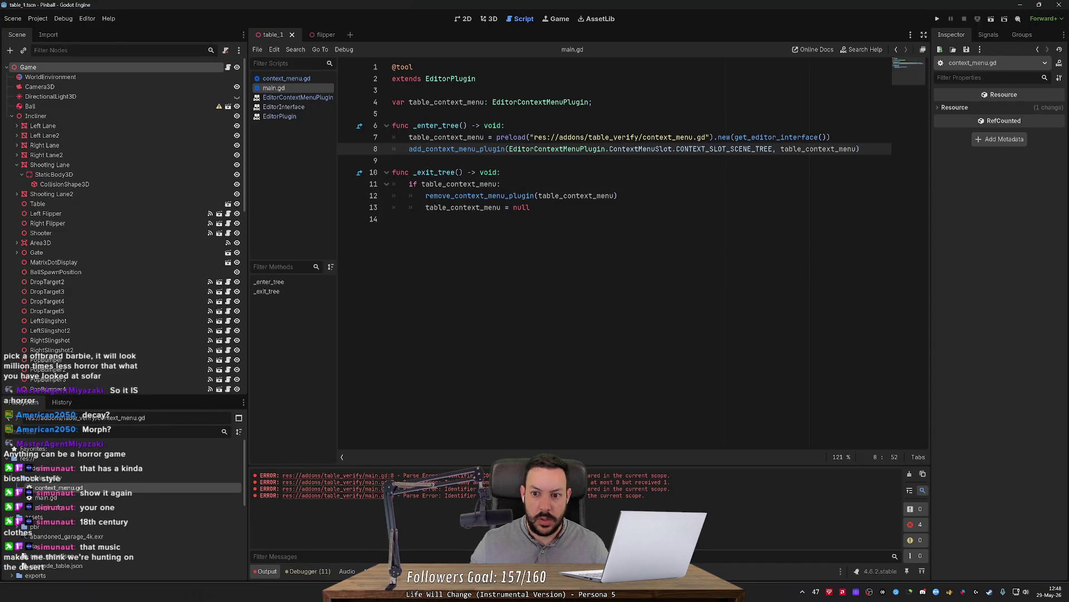
pyautogui.hotkey('alt', 'Tab')
pyautogui.moveTo(520, 327); pyautogui.dragTo(416, 327)
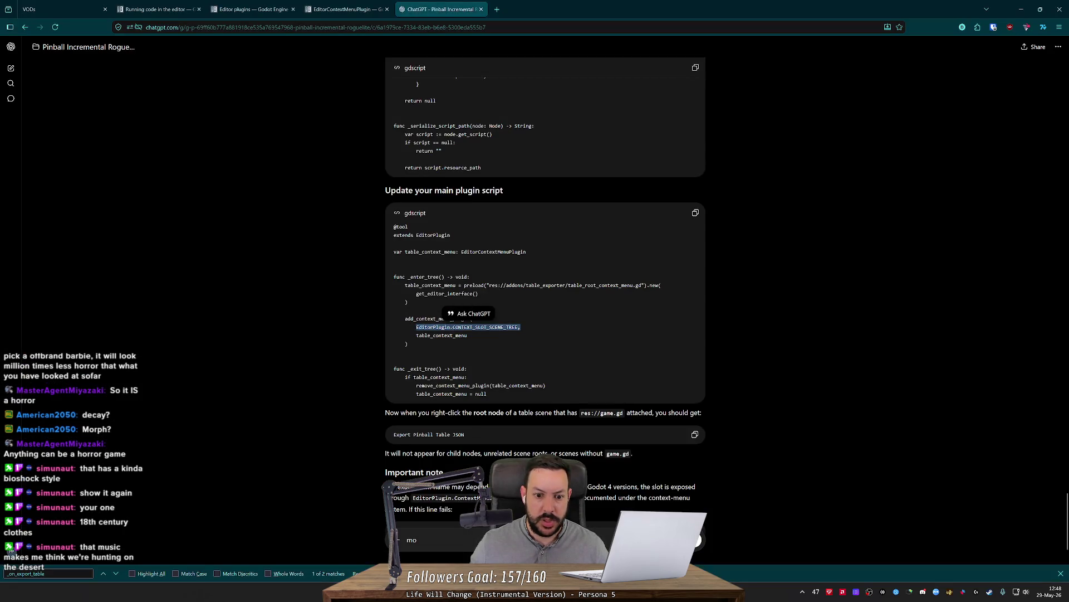
pyautogui.hotkey('alt', 'Tab')
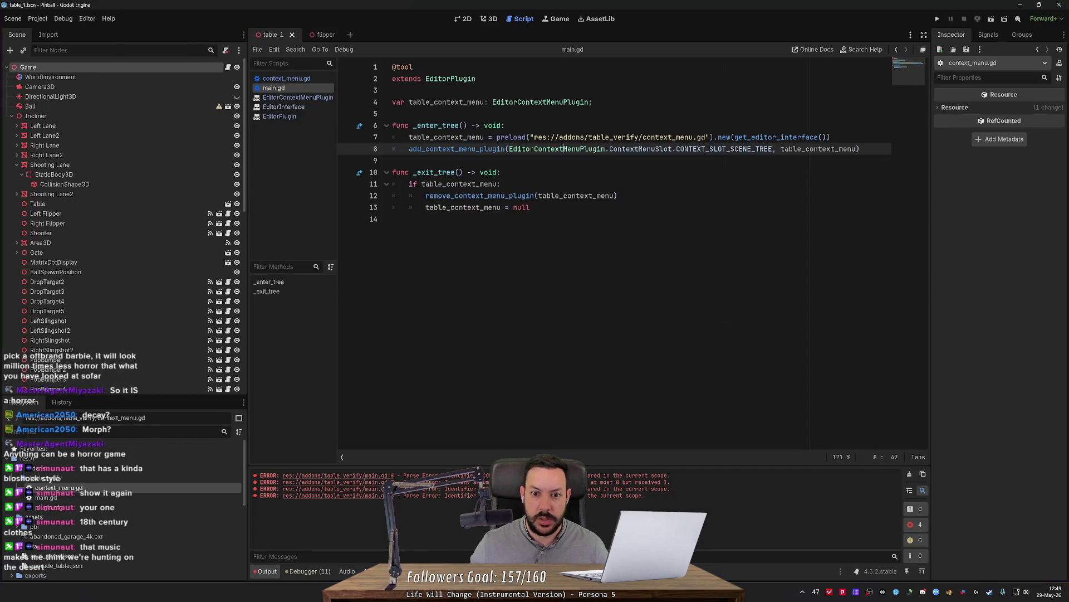
# - Replace line 8's slot argument with EditorPlugin.CONTEXT_SLOT_SCENE_TREE and check the EditorPlugin docs
pyautogui.doubleClick(563, 149)
pyautogui.hotkey('ctrl', 'shift', 'Right')
pyautogui.hotkey('ctrl', 'shift', 'Right')
pyautogui.hotkey('ctrl', 'shift', 'Right')
pyautogui.hotkey('ctrl', 'v')
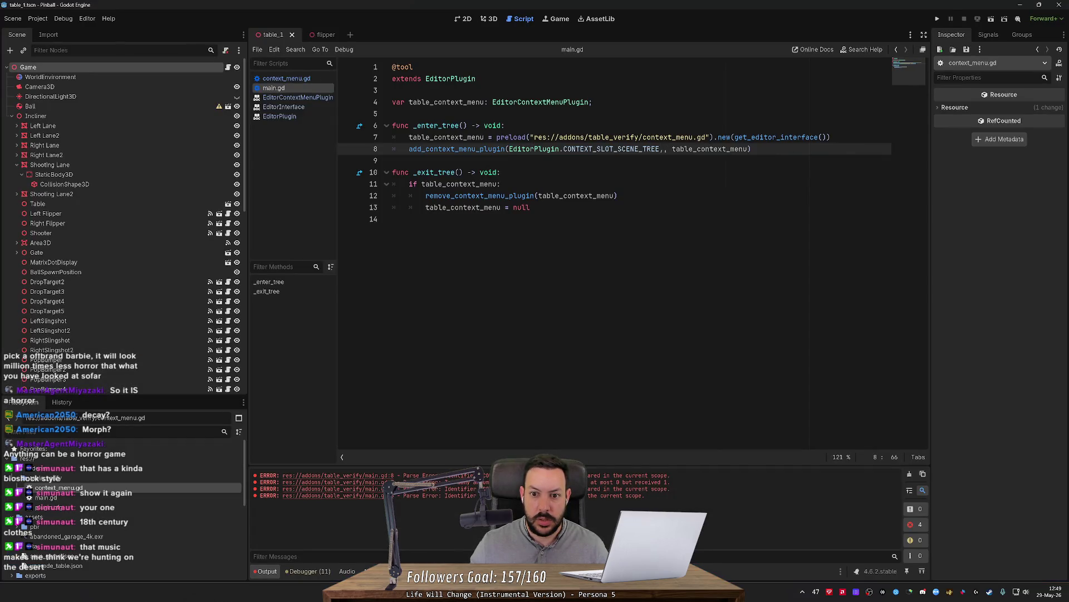
pyautogui.press('BackSpace')
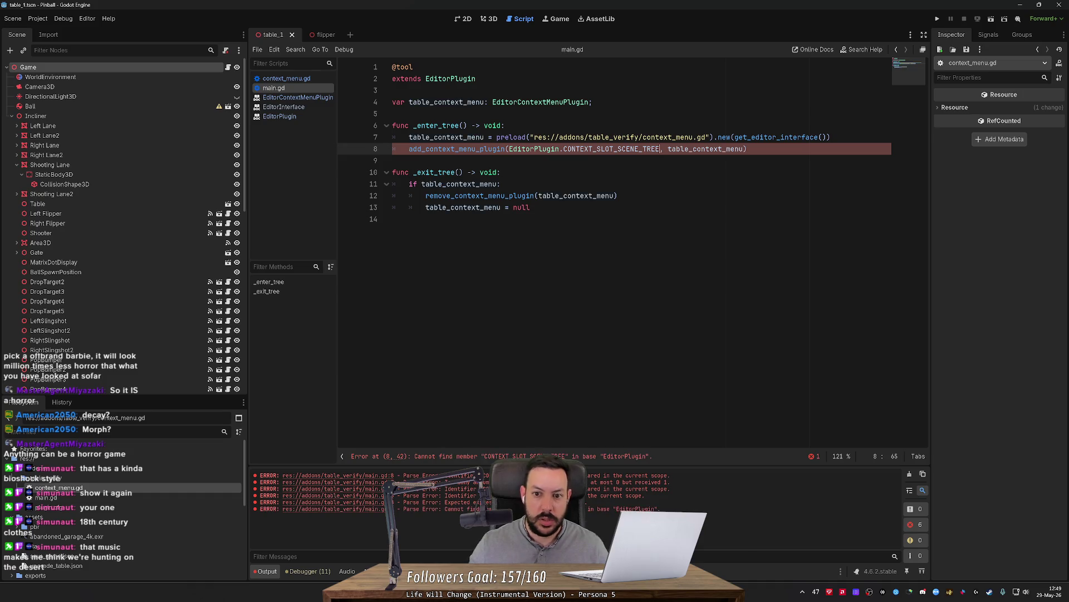
pyautogui.keyDown('ctrl'); pyautogui.click(536, 149); pyautogui.keyUp('ctrl')
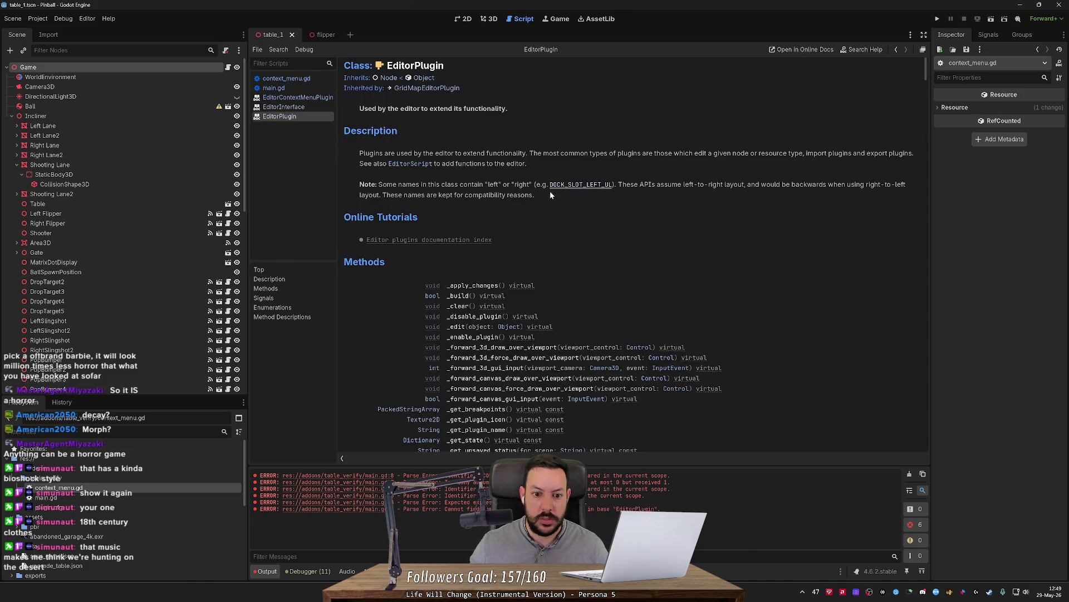
pyautogui.moveTo(927, 77); pyautogui.dragTo(917, 456)
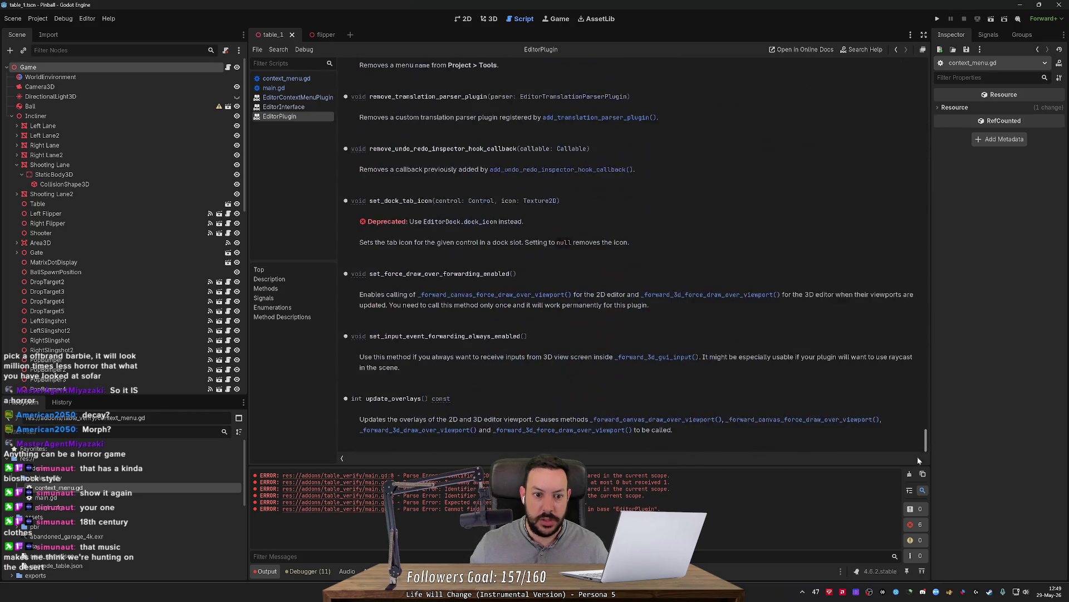
# - Close the documentation pages and restore the EditorContextMenuPlugin.ContextMenuSlot slot argument
pyautogui.middleClick(275, 116)
pyautogui.middleClick(283, 105)
pyautogui.hotkey('ctrl', 'v')
pyautogui.click(392, 91)
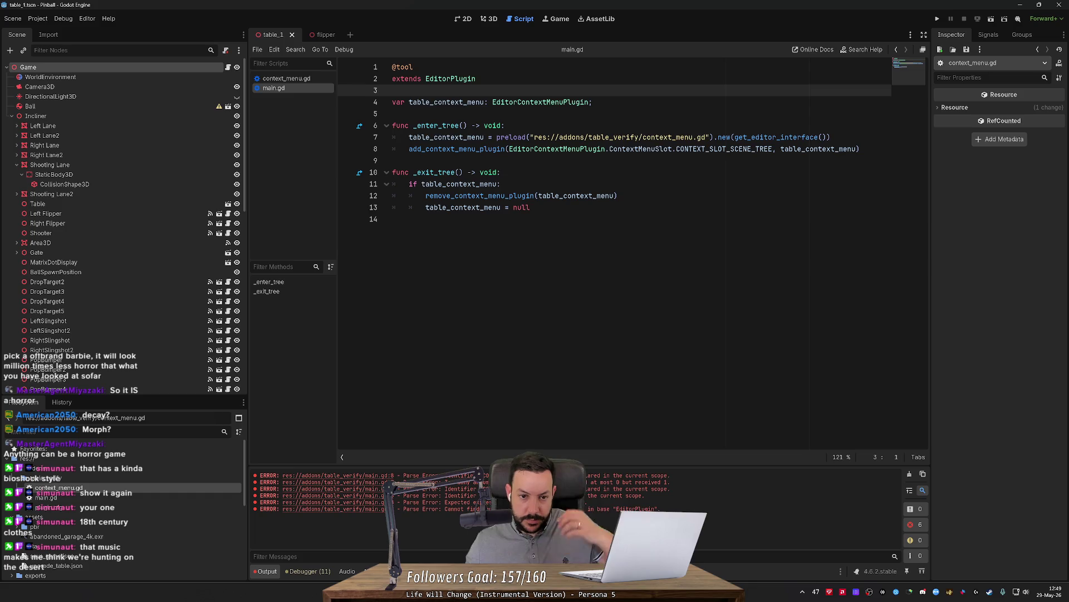
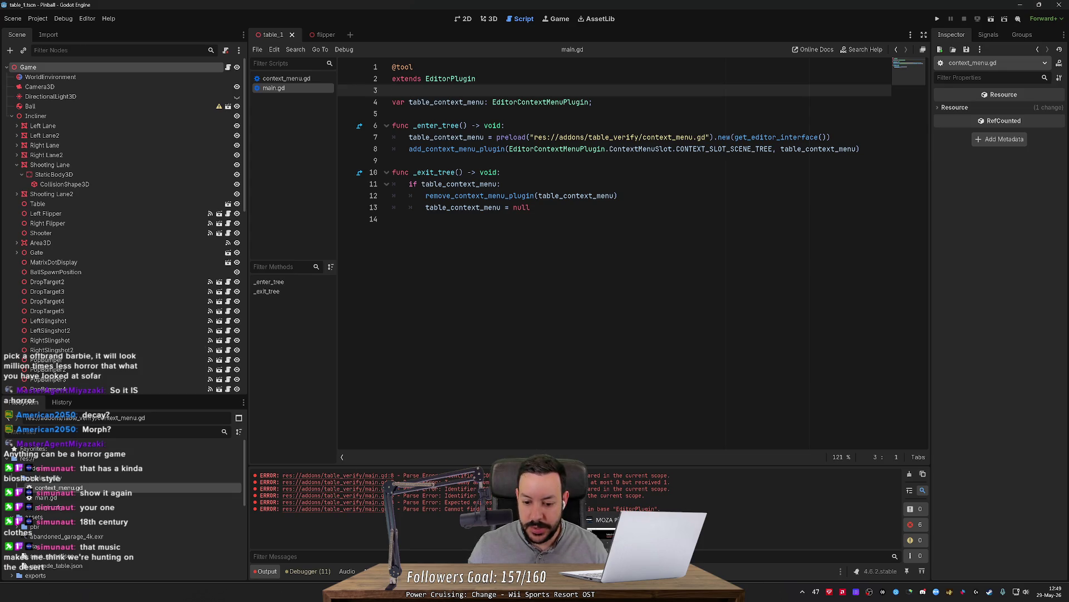
# - In Streamer.bot's Global Variables, check Persisted User Globals and the Twitch user list, then close it
pyautogui.hotkey('alt', 'Tab')
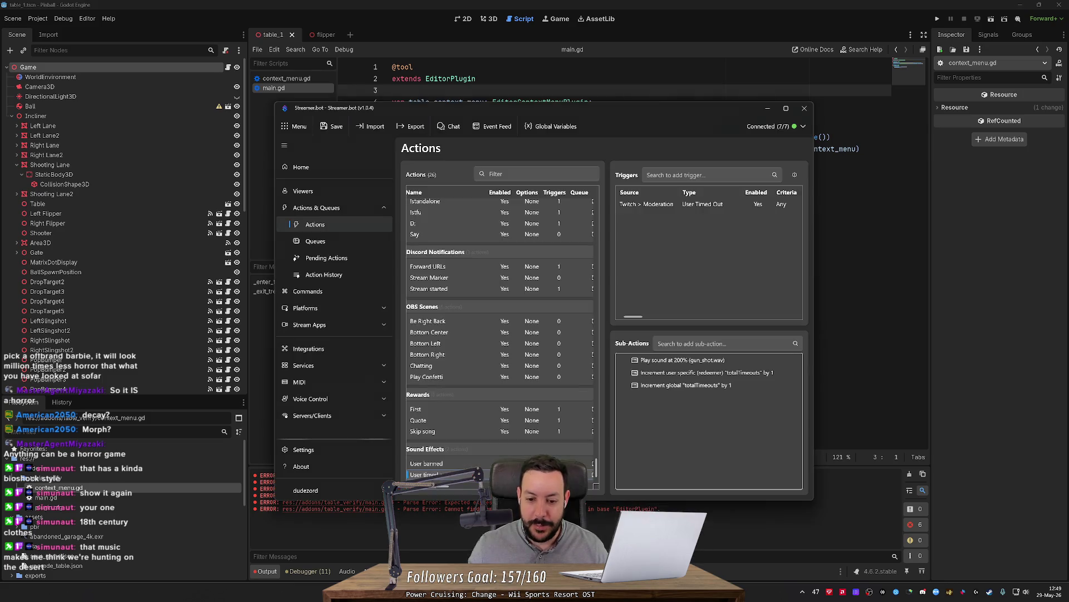
pyautogui.click(551, 126)
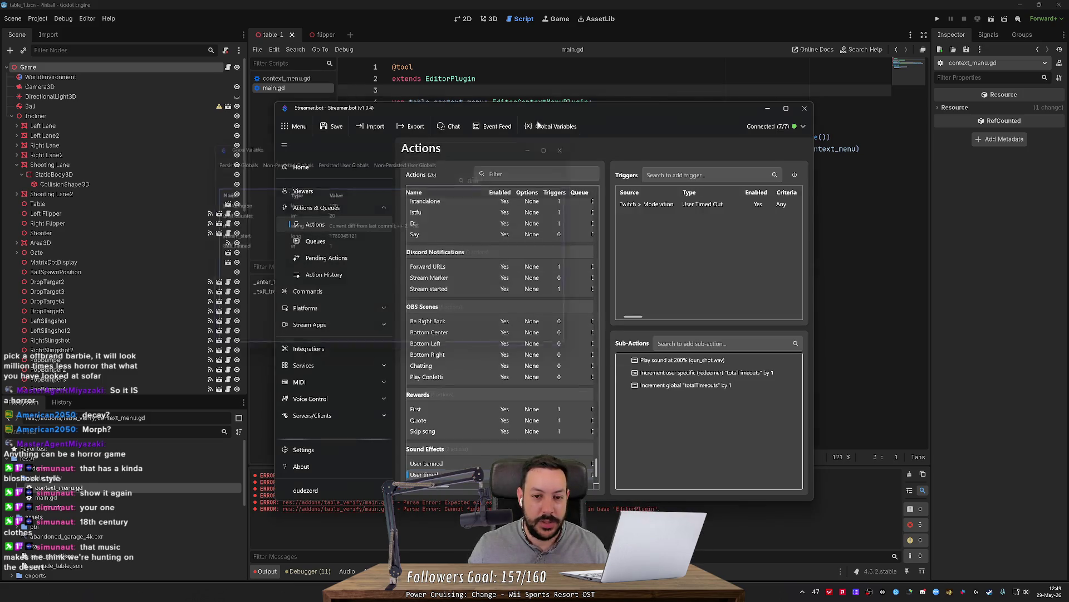
pyautogui.click(334, 155)
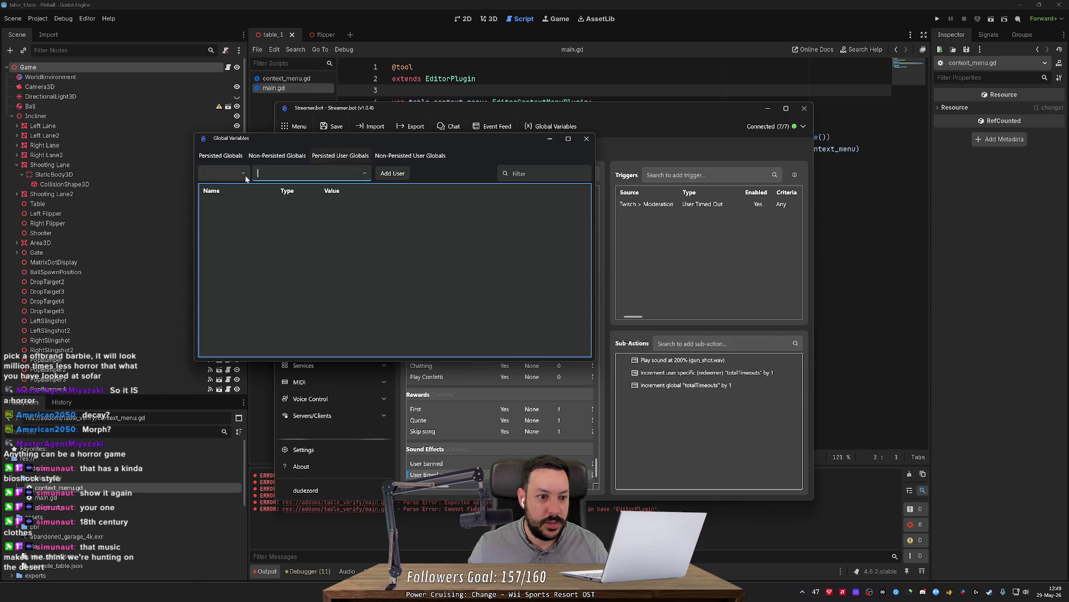
pyautogui.click(363, 176)
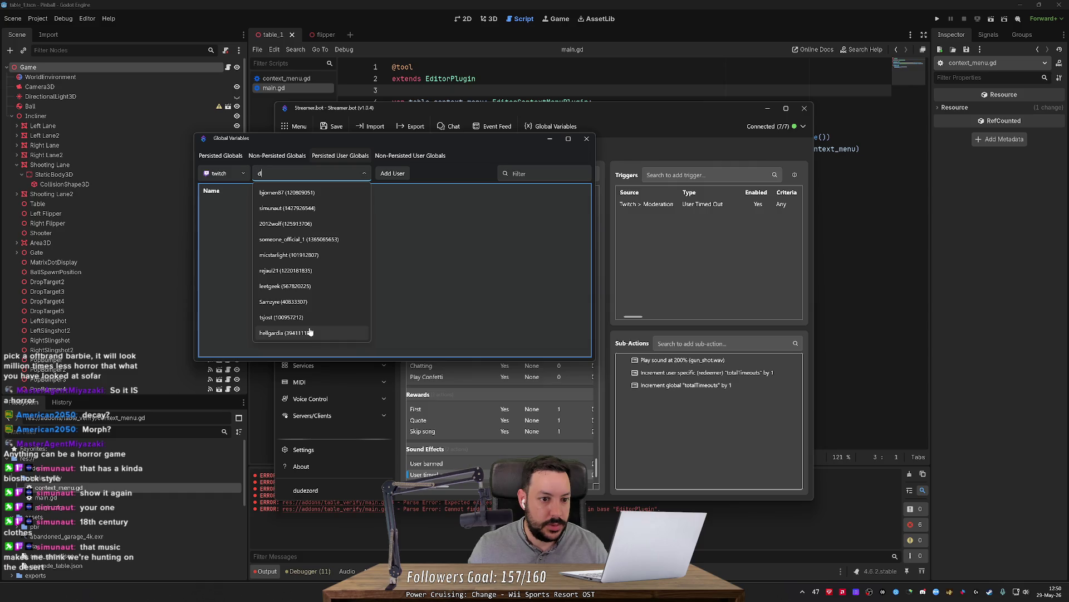
pyautogui.write('d')
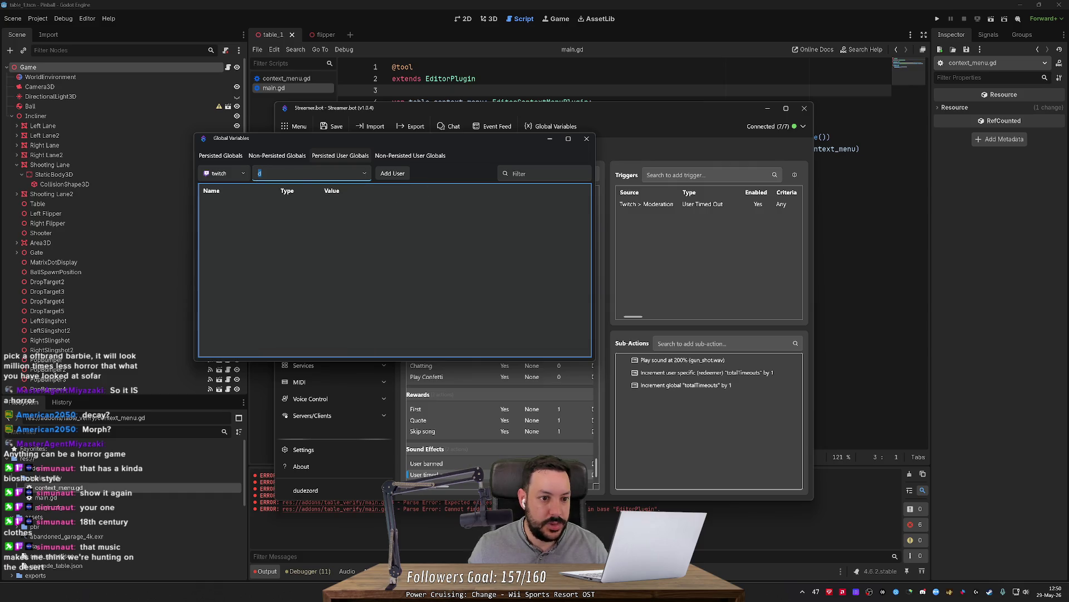
pyautogui.click(587, 138)
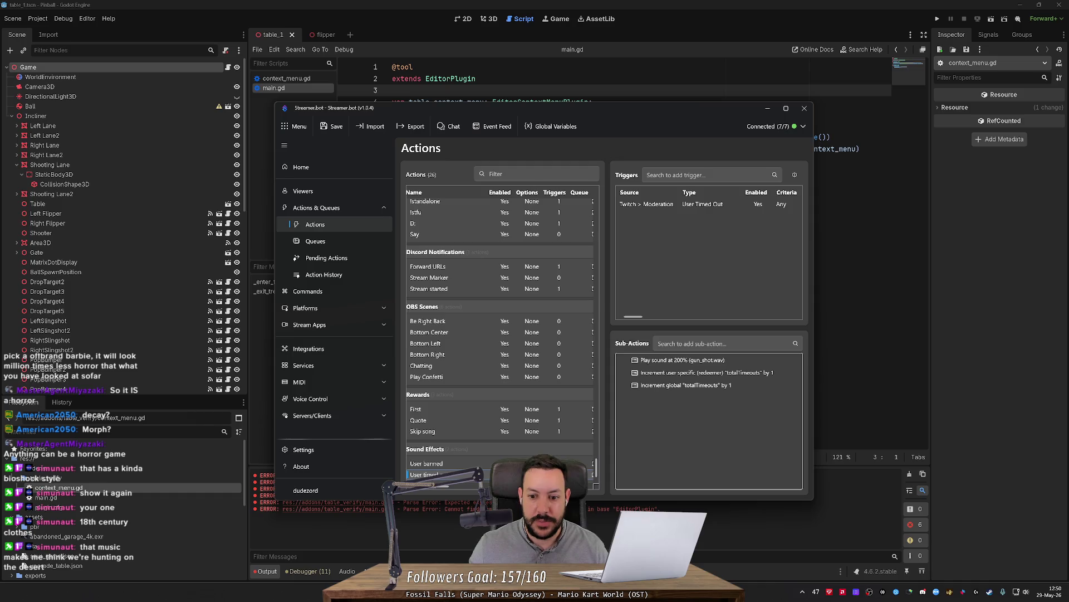
pyautogui.hotkey('alt', 'Tab')
pyautogui.hotkey('alt', 'Tab')
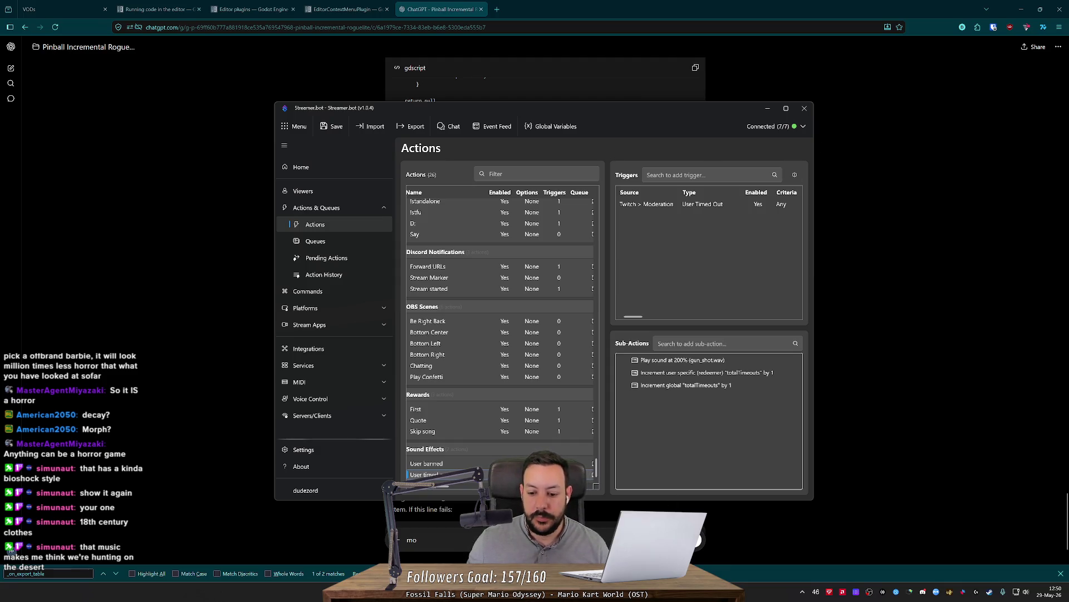
# - Review Streamer.bot's Persisted Globals, Persisted User Globals and Twitch users, then bring ChatGPT forward
pyautogui.click(551, 125)
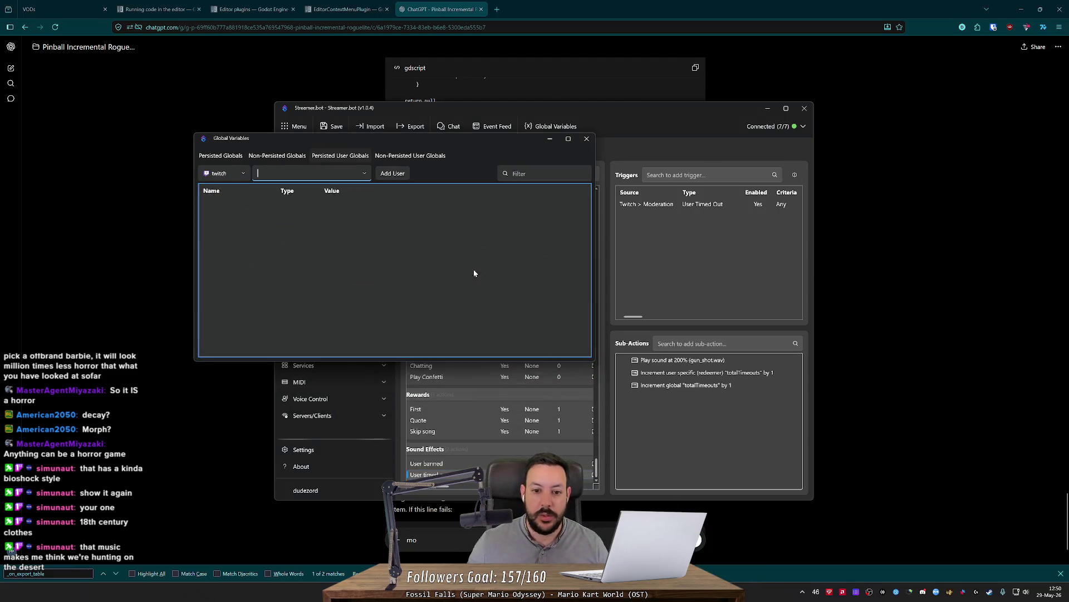
pyautogui.click(235, 158)
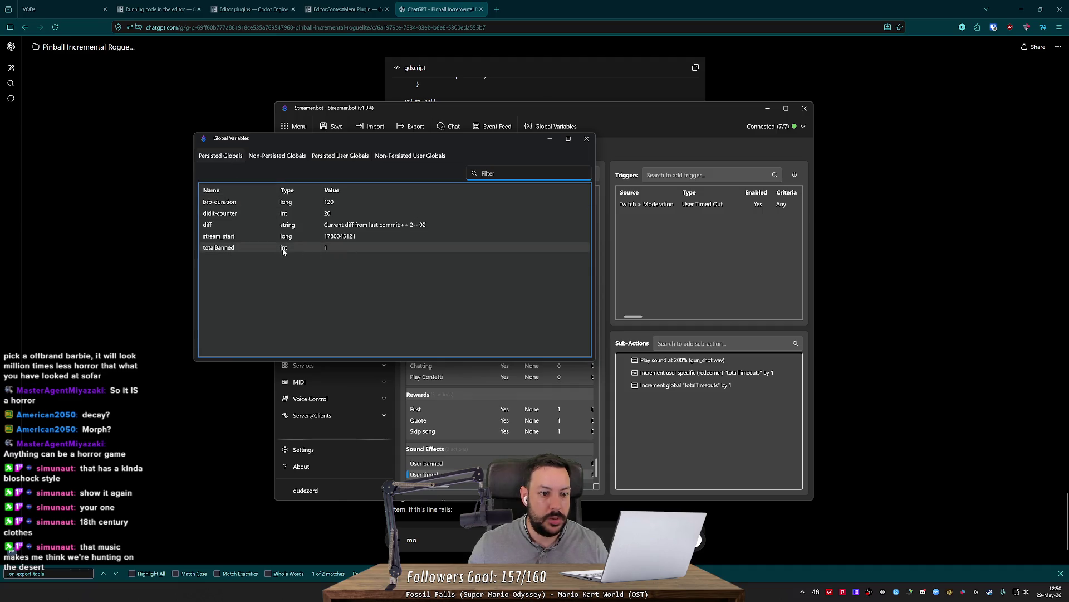
pyautogui.click(336, 158)
pyautogui.click(310, 174)
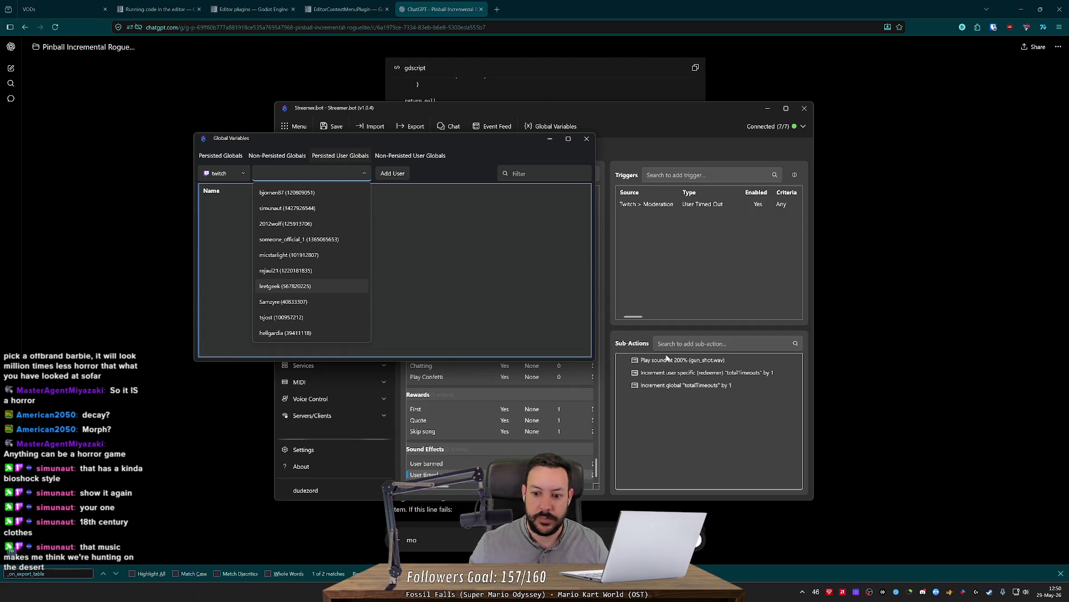
pyautogui.click(696, 373)
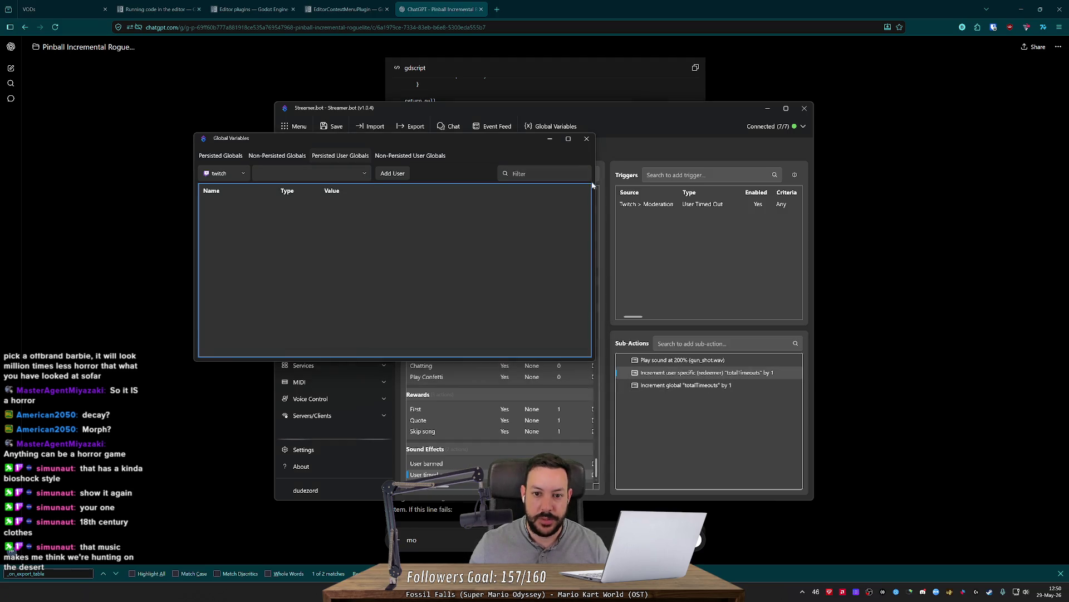
pyautogui.click(582, 143)
pyautogui.click(874, 286)
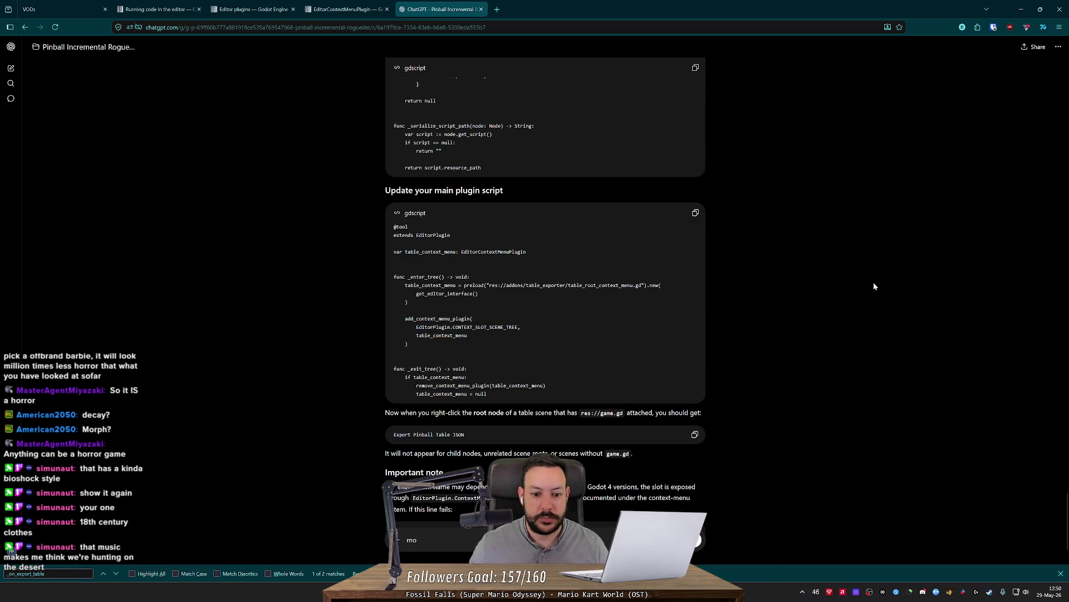
# - Back in Godot, review lines 5–14 of main.gd, then open context_menu.gd from the script list
pyautogui.hotkey('alt', 'Tab')
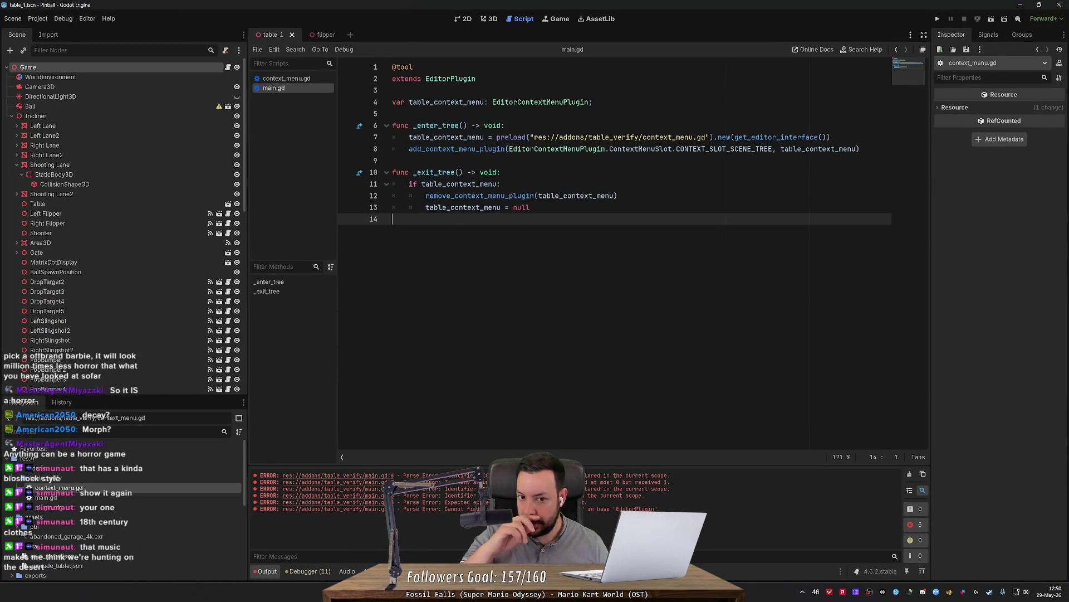
pyautogui.click(460, 184)
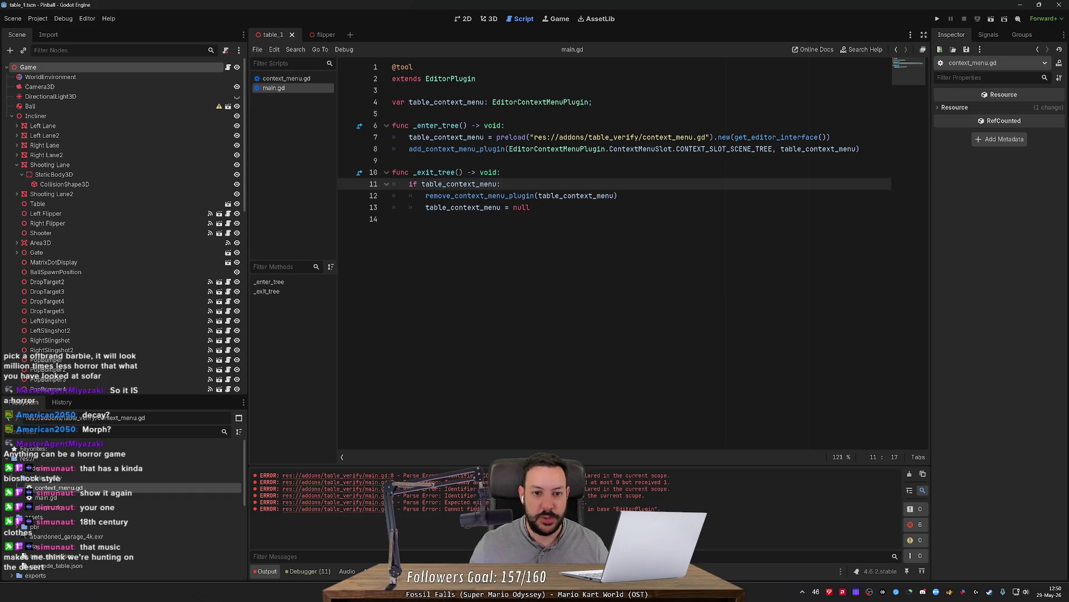
pyautogui.moveTo(392, 113); pyautogui.dragTo(392, 219)
pyautogui.click(392, 219)
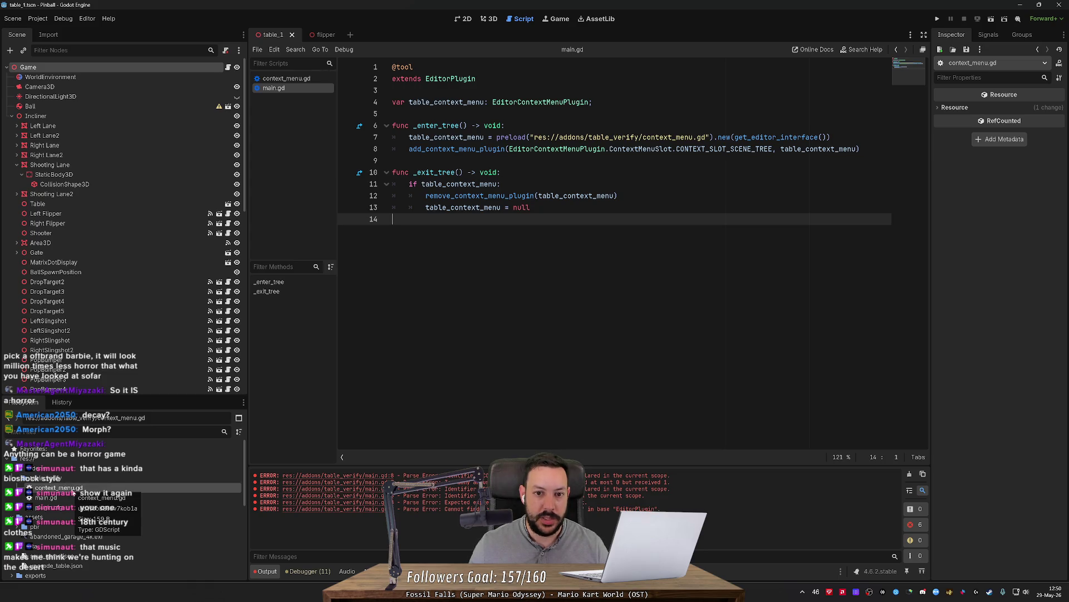
pyautogui.doubleClick(73, 493)
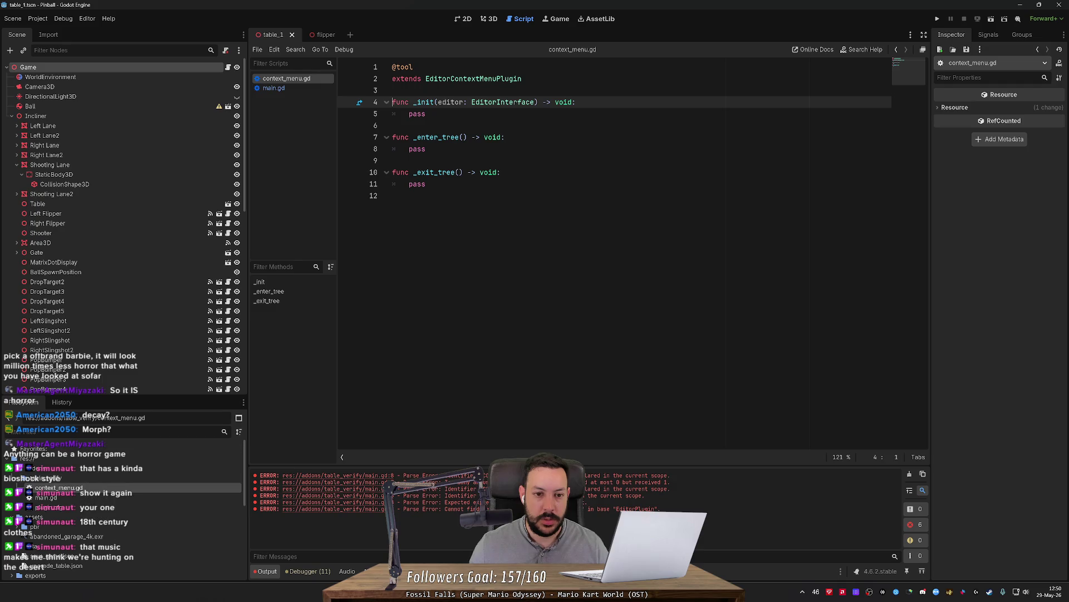
# - Read ChatGPT's code and select the word editor_interface for reference
pyautogui.hotkey('alt', 'Tab')
pyautogui.scroll(-10, 475, 312)
pyautogui.middleClick(498, 270)
pyautogui.scroll(10, 519, 212)
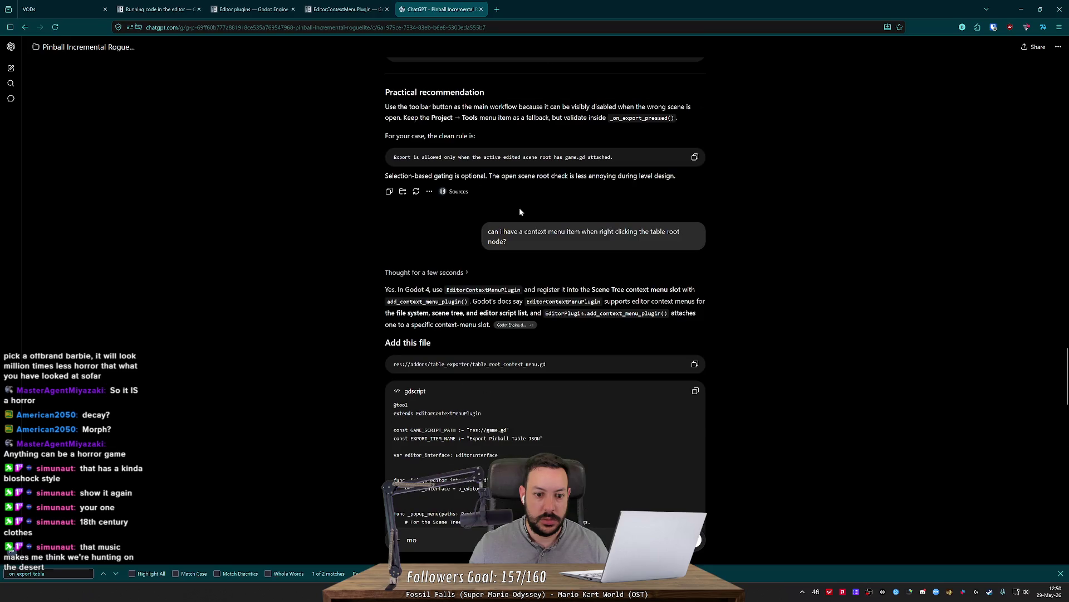
pyautogui.scroll(-3, 545, 279)
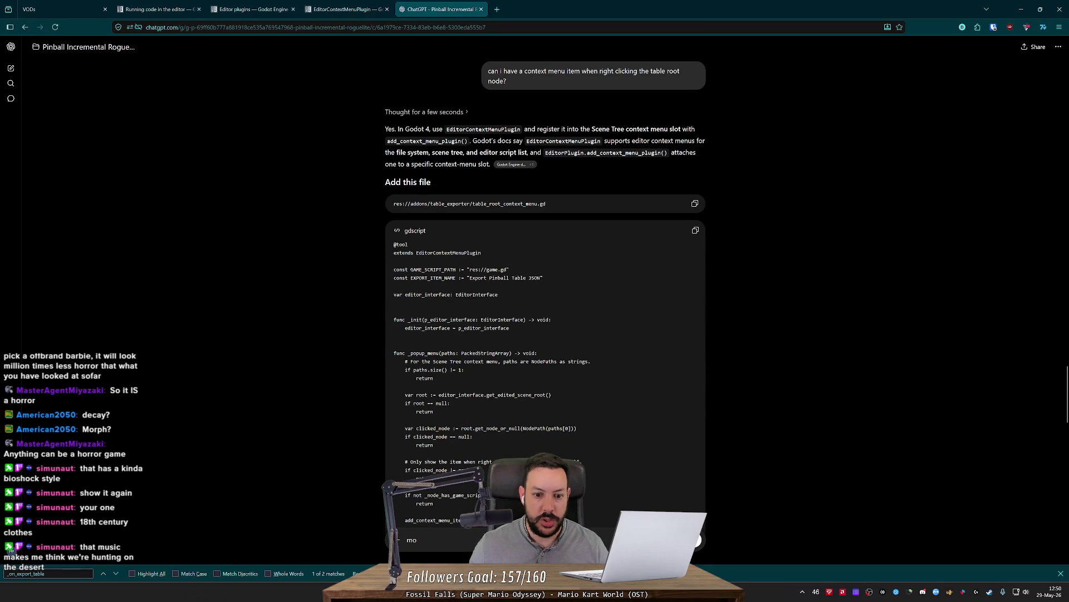
pyautogui.doubleClick(421, 328)
# - Declare a var _editor below the extends line in context_menu.gd
pyautogui.hotkey('alt', 'Tab')
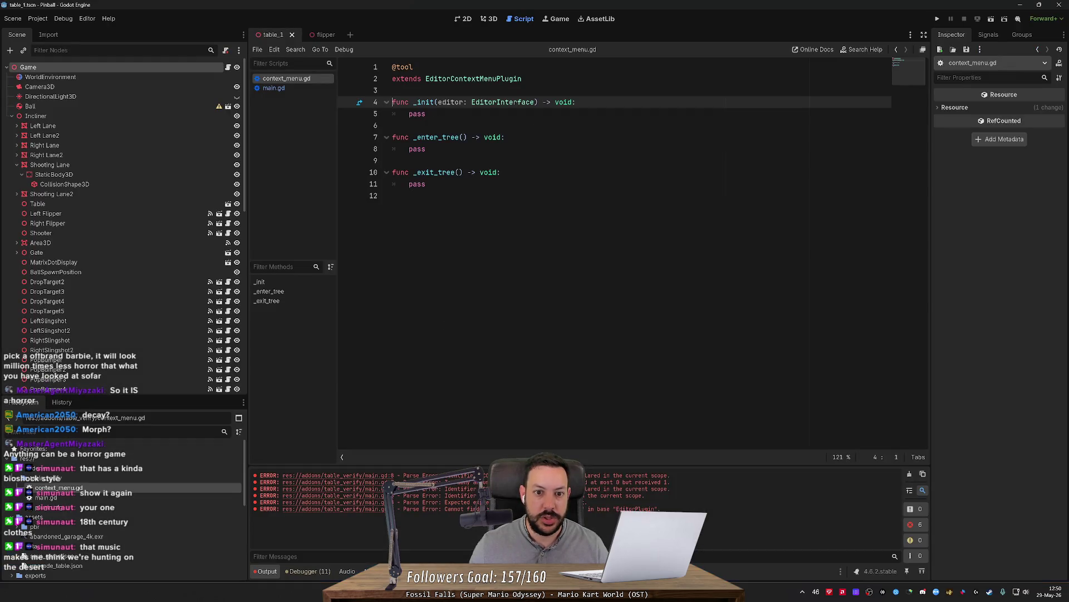
pyautogui.click(522, 79)
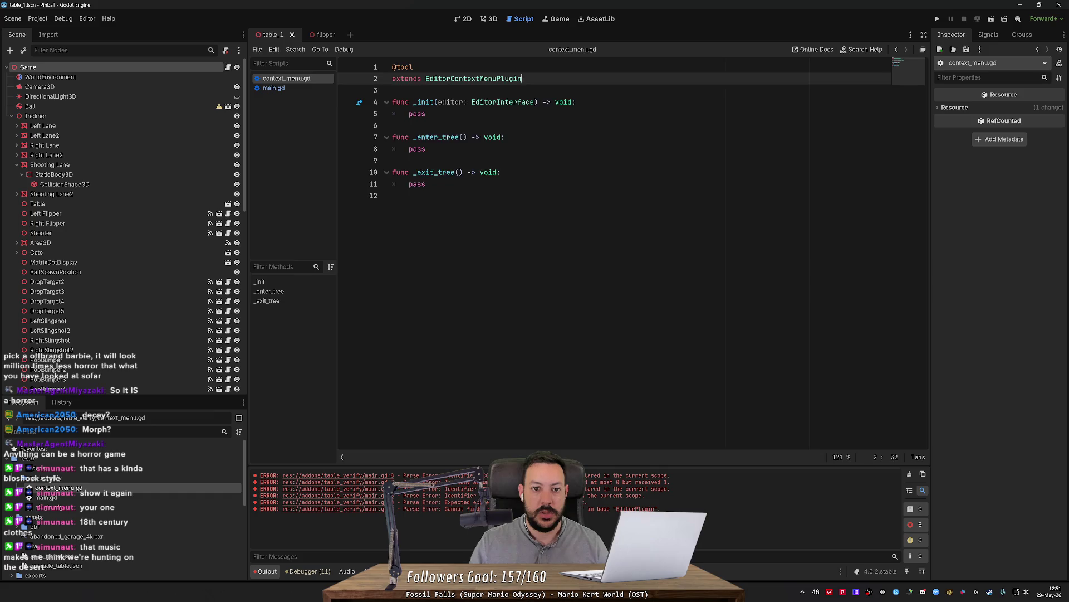
pyautogui.press('Return')
pyautogui.press('Return')
pyautogui.write('var')
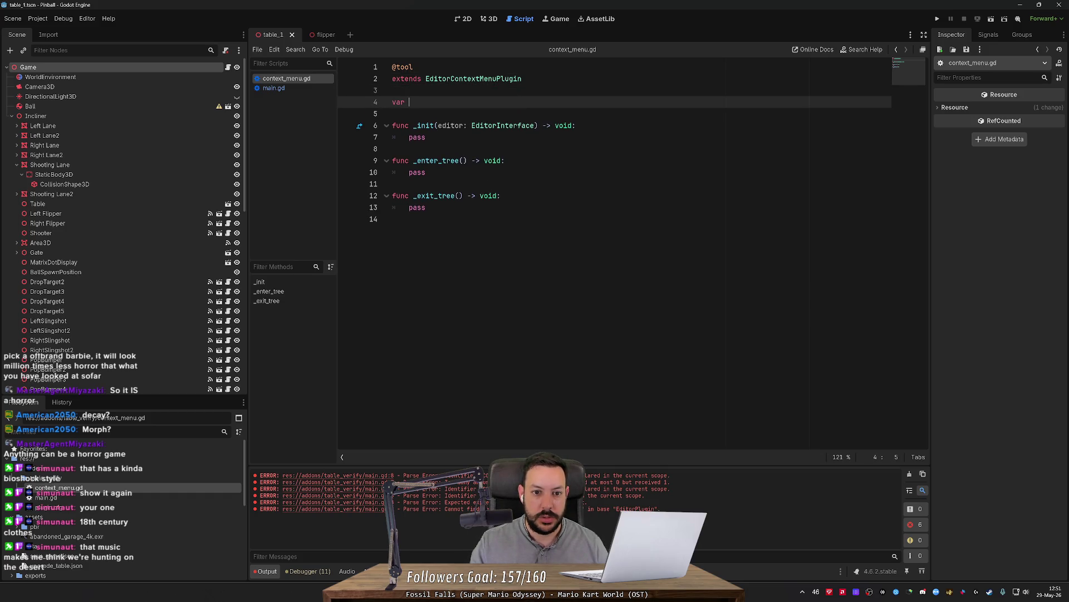
pyautogui.hotkey('alt', 'Tab')
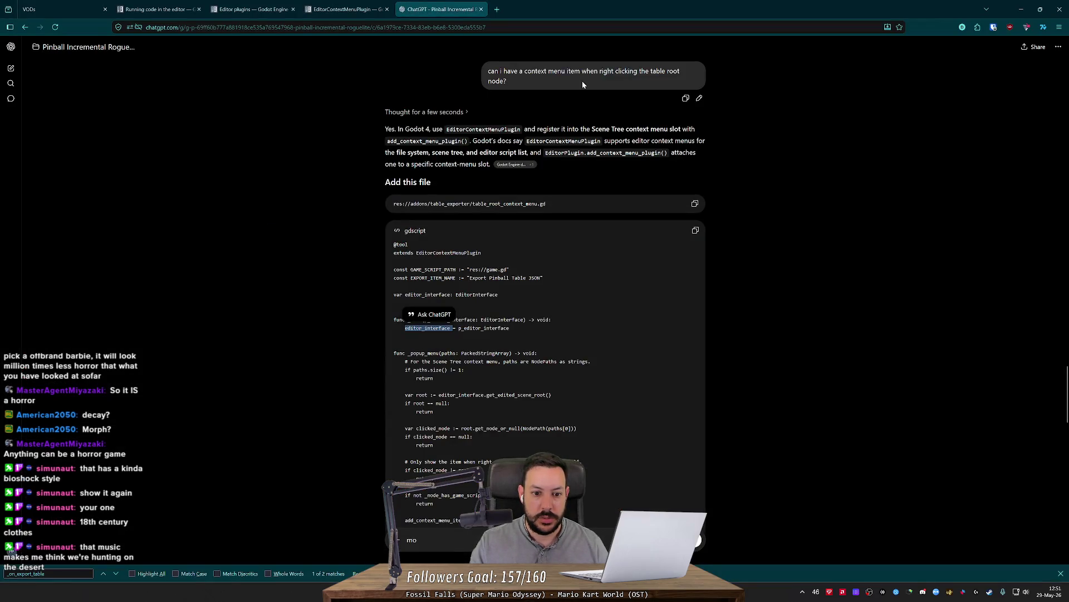
pyautogui.hotkey('alt', 'Tab')
pyautogui.write('_editor')
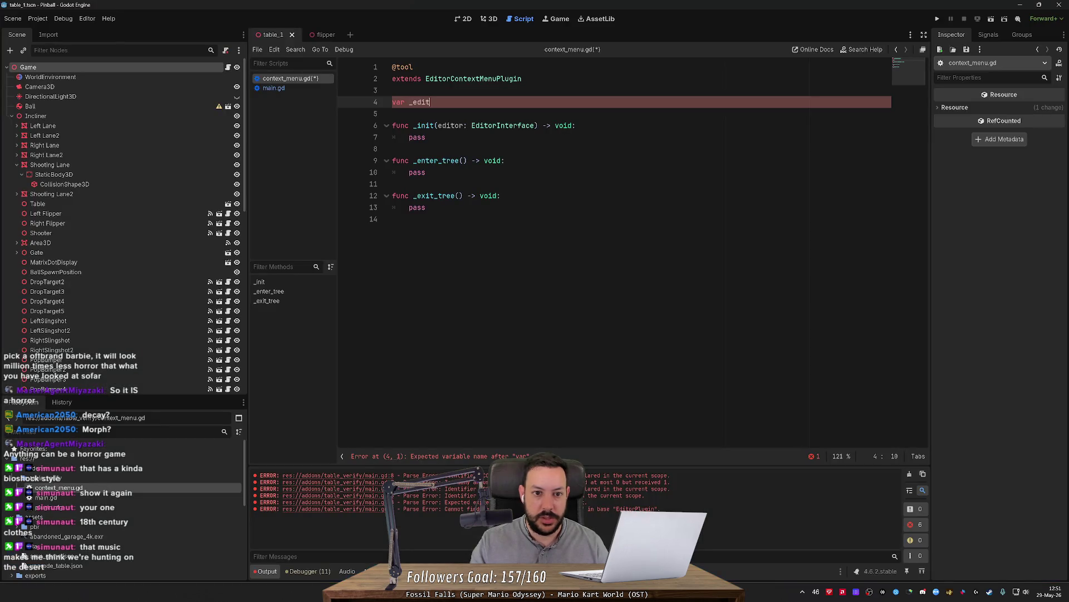
pyautogui.write(':')
# - Replace the pass in _init with _editor = editor and save the script
pyautogui.press('Down')
pyautogui.press('Down')
pyautogui.press('Down')
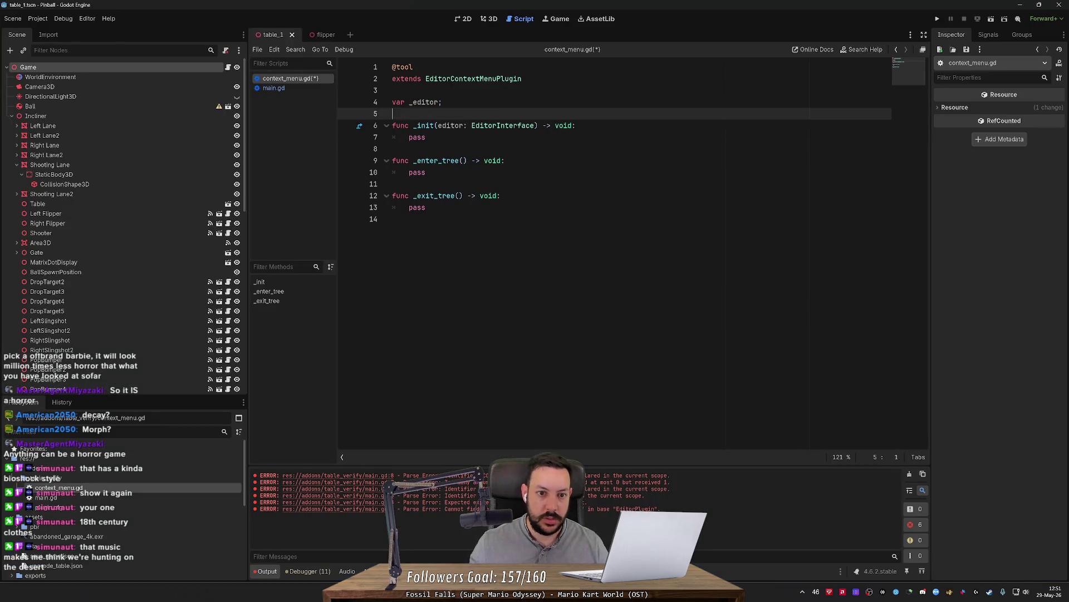
pyautogui.write('_editor = editor;')
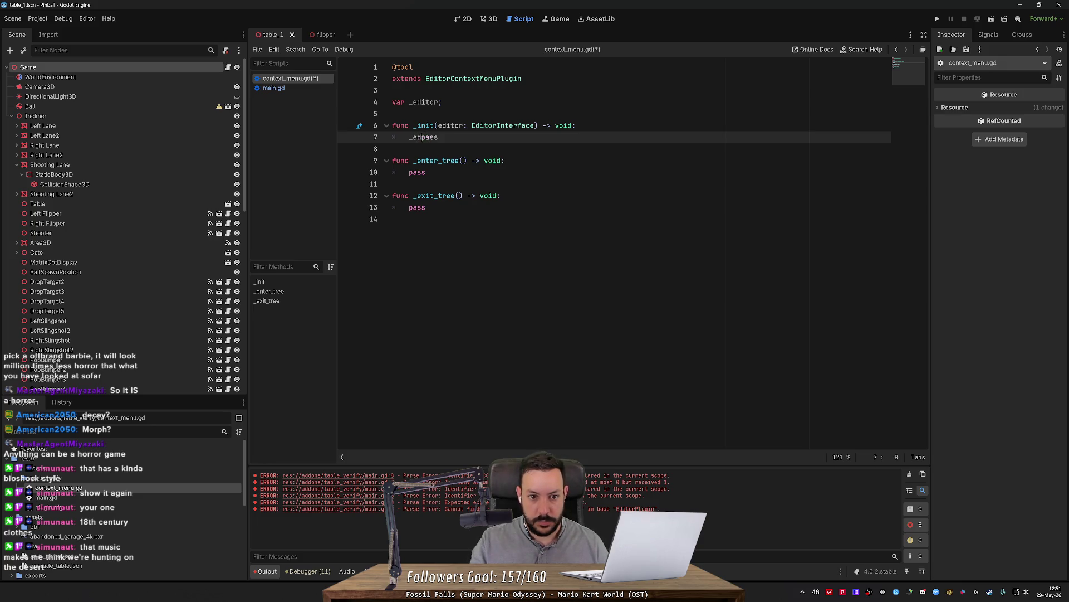
pyautogui.hotkey('shift', 'End')
pyautogui.press('Delete')
pyautogui.hotkey('ctrl', 's')
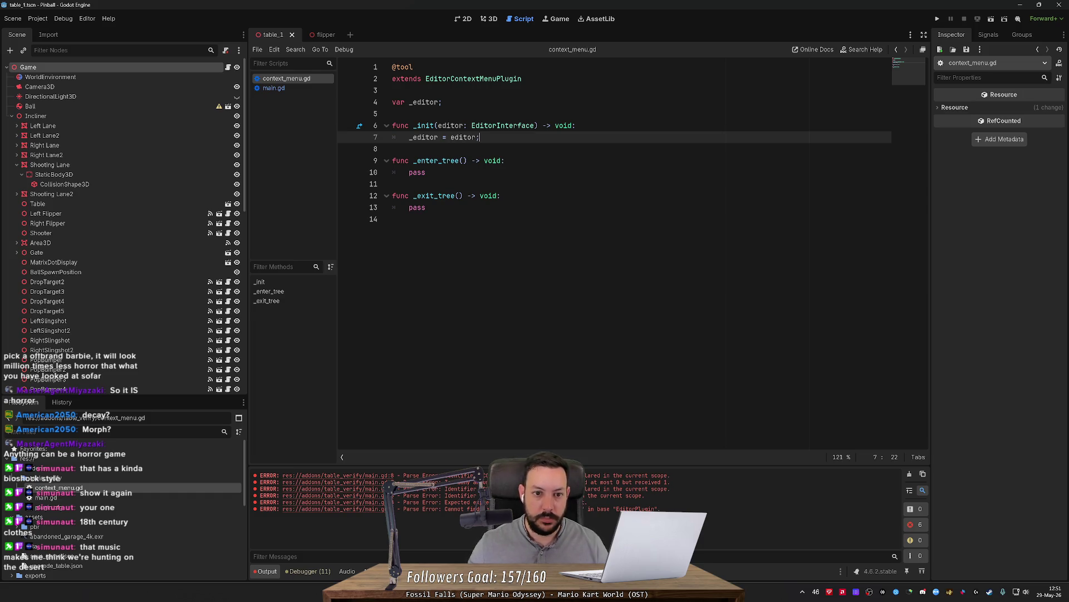
# - Type the _editor variable as EditorInterface
pyautogui.hotkey('alt', 'Tab')
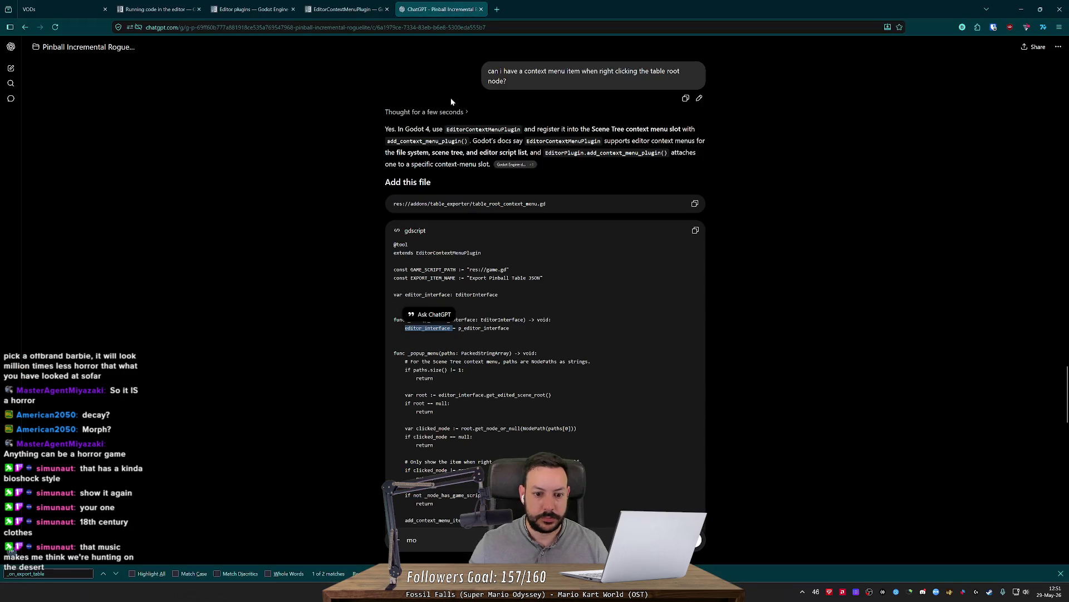
pyautogui.hotkey('alt', 'Tab')
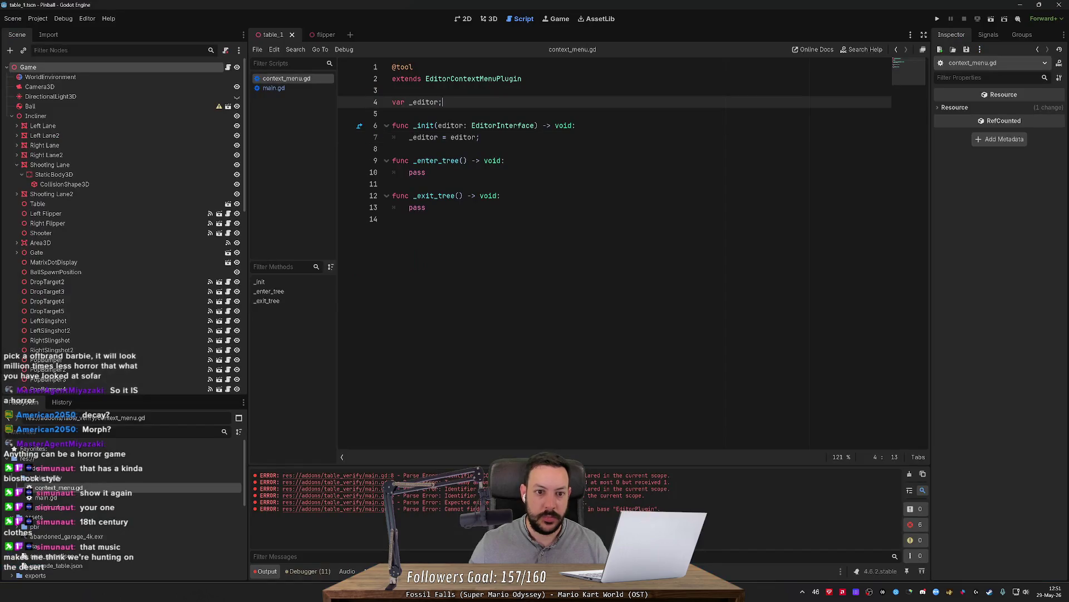
pyautogui.press('BackSpace')
pyautogui.write(': Editor')
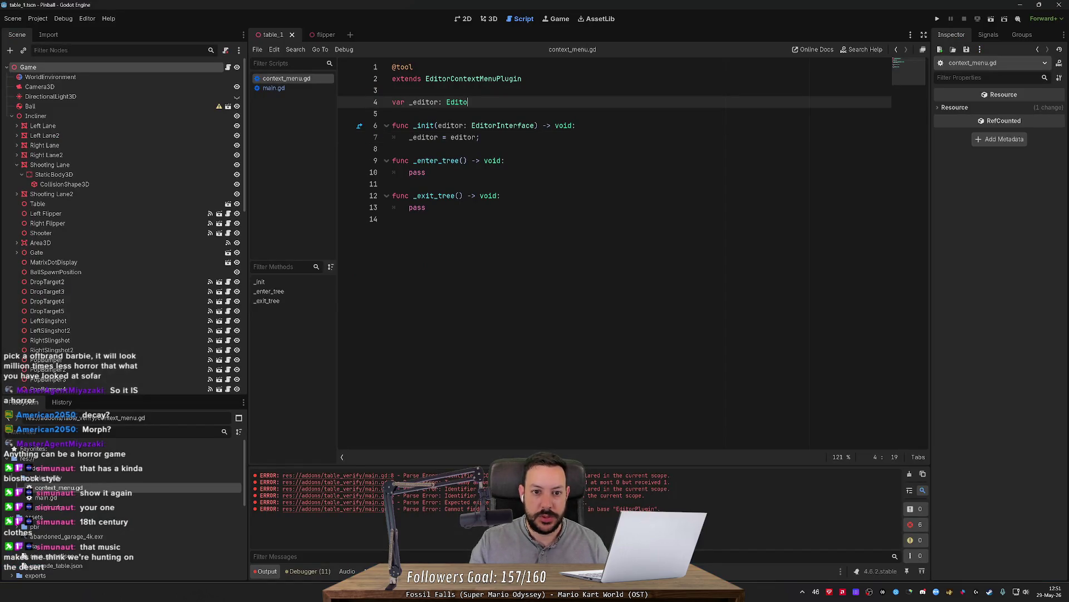
pyautogui.write('Inter')
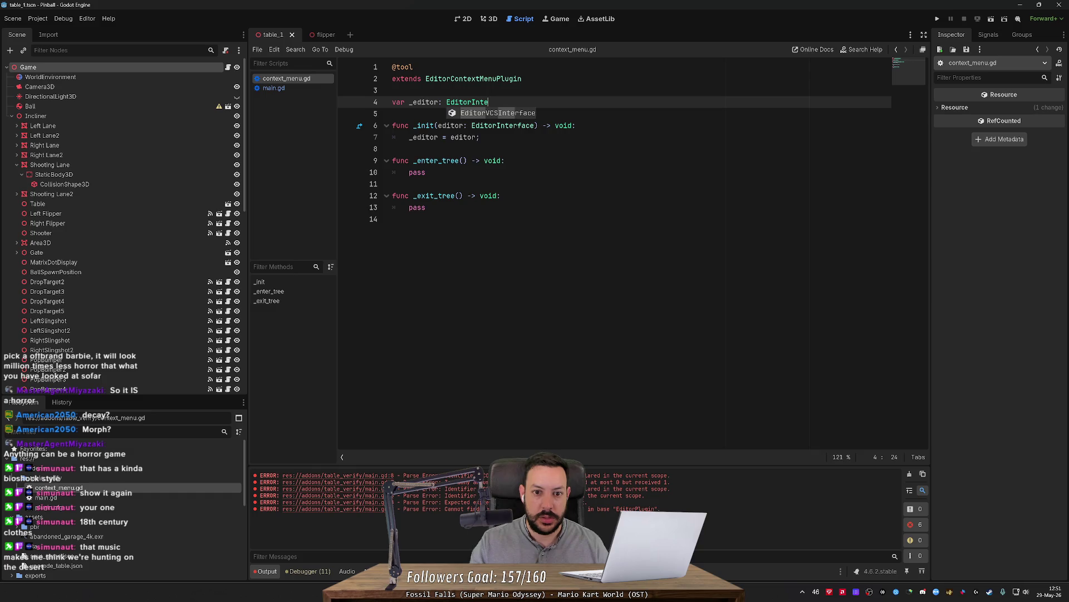
pyautogui.write('face;')
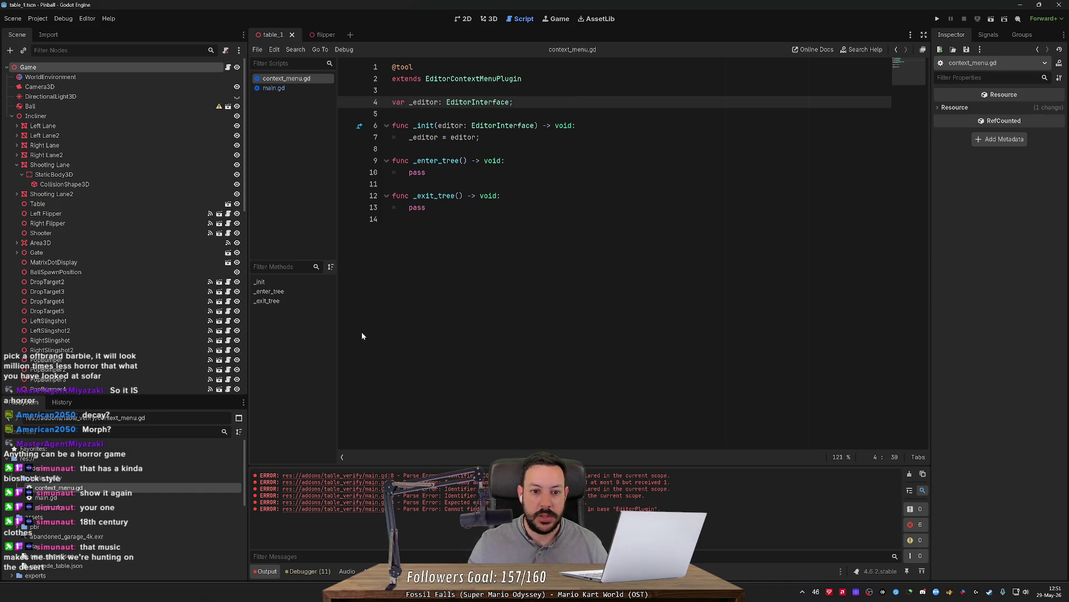
# - Check ChatGPT's answer, then delete the old _enter_tree/_exit_tree stubs at the script's end
pyautogui.hotkey('alt', 'Tab')
pyautogui.click(383, 287)
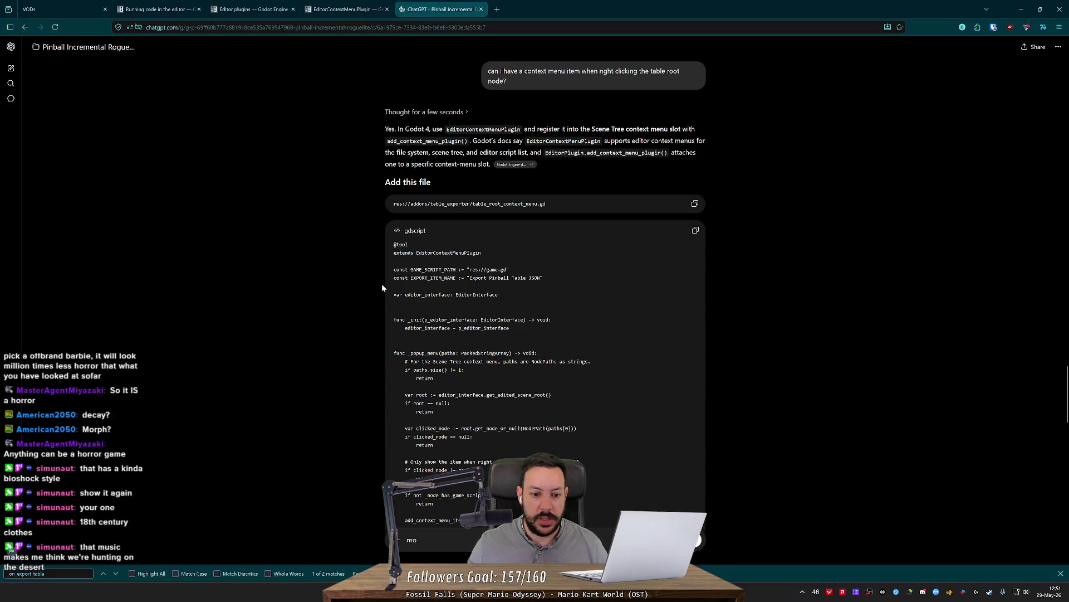
pyautogui.scroll(-4, 545, 301)
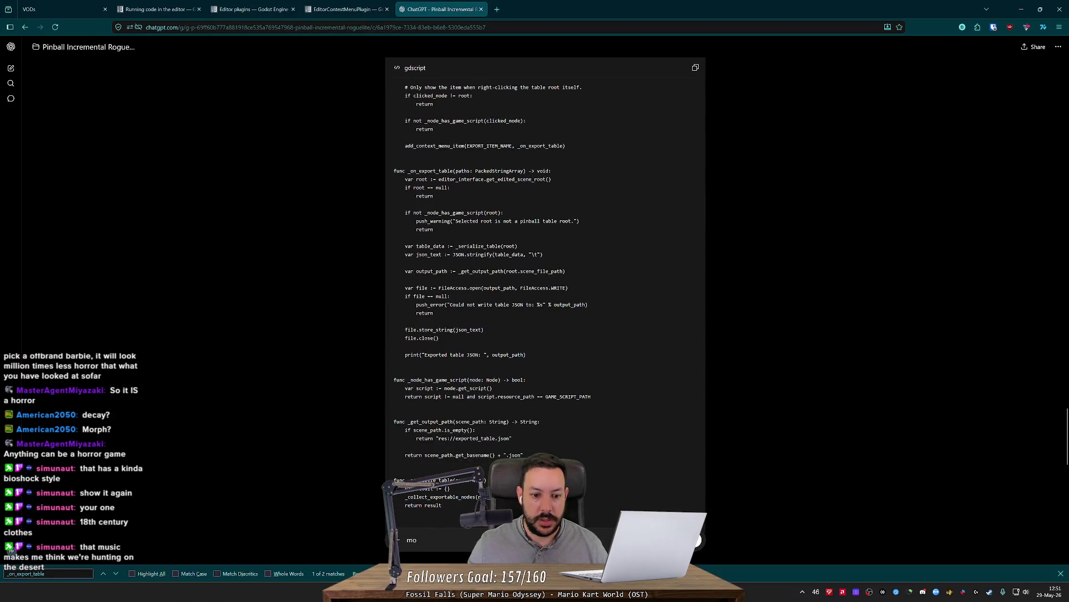
pyautogui.hotkey('alt', 'Tab')
pyautogui.moveTo(429, 219); pyautogui.dragTo(394, 148)
pyautogui.press('Return')
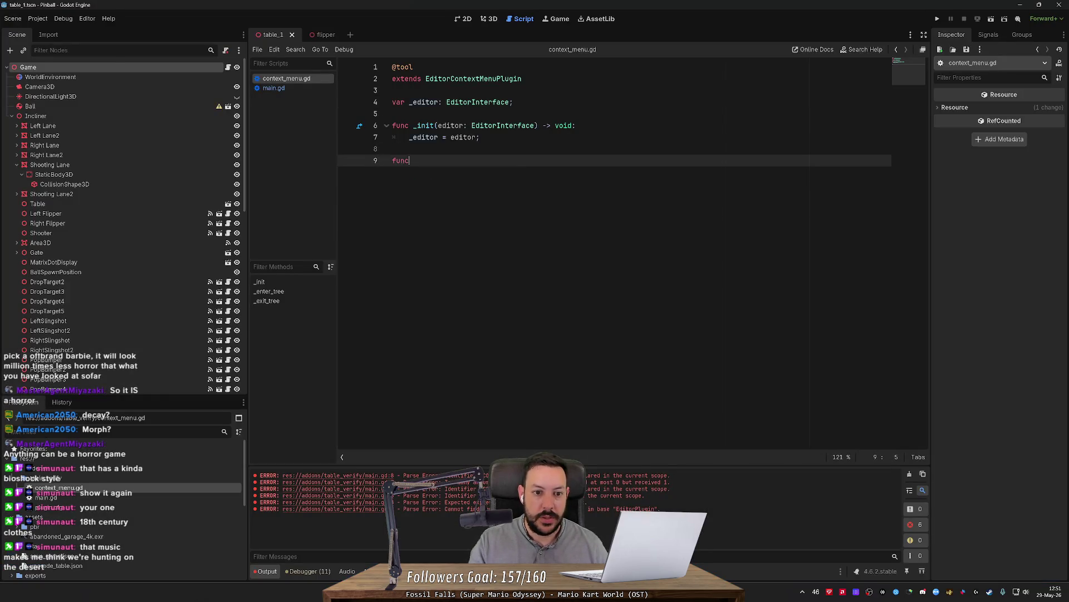
# - Add an autocompleted _popup_menu(paths: PackedStringArray) function with a pass body and save
pyautogui.hotkey('alt', 'Tab')
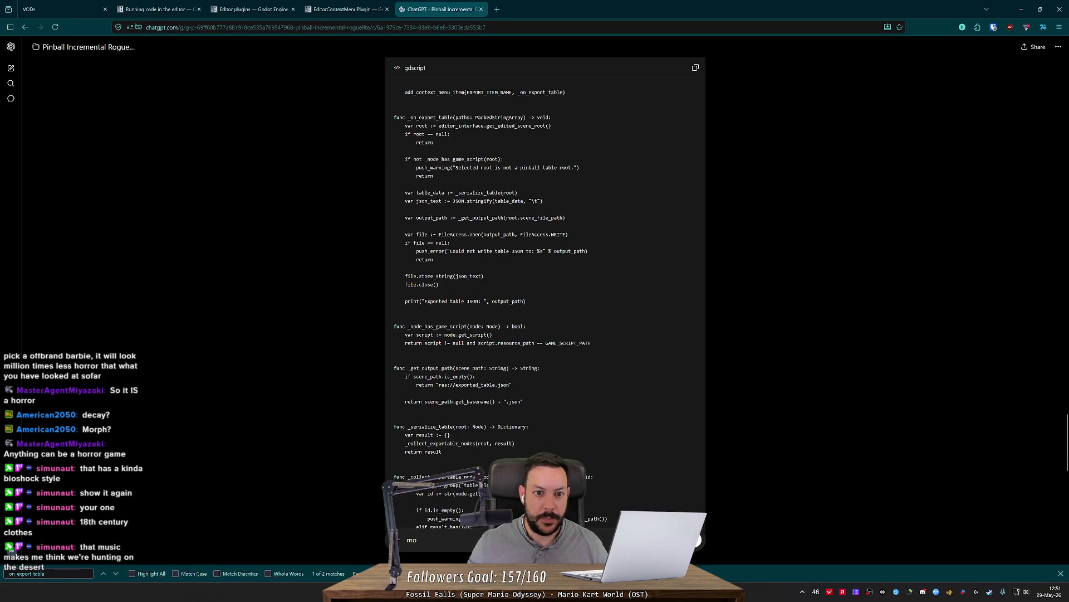
pyautogui.scroll(5, 545, 301)
pyautogui.hotkey('alt', 'Tab')
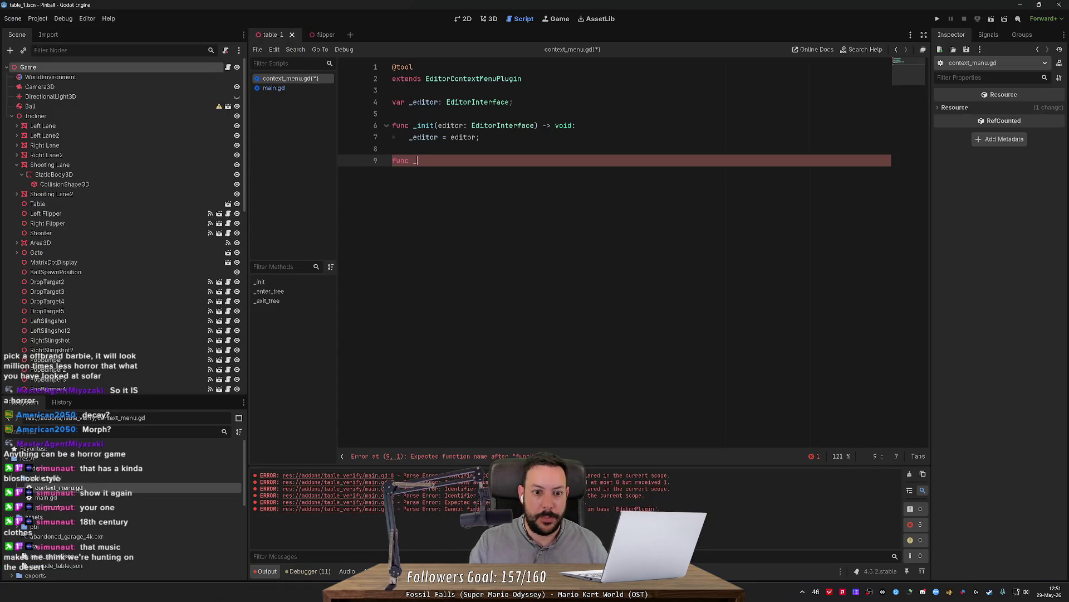
pyautogui.write('pop')
pyautogui.press('Return')
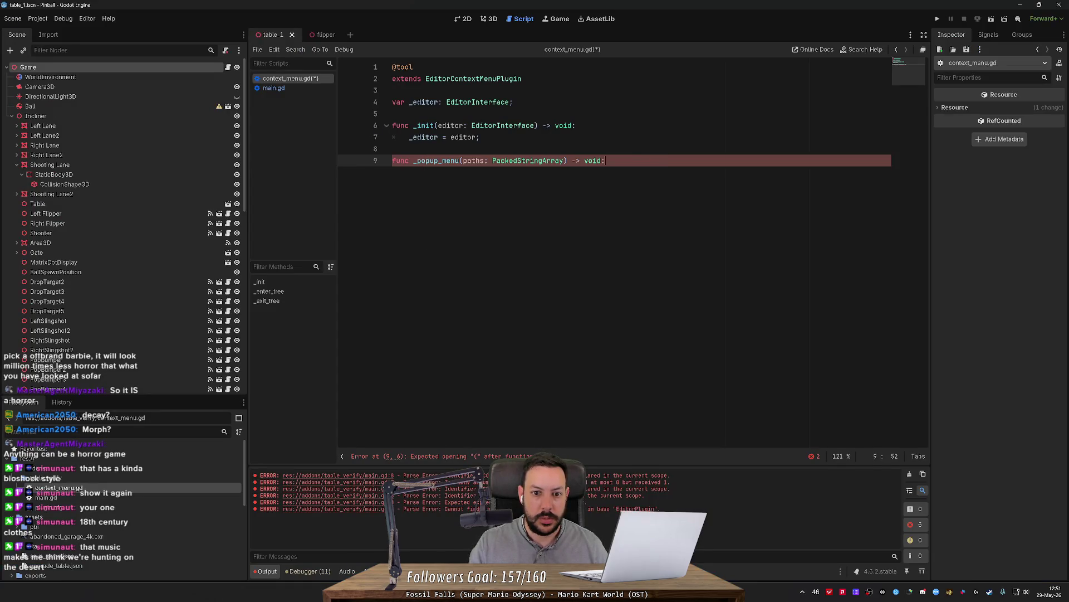
pyautogui.press('Return')
pyautogui.write('ss')
pyautogui.hotkey('ctrl', 's')
# - Insert print(paths) above pass in _popup_menu and save context_menu.gd
pyautogui.hotkey('alt', 'Tab')
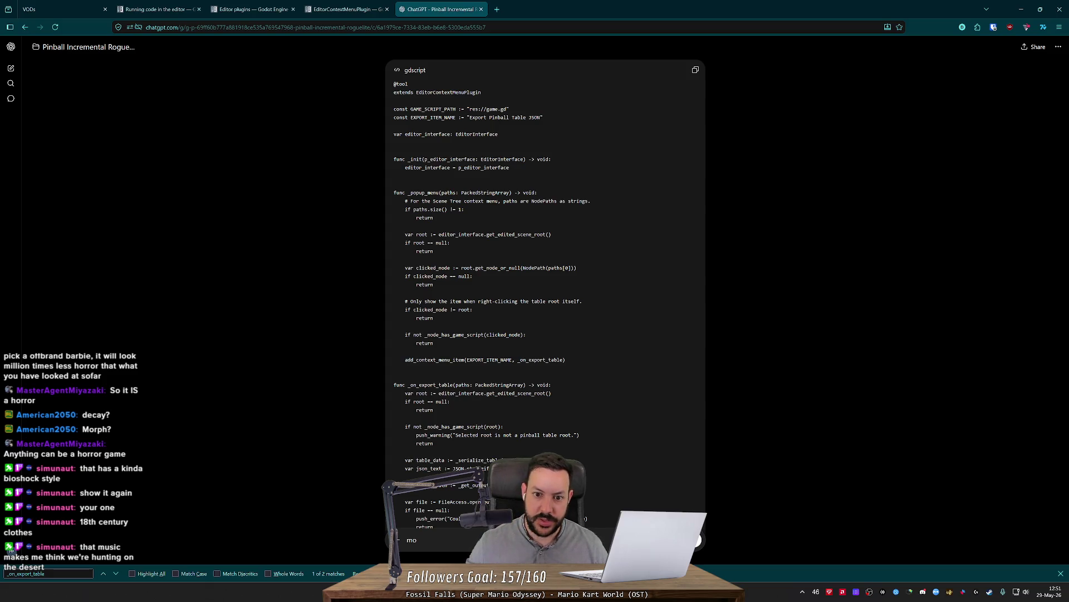
pyautogui.hotkey('alt', 'Tab')
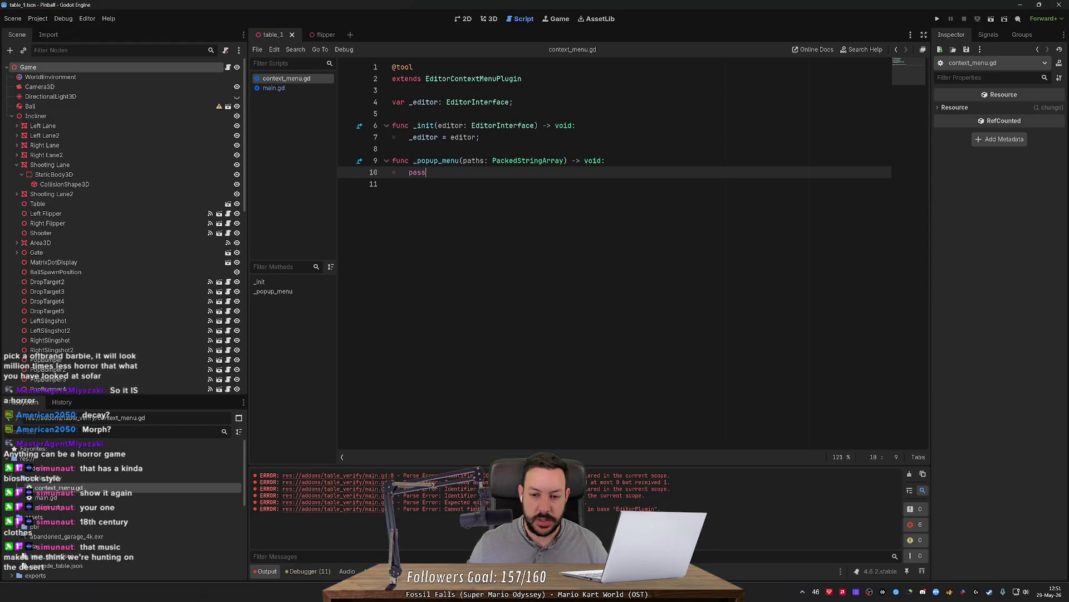
pyautogui.click(605, 160)
pyautogui.press('Return')
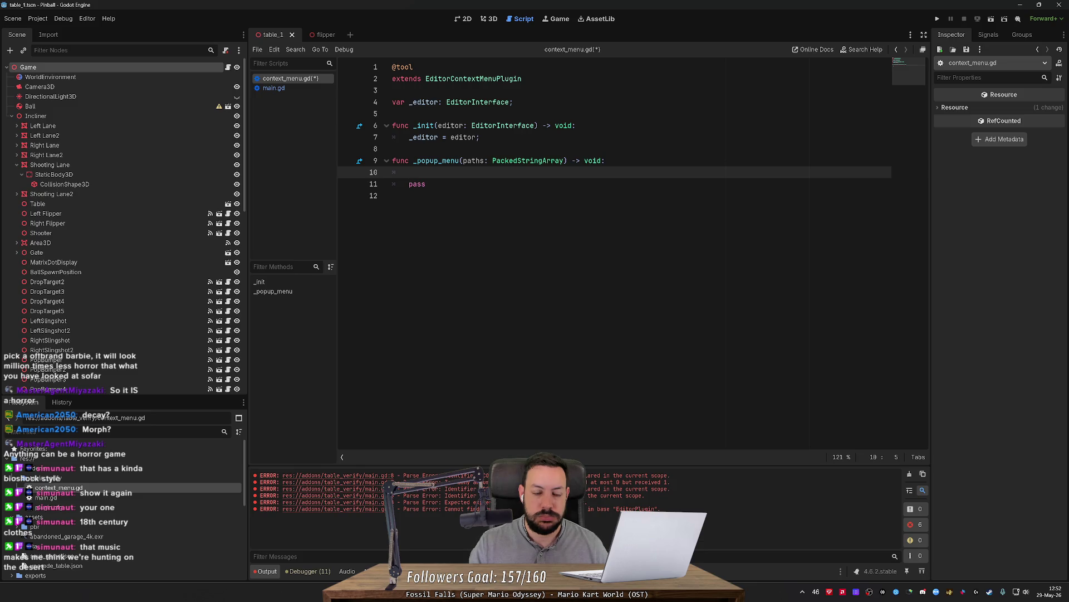
pyautogui.write('print')
pyautogui.press('Return')
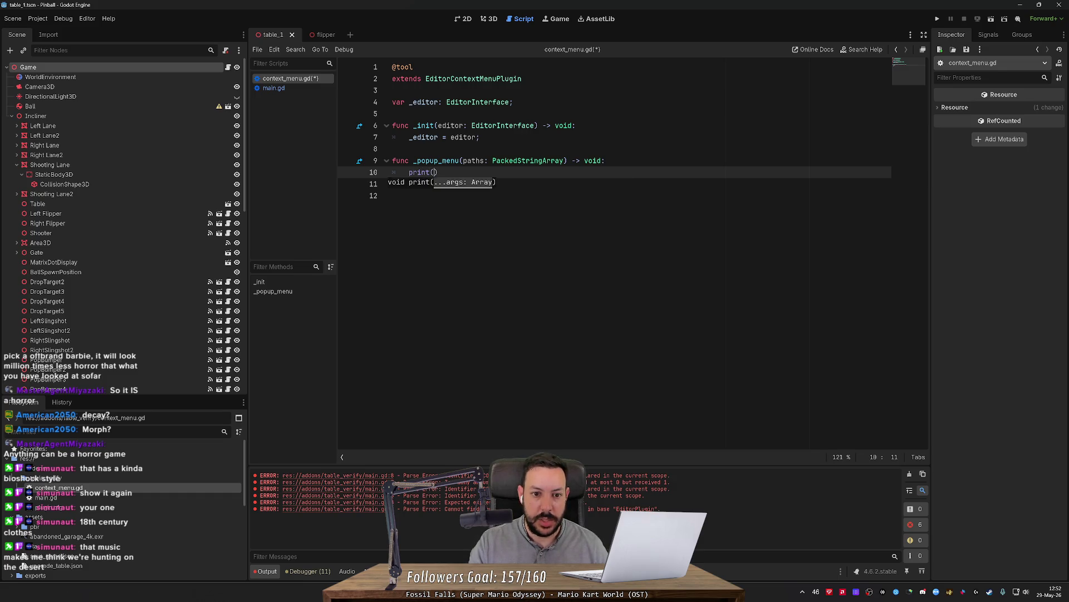
pyautogui.write('aths);')
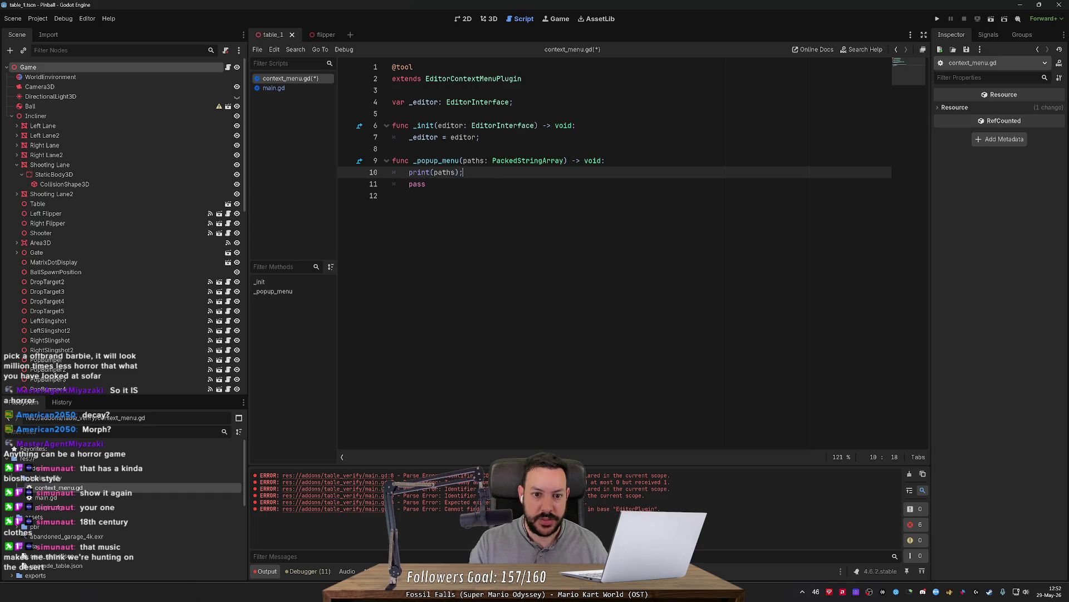
pyautogui.hotkey('ctrl', 's')
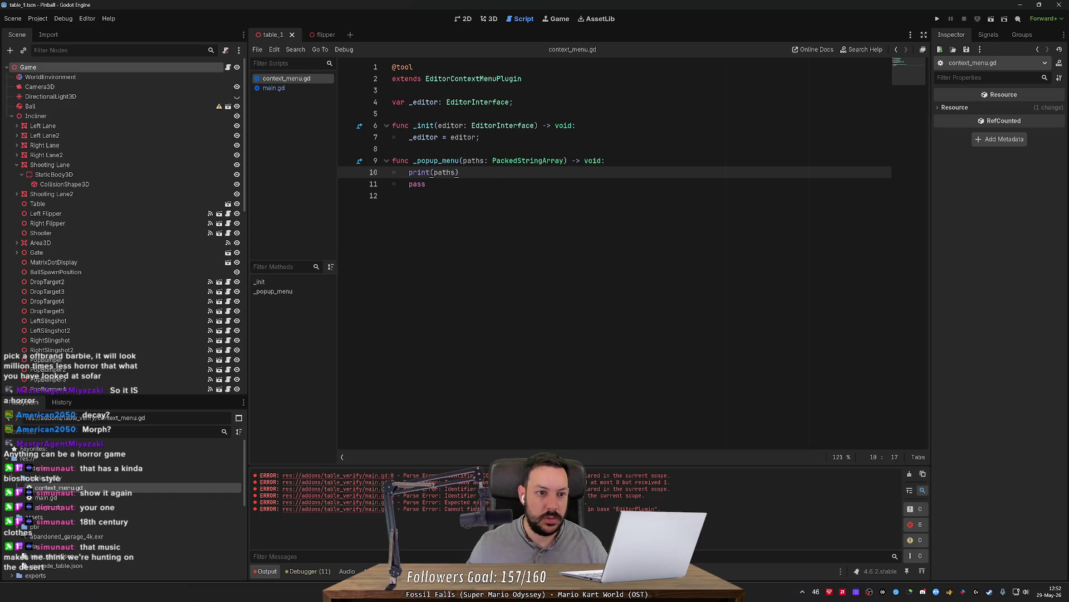
# - Open Project Settings from the Project menu
pyautogui.click(17, 21)
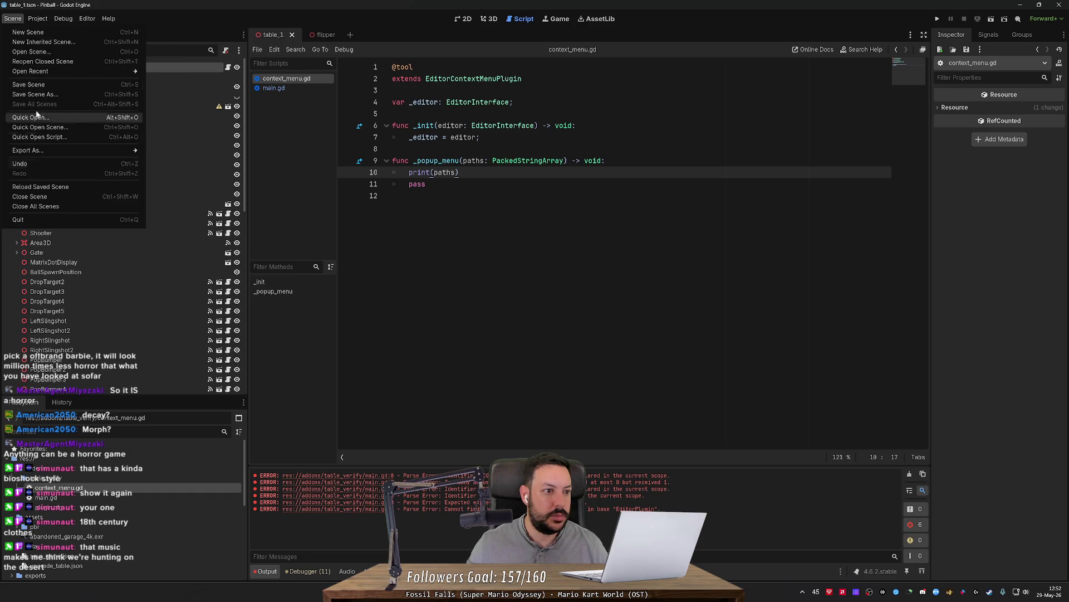
pyautogui.moveTo(37, 20)
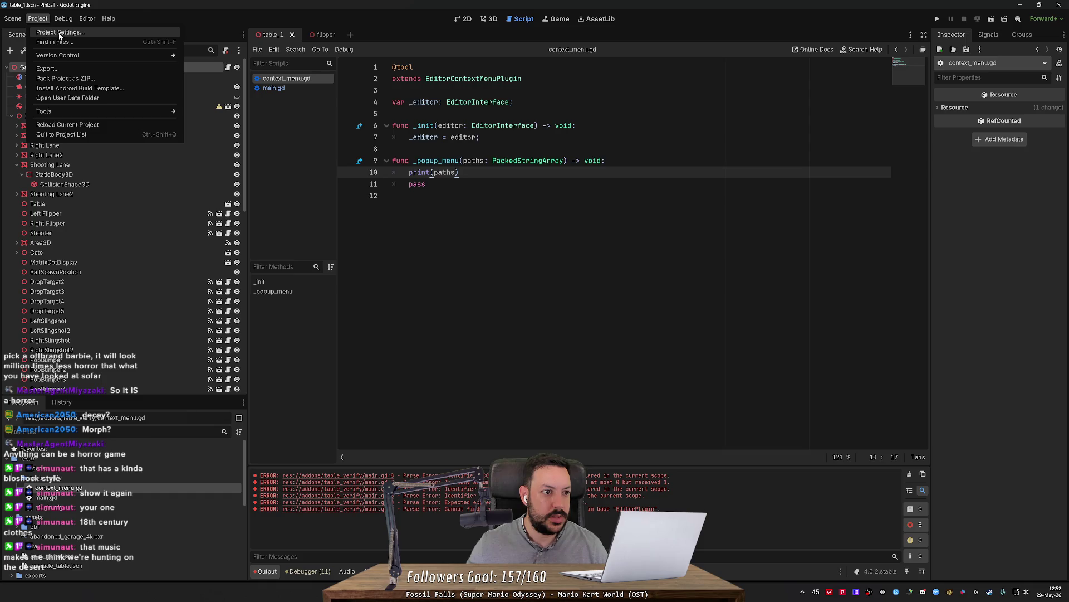
pyautogui.click(59, 33)
# - On the Plugins tab, create a GDScript plugin named table_verify_2, then close Project Settings
pyautogui.click(462, 165)
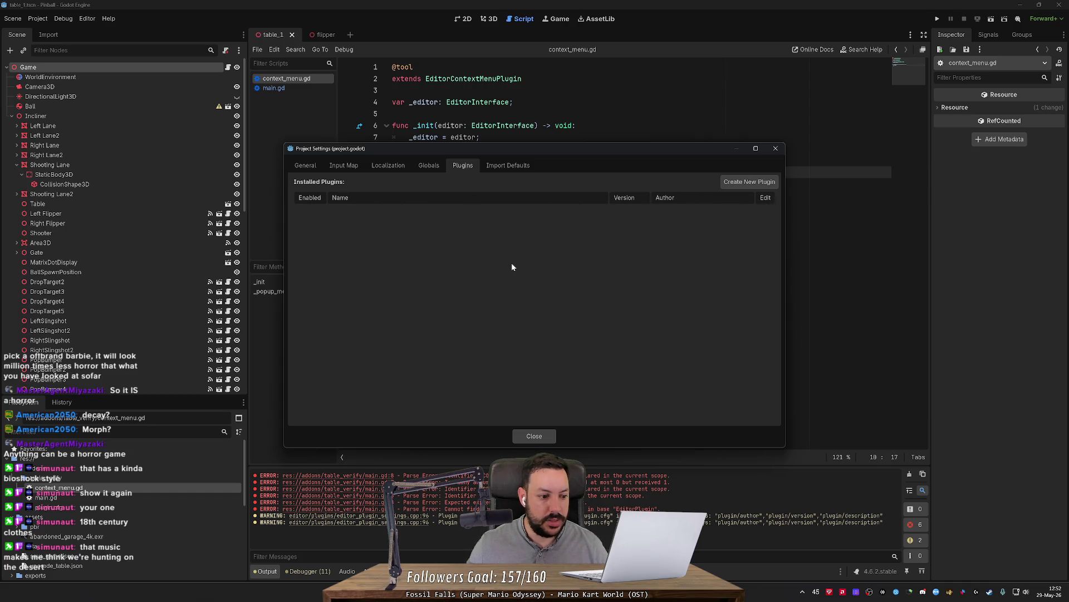
pyautogui.write('table_verify_')
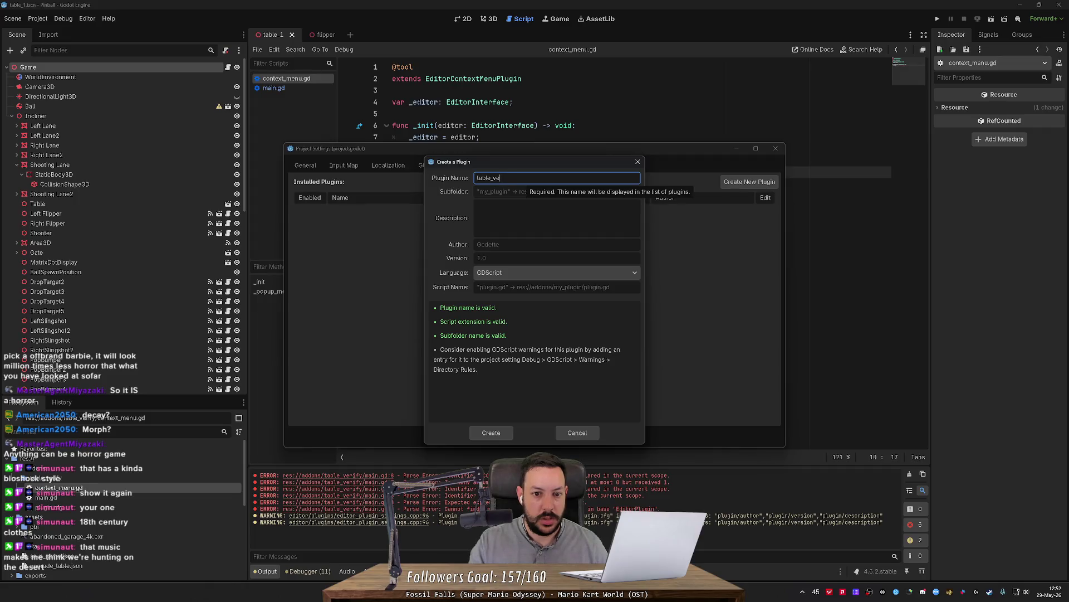
pyautogui.write('2')
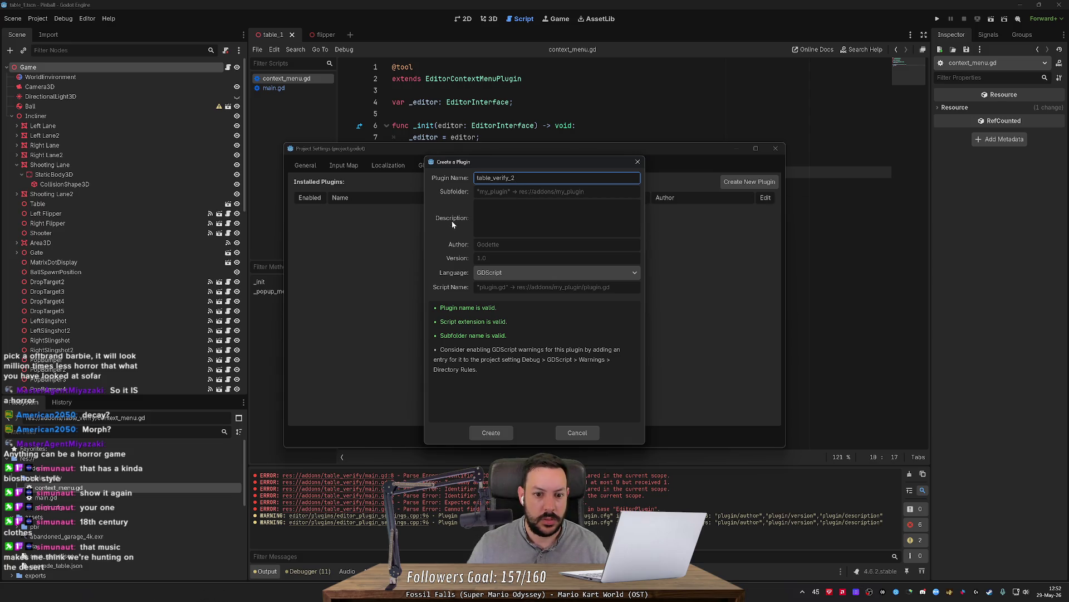
pyautogui.click(527, 275)
pyautogui.click(527, 275)
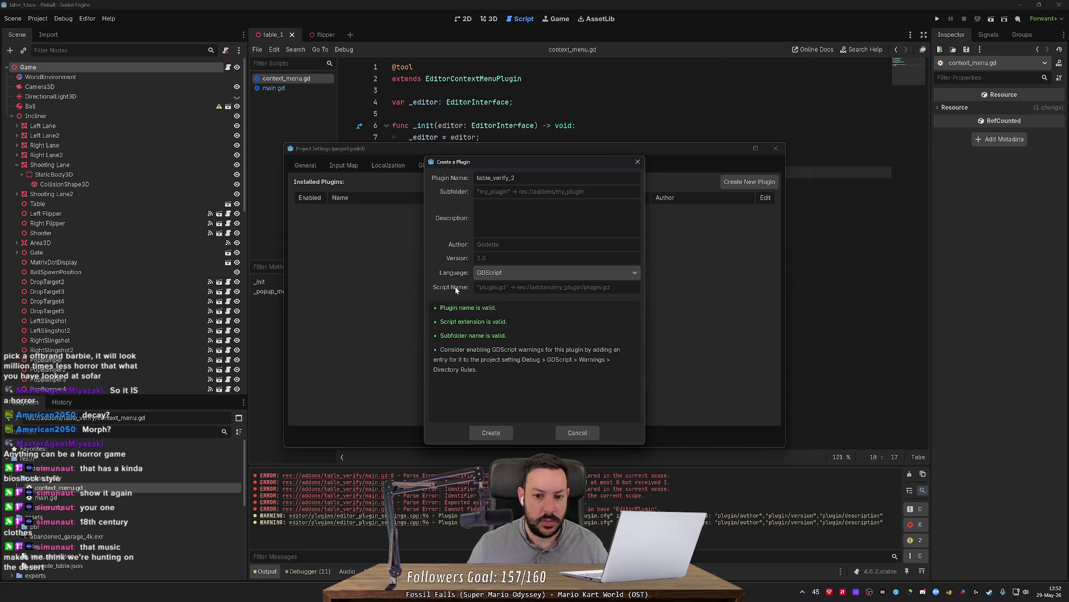
pyautogui.click(495, 433)
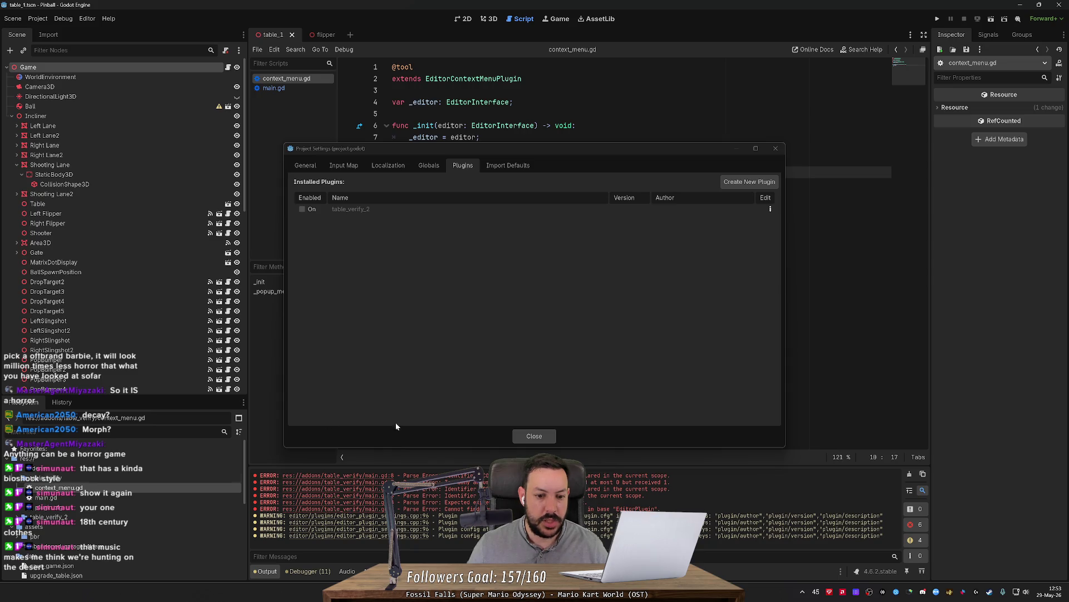
pyautogui.click(534, 433)
# - Compare the plugin.cfg files of table_verify_2 and table_verify side by side
pyautogui.doubleClick(56, 517)
pyautogui.doubleClick(69, 527)
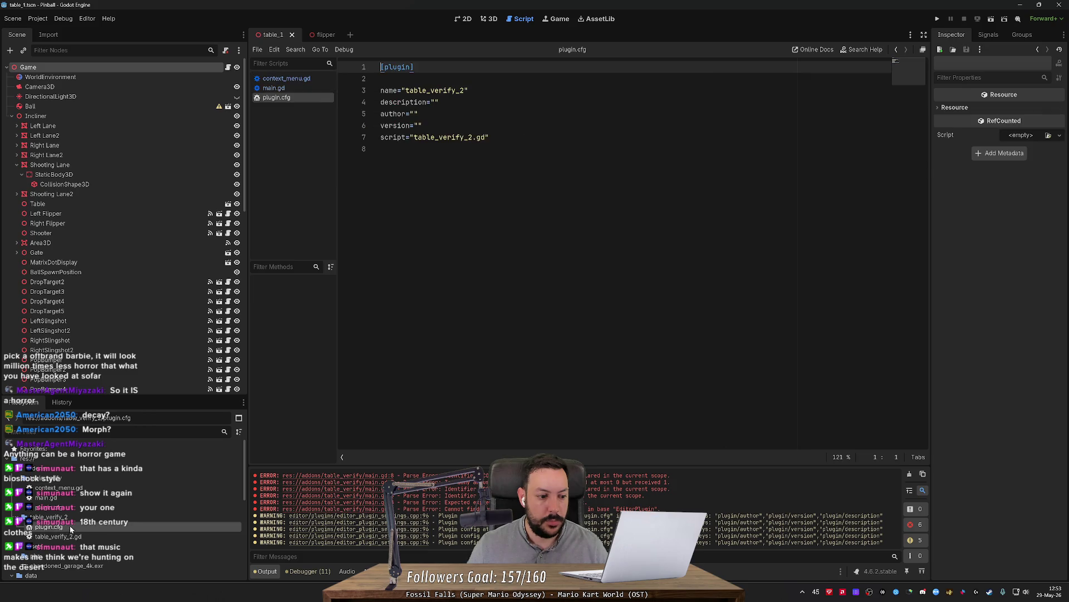
pyautogui.doubleClick(73, 507)
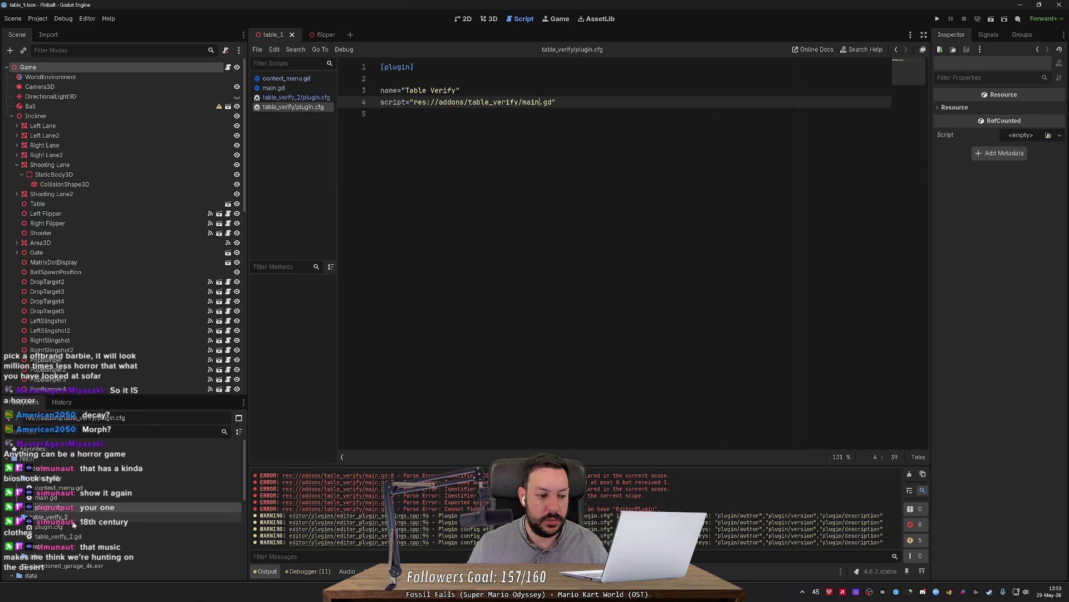
pyautogui.doubleClick(72, 528)
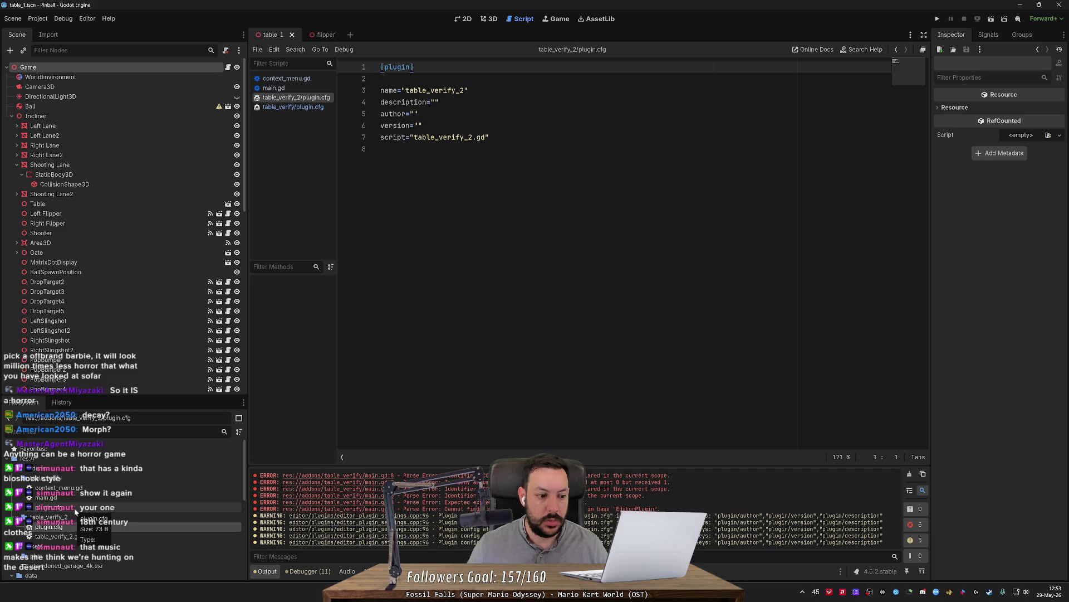
pyautogui.doubleClick(76, 511)
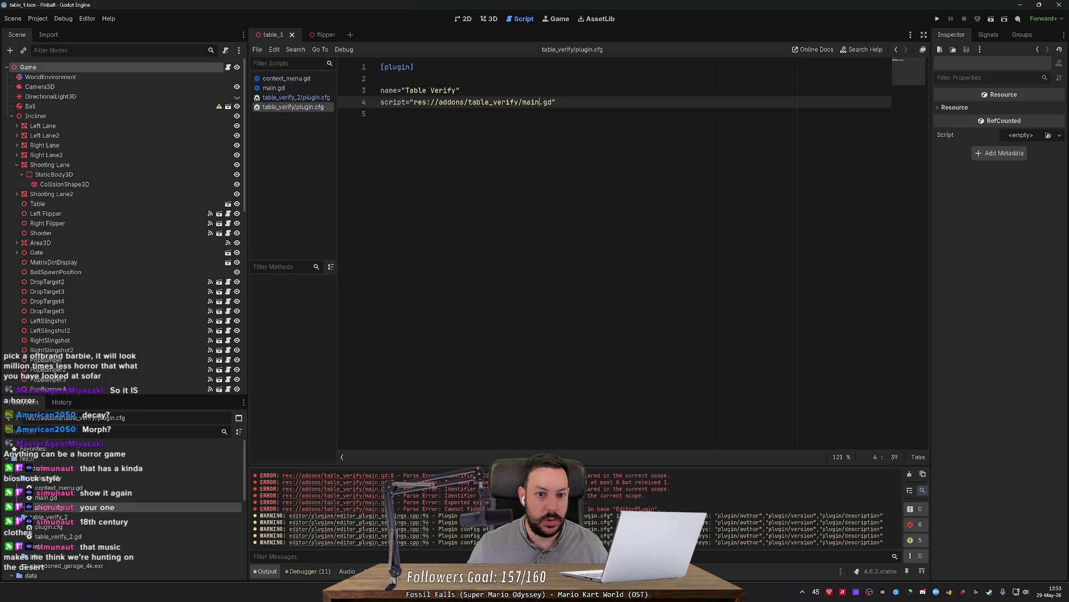
pyautogui.doubleClick(76, 525)
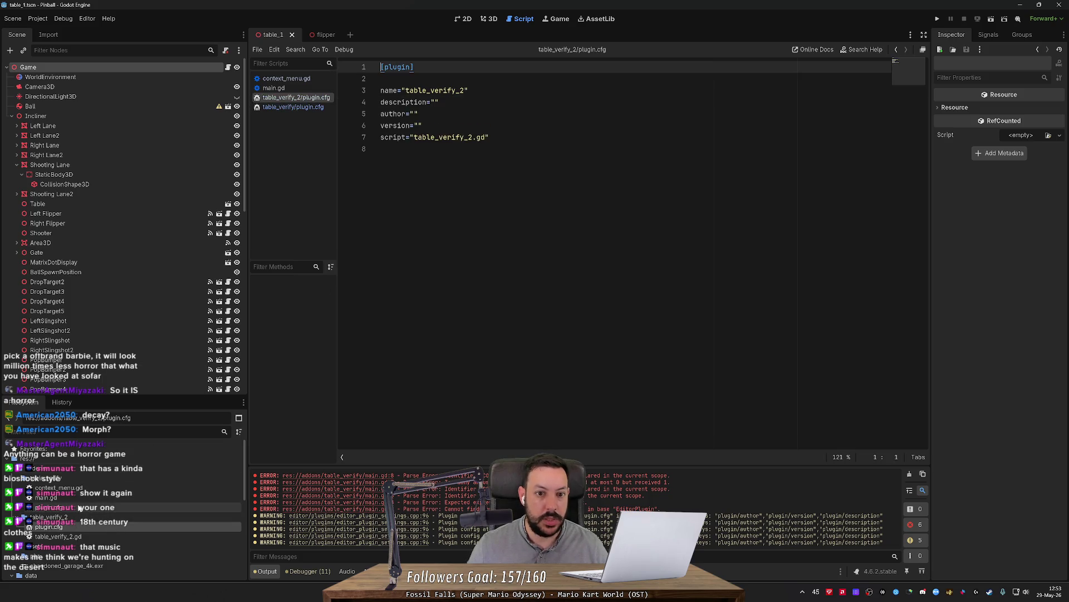
pyautogui.doubleClick(79, 508)
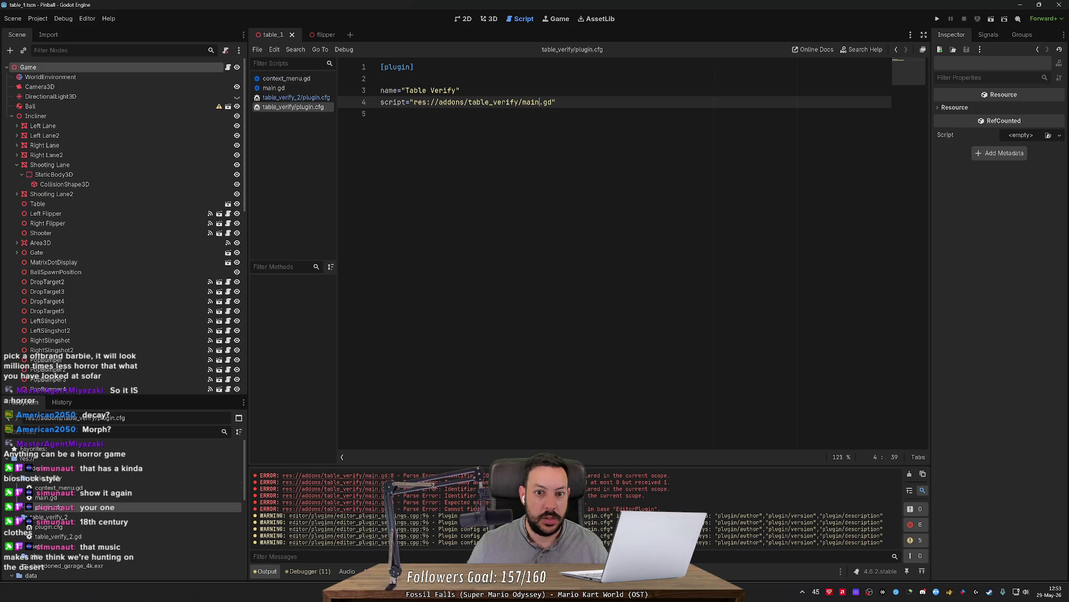
# - In table_verify's plugin.cfg, shorten the script path to main.gd and paste description, author and version lines
pyautogui.moveTo(522, 102); pyautogui.dragTo(413, 102)
pyautogui.press('BackSpace')
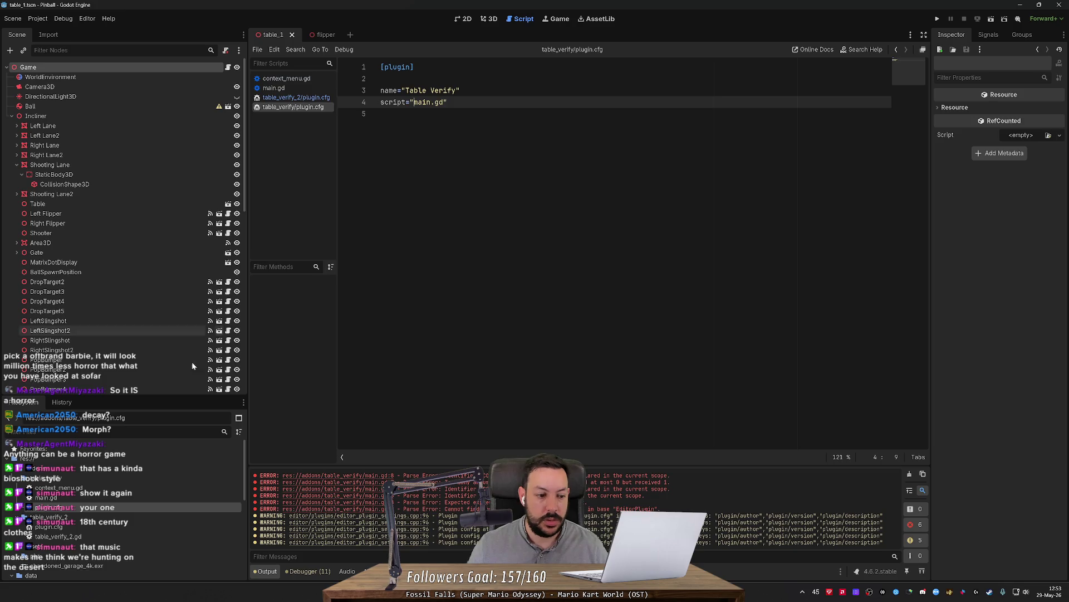
pyautogui.doubleClick(76, 527)
pyautogui.moveTo(379, 138); pyautogui.dragTo(380, 102)
pyautogui.hotkey('ctrl', 'c')
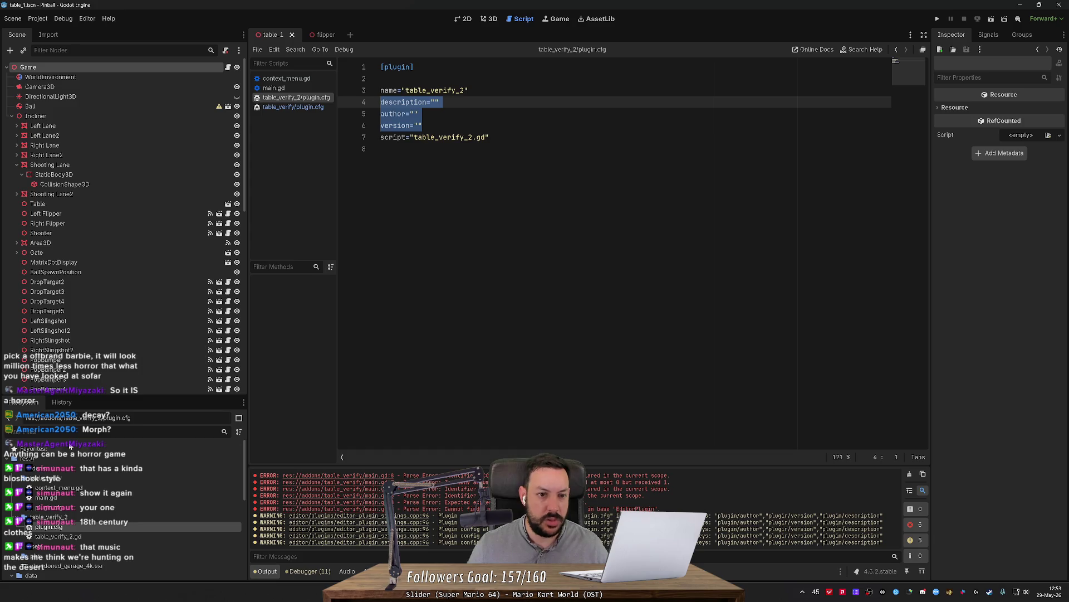
pyautogui.doubleClick(54, 501)
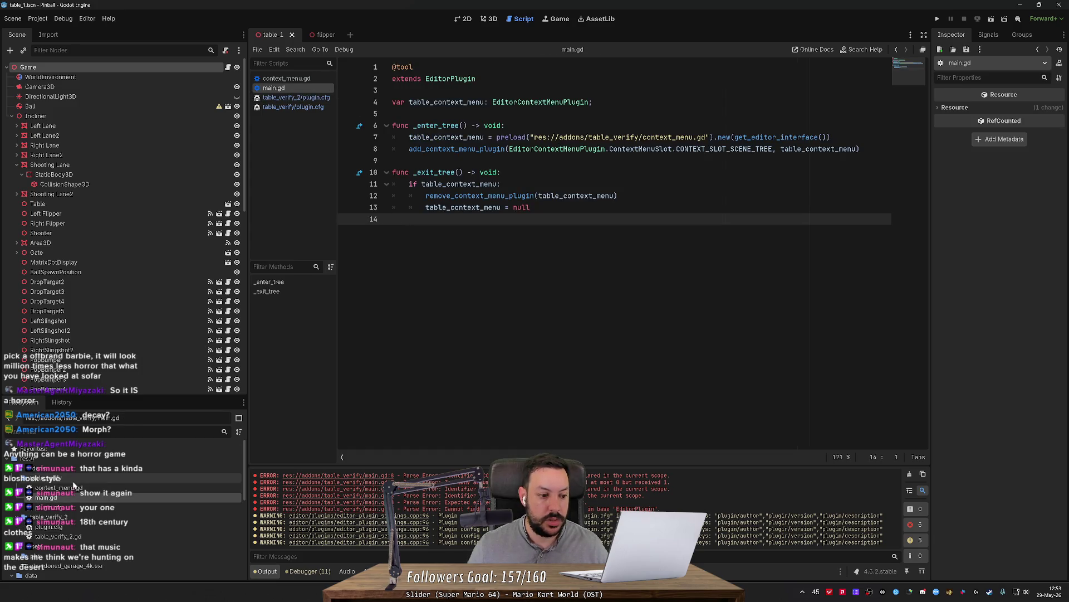
pyautogui.doubleClick(50, 507)
pyautogui.press('Up')
pyautogui.press('End')
pyautogui.press('Return')
pyautogui.hotkey('ctrl', 'v')
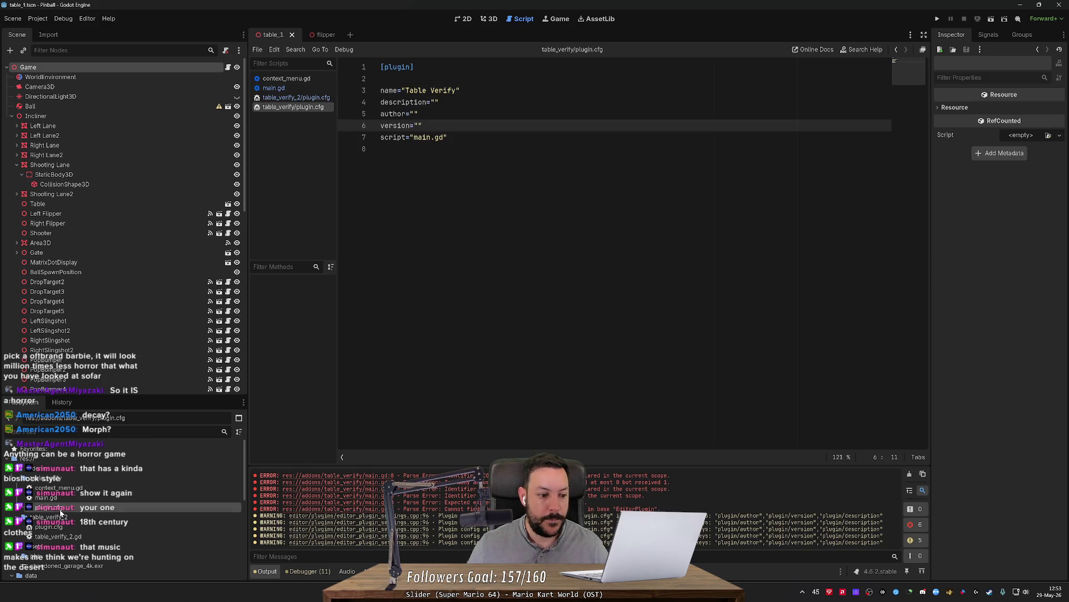
# - Delete table_verify_2's duplicate plugin.cfg
pyautogui.doubleClick(52, 527)
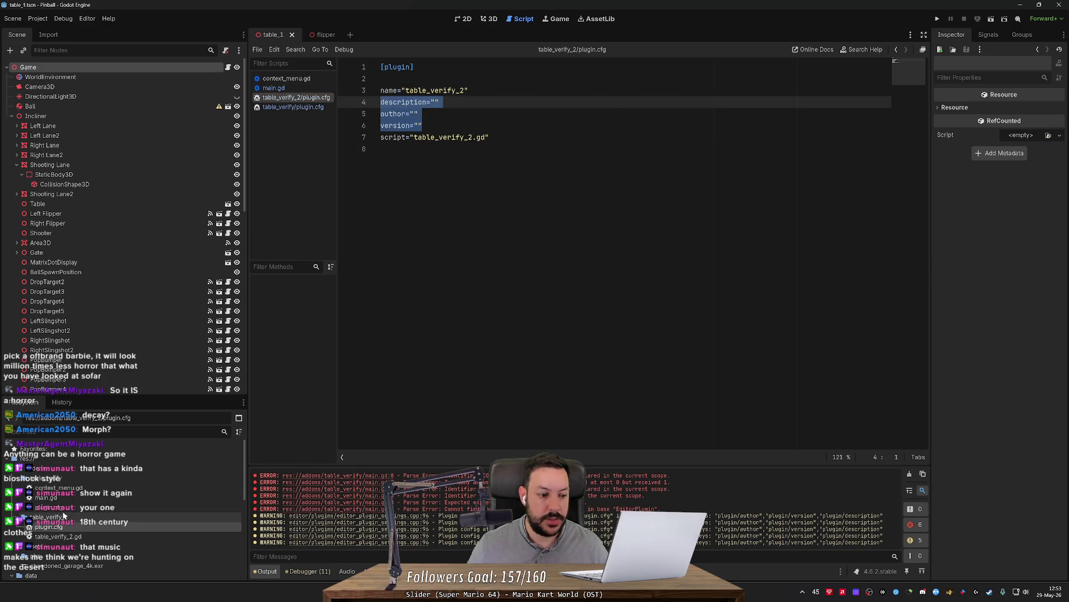
pyautogui.doubleClick(50, 508)
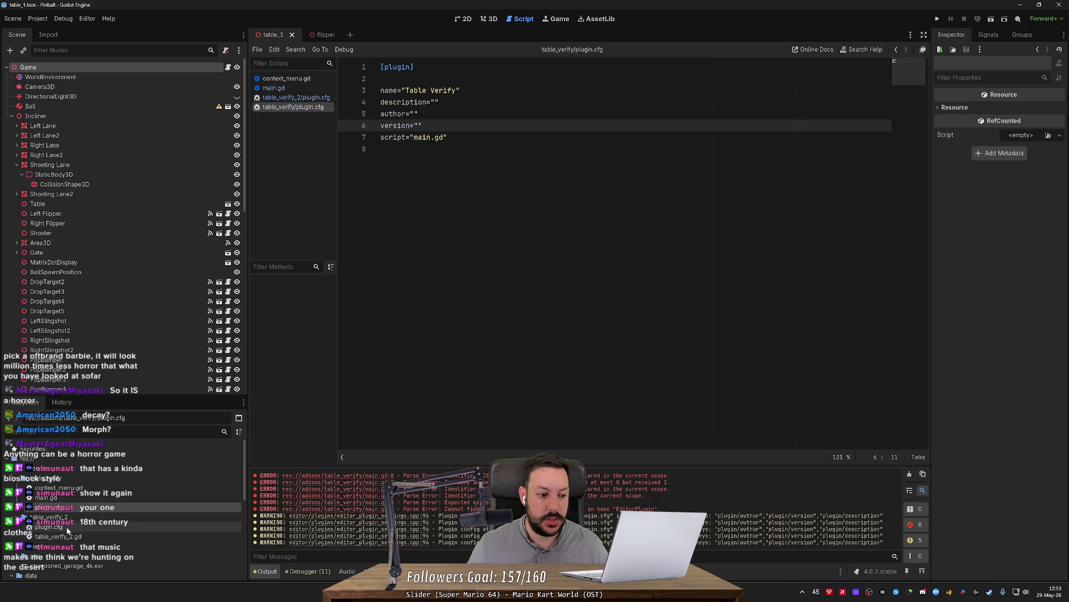
pyautogui.click(64, 527)
pyautogui.press('Delete')
pyautogui.press('Return')
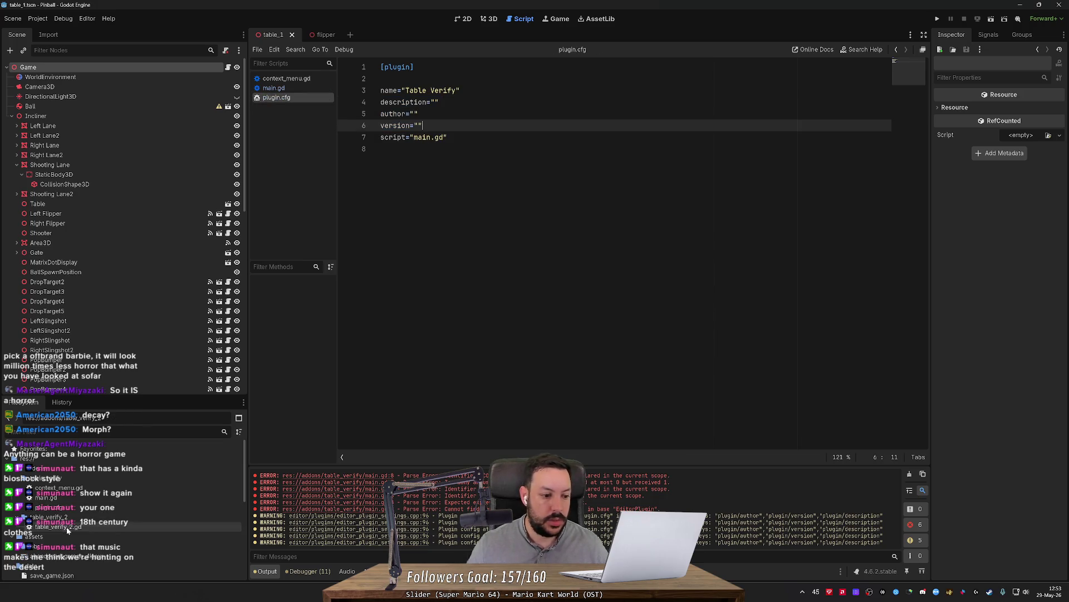
# - Reopen plugin.cfg and main.gd, then delete the table_verify_2 folder
pyautogui.doubleClick(66, 527)
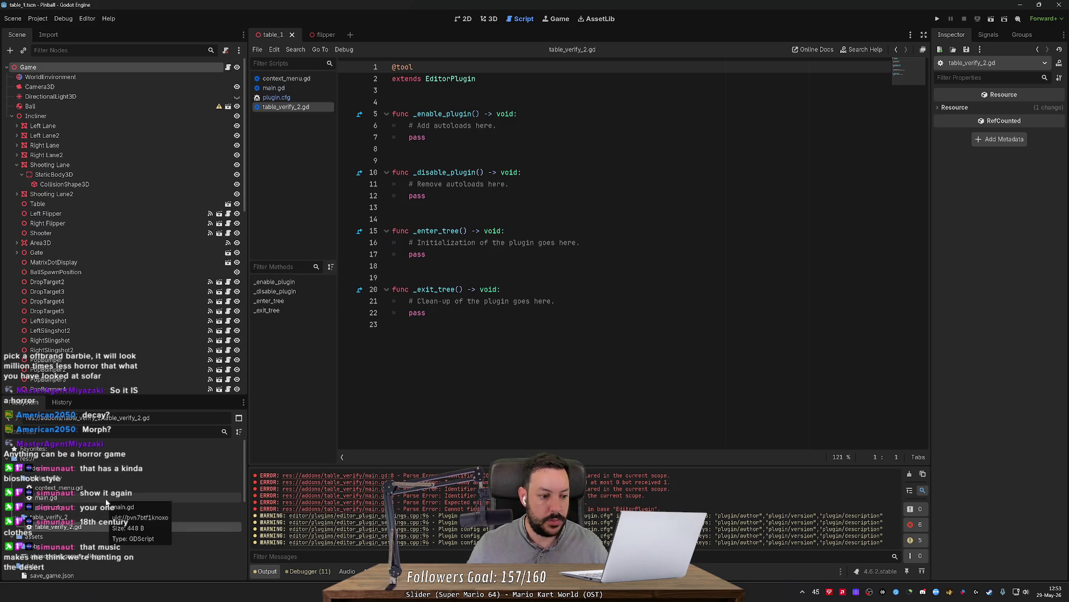
pyautogui.click(103, 508)
pyautogui.doubleClick(104, 507)
pyautogui.doubleClick(104, 498)
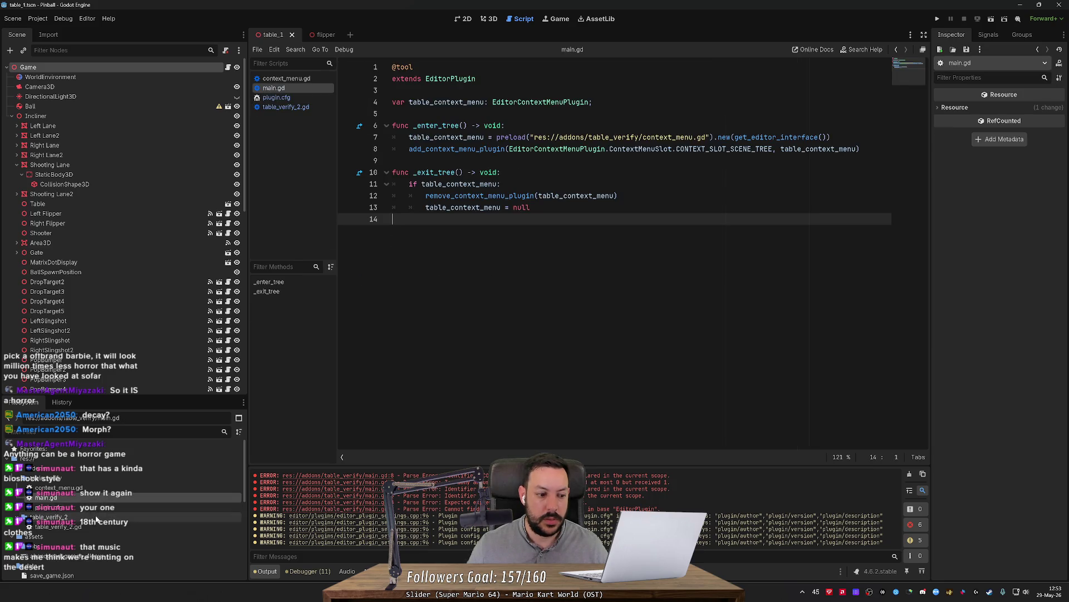
pyautogui.click(101, 516)
pyautogui.press('Delete')
pyautogui.press('Return')
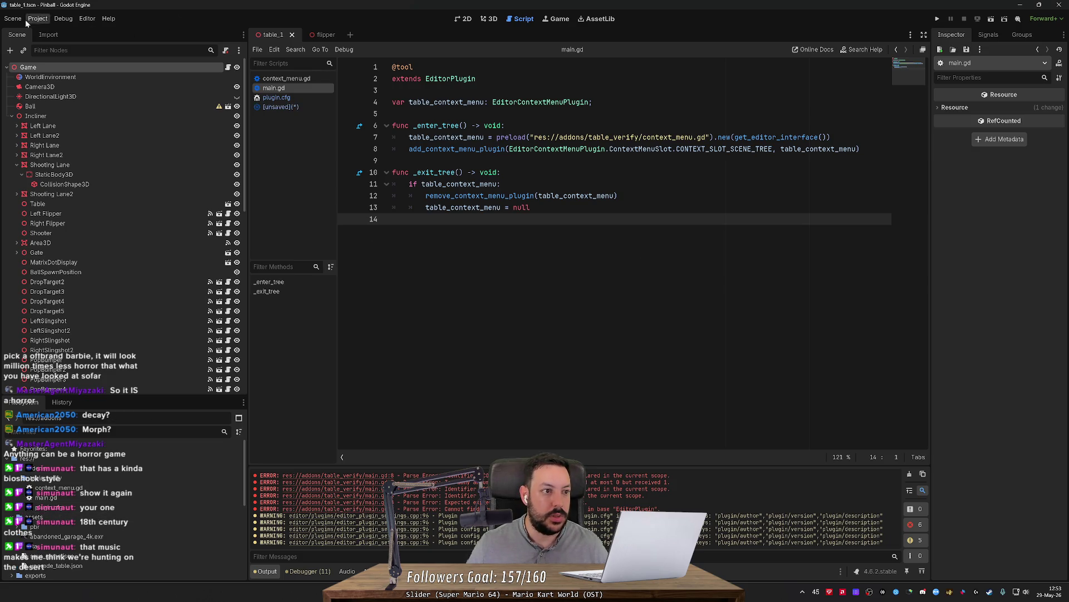
# - Toggle the Table Verify plugin on and back off in Project Settings' Plugins page
pyautogui.click(40, 19)
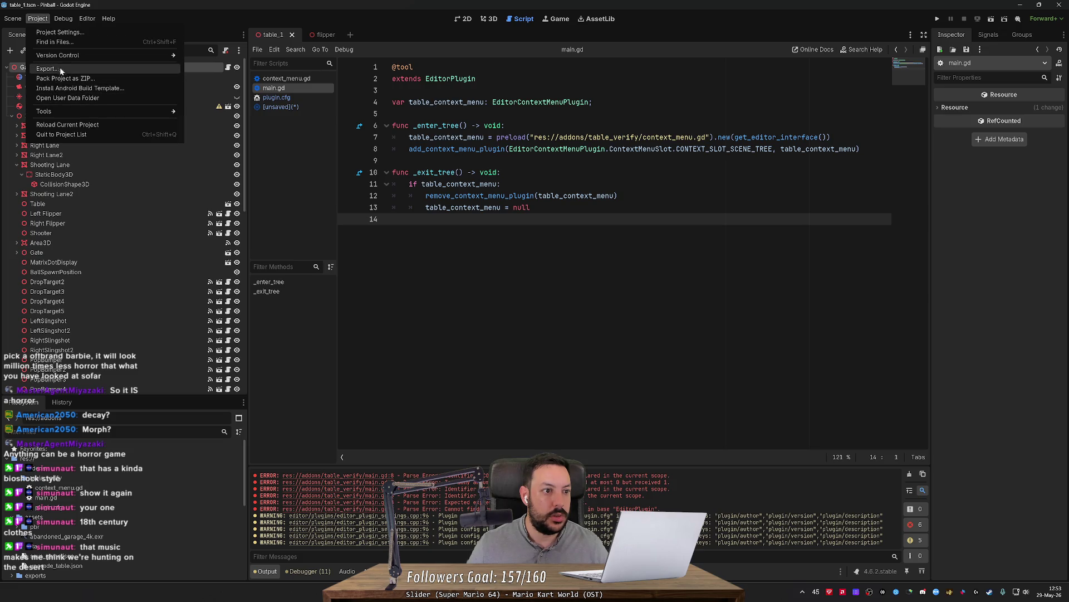
pyautogui.click(62, 33)
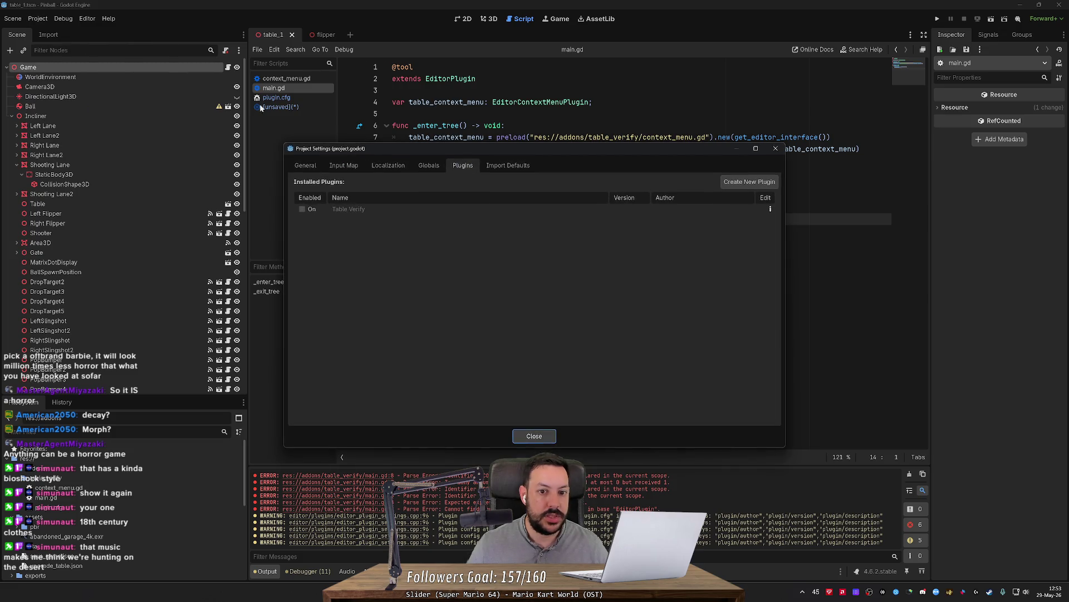
pyautogui.click(302, 210)
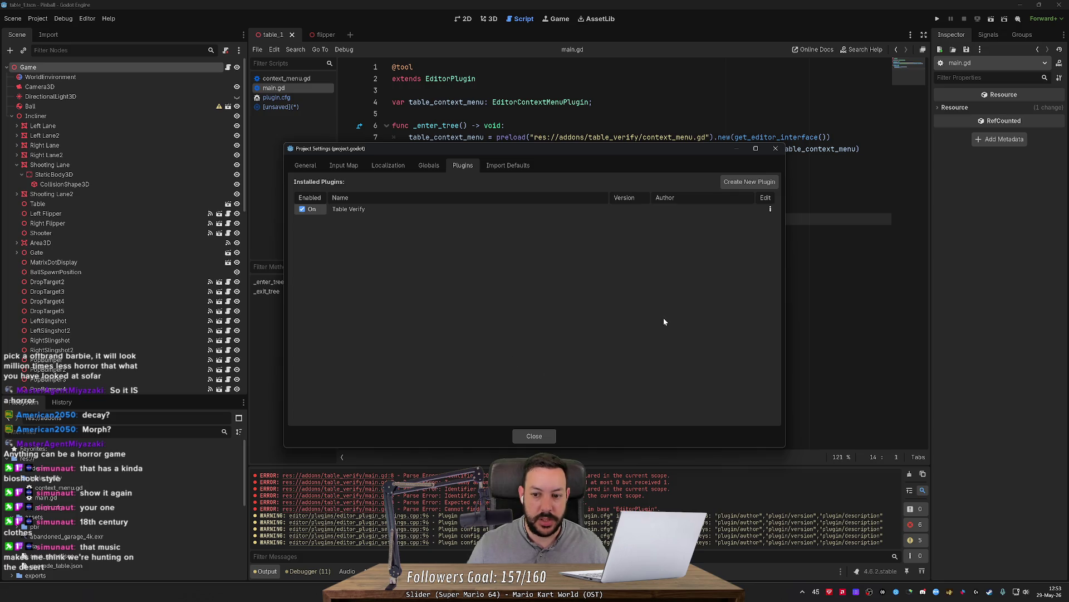
pyautogui.click(303, 209)
pyautogui.click(535, 435)
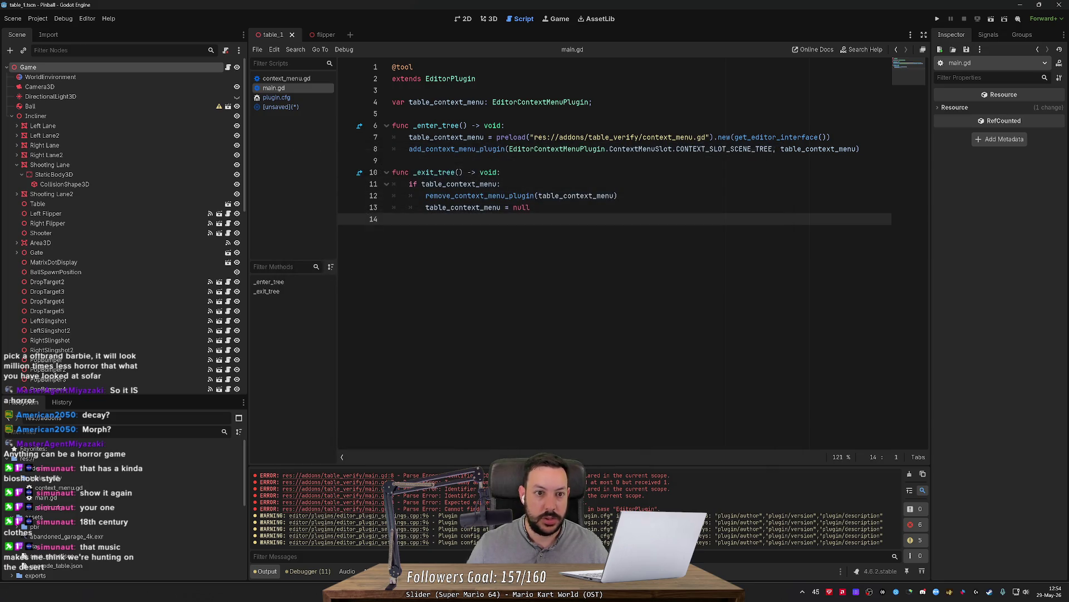
# - Discard the unsaved new script and delete the description line from plugin.cfg
pyautogui.click(299, 105)
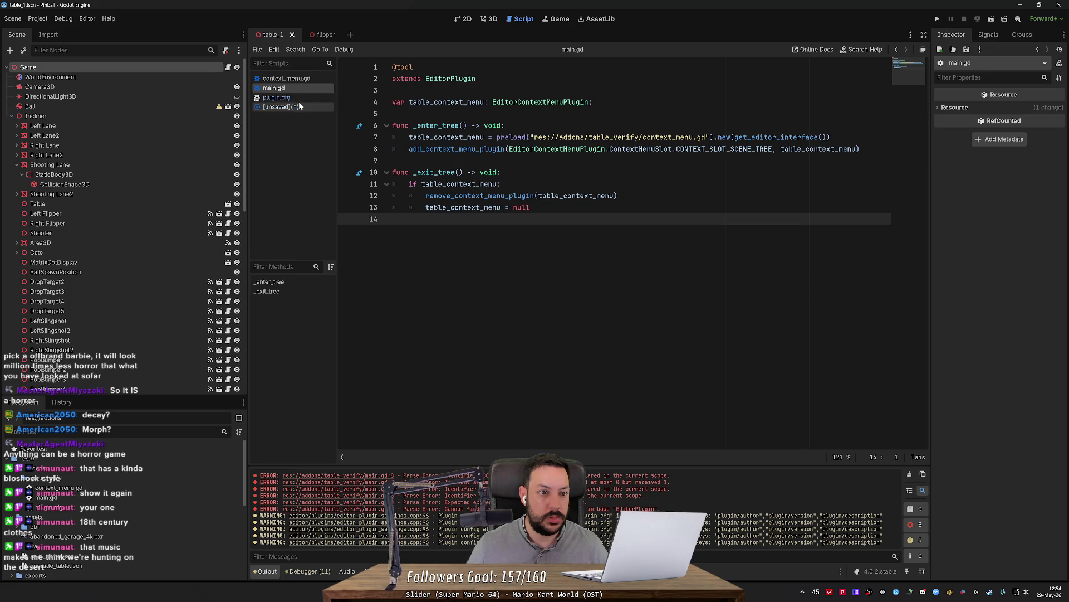
pyautogui.middleClick(298, 105)
pyautogui.click(610, 313)
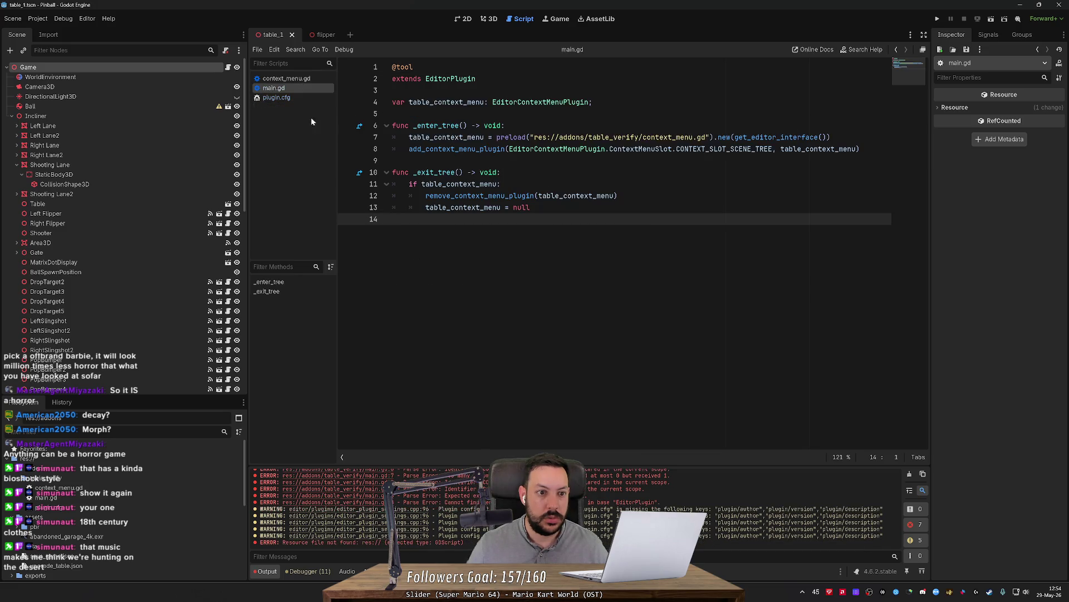
pyautogui.click(303, 98)
pyautogui.click(440, 102)
pyautogui.hotkey('ctrl', 'shift', 'k')
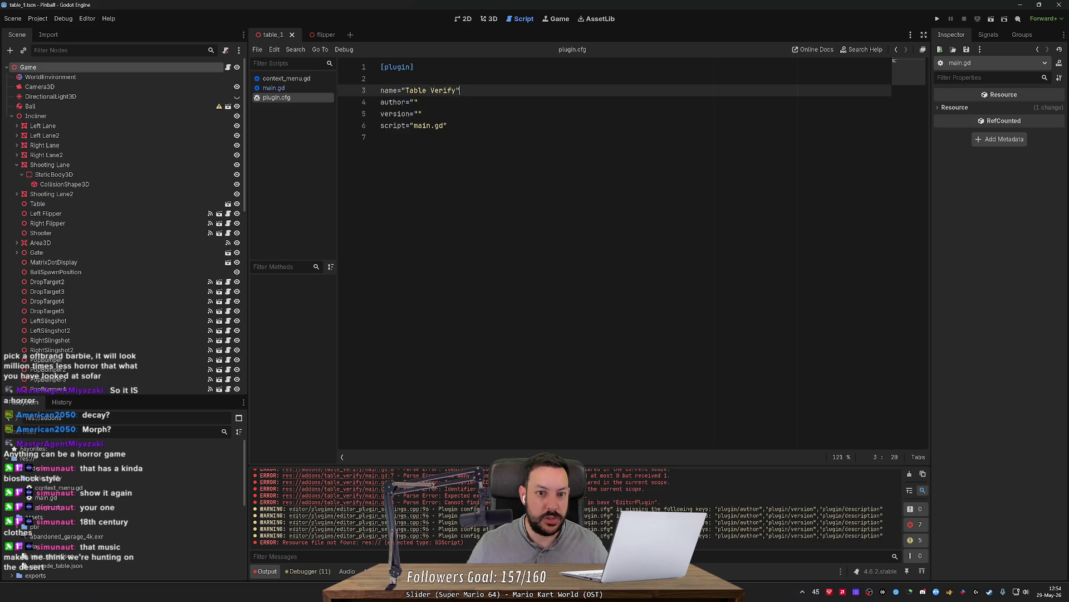
# - Check the Plugins page, restore plugin.cfg's description line with undo, and check again
pyautogui.click(63, 18)
pyautogui.moveTo(18, 20)
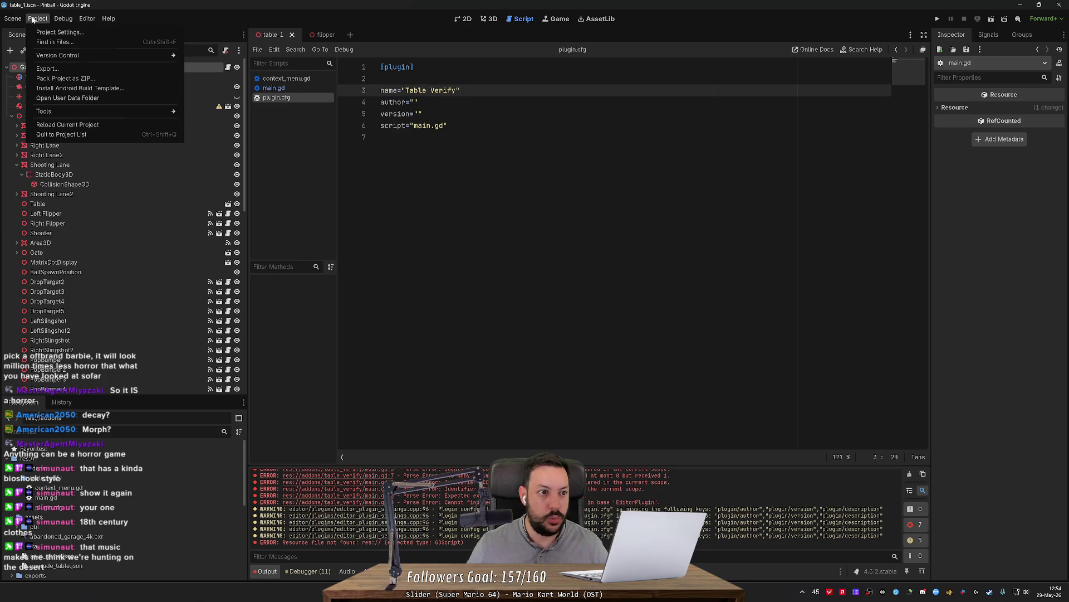
pyautogui.click(42, 33)
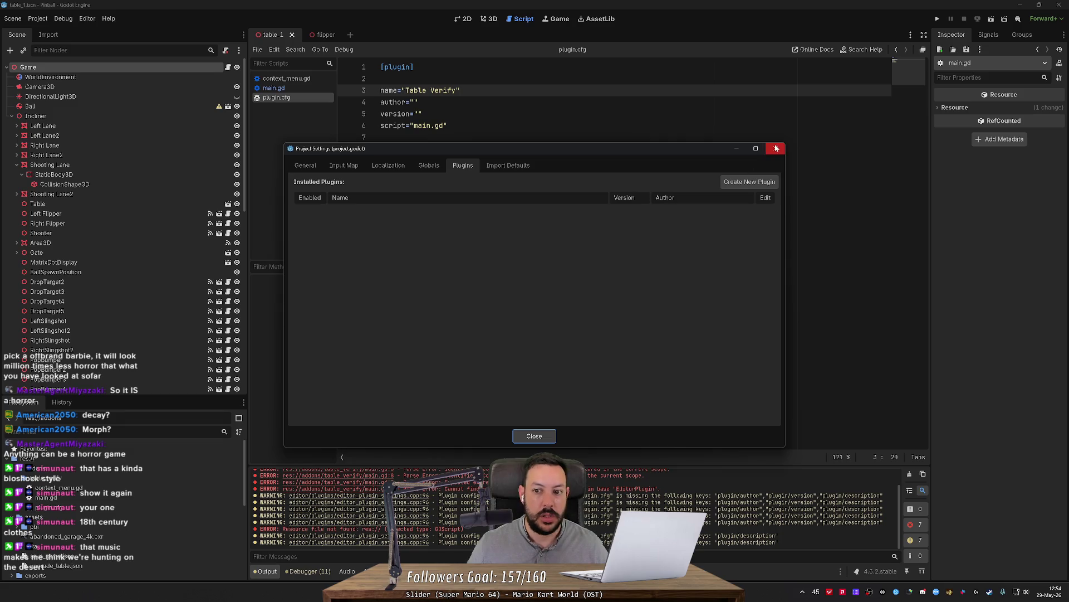
pyautogui.press('Escape')
pyautogui.hotkey('ctrl', 'z')
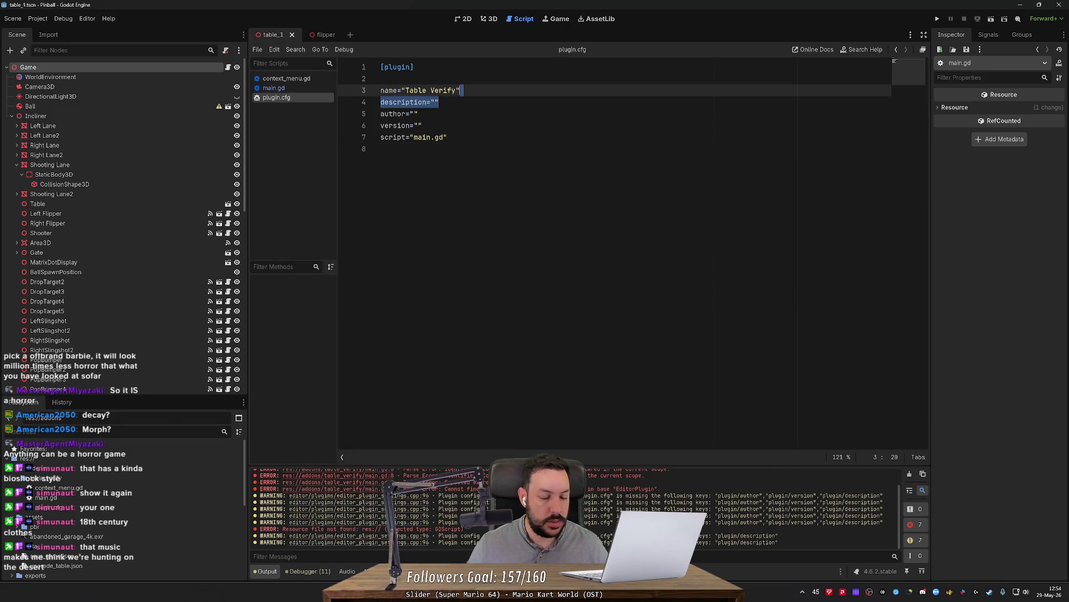
pyautogui.click(38, 19)
pyautogui.click(47, 34)
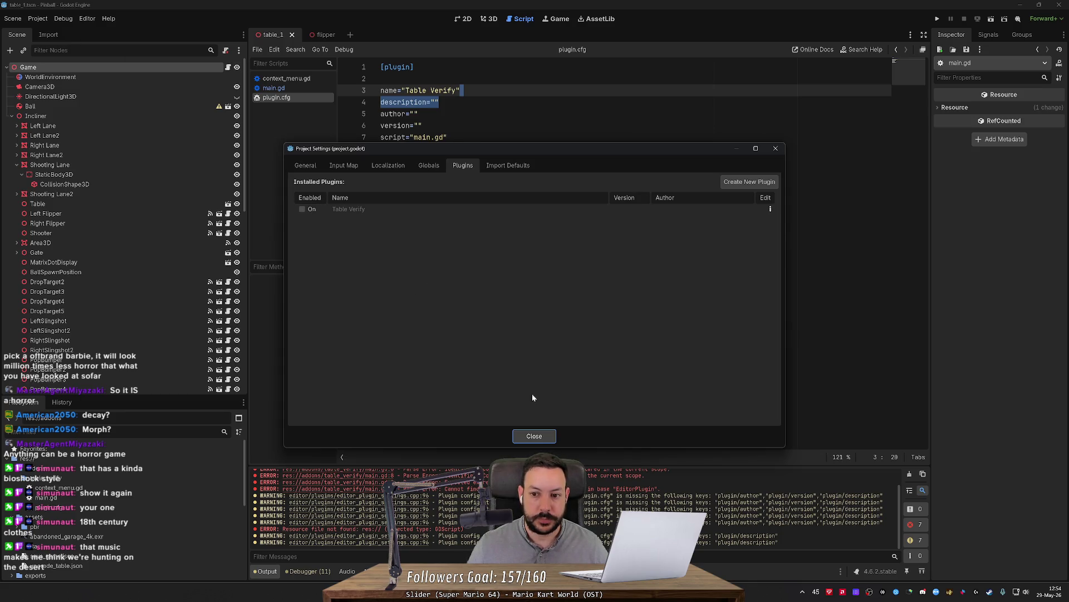
pyautogui.click(540, 437)
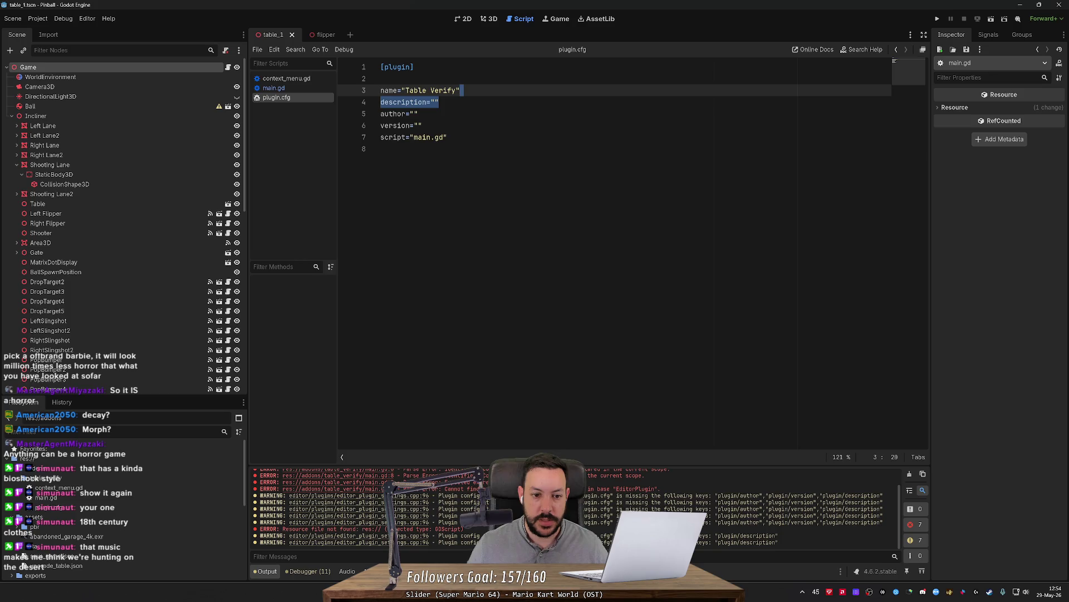
# - Enable the Table Verify plugin in Project Settings' Plugins page
pyautogui.click(38, 19)
pyautogui.moveTo(48, 18)
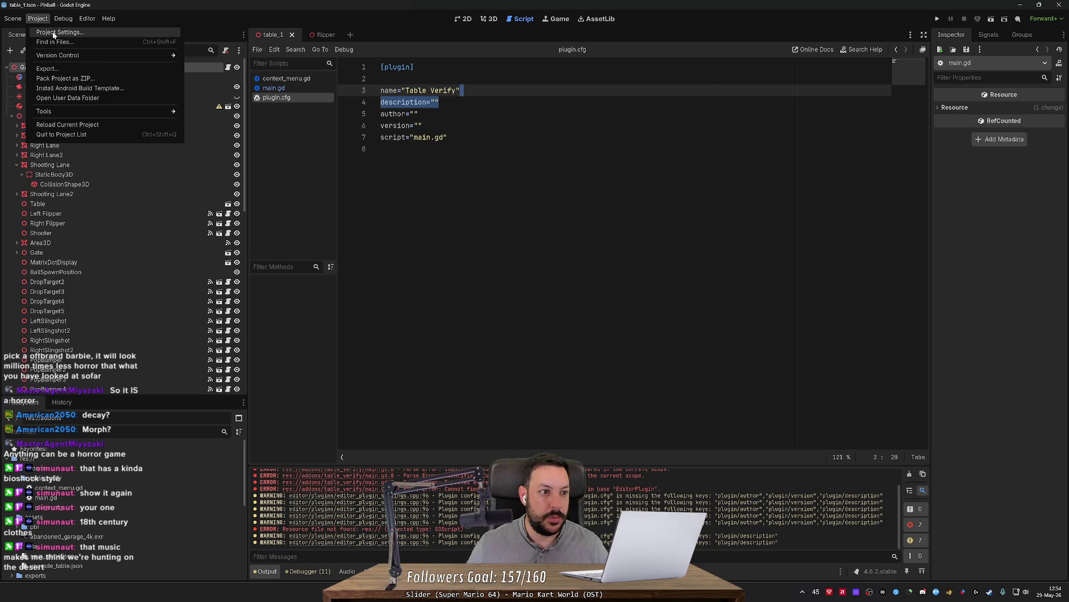
pyautogui.click(54, 32)
pyautogui.click(302, 210)
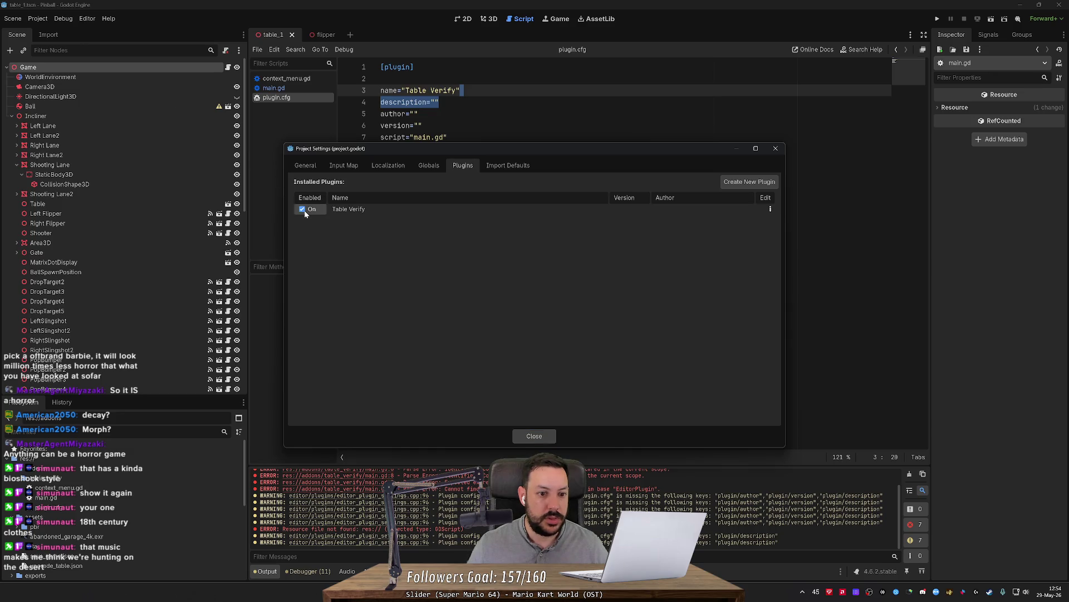
pyautogui.click(534, 436)
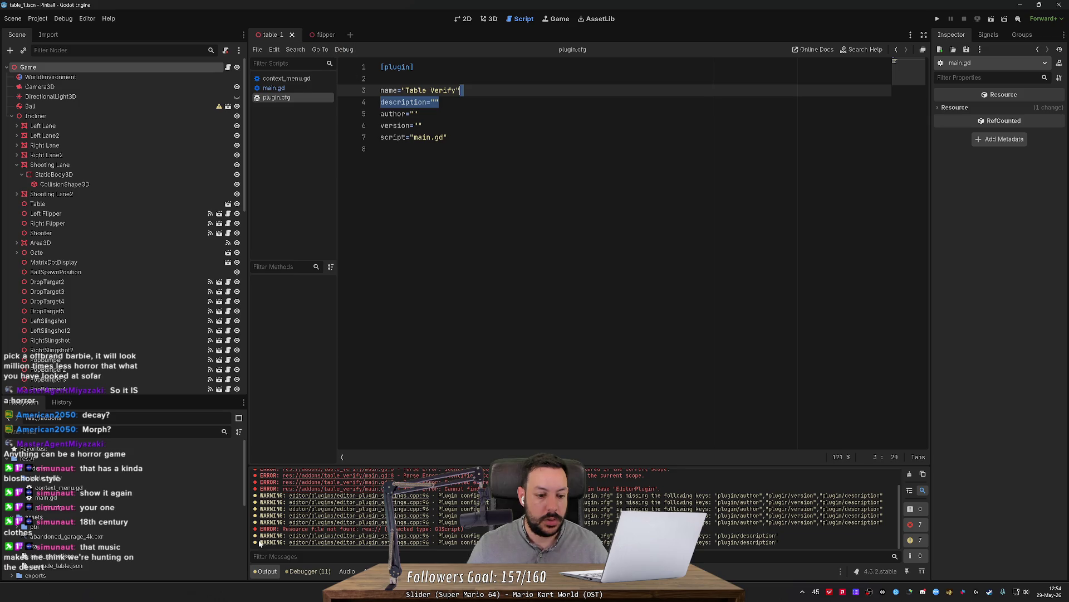
# - Clear the Output log and reopen context_menu.gd in the script editor
pyautogui.click(910, 473)
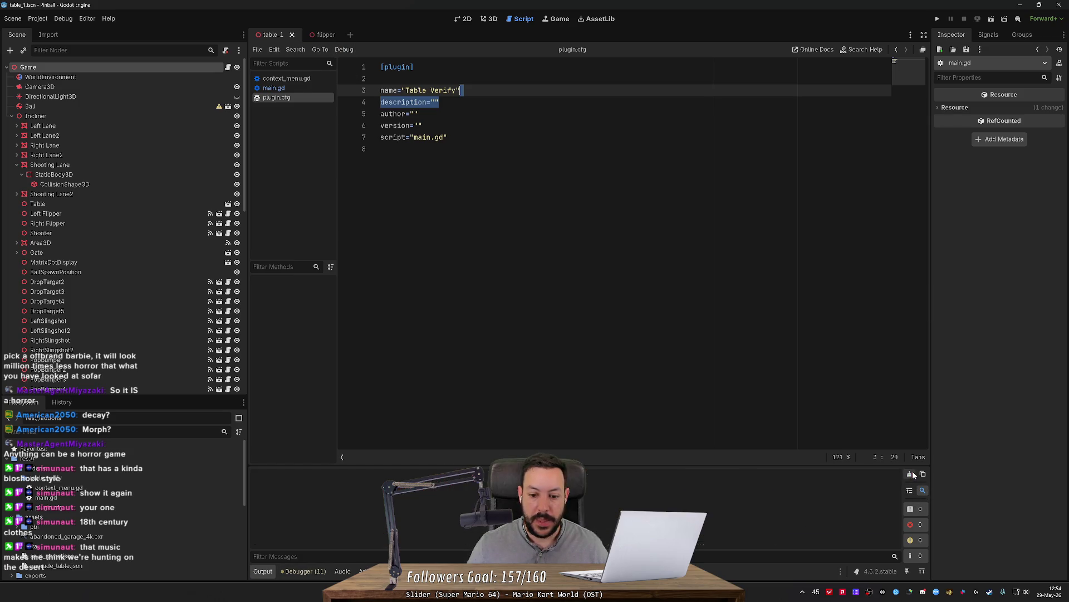
pyautogui.click(286, 79)
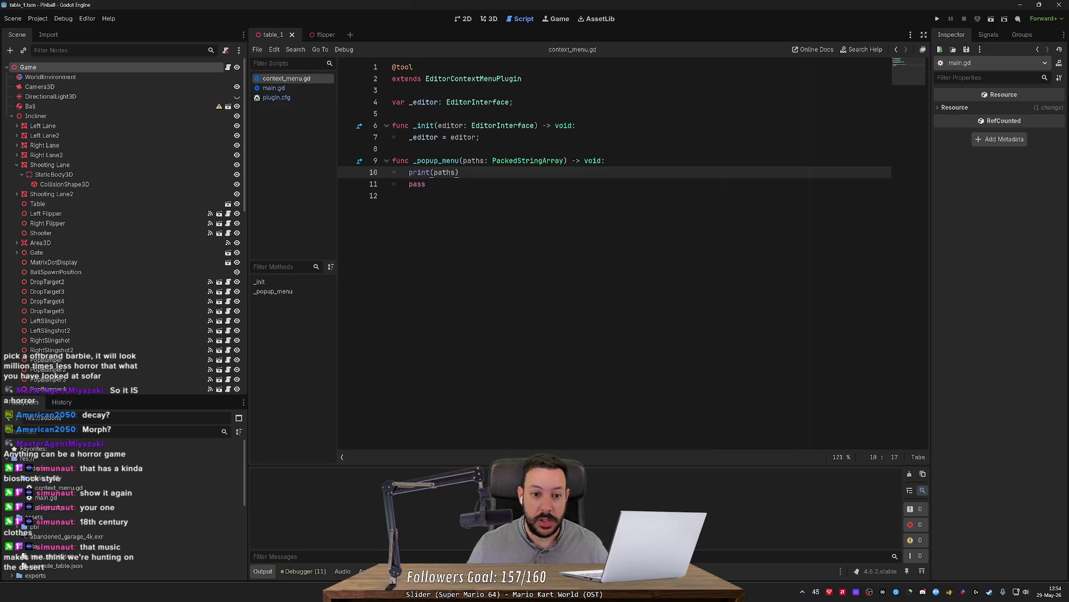
pyautogui.rightClick(454, 275)
pyautogui.press('Escape')
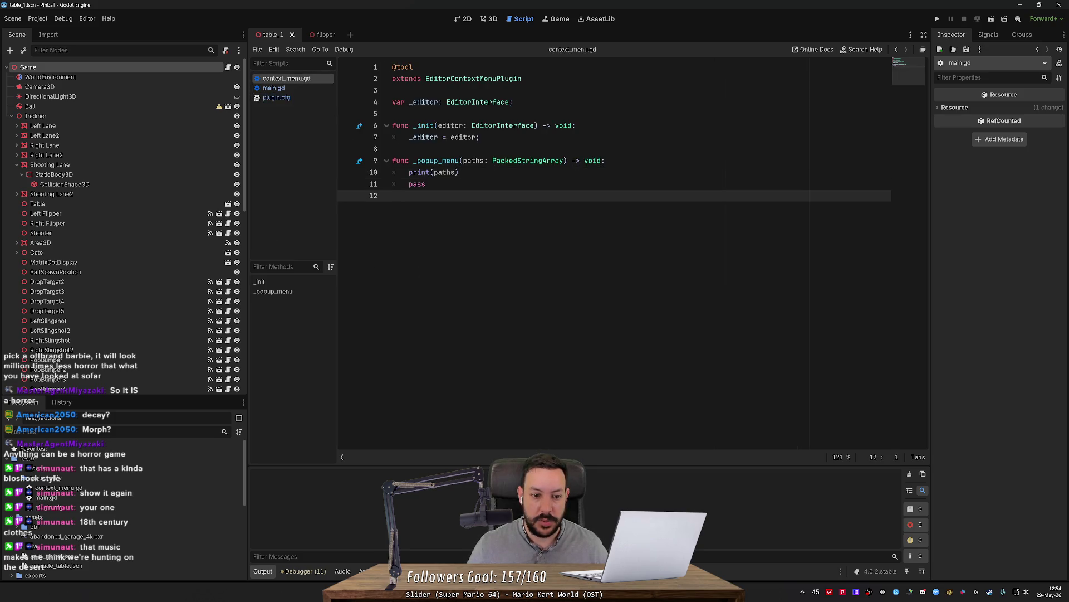
# - Switch between context_menu.gd and main.gd and edit the context slot value on line 8
pyautogui.rightClick(276, 90)
pyautogui.press('Escape')
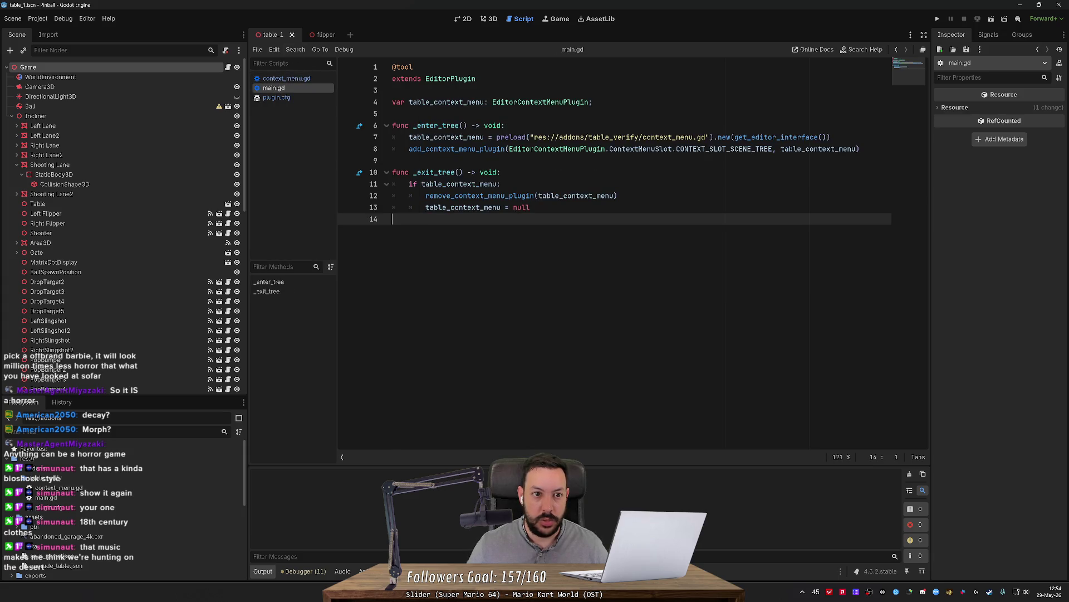
pyautogui.click(286, 79)
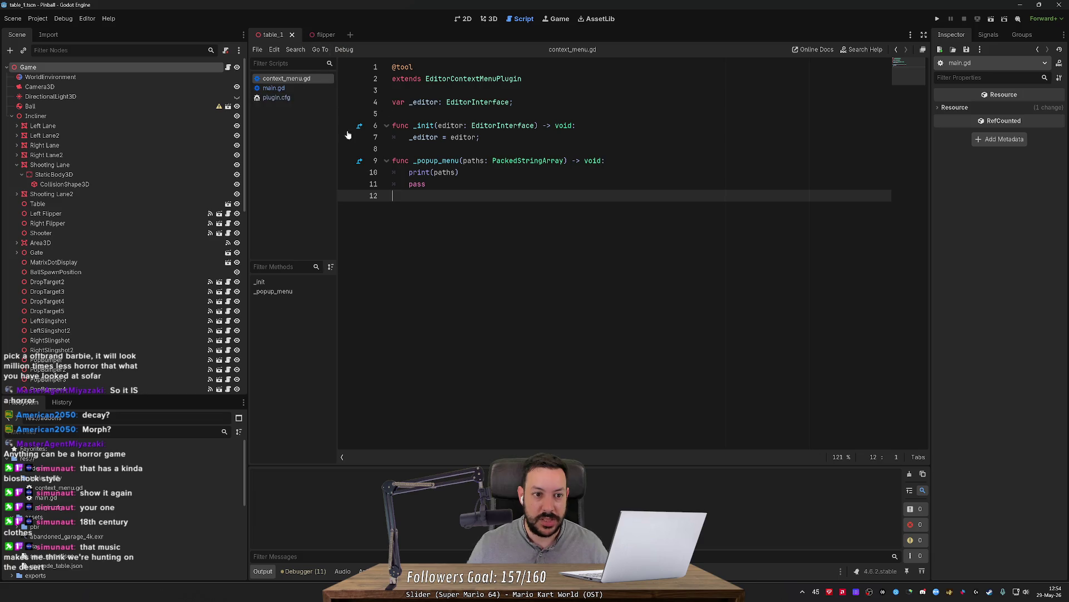
pyautogui.click(296, 89)
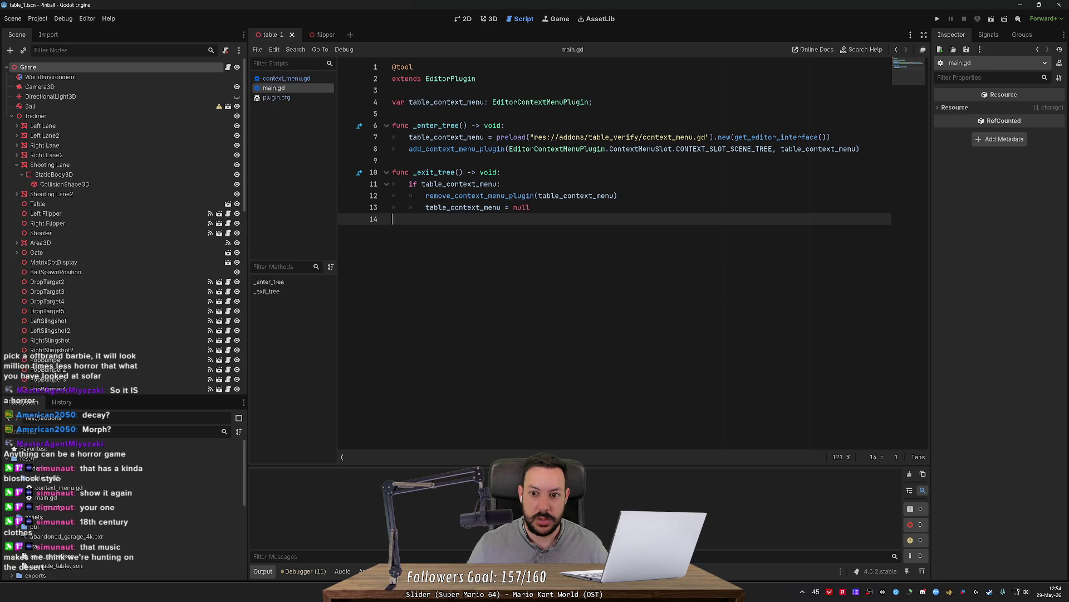
pyautogui.click(676, 149)
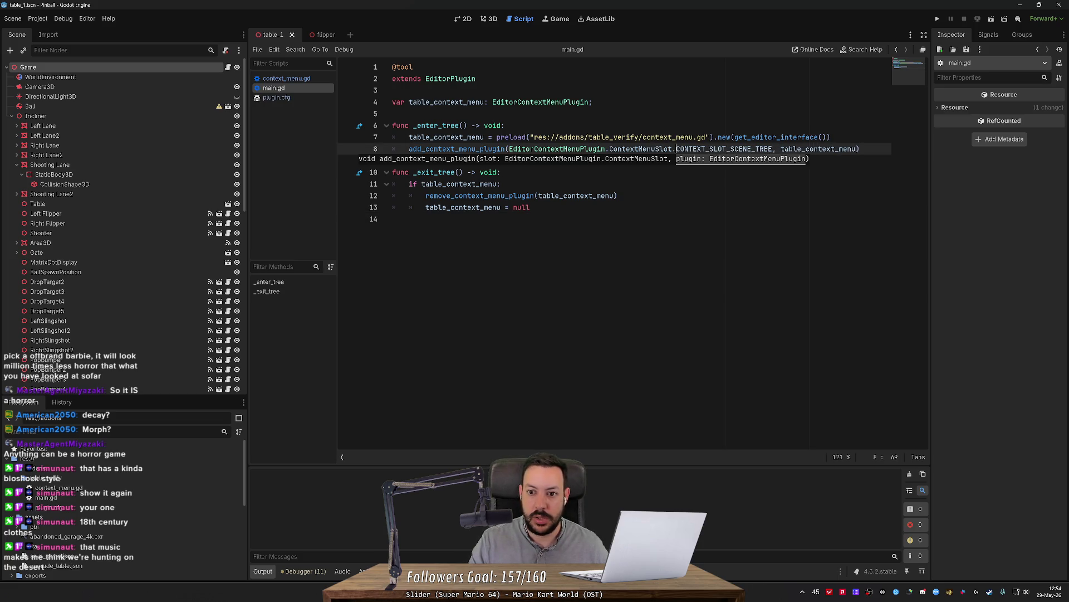
pyautogui.press('BackSpace')
pyautogui.write('.')
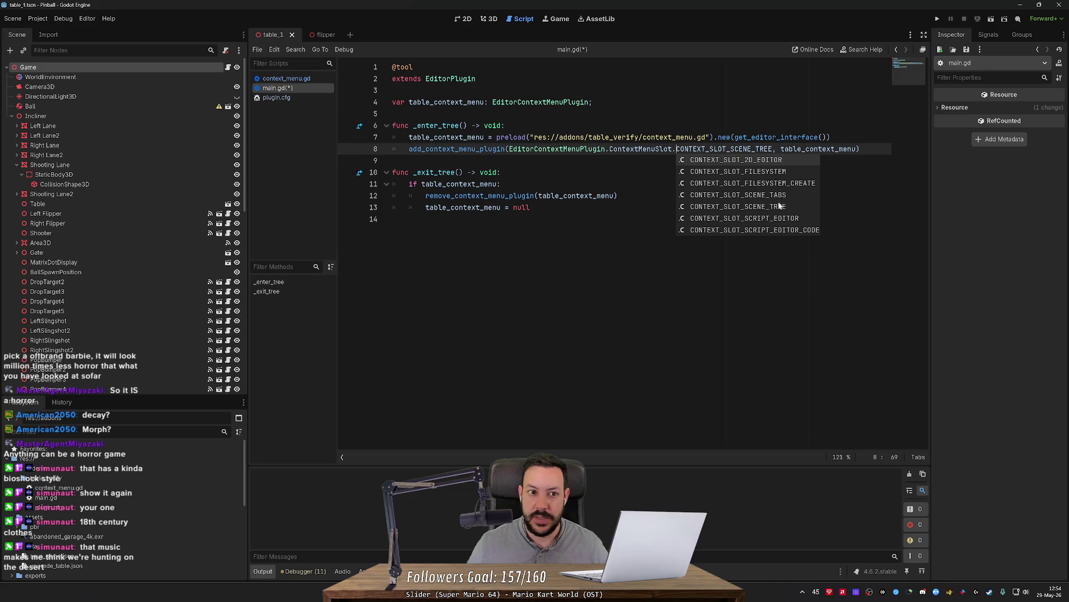
# - Browse the context menu slot constants on line 8 toward CONTEXT_SLOT_SCRIPT_EDITOR_CODE
pyautogui.rightClick(277, 39)
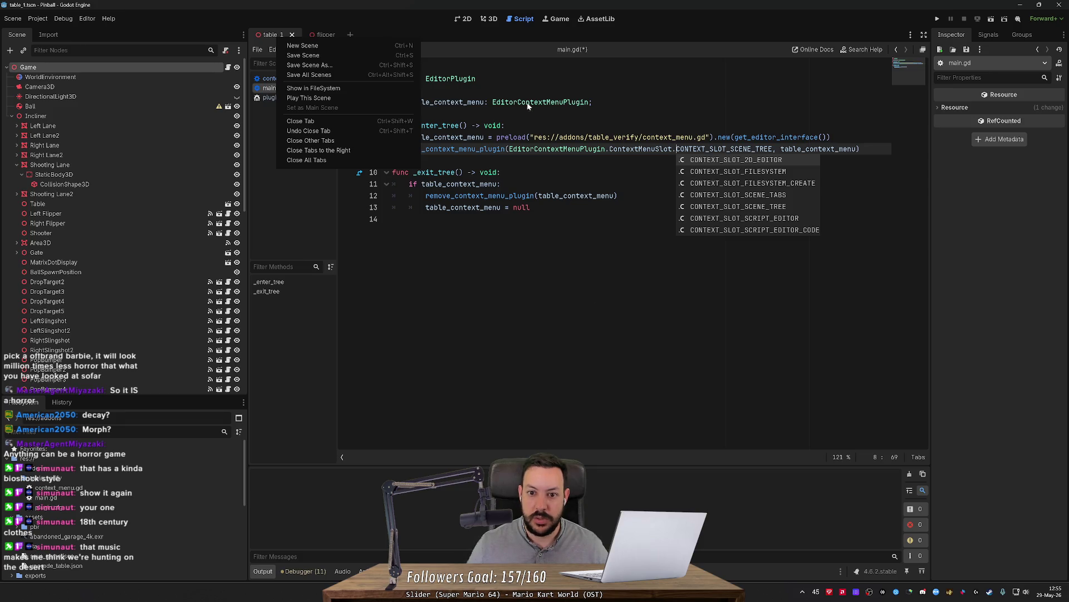
pyautogui.click(549, 223)
pyautogui.rightClick(569, 258)
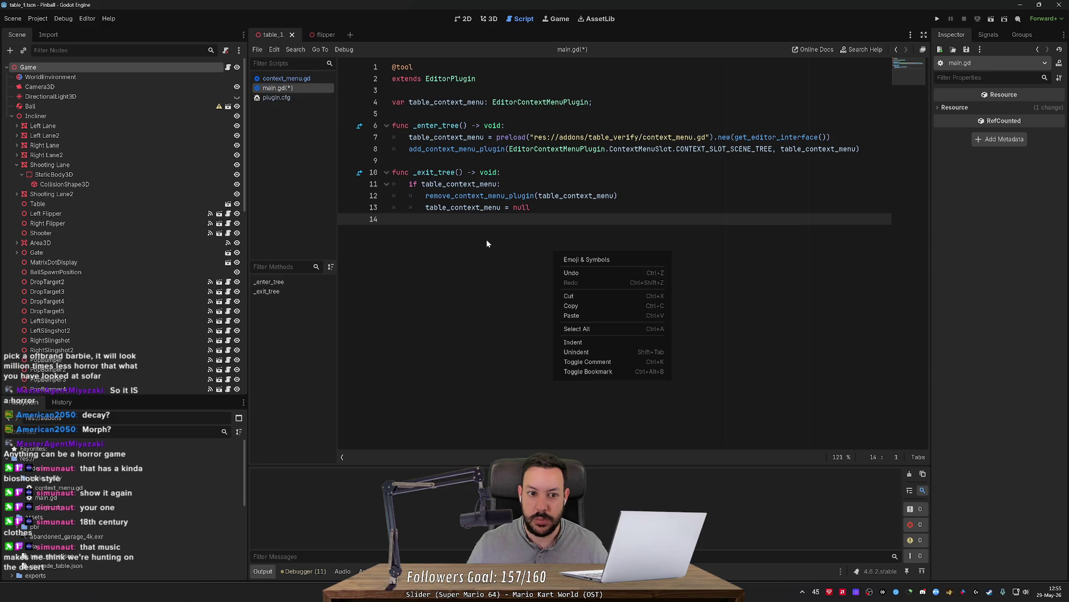
pyautogui.press('Escape')
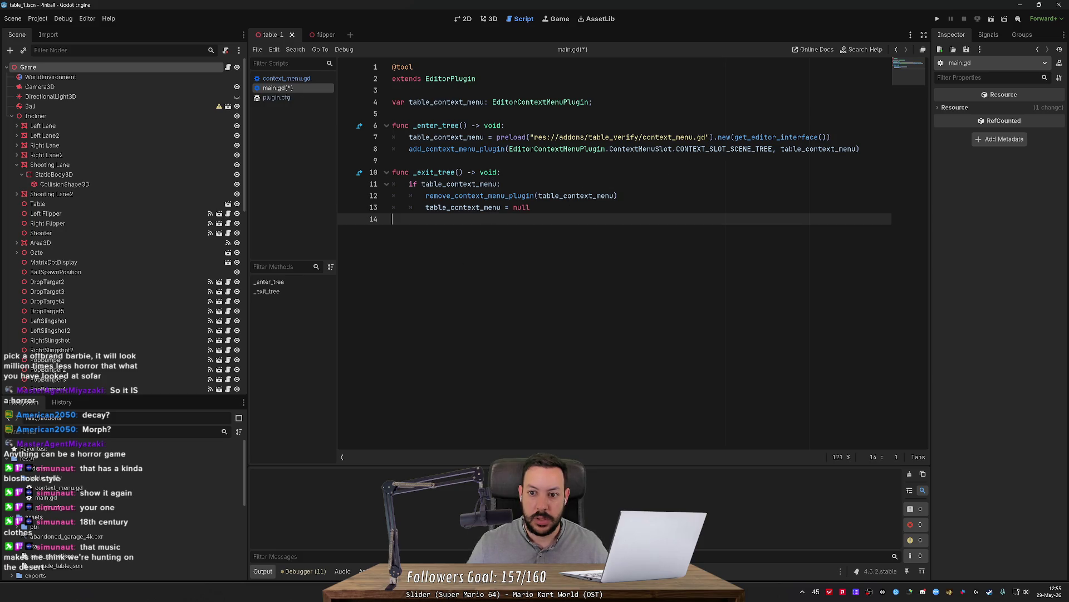
pyautogui.click(676, 149)
pyautogui.hotkey('ctrl', 'space')
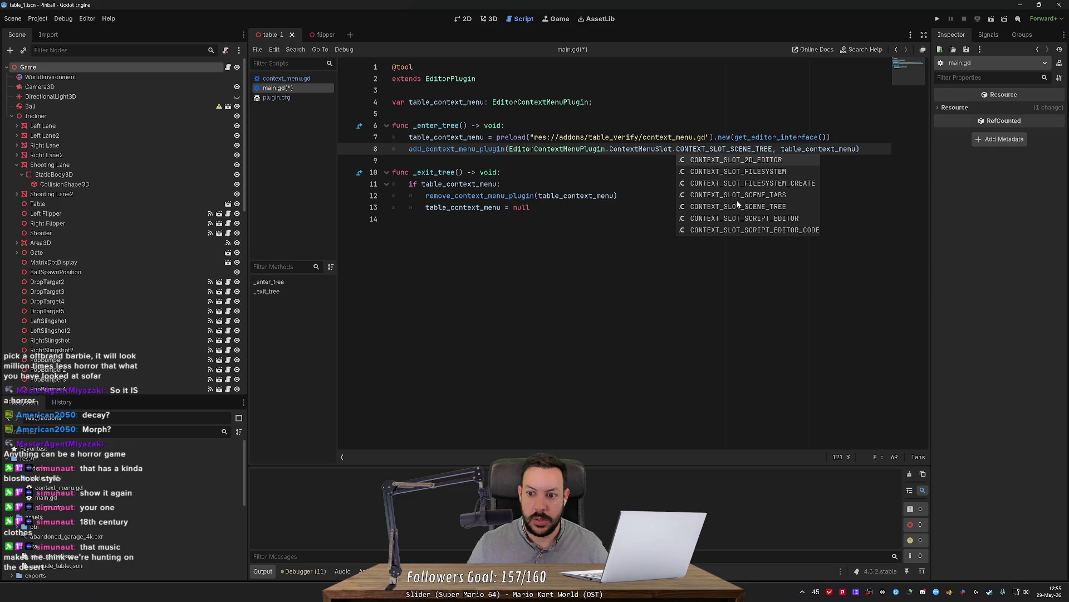
pyautogui.press('Down')
pyautogui.press('Down')
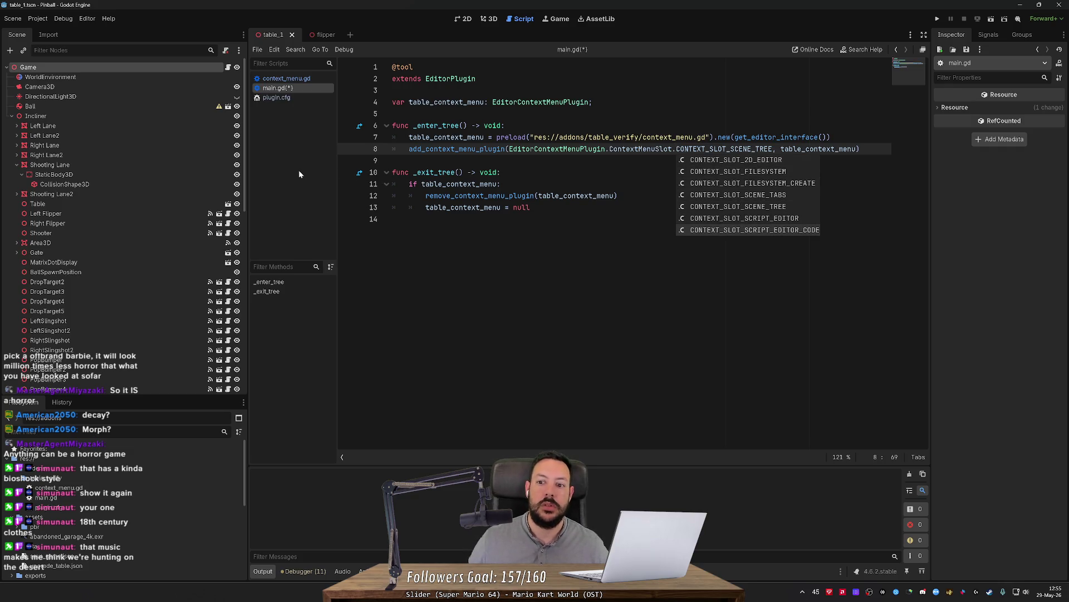
# - Flip between plugin.cfg and main.gd, ending with main.gd open for editing
pyautogui.rightClick(276, 97)
pyautogui.click(283, 82)
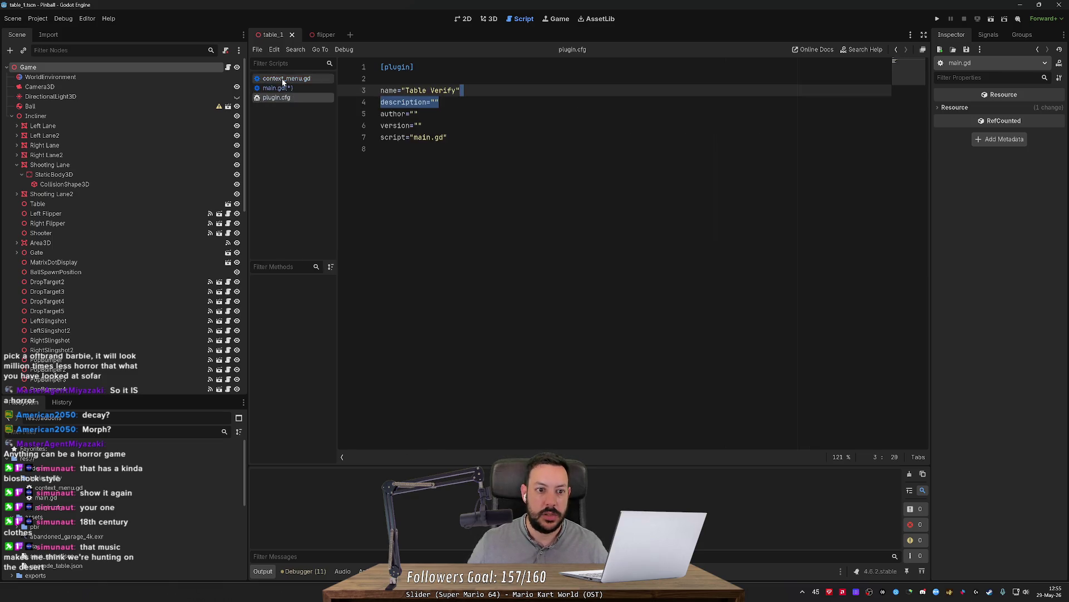
pyautogui.rightClick(281, 87)
pyautogui.rightClick(579, 311)
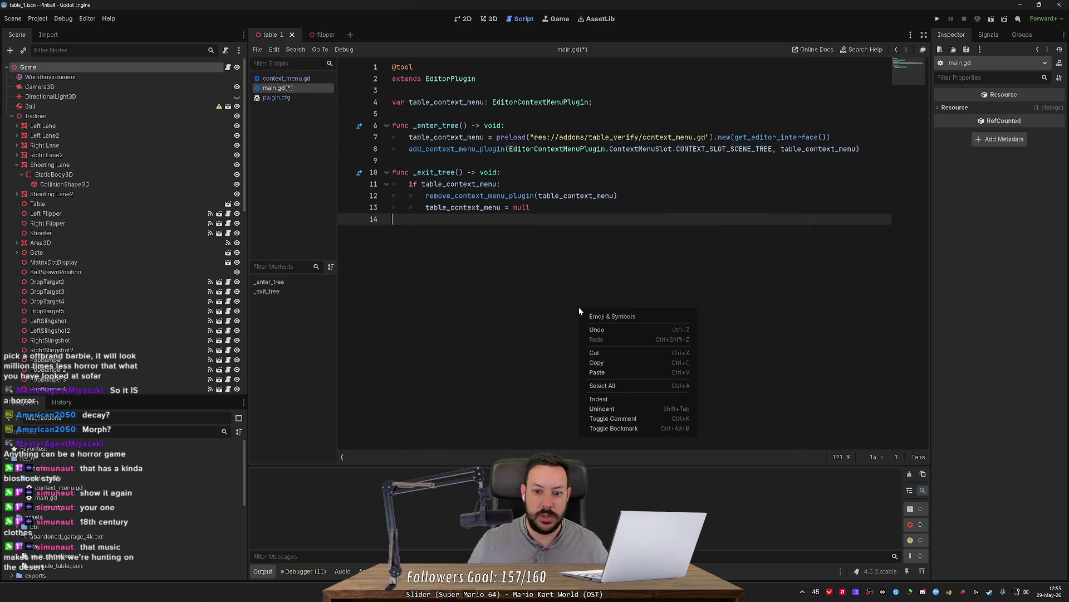
pyautogui.click(572, 299)
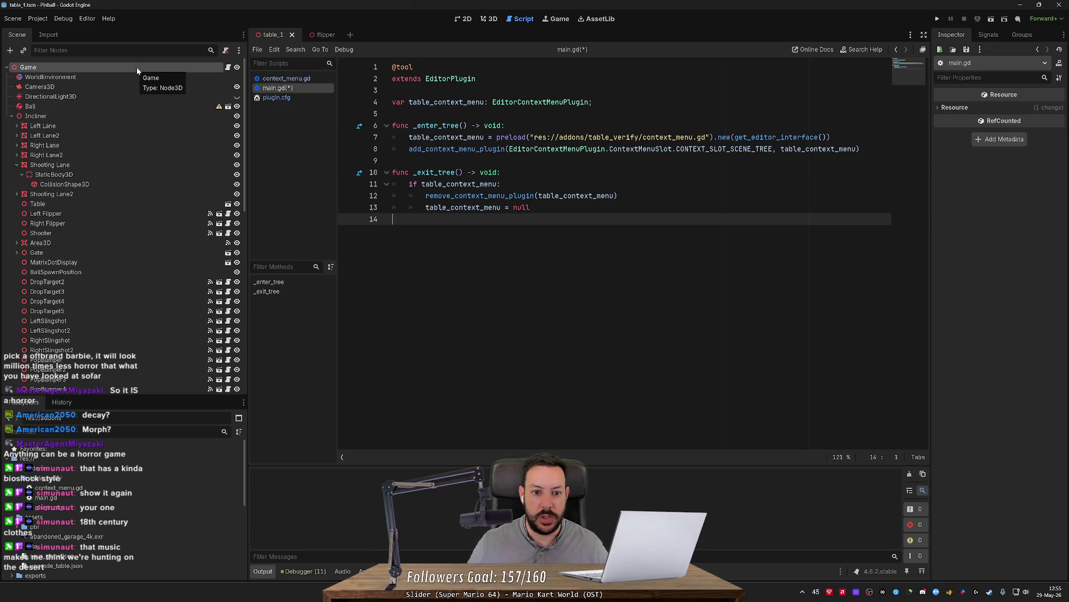
pyautogui.click(284, 79)
pyautogui.click(289, 88)
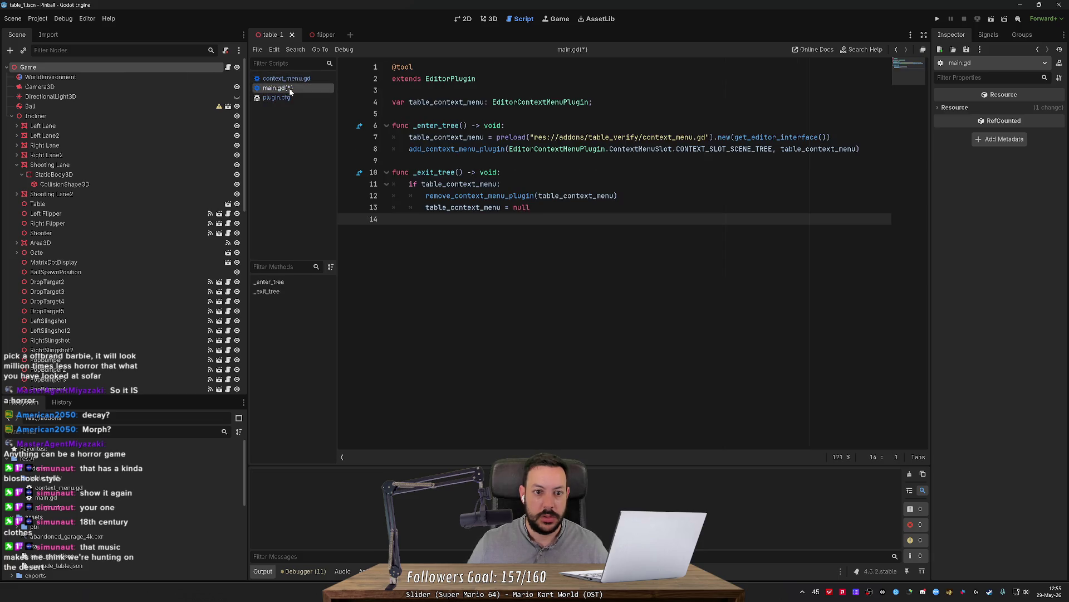
# - Undo the accidental change on line 8 of main.gd and save the script
pyautogui.hotkey('ctrl', 'z')
pyautogui.hotkey('ctrl', 'z')
pyautogui.hotkey('ctrl', 'z')
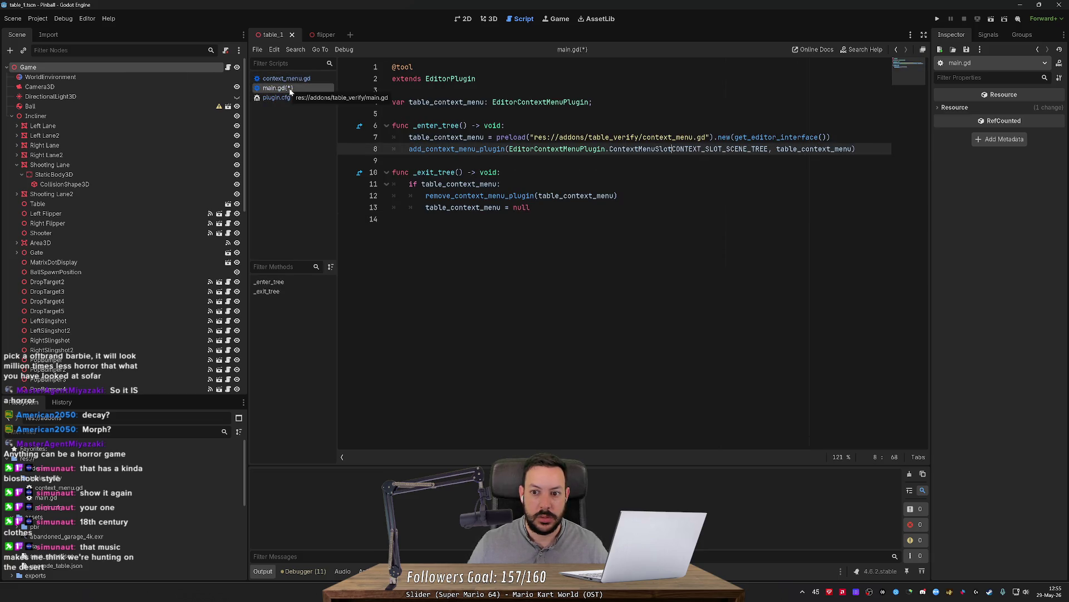
pyautogui.hotkey('ctrl', 'y')
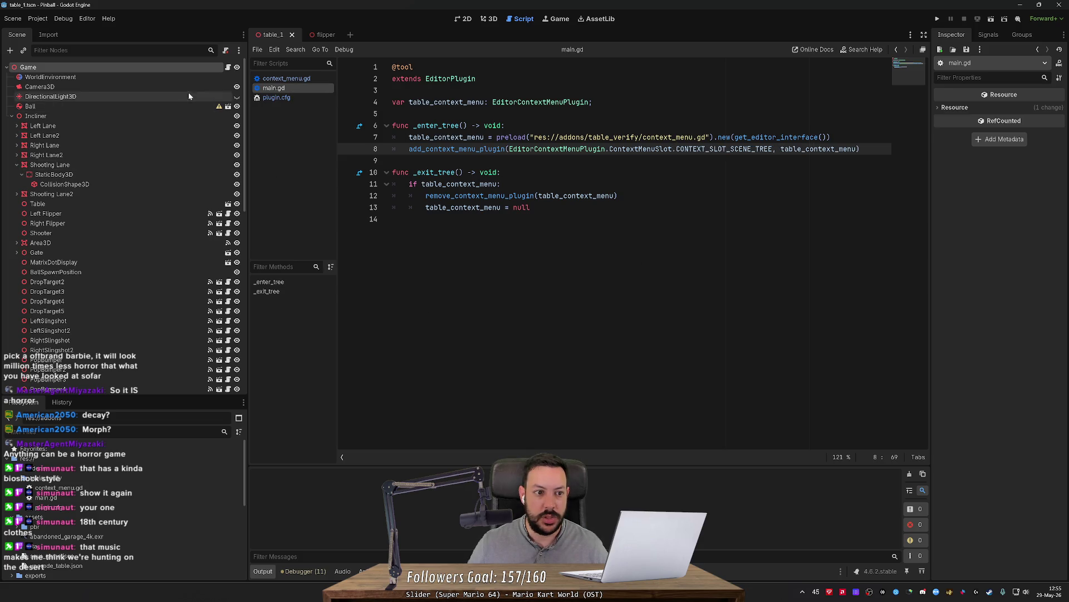
pyautogui.moveTo(245, 135)
pyautogui.mouseDown()
pyautogui.moveTo(239, 334)
pyautogui.moveTo(206, 390)
pyautogui.mouseUp()
# - Right-click a couple of scene-tree nodes to print their paths in Output
pyautogui.rightClick(198, 391)
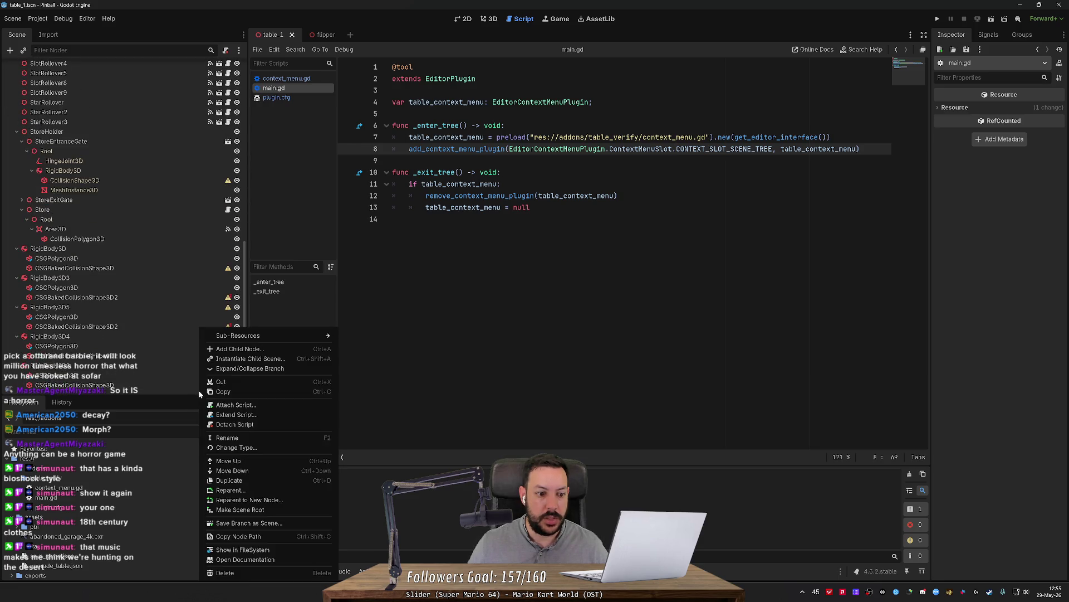
pyautogui.click(326, 381)
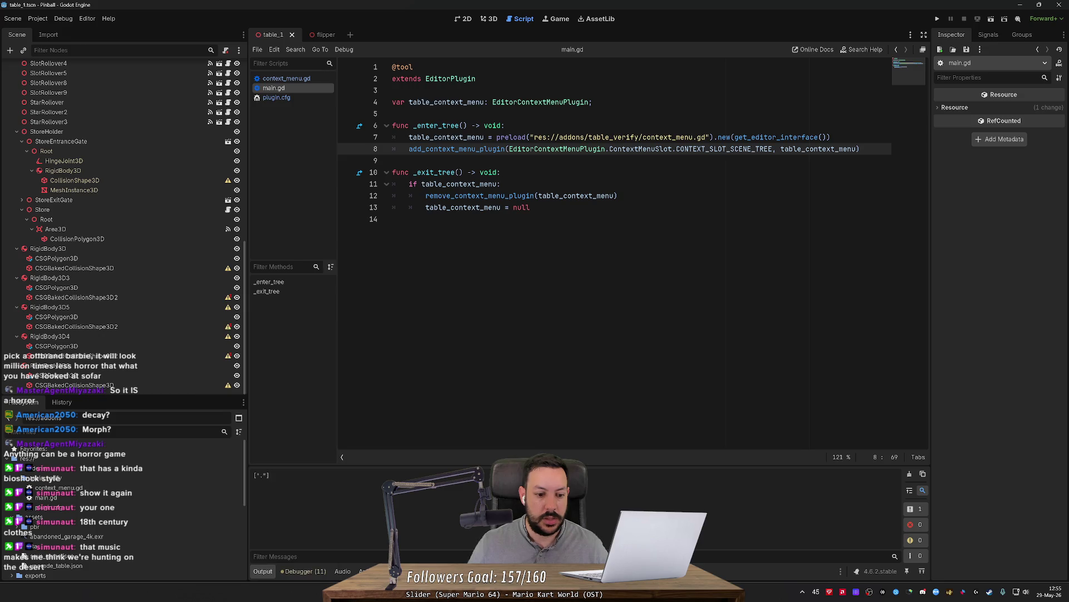
pyautogui.rightClick(165, 391)
pyautogui.click(158, 393)
pyautogui.moveTo(270, 473); pyautogui.dragTo(254, 484)
pyautogui.scroll(15, 184, 139)
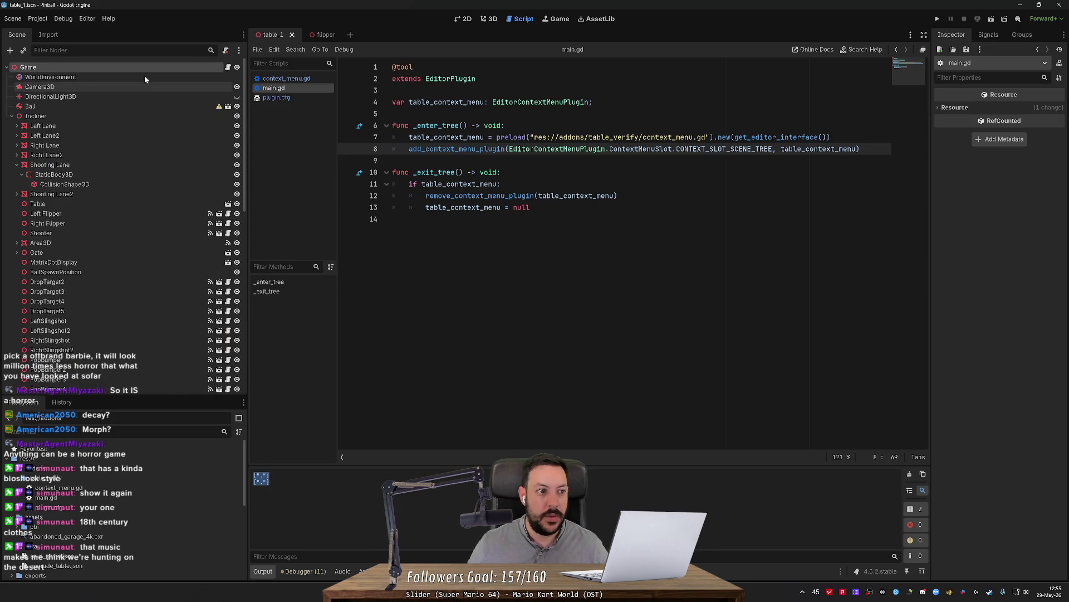
# - Print the paths for the Game root, Incliner, CollisionShape3D and DropTarget5 through their context menus
pyautogui.rightClick(86, 66)
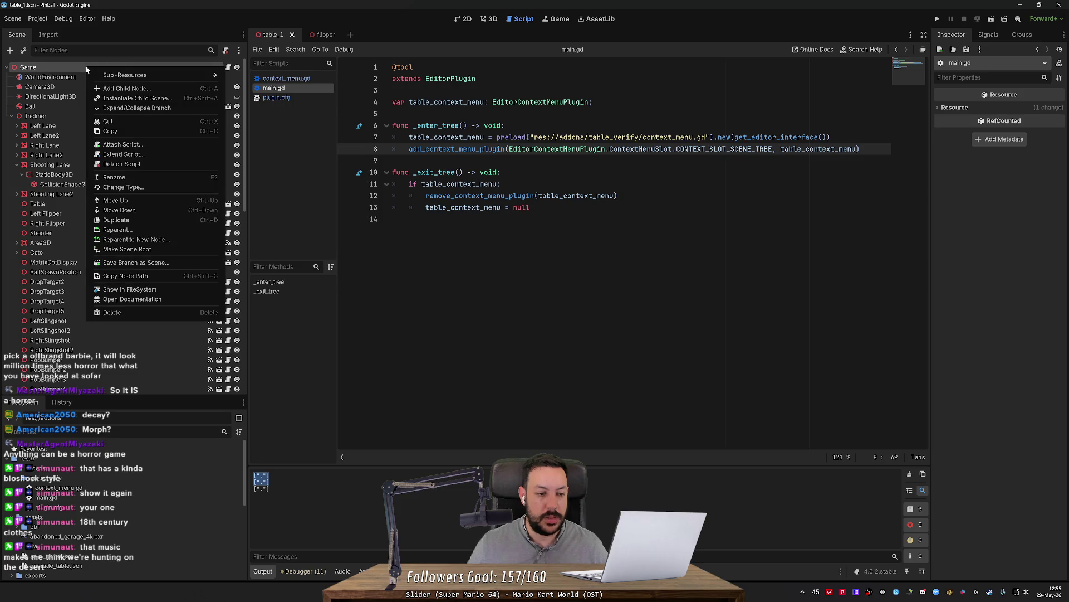
pyautogui.click(326, 175)
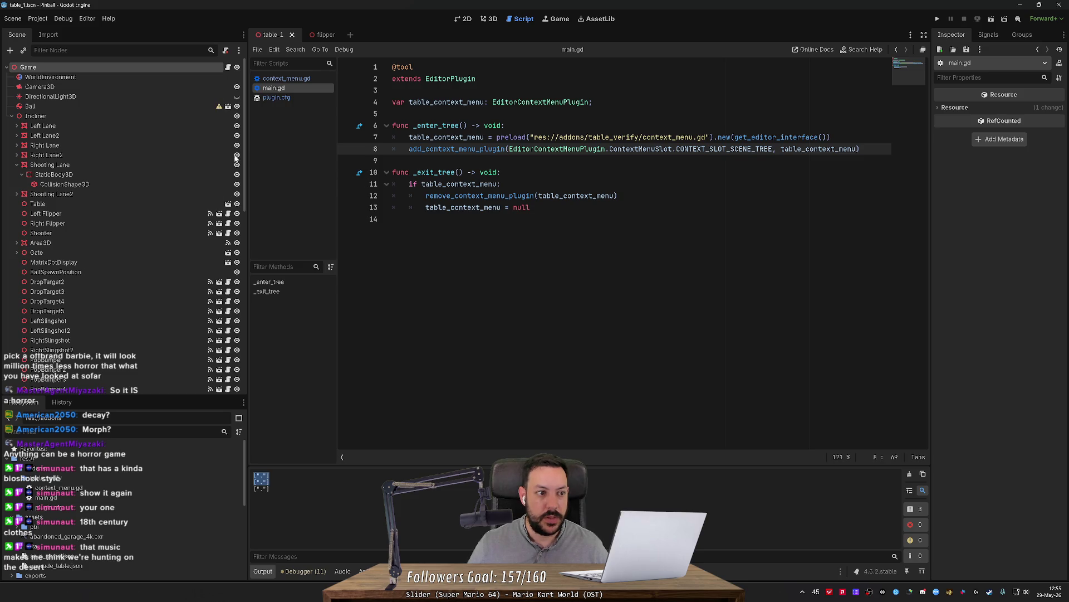
pyautogui.rightClick(102, 118)
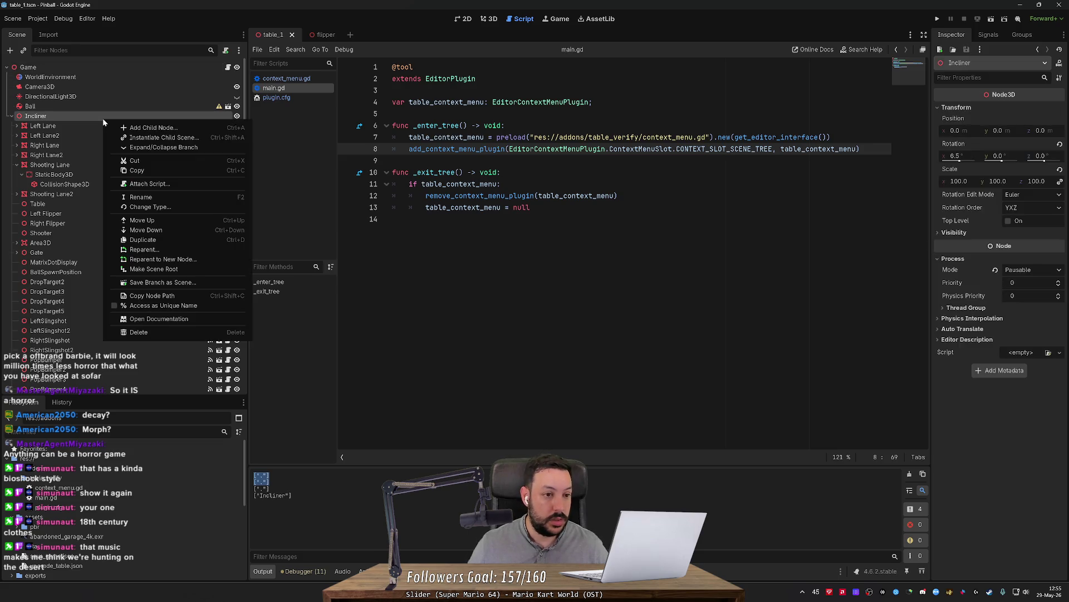
pyautogui.click(78, 193)
pyautogui.rightClick(78, 188)
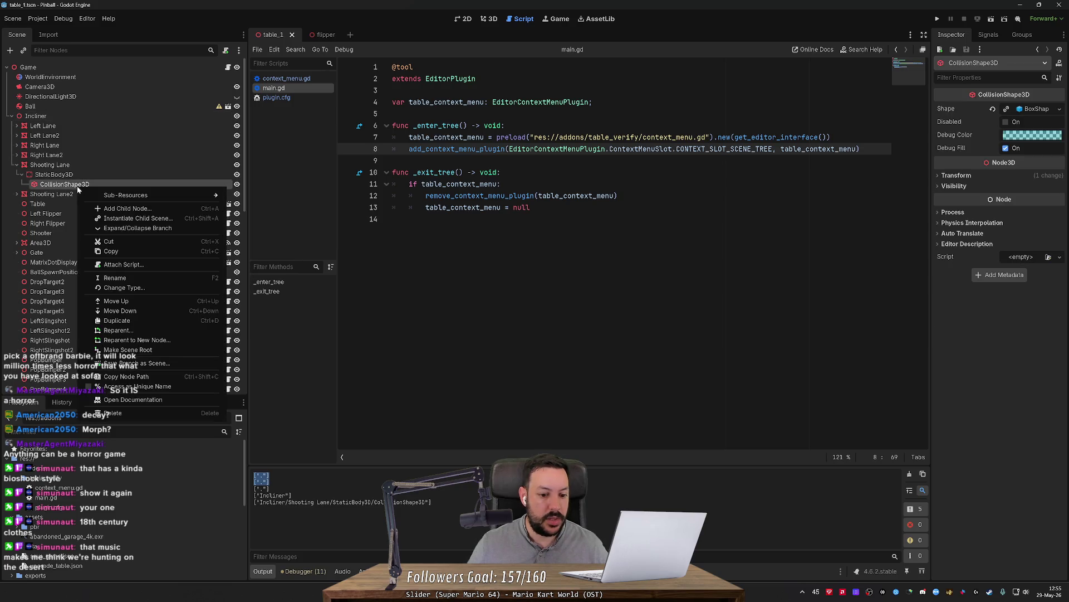
pyautogui.click(304, 504)
pyautogui.rightClick(141, 310)
pyautogui.click(167, 572)
# - Close the flipper scene, open context_menu.gd, and look at the browser's reference code
pyautogui.click(320, 37)
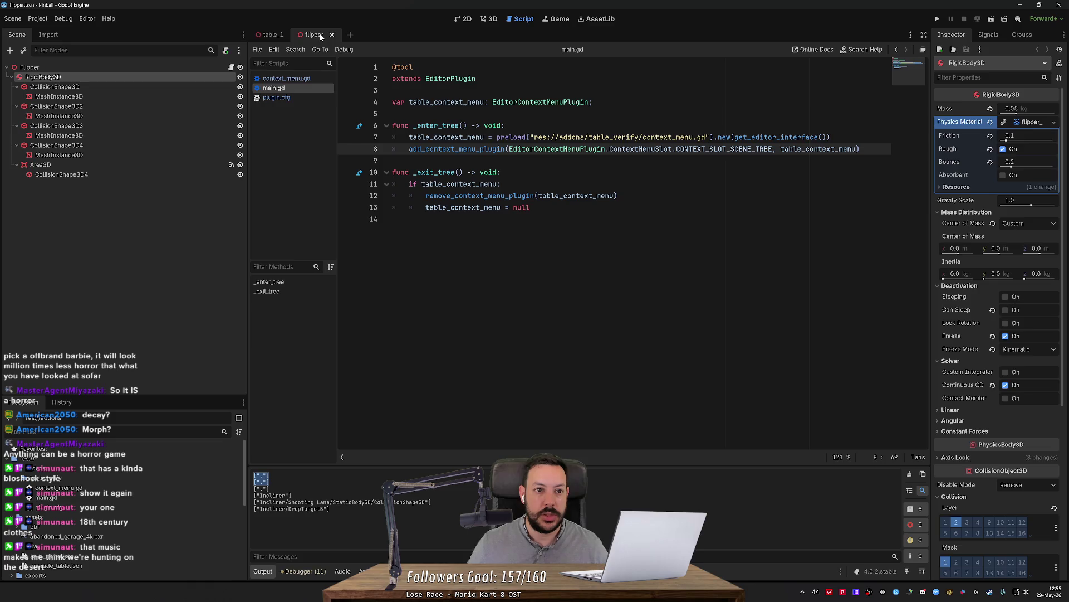
pyautogui.click(332, 35)
pyautogui.click(296, 78)
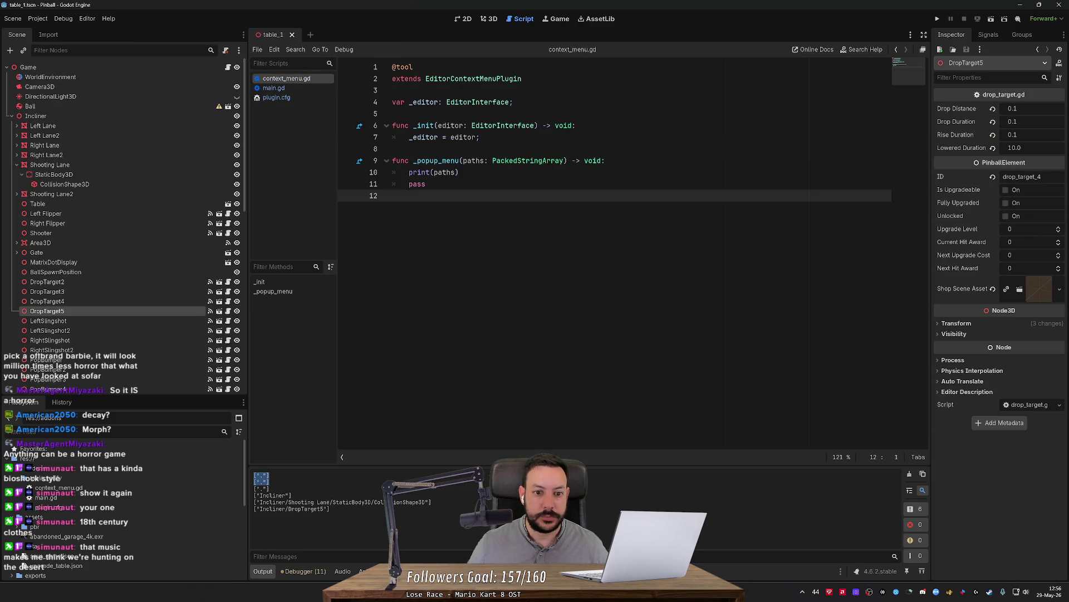
pyautogui.hotkey('alt', 'Tab')
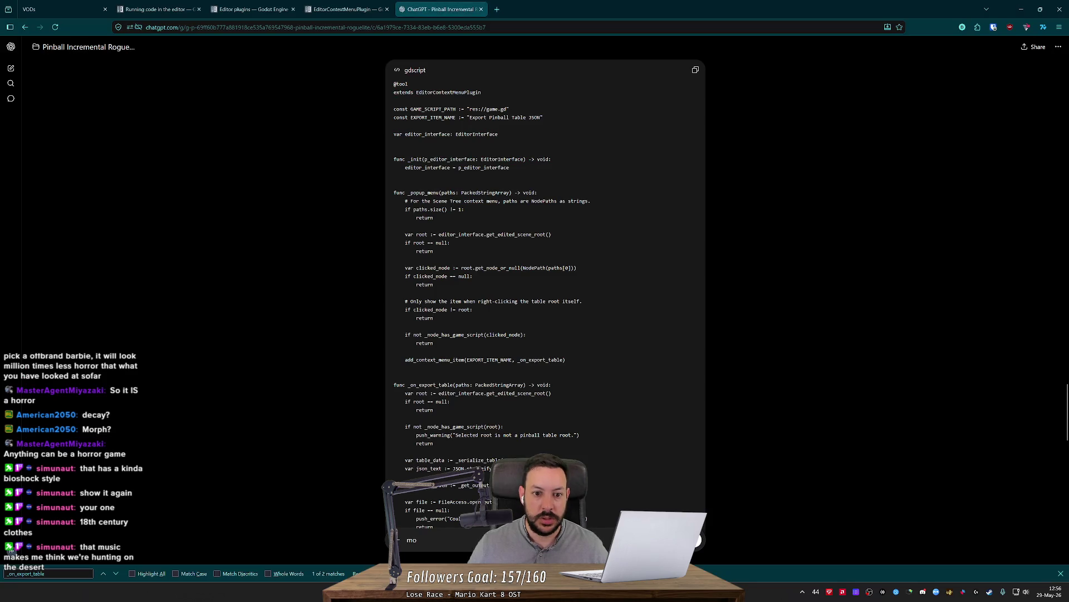
# - Start a new line in _popup_menu reading 'if paths.size() != 1'
pyautogui.hotkey('alt', 'Tab')
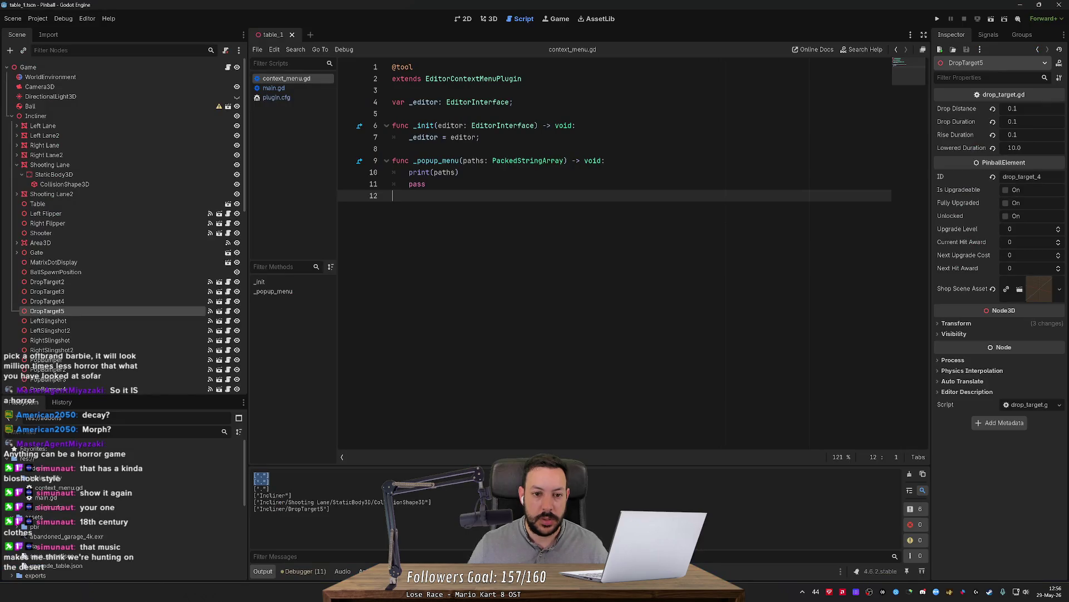
pyautogui.click(459, 173)
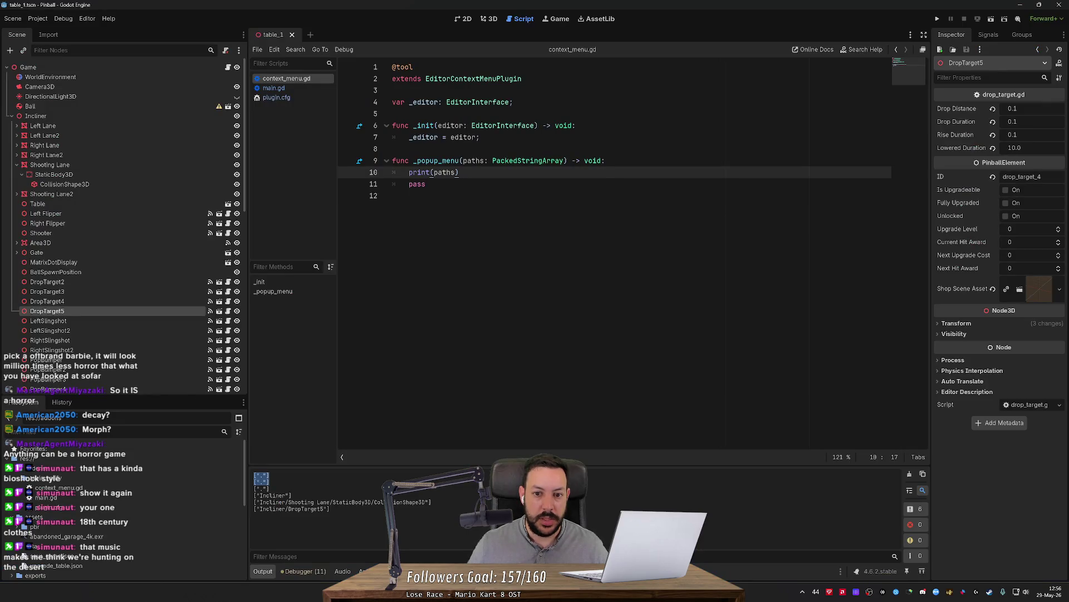
pyautogui.click(605, 160)
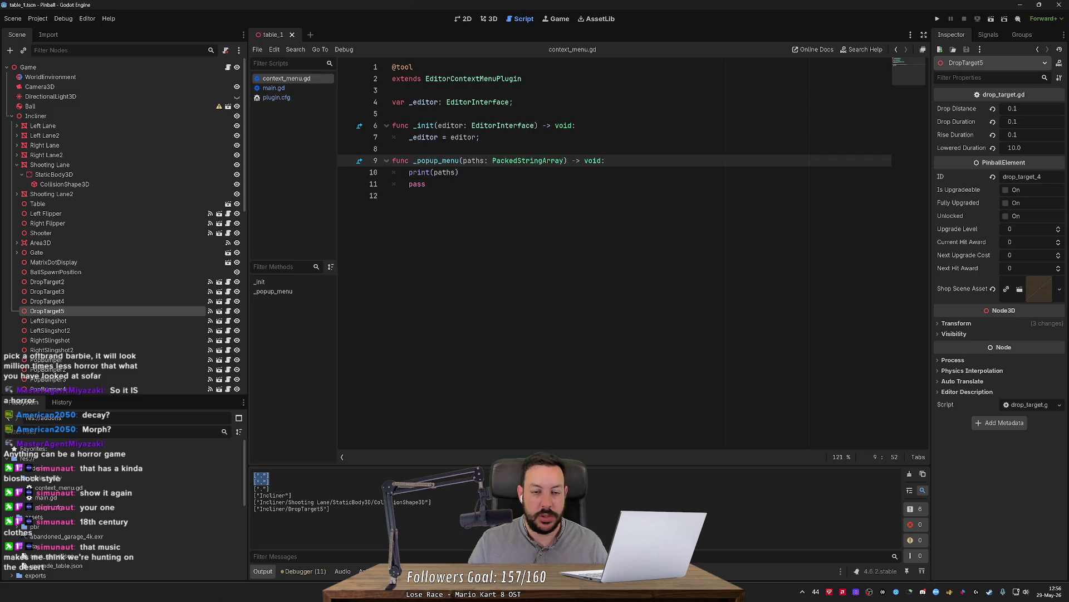
pyautogui.press('Return')
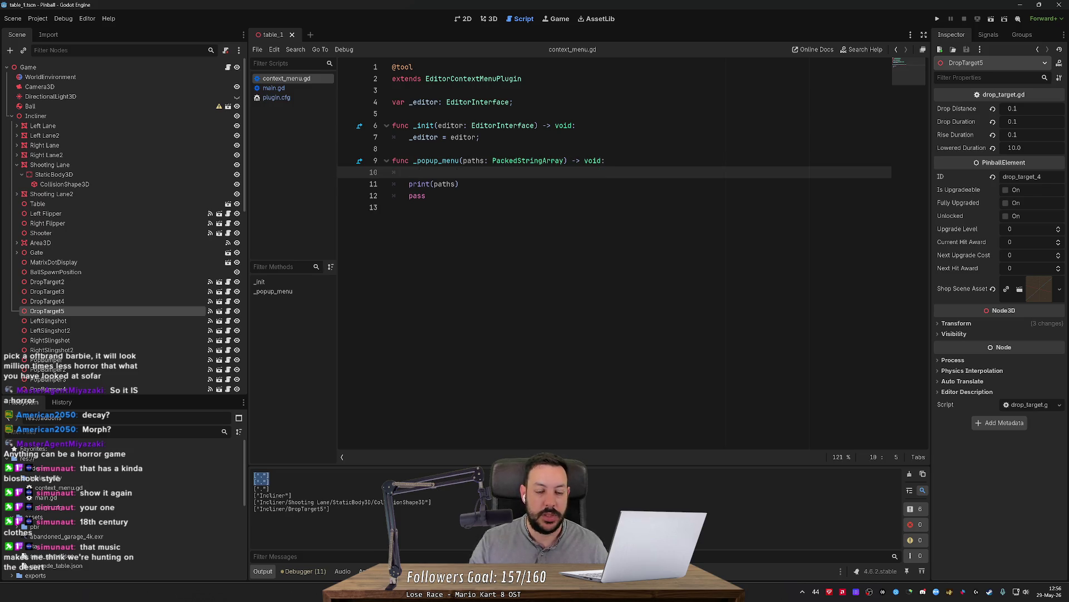
pyautogui.write('if paths.s')
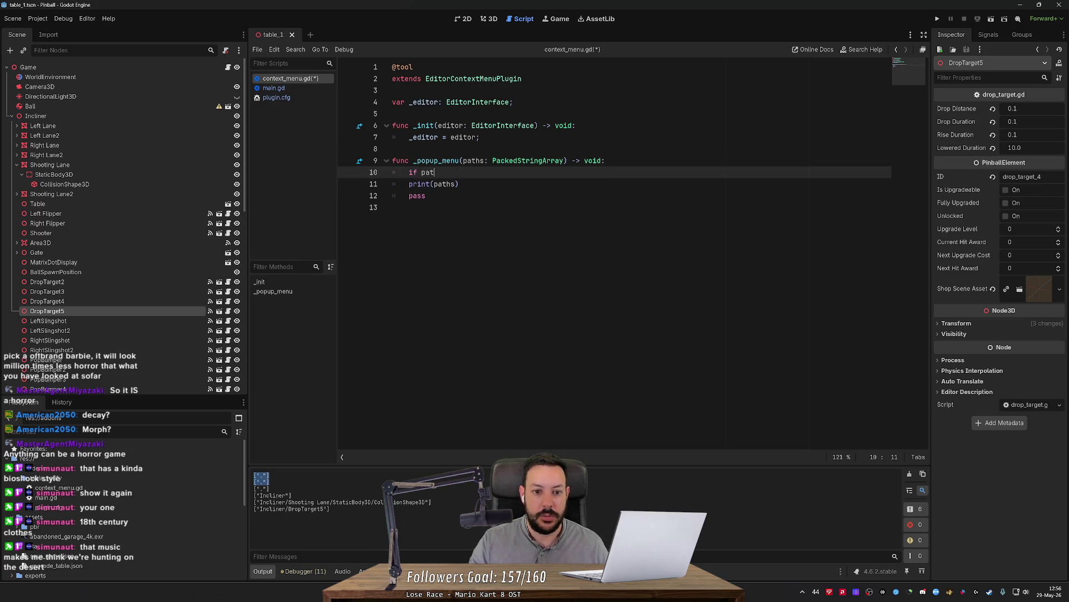
pyautogui.write('i')
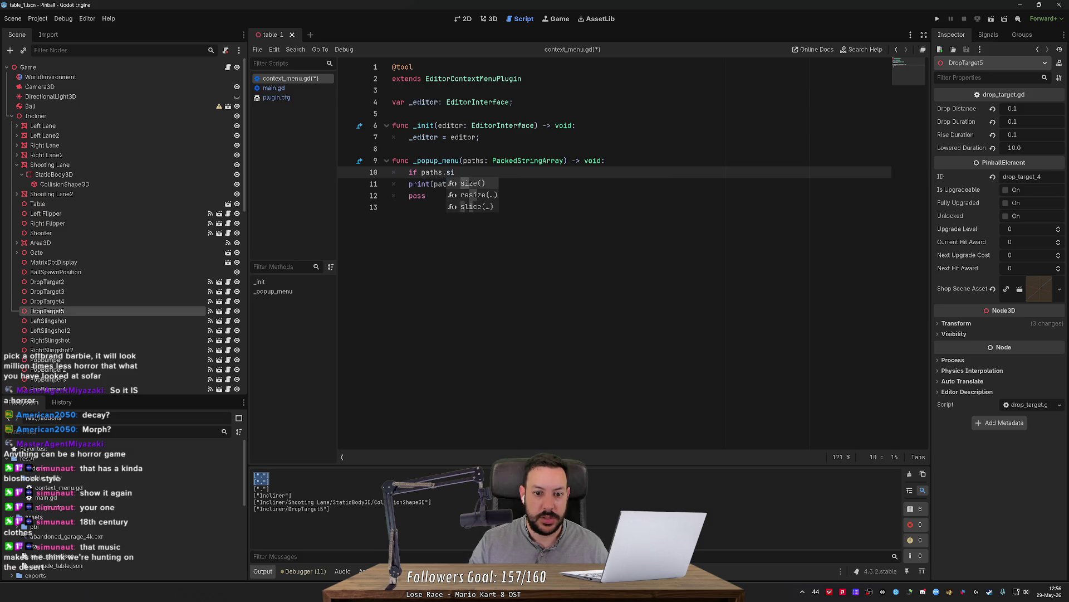
pyautogui.press('Return')
pyautogui.write('!= 1')
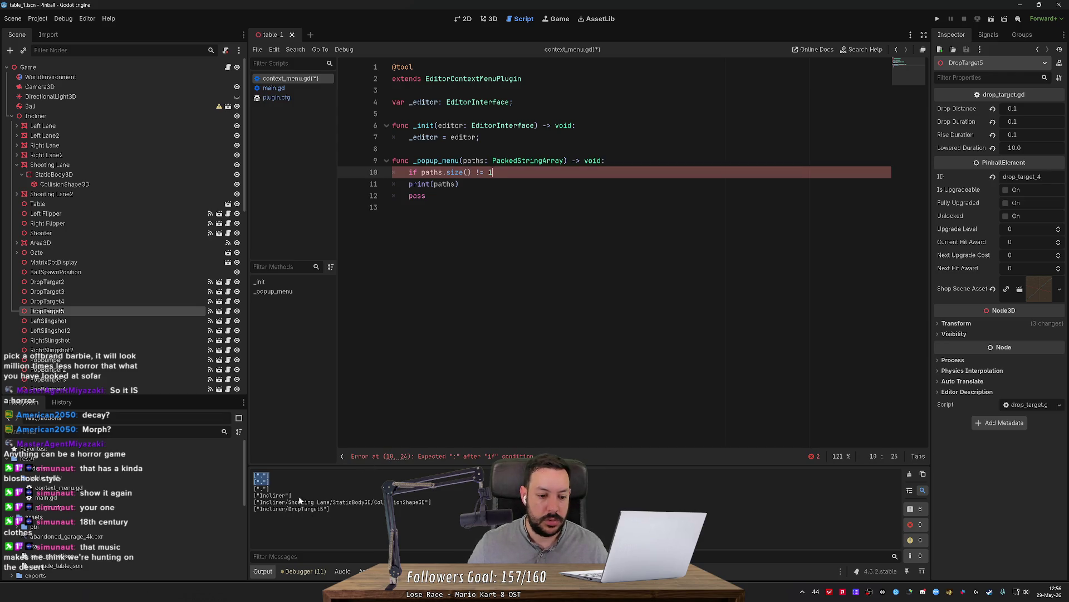
# - Drop the trailing 1, check the paths methods, and open the PackedStringArray documentation
pyautogui.press('BackSpace')
pyautogui.press('BackSpace')
pyautogui.press('BackSpace')
pyautogui.press('BackSpace')
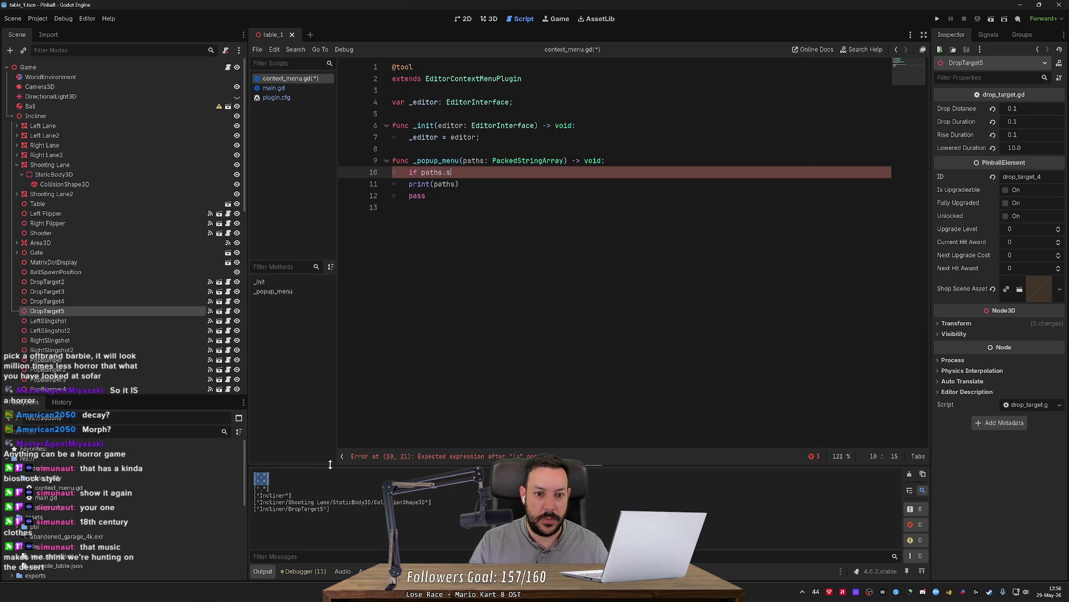
pyautogui.hotkey('ctrl', 'space')
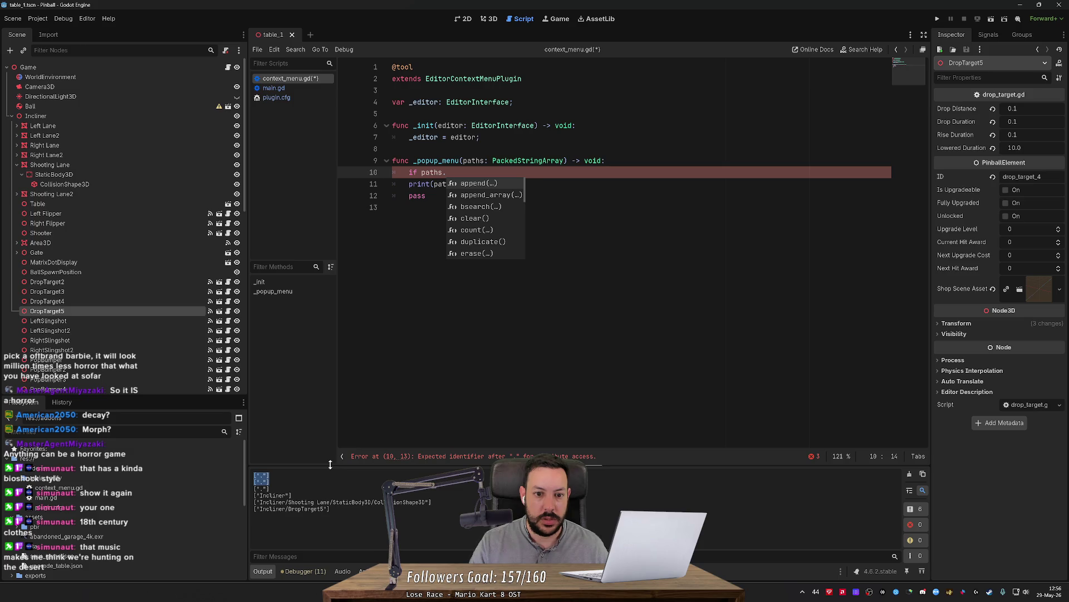
pyautogui.press('Escape')
pyautogui.keyDown('ctrl'); pyautogui.click(519, 164); pyautogui.keyUp('ctrl')
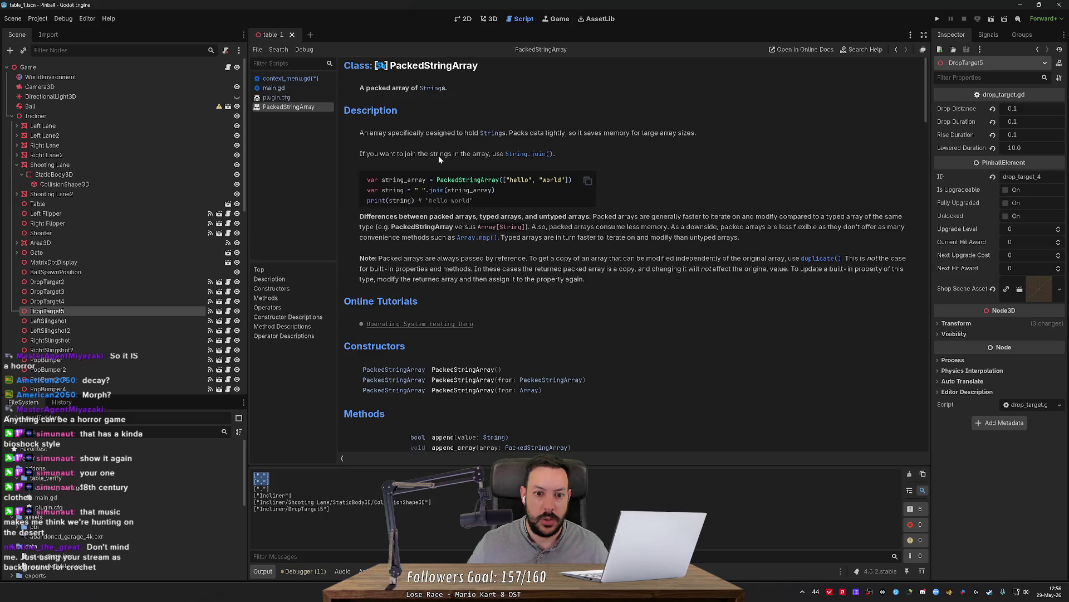
# - Return to context_menu.gd and delete the unfinished if line
pyautogui.hotkey('alt', 'Left')
pyautogui.press('Down')
pyautogui.hotkey('ctrl', 'shift', 'k')
# - Select four nodes including StaticBody3D, Right Lane and Right Lane2, then test the context menu
pyautogui.click(128, 172)
pyautogui.keyDown('ctrl'); pyautogui.click(123, 156); pyautogui.keyUp('ctrl')
pyautogui.keyDown('ctrl'); pyautogui.click(126, 146); pyautogui.keyUp('ctrl')
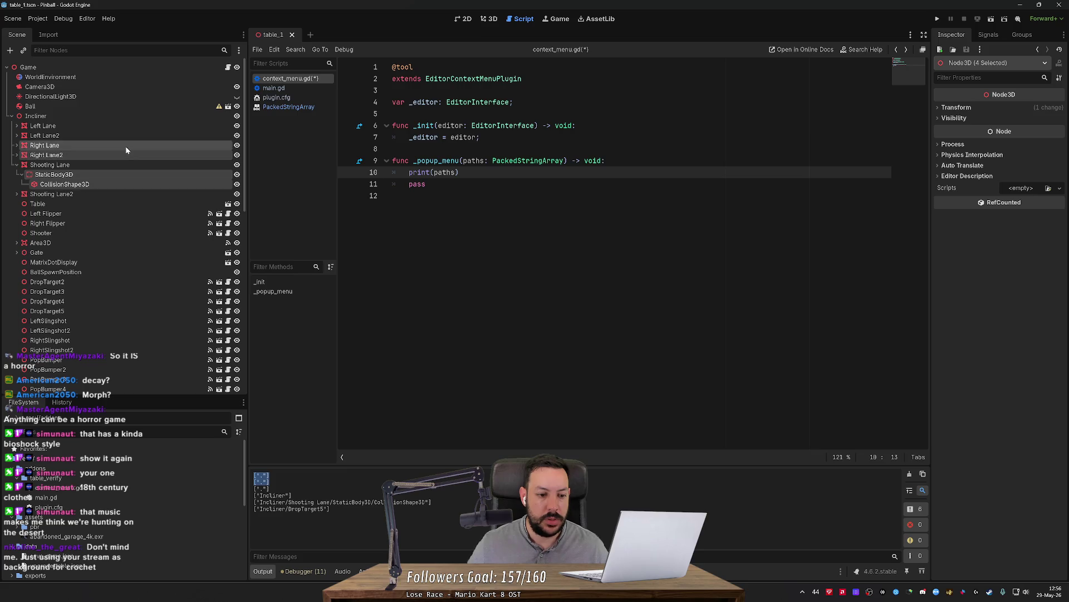
pyautogui.rightClick(118, 178)
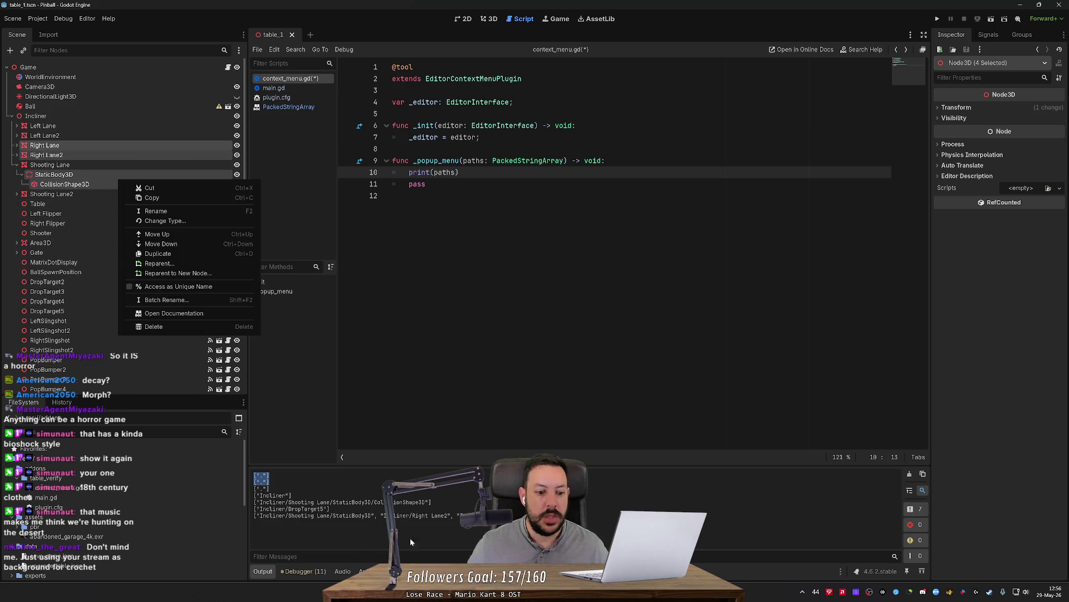
pyautogui.press('Escape')
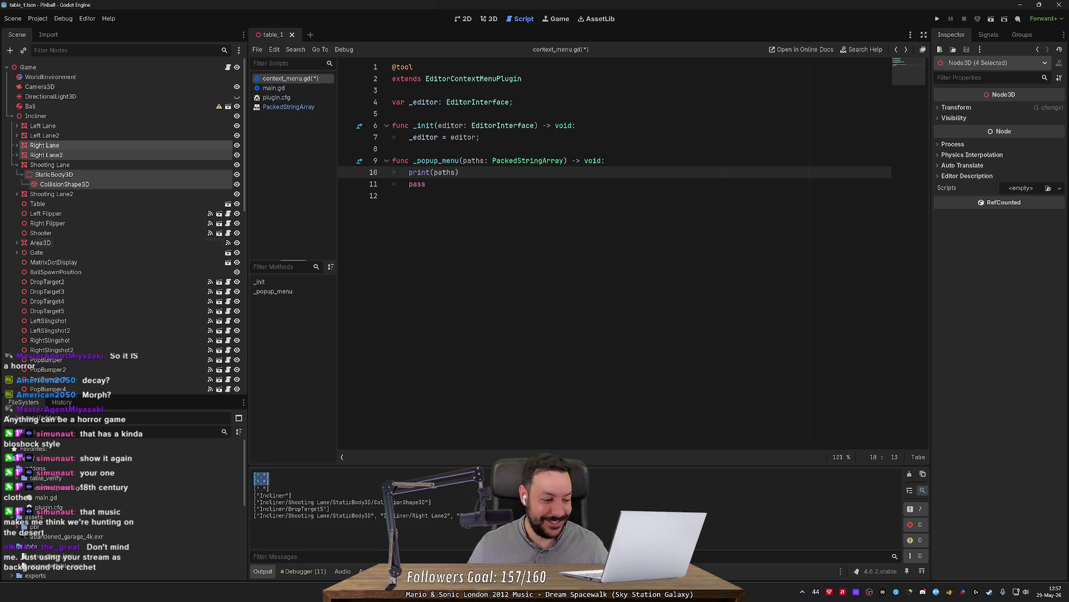
# - Look over the pinball table in the 3D view, then return to _popup_menu in the script
pyautogui.click(393, 195)
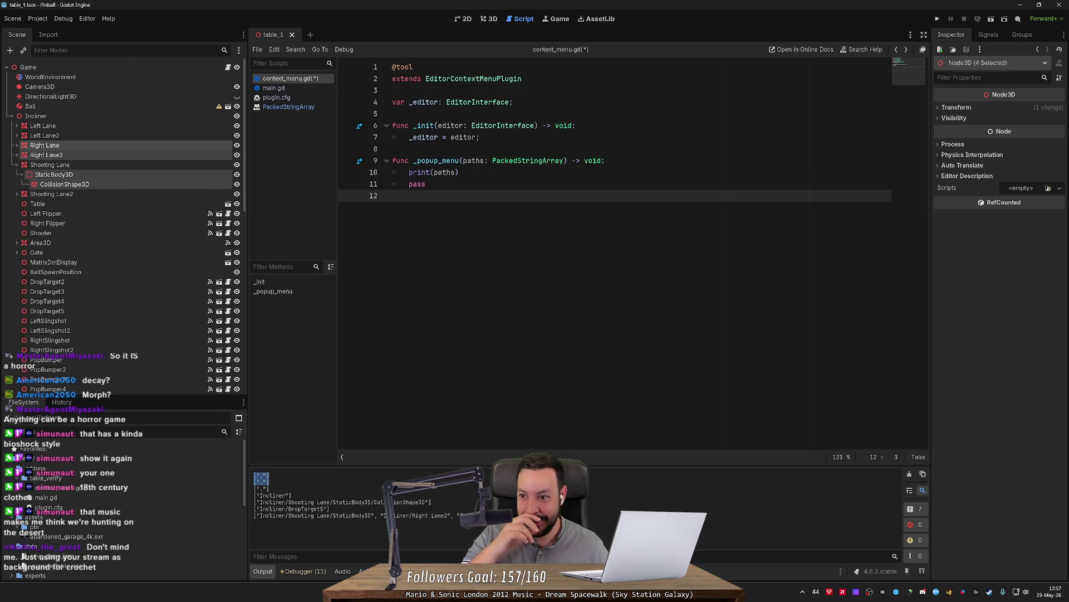
pyautogui.click(486, 19)
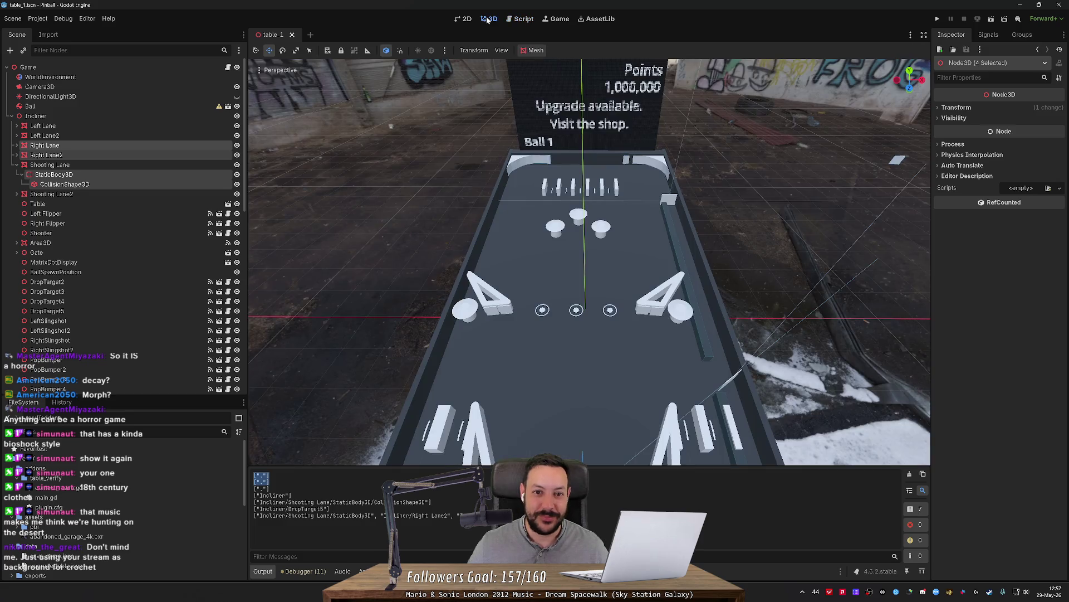
pyautogui.click(522, 20)
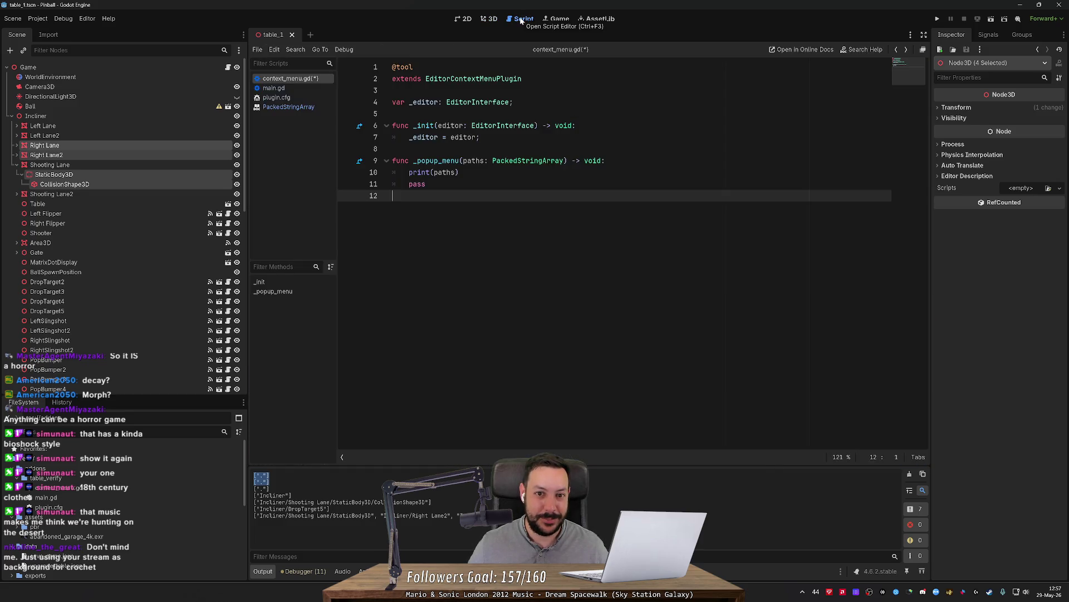
pyautogui.click(489, 19)
pyautogui.moveTo(657, 356); pyautogui.dragTo(716, 343)
pyautogui.scroll(-3, 716, 343)
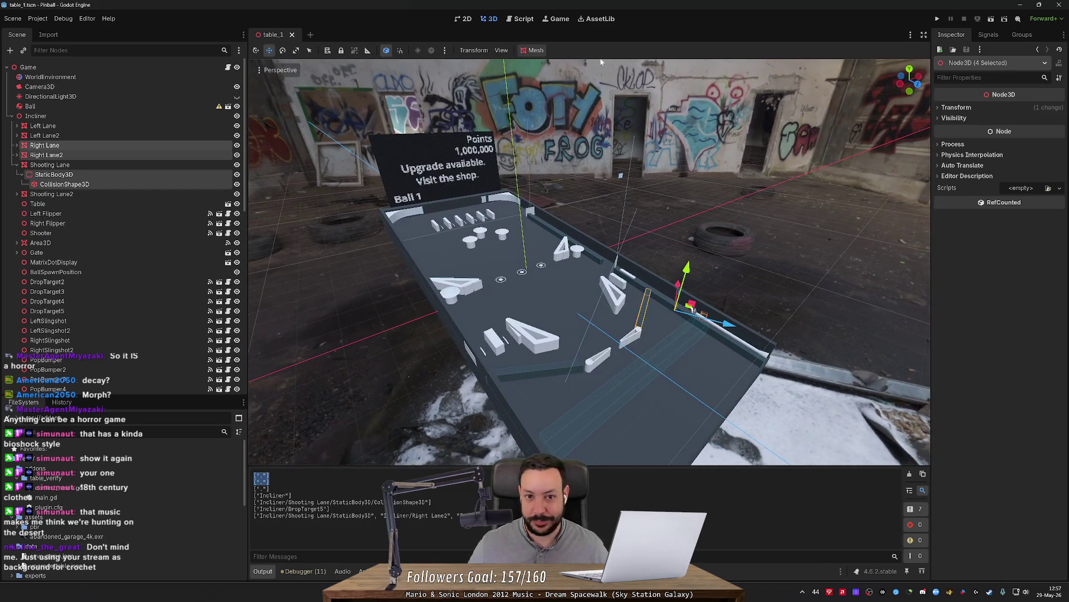
pyautogui.click(524, 20)
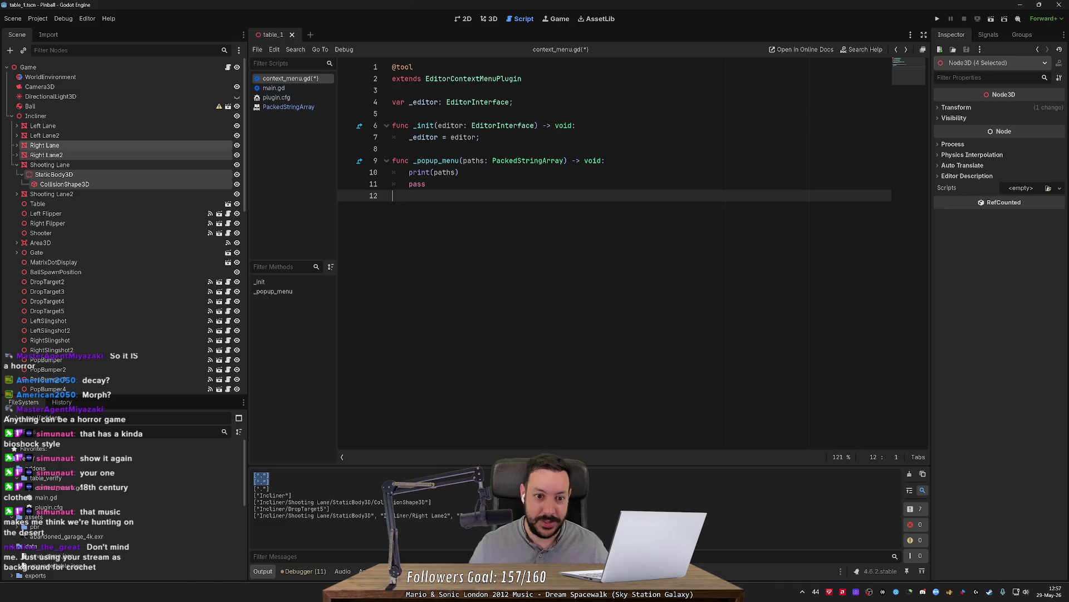
pyautogui.press('Up')
pyautogui.press('Up')
pyautogui.press('Up')
# - Add 'if paths.size() != 1: return' with the comment '# only one node selected'
pyautogui.press('End')
pyautogui.press('Return')
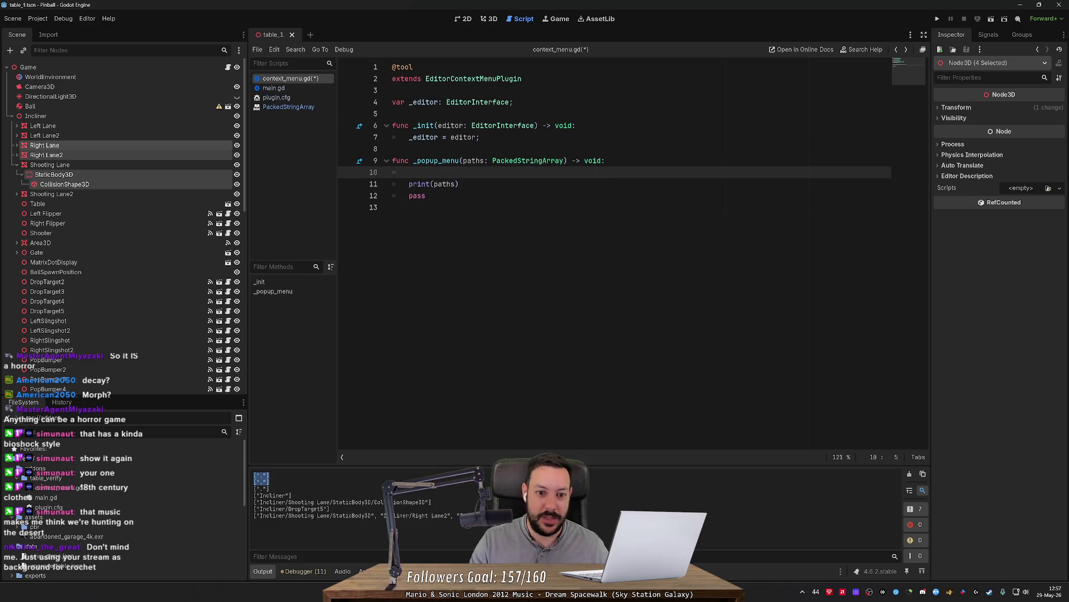
pyautogui.write('if paths.s')
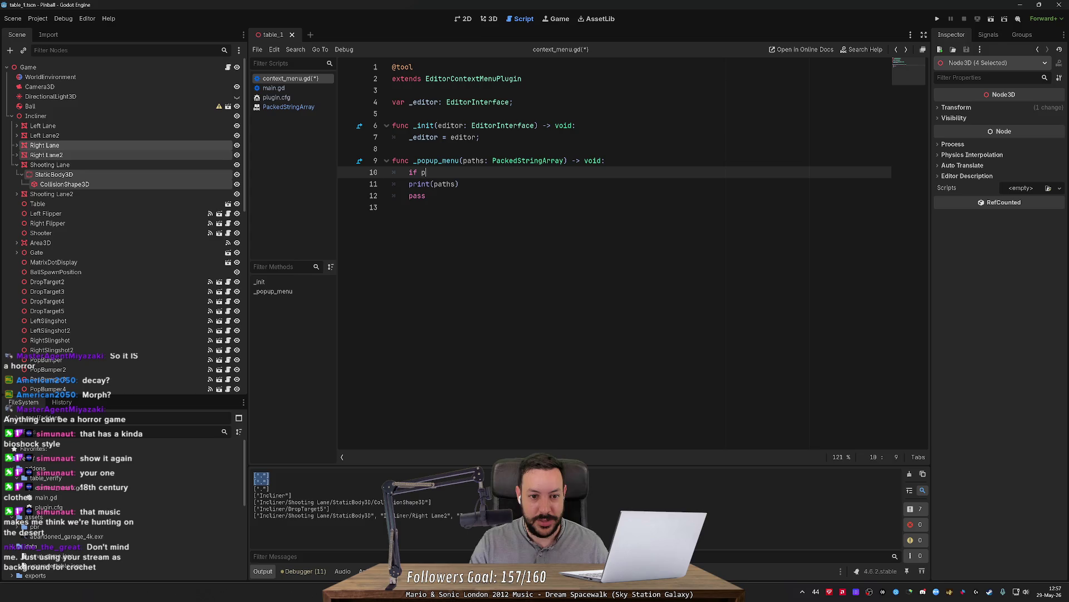
pyautogui.write('i')
pyautogui.press('Return')
pyautogui.write('!= 1:')
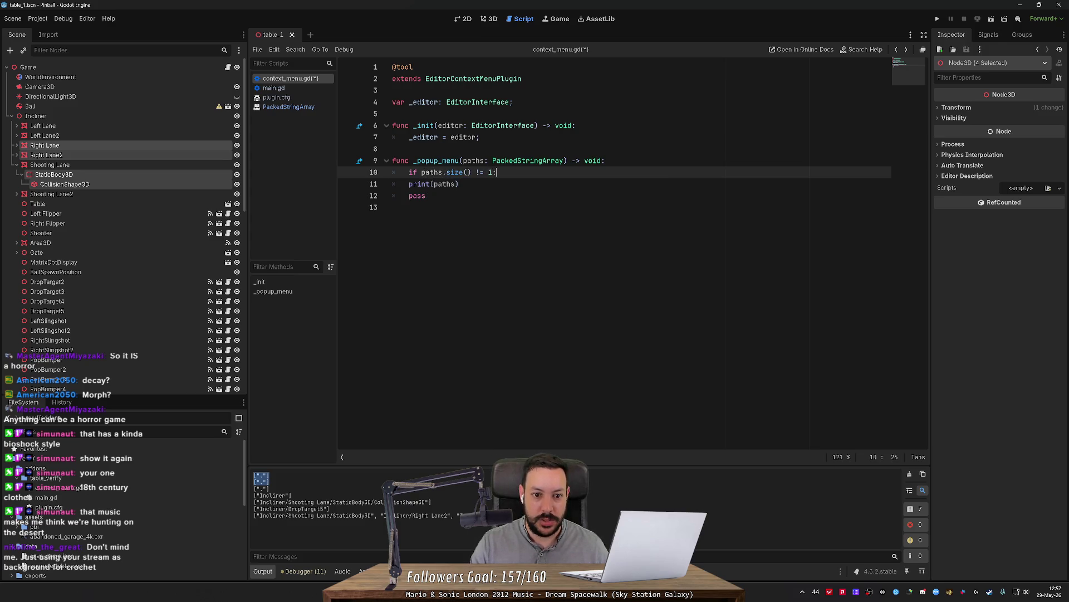
pyautogui.press('Return')
pyautogui.write('return')
pyautogui.click(495, 172)
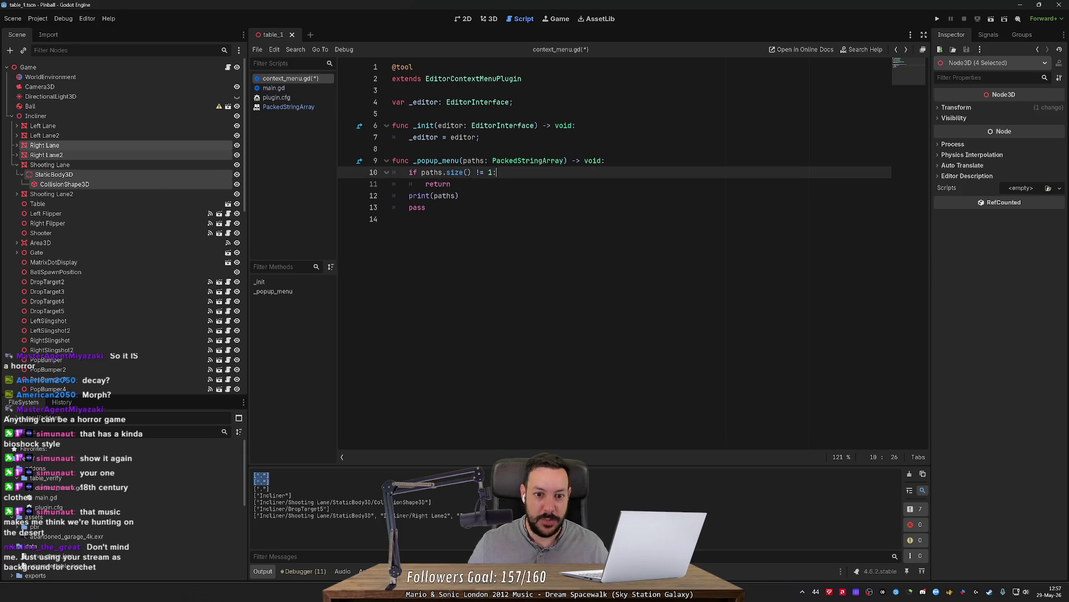
pyautogui.write('# ')
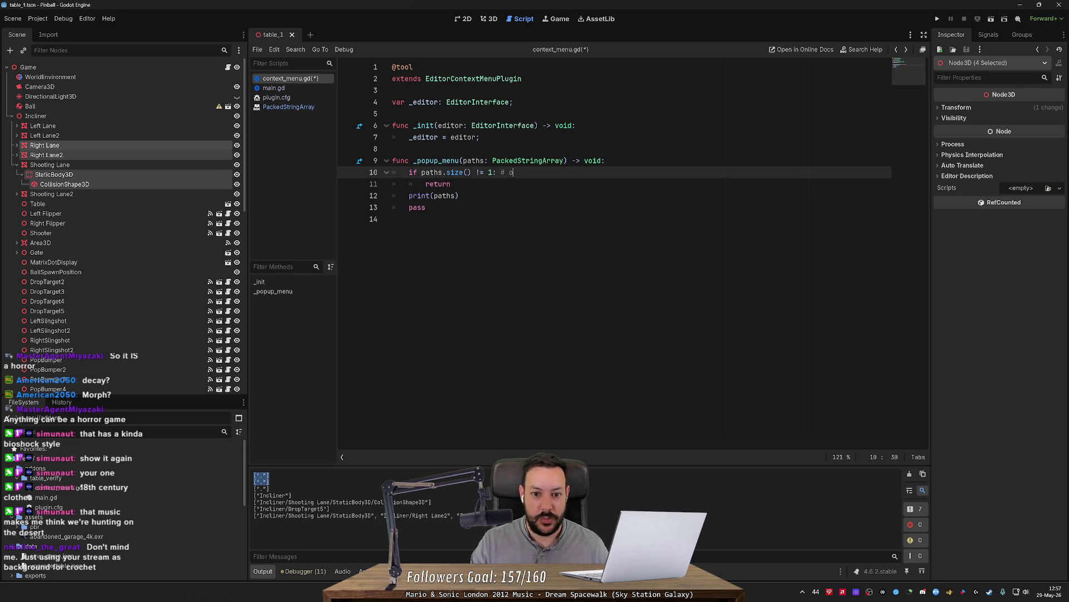
pyautogui.write('only one node sel')
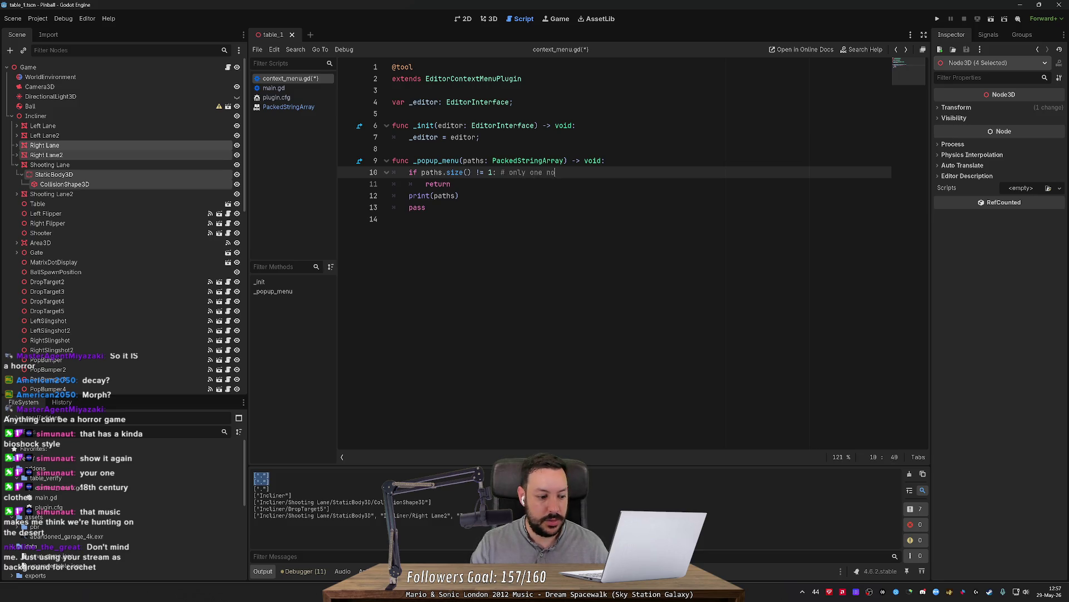
pyautogui.write('ected')
# - Delete the print(paths) line and bring up ChatGPT's reference code
pyautogui.press('Down')
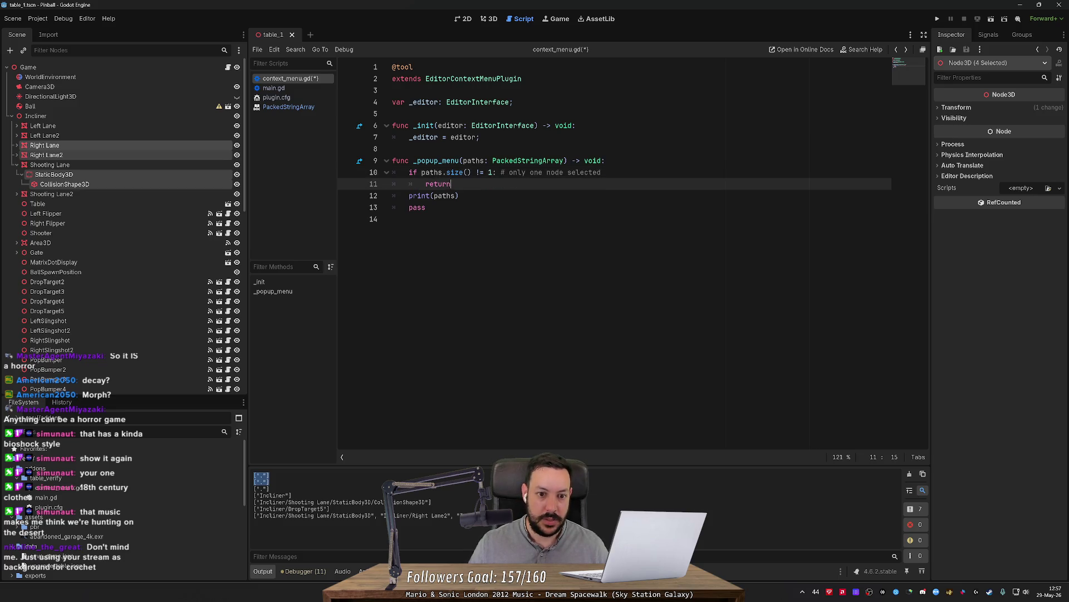
pyautogui.press('Return')
pyautogui.press('Return')
pyautogui.press('Down')
pyautogui.hotkey('shift', 'Home')
pyautogui.hotkey('ctrl', 'shift', 'k')
pyautogui.hotkey('shift', 'Up')
pyautogui.hotkey('shift', 'Up')
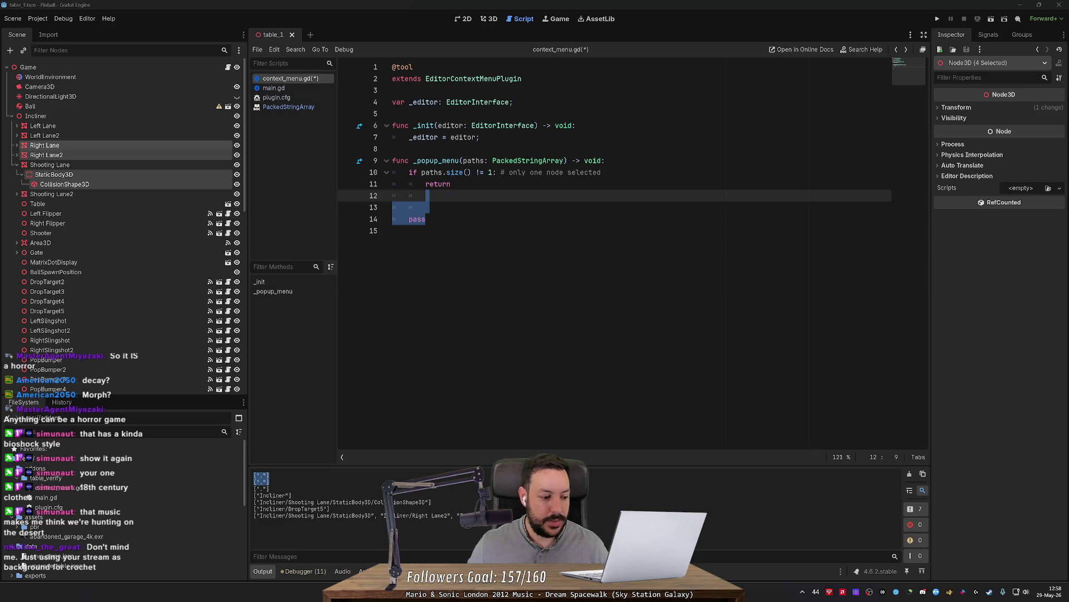
pyautogui.press('Up')
pyautogui.press('Up')
pyautogui.hotkey('alt', 'Tab')
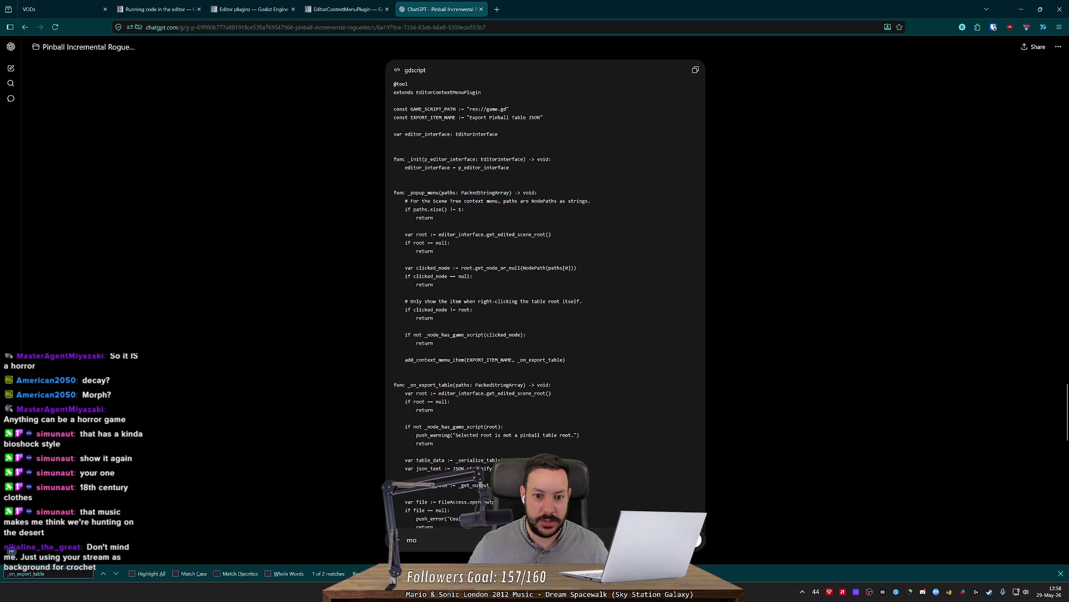
# - Add 'var root = _editor.get_edited_scene_root()' on line 13 and close the table_1 scene
pyautogui.hotkey('alt', 'Tab')
pyautogui.click(426, 208)
pyautogui.write('var root = ')
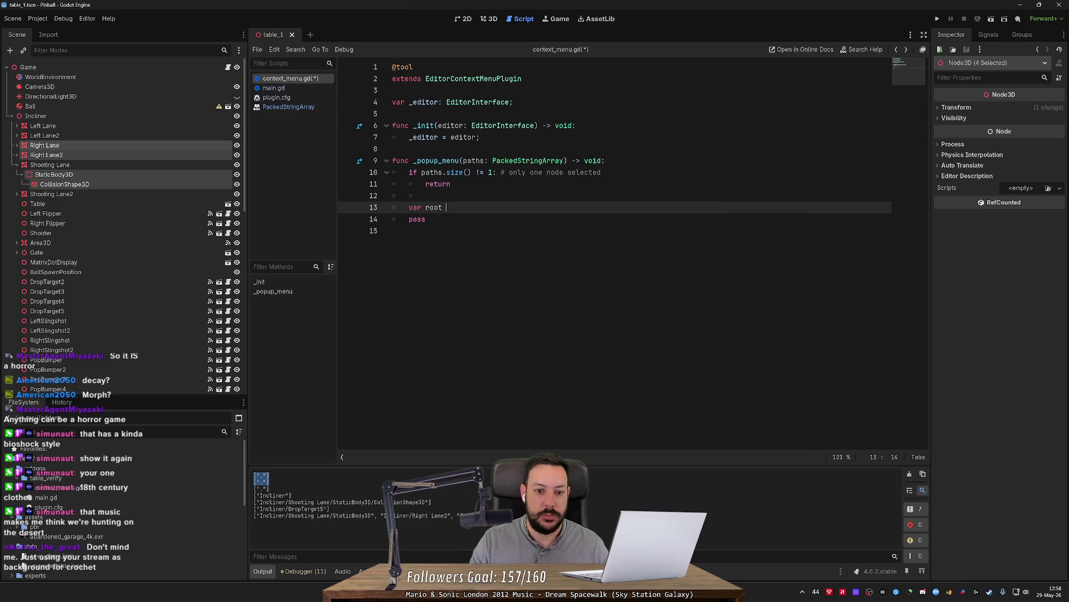
pyautogui.write('_editor.ro')
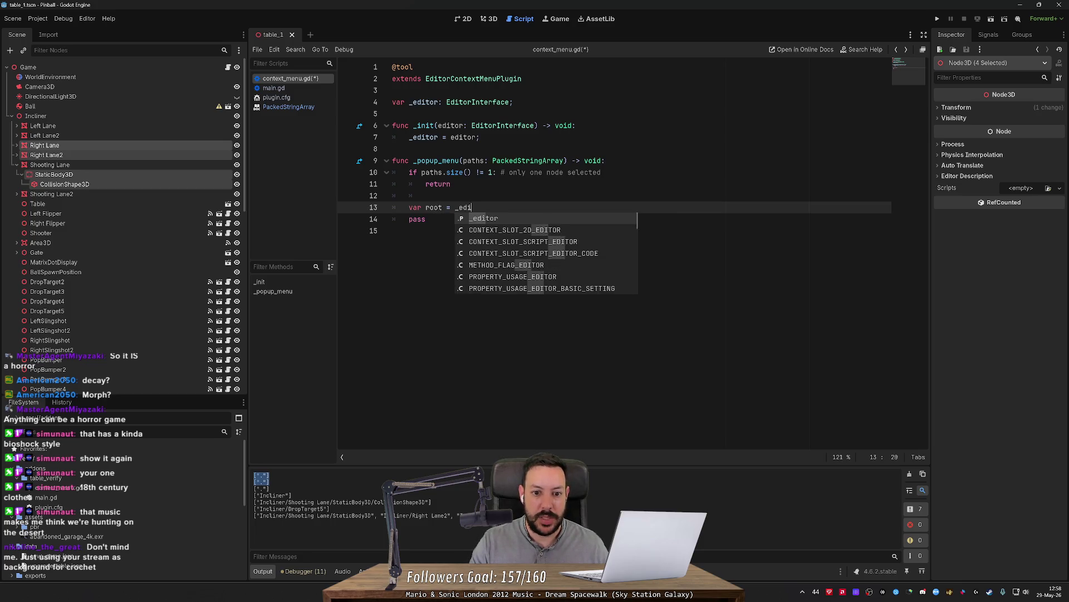
pyautogui.write('o')
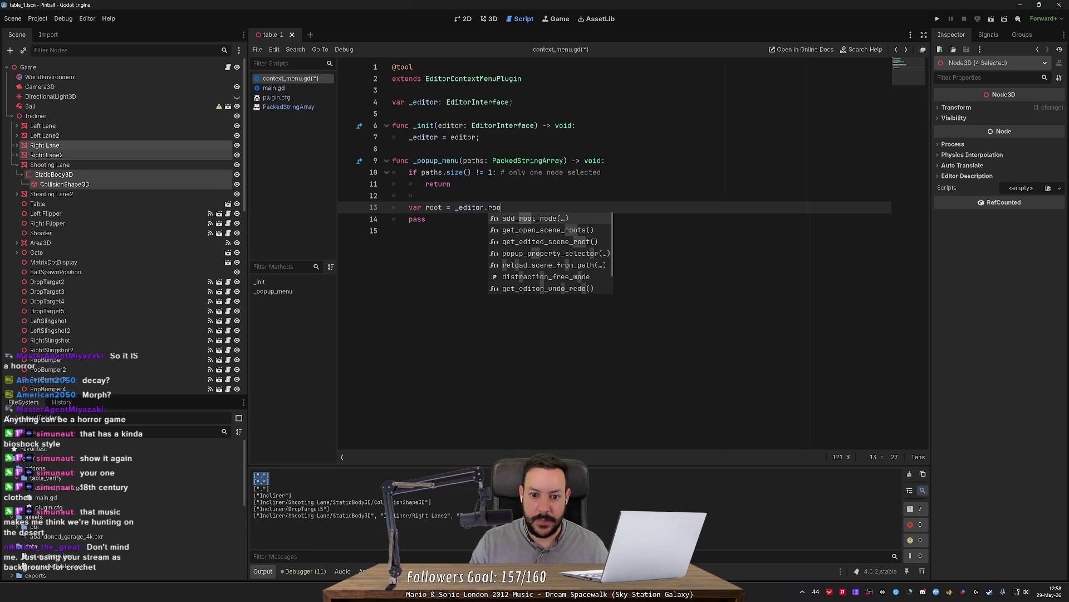
pyautogui.press('Down')
pyautogui.press('Down')
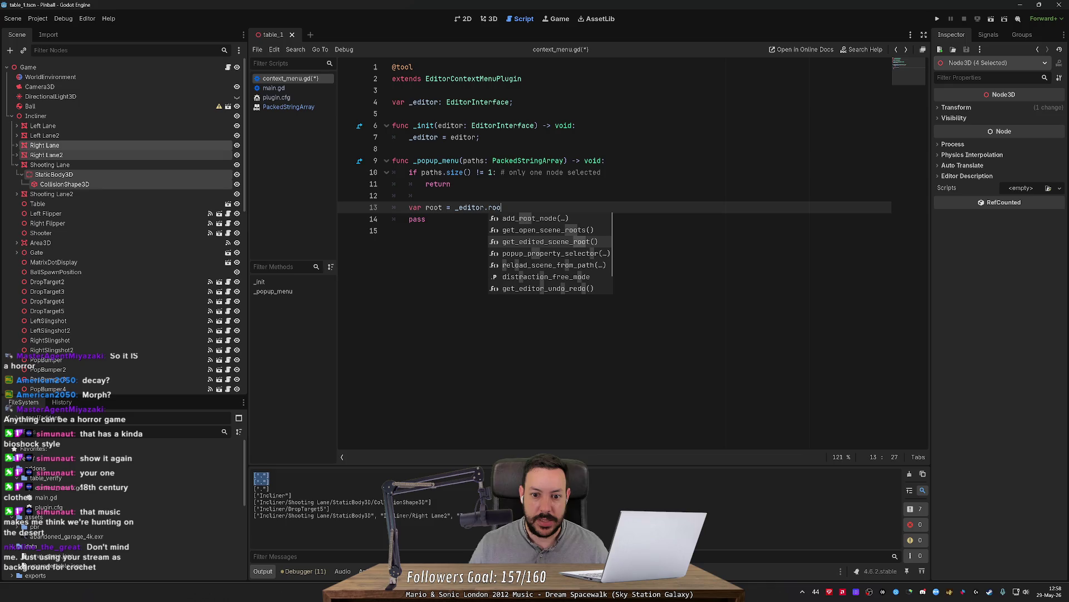
pyautogui.press('Return')
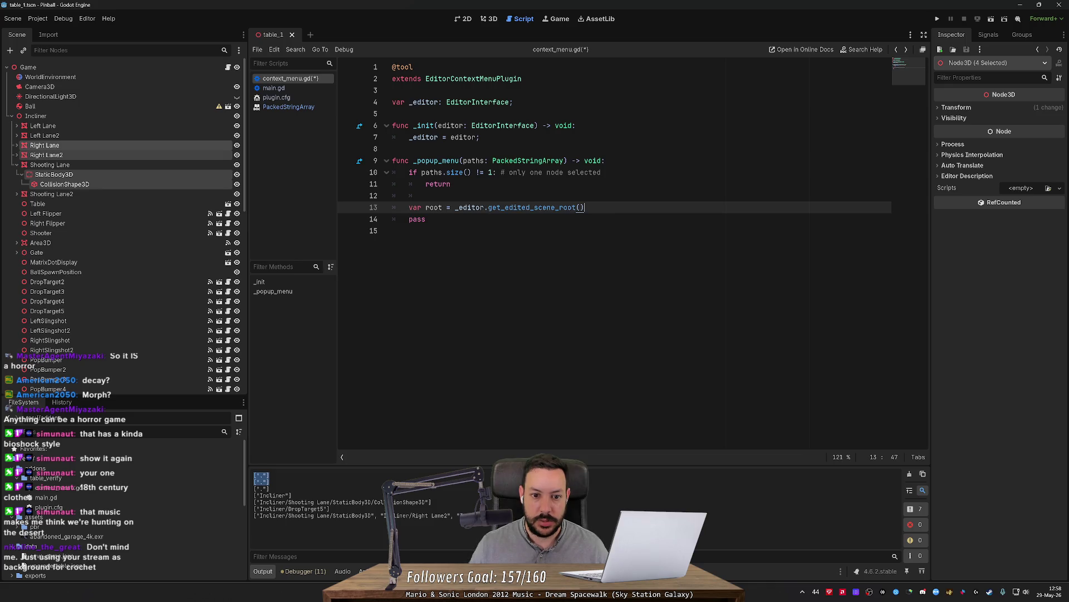
pyautogui.press('Return')
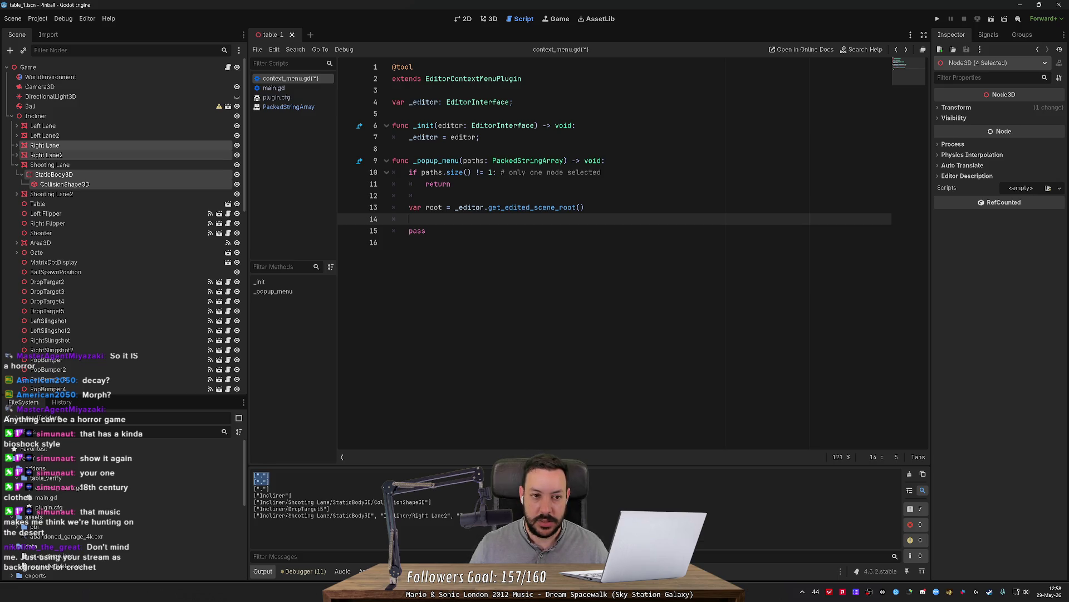
pyautogui.middleClick(279, 37)
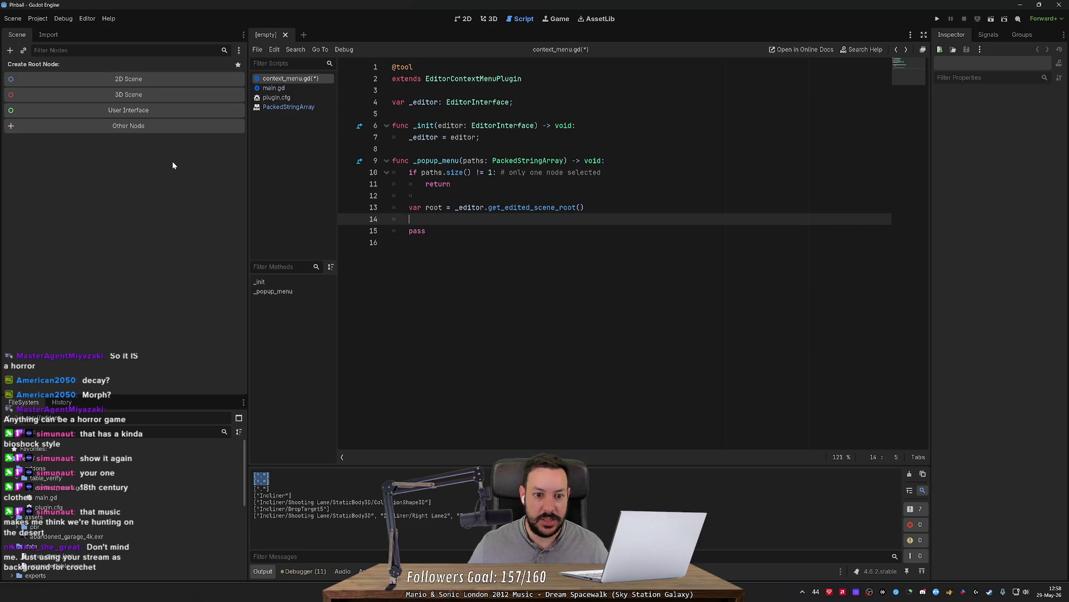
# - Write an 'if not root: return' guard below the root variable
pyautogui.write('if ')
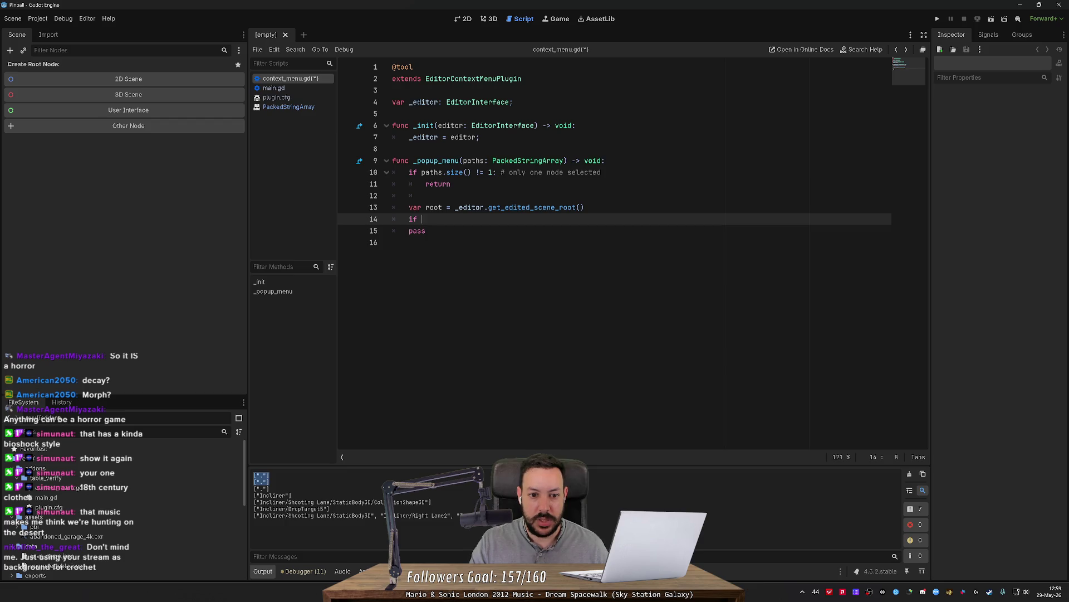
pyautogui.write('no')
pyautogui.press('BackSpace')
pyautogui.press('BackSpace')
pyautogui.write('!root')
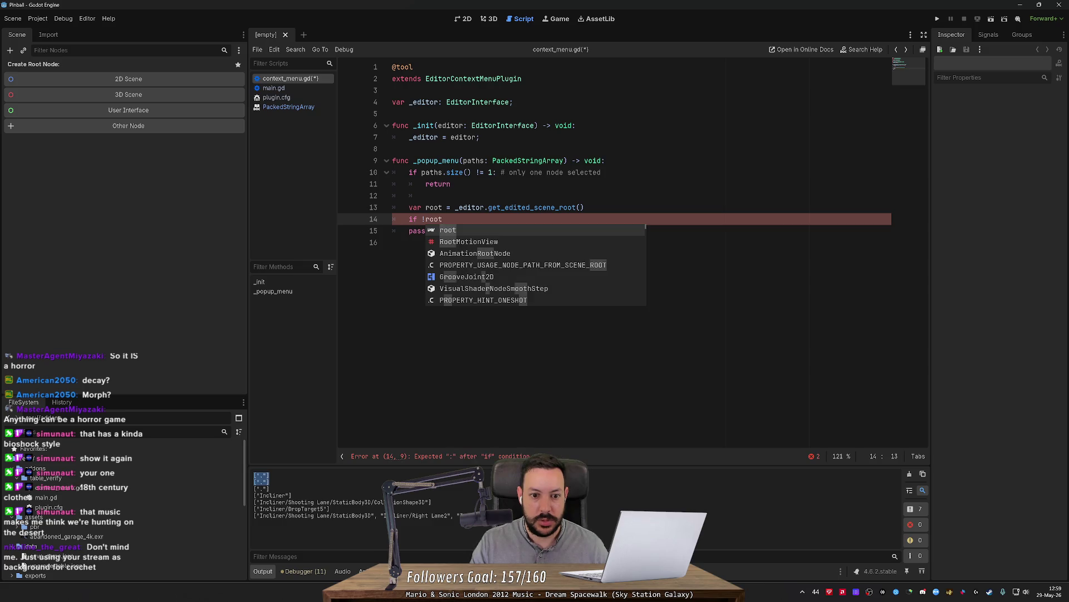
pyautogui.write(':')
pyautogui.press('Return')
pyautogui.write('return')
pyautogui.press('Return')
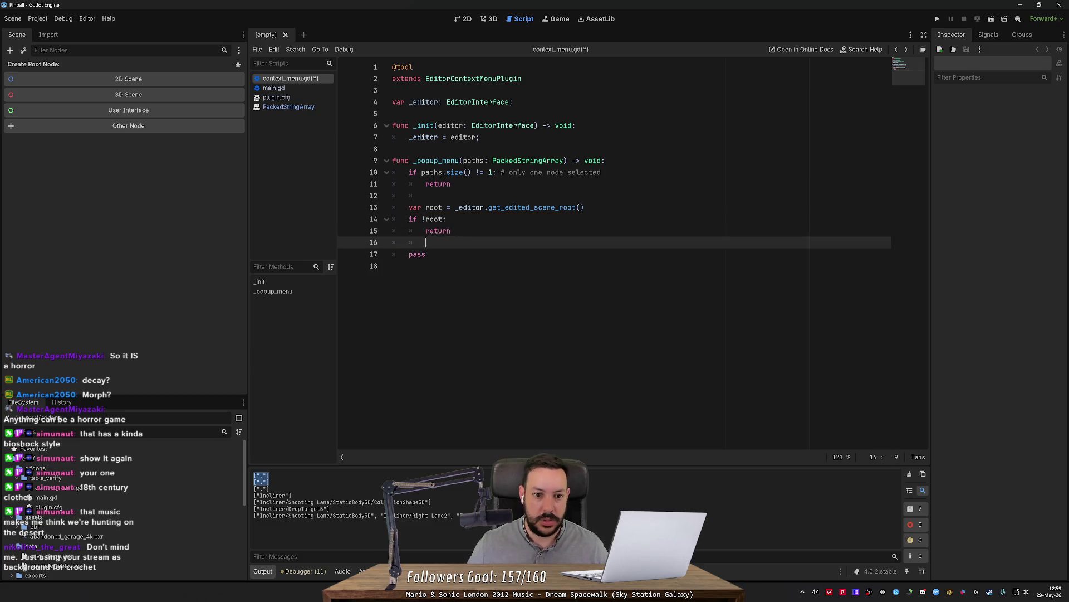
pyautogui.press('Up')
pyautogui.press('Up')
pyautogui.press('BackSpace')
pyautogui.write('not')
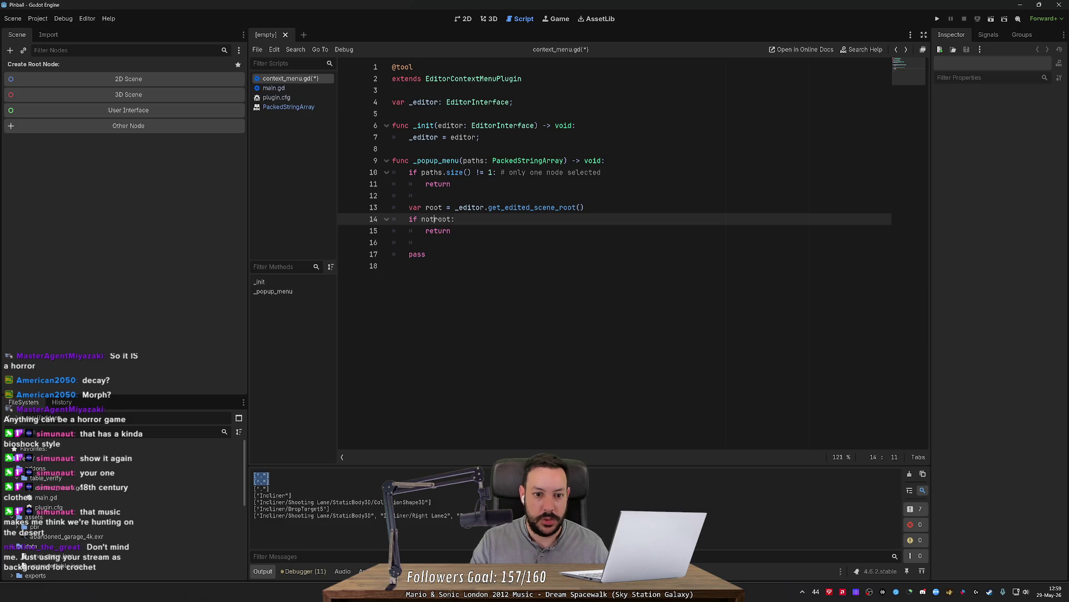
# - After checking ChatGPT's code, rewrite the condition as 'root == null:' and add a line below
pyautogui.hotkey('alt', 'Tab')
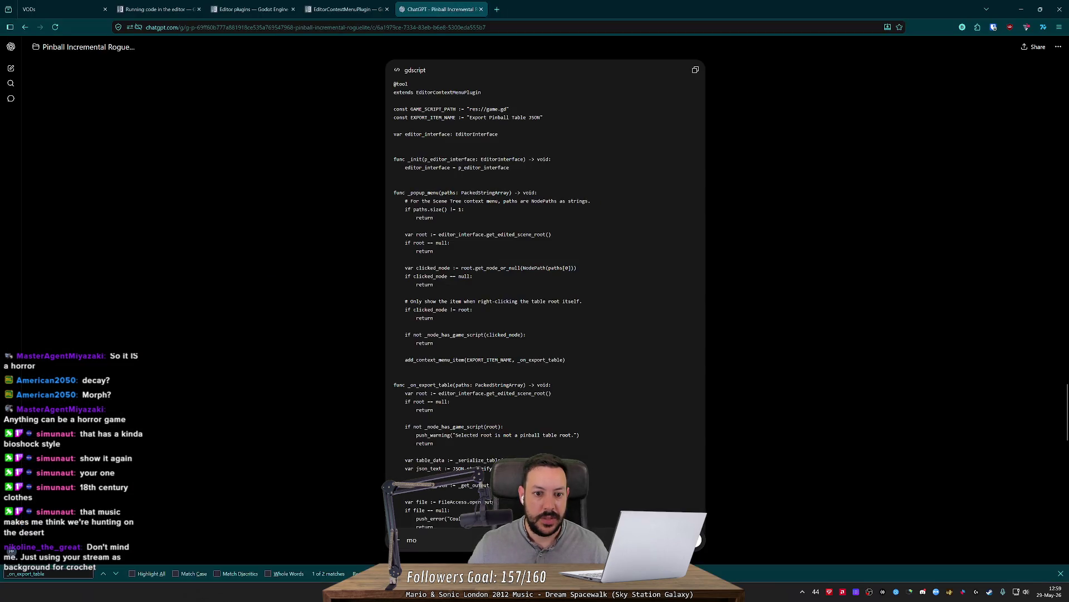
pyautogui.hotkey('alt', 'Tab')
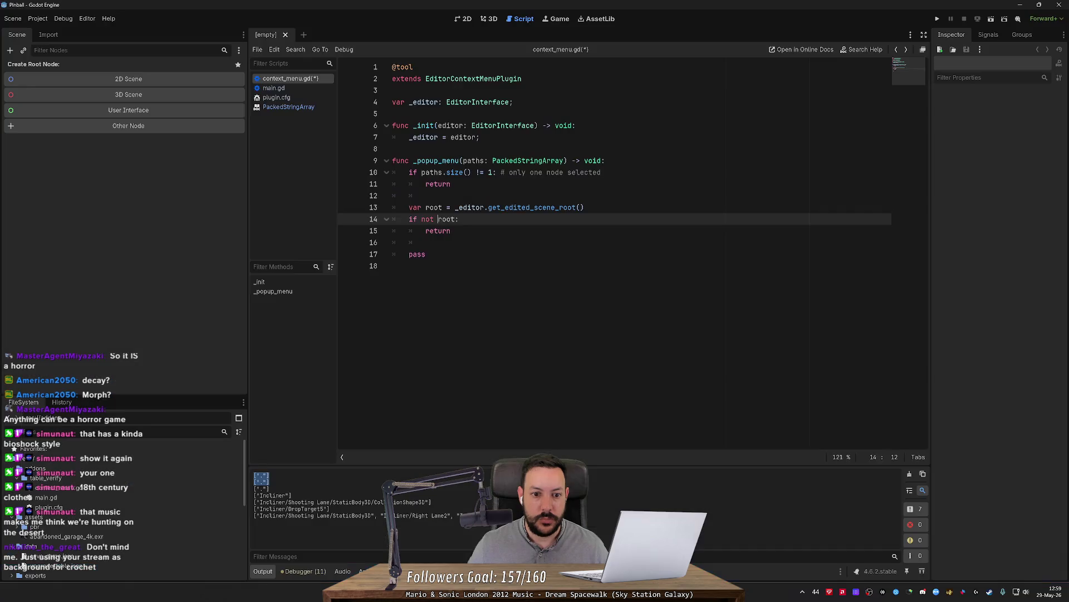
pyautogui.hotkey('ctrl', 'Left')
pyautogui.hotkey('shift', 'End')
pyautogui.write('root == ')
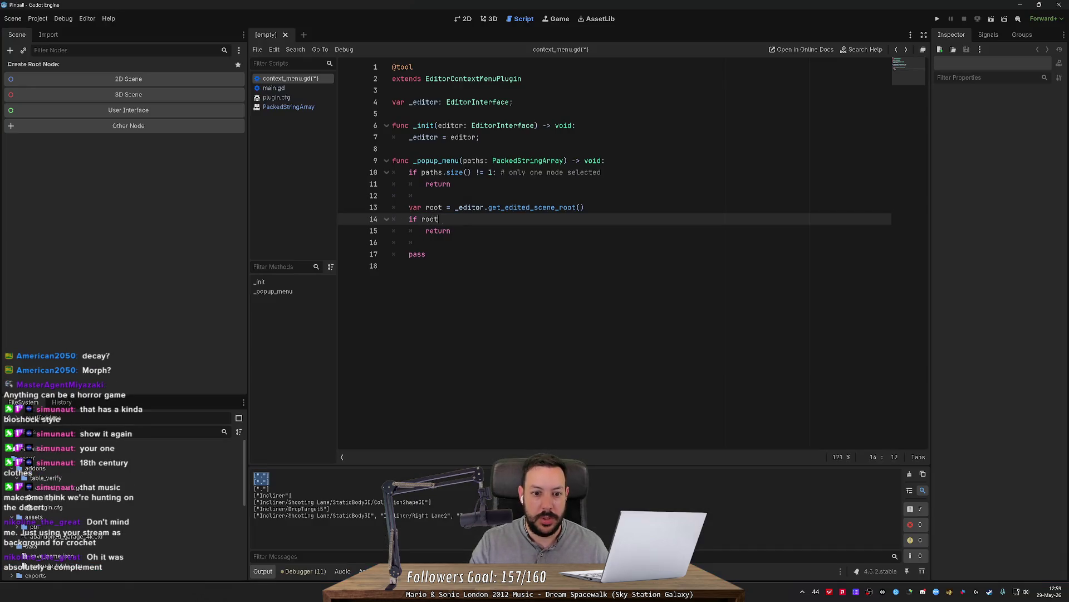
pyautogui.write('null:')
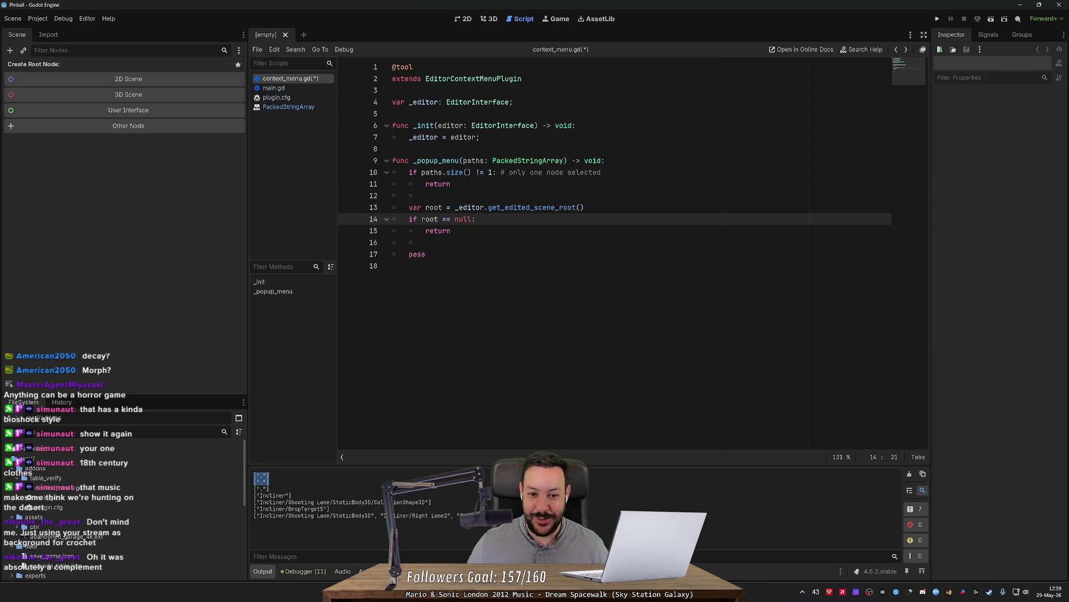
pyautogui.click(423, 242)
pyautogui.press('Return')
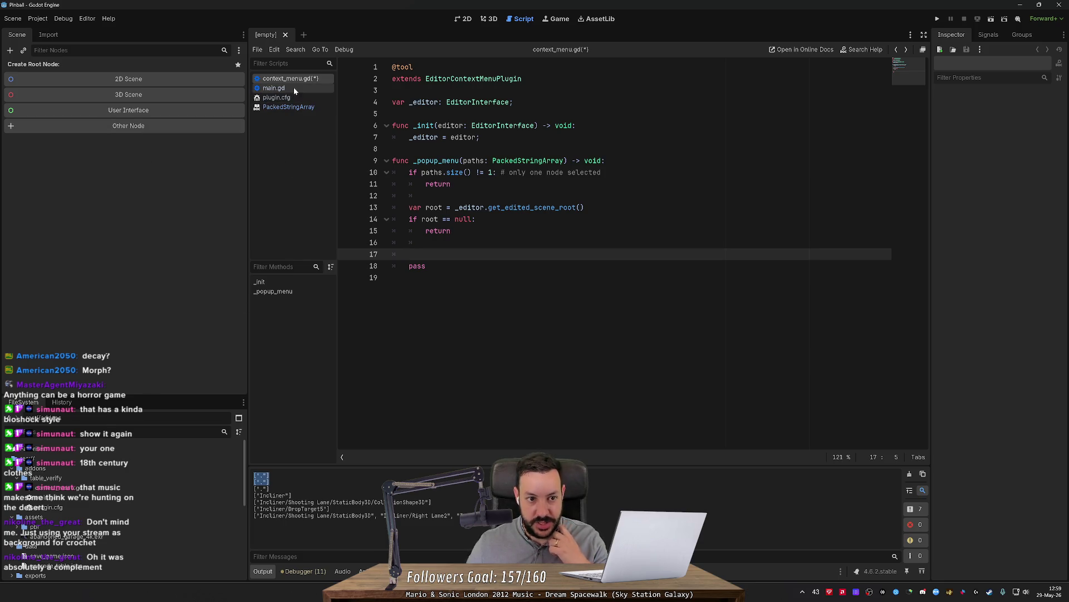
# - Scroll the FileSystem dock, then bring ChatGPT's reference script to the front
pyautogui.scroll(-5, 102, 515)
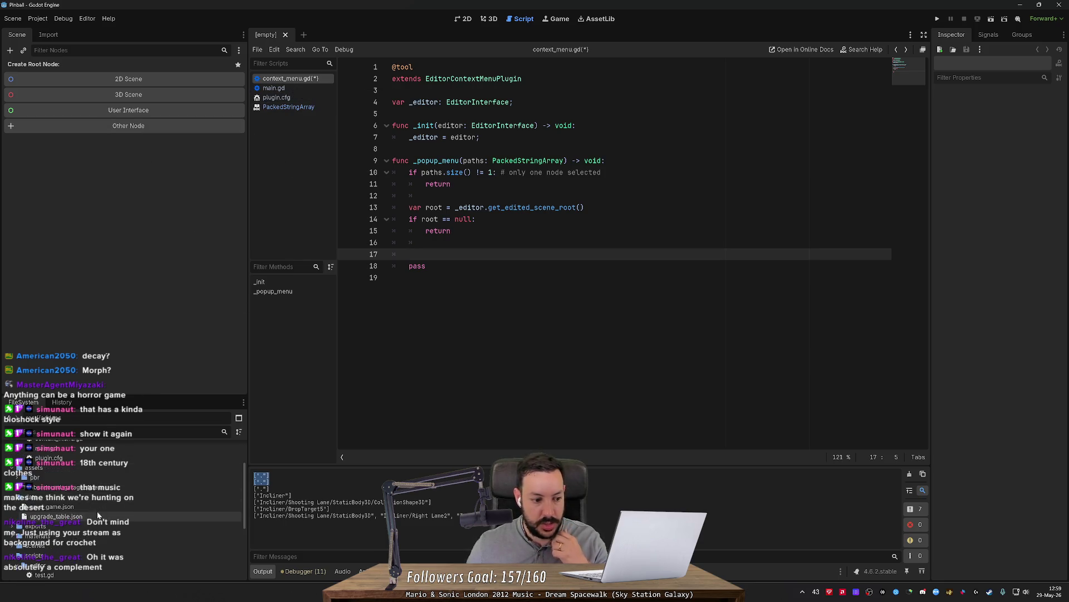
pyautogui.scroll(4, 94, 512)
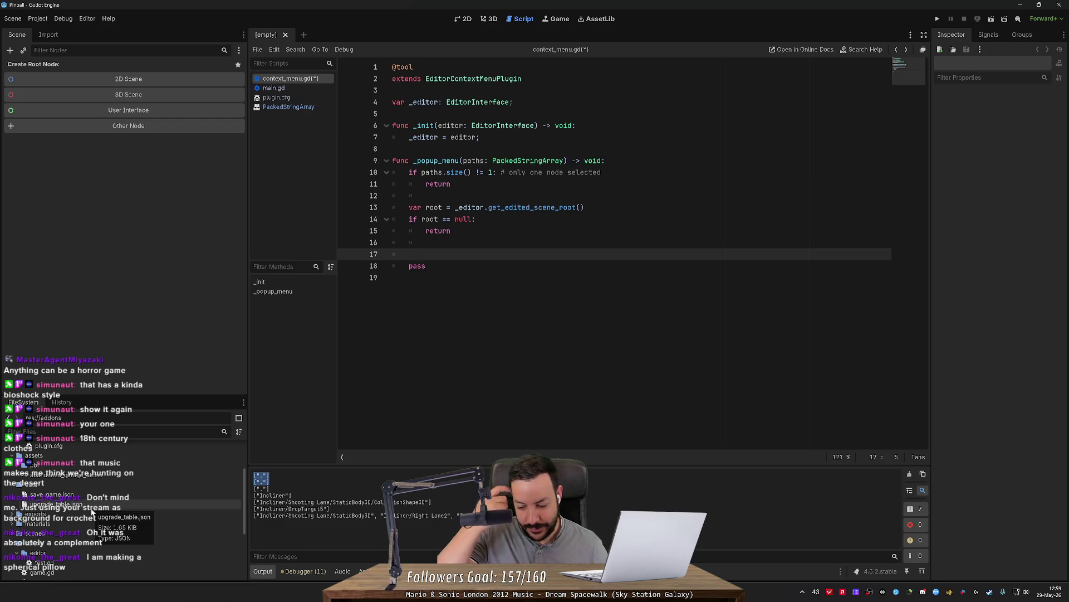
pyautogui.scroll(2, 92, 511)
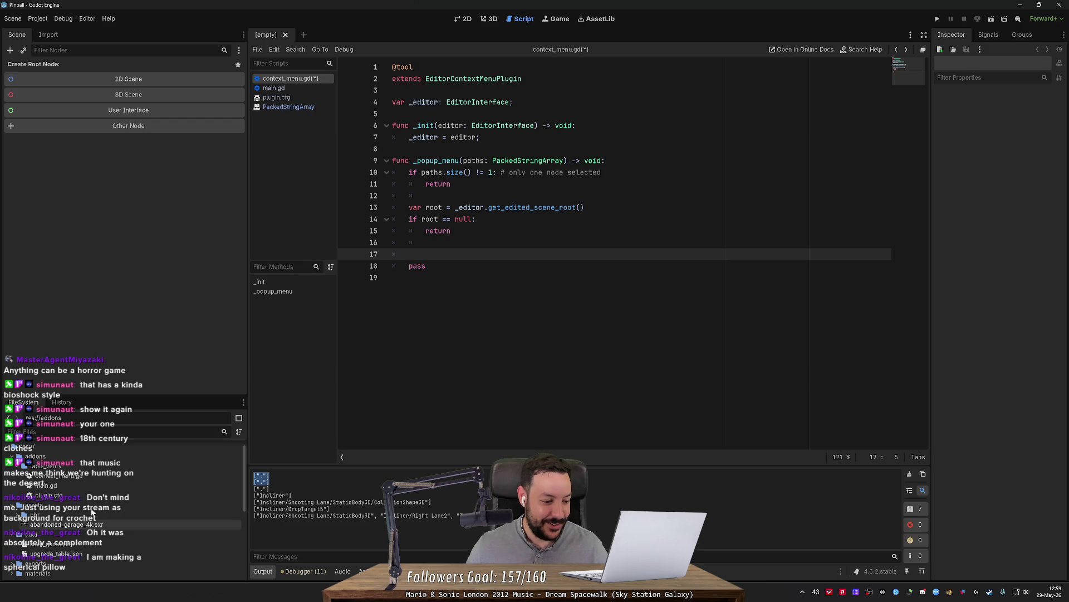
pyautogui.hotkey('alt', 'Tab')
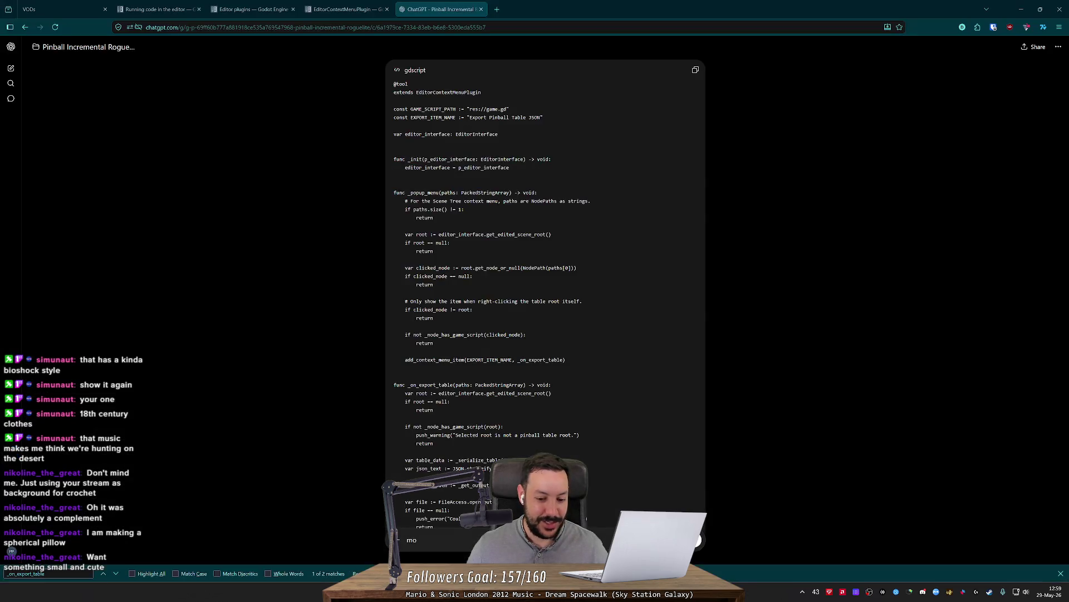
# - In a new tab, search 'spherical pillow' and show its image results
pyautogui.hotkey('ctrl', 't')
pyautogui.write('spherical pill')
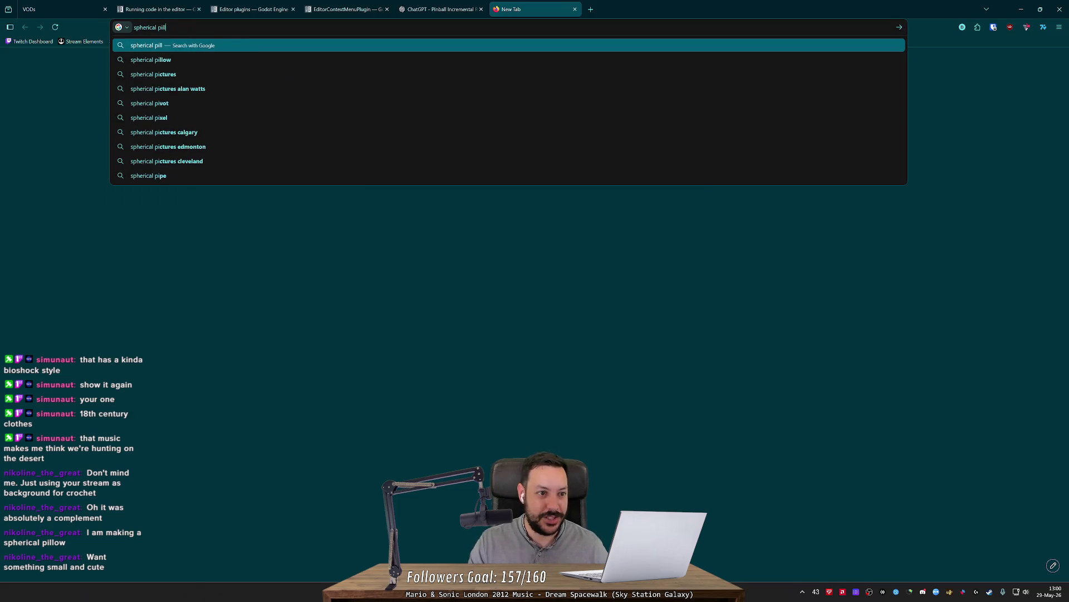
pyautogui.write('ow')
pyautogui.press('Return')
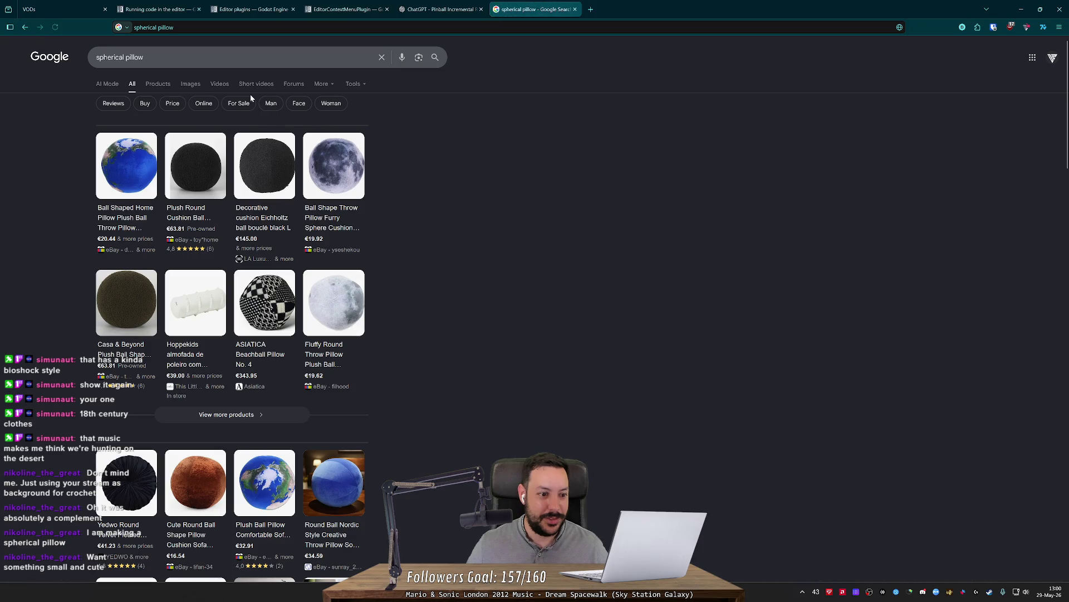
pyautogui.click(187, 86)
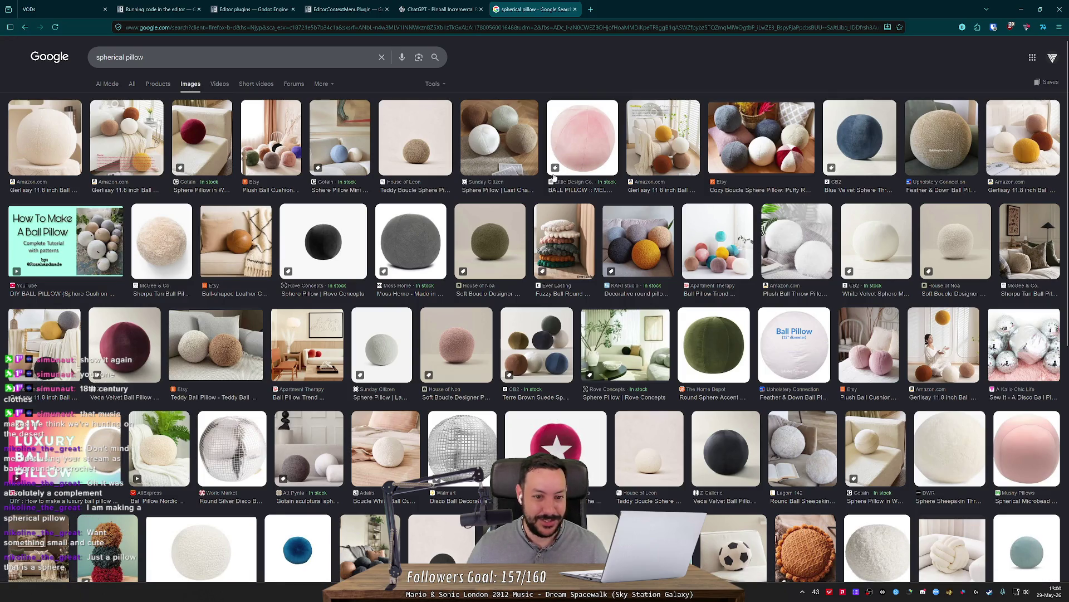
pyautogui.click(193, 57)
# - Search 'spherical pillow crochet' and preview the pink round pillow and teal Round Pillow results
pyautogui.write('crochet')
pyautogui.press('Return')
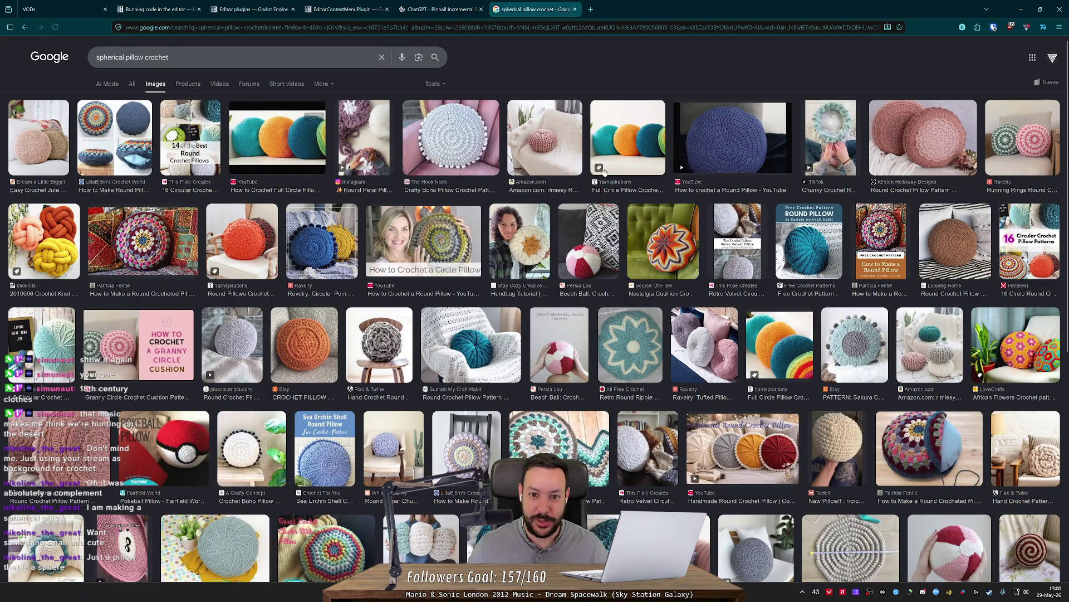
pyautogui.click(569, 153)
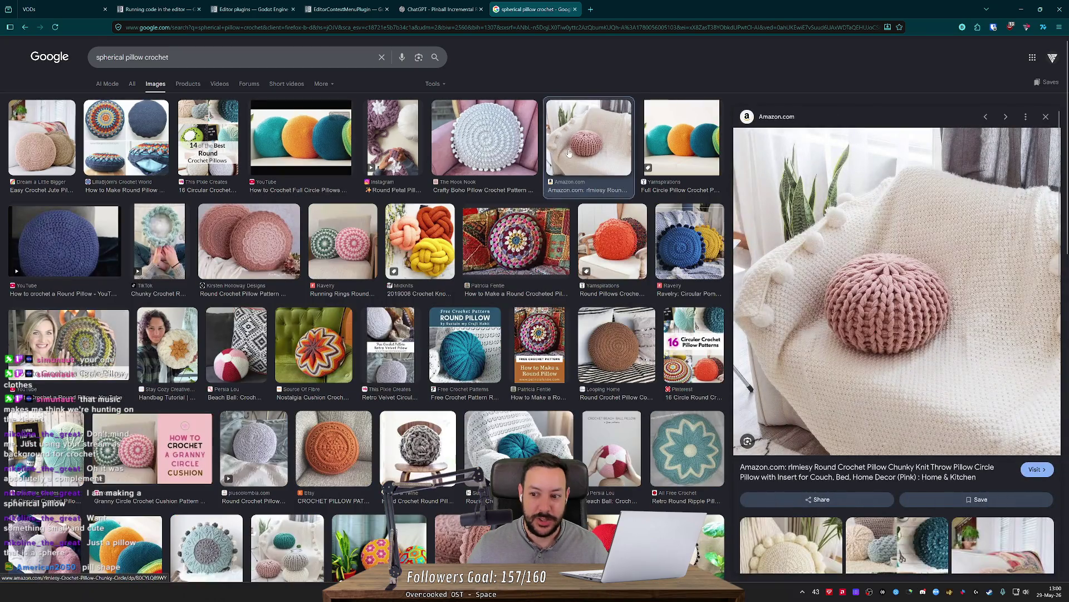
pyautogui.click(465, 374)
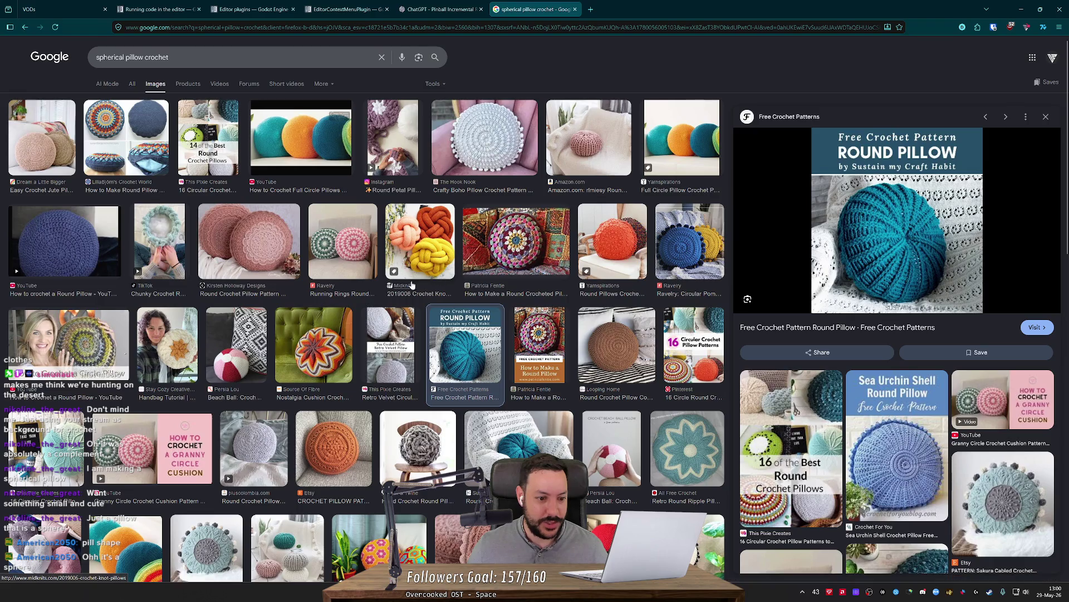
# - Preview the crochet beach ball and PlanetJune Amigurumi Beach Ball pattern results
pyautogui.scroll(-2, 411, 285)
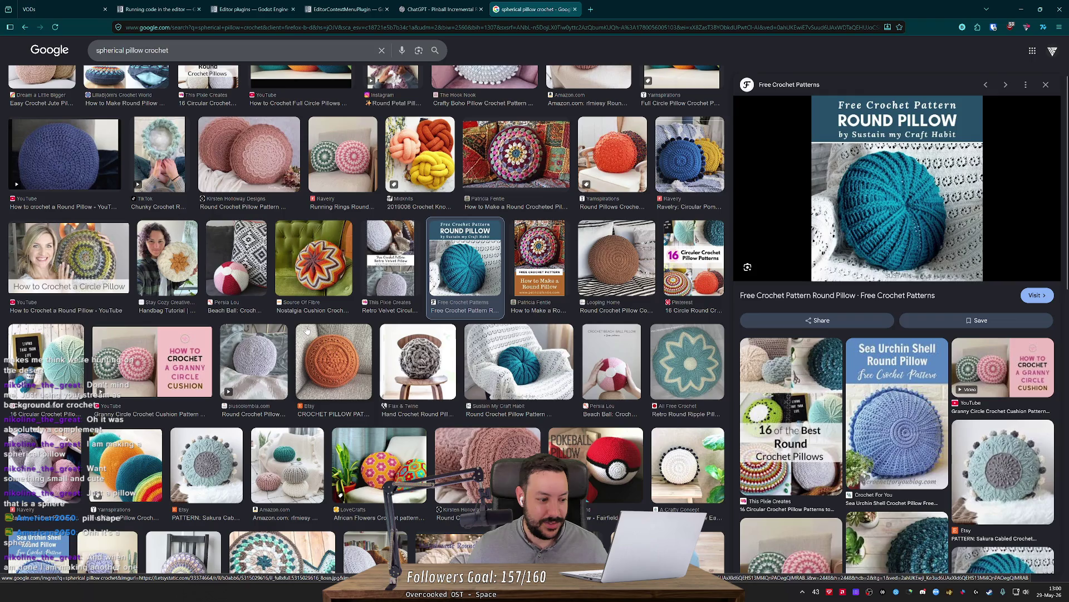
pyautogui.scroll(-3, 307, 327)
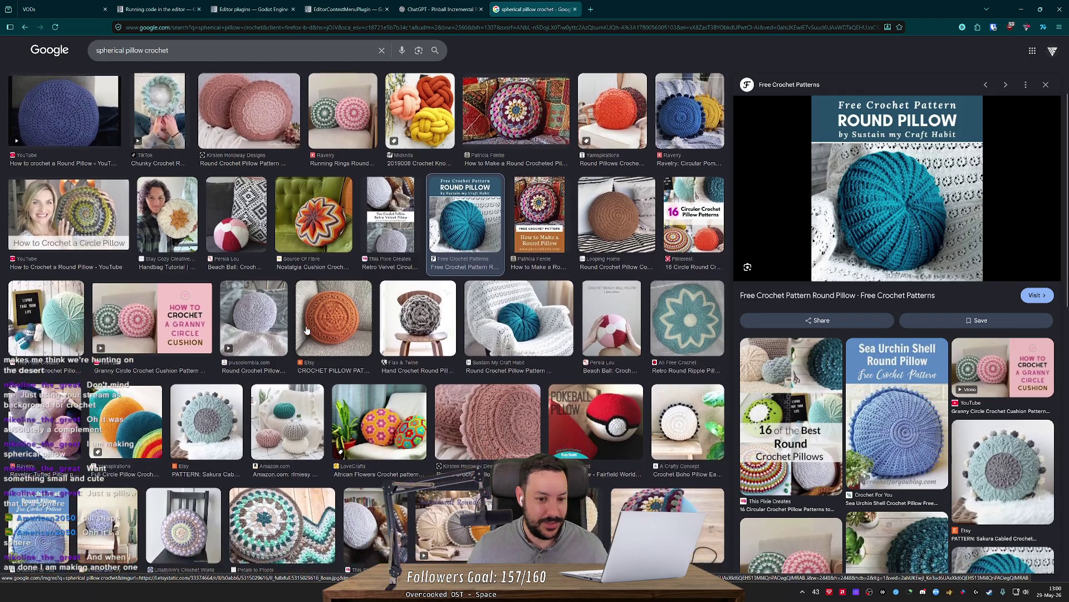
pyautogui.scroll(-4, 346, 313)
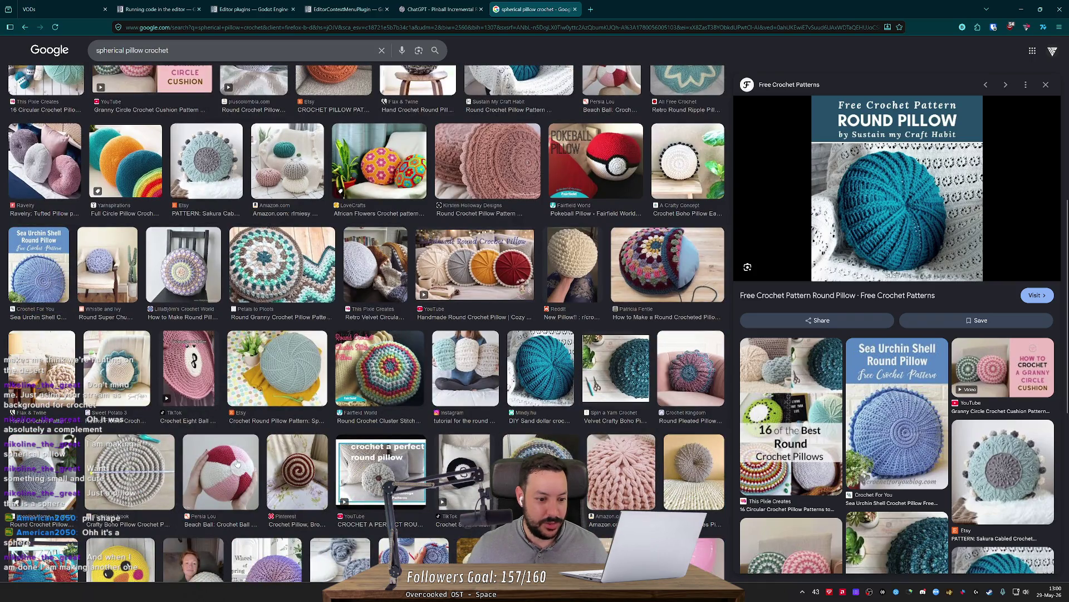
pyautogui.click(238, 464)
pyautogui.scroll(-2, 914, 267)
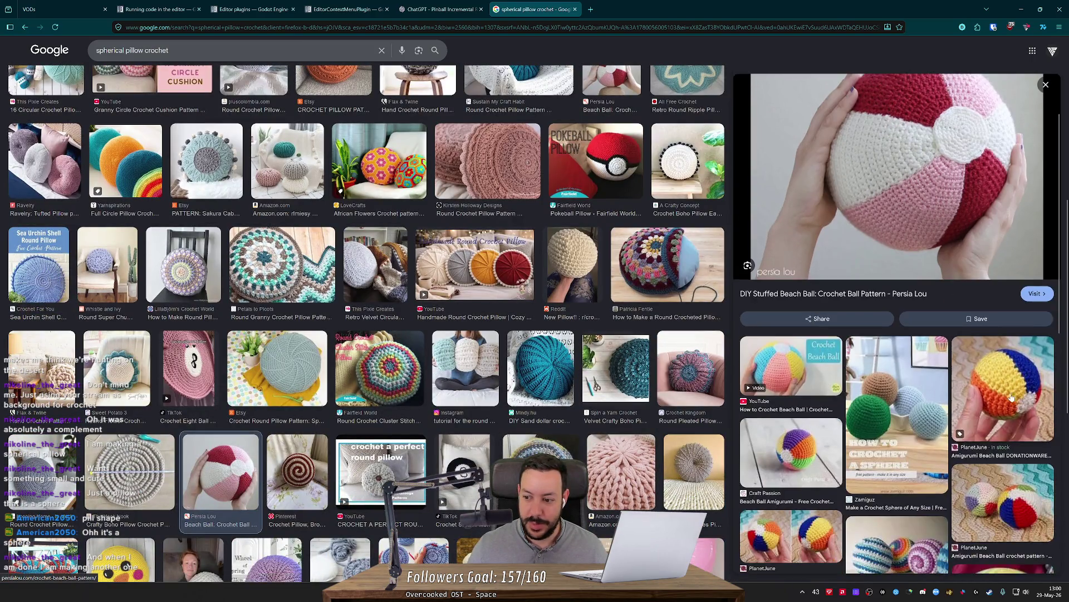
pyautogui.click(1014, 385)
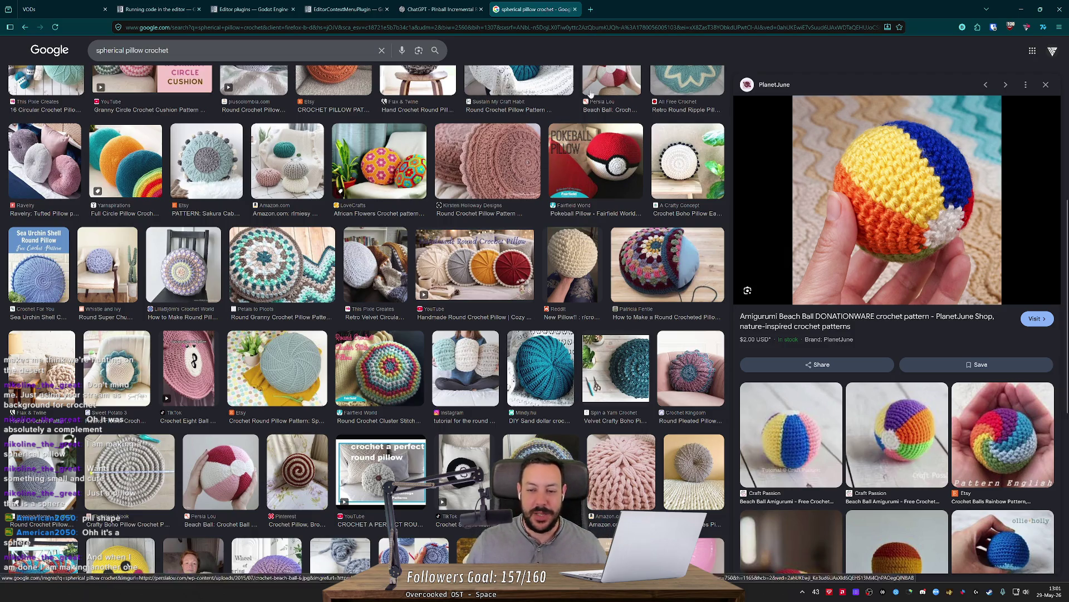
pyautogui.scroll(10, 565, 117)
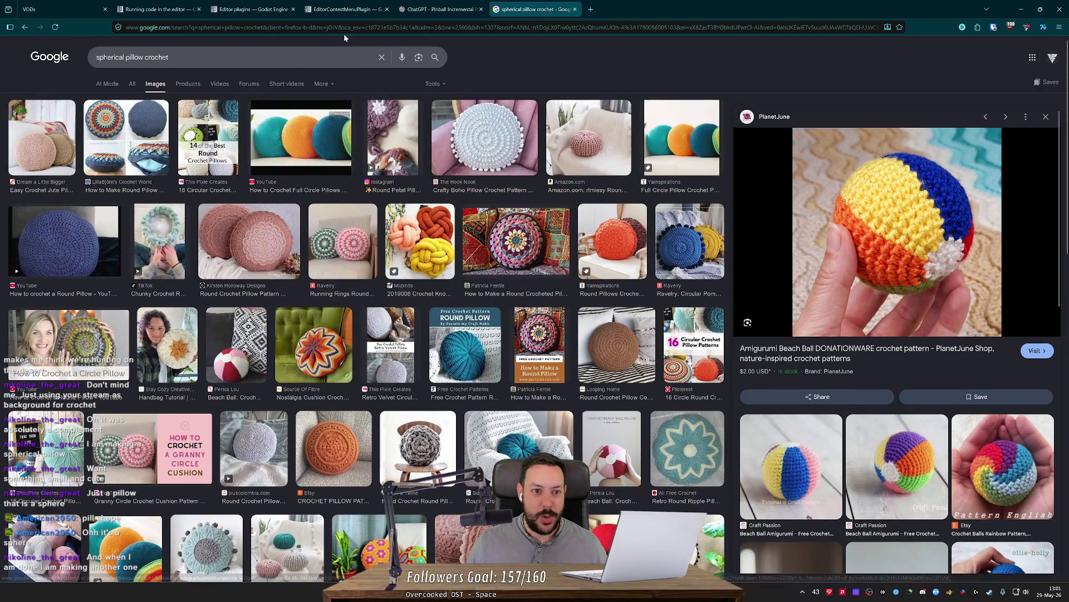
pyautogui.click(343, 28)
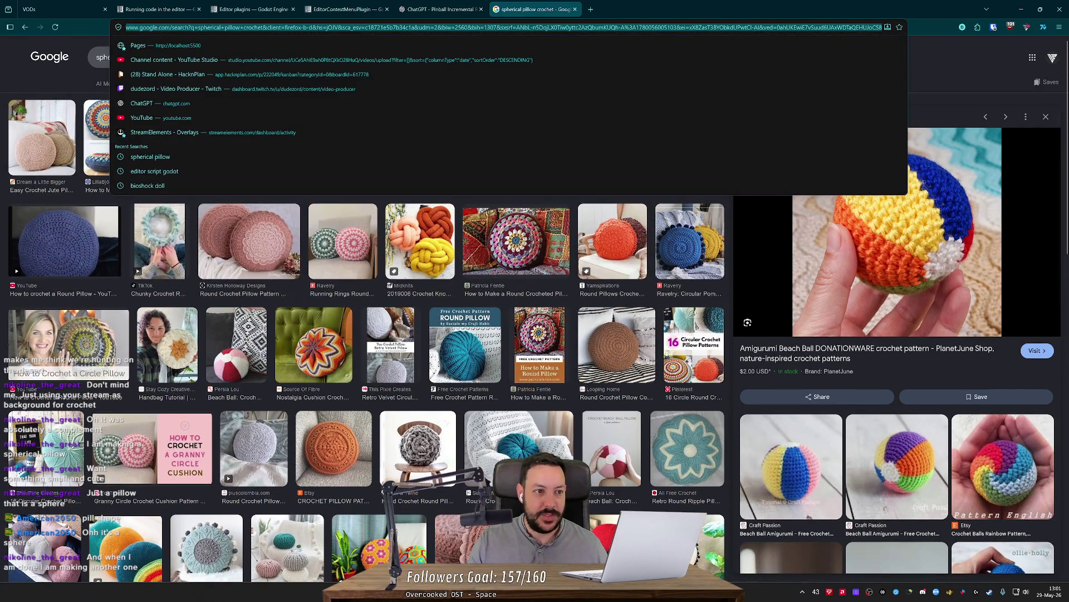
# - Search Google for 'crochet kit dinosaur'
pyautogui.write('crochet ')
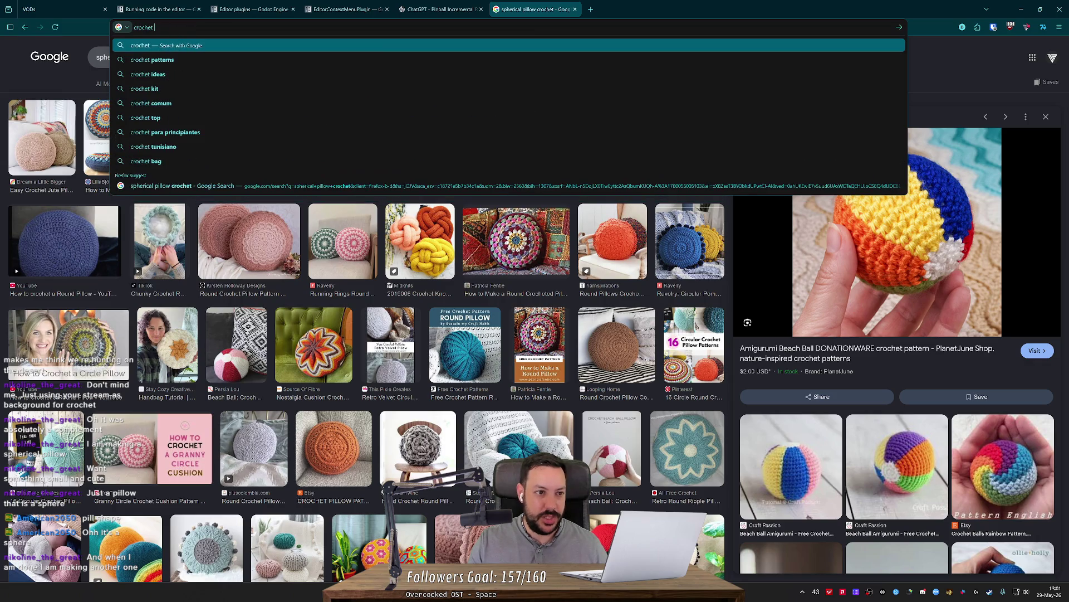
pyautogui.write('kit dino')
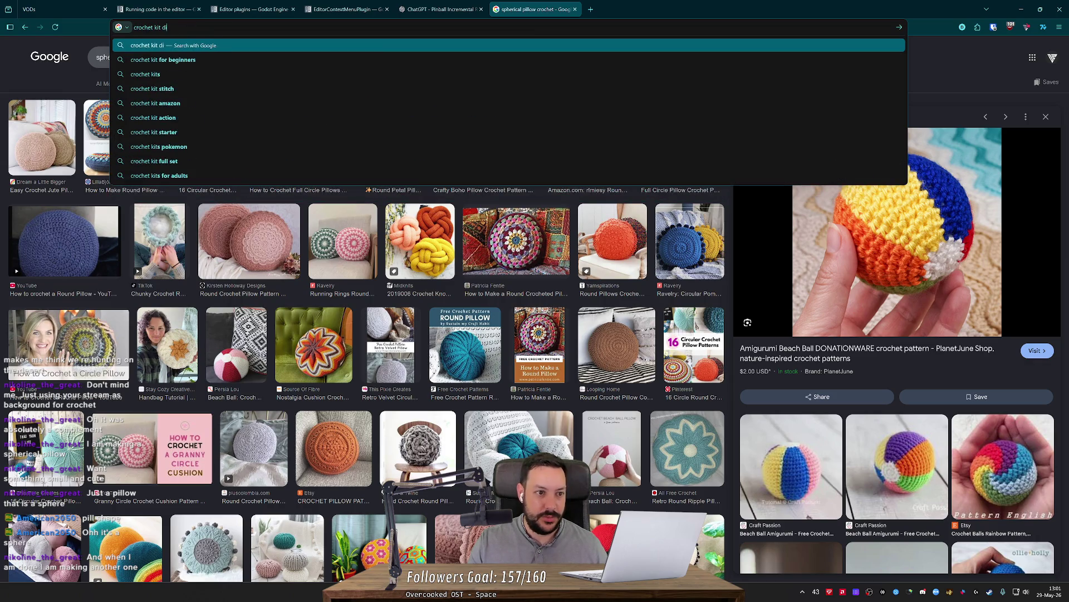
pyautogui.press('Return')
pyautogui.write('saur')
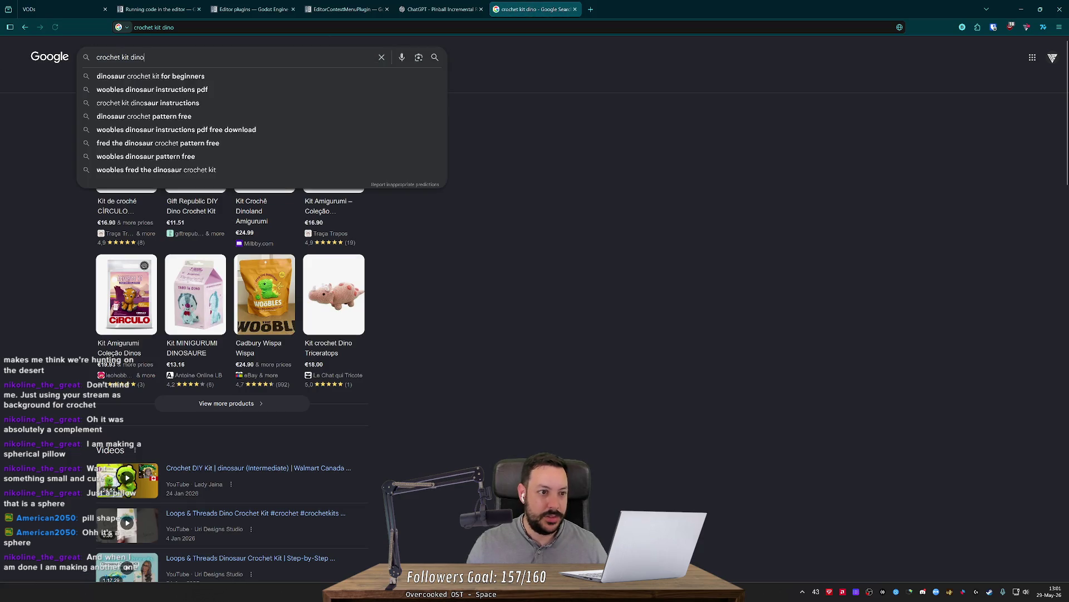
pyautogui.press('Return')
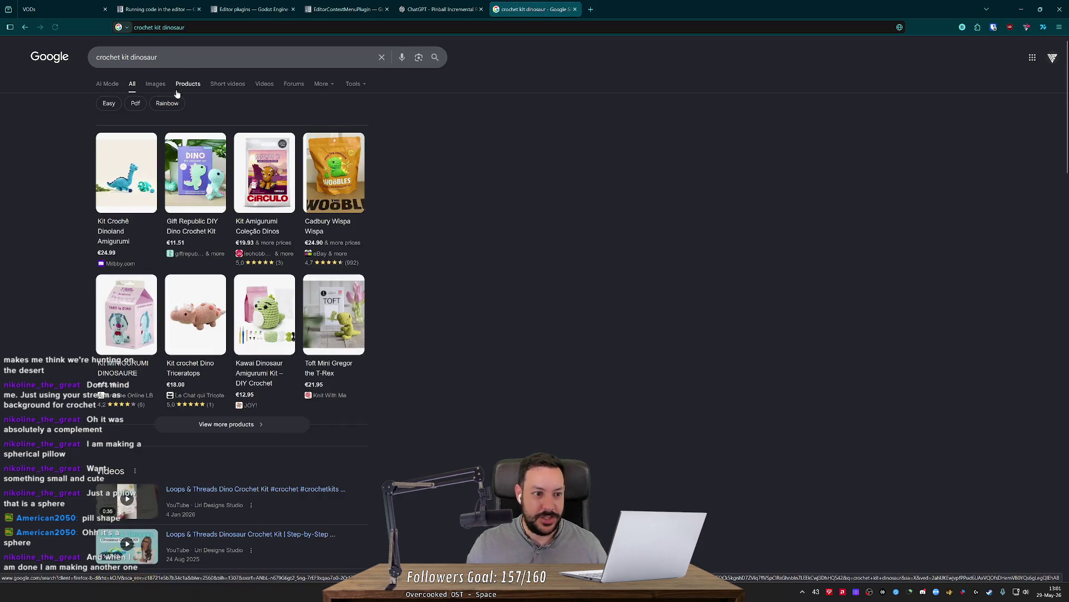
# - View the Gift Republic Dino Crochet Kit details and its image results, then close that tab
pyautogui.click(206, 175)
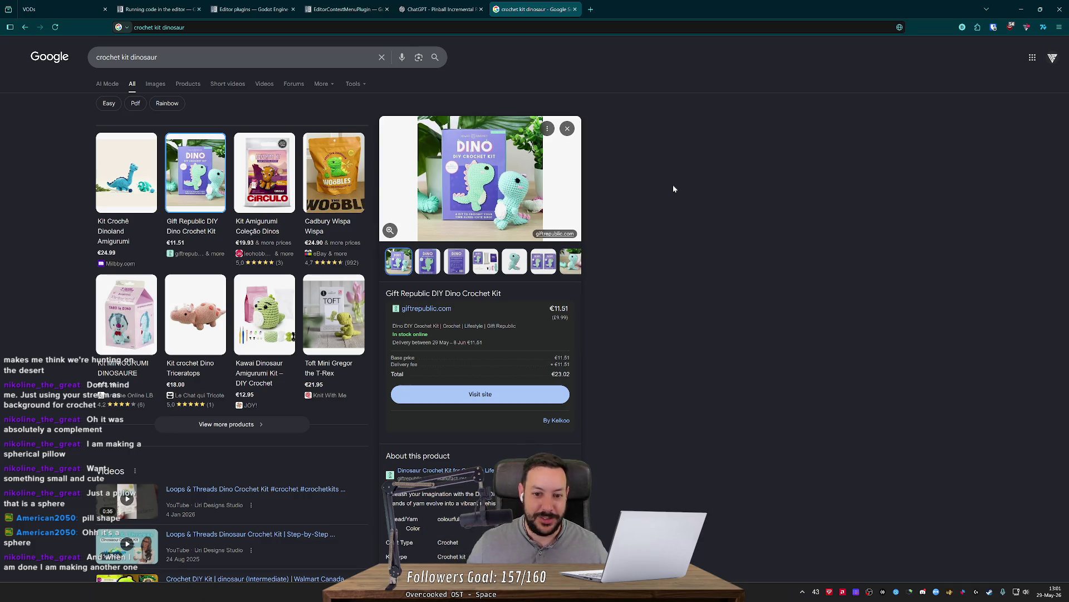
pyautogui.click(157, 84)
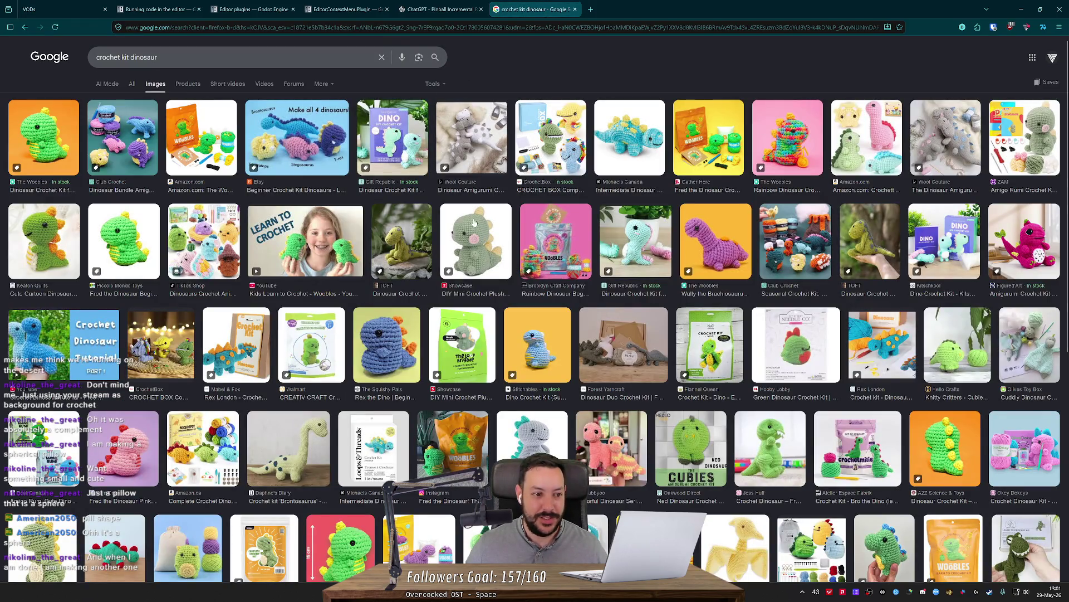
pyautogui.middleClick(509, 7)
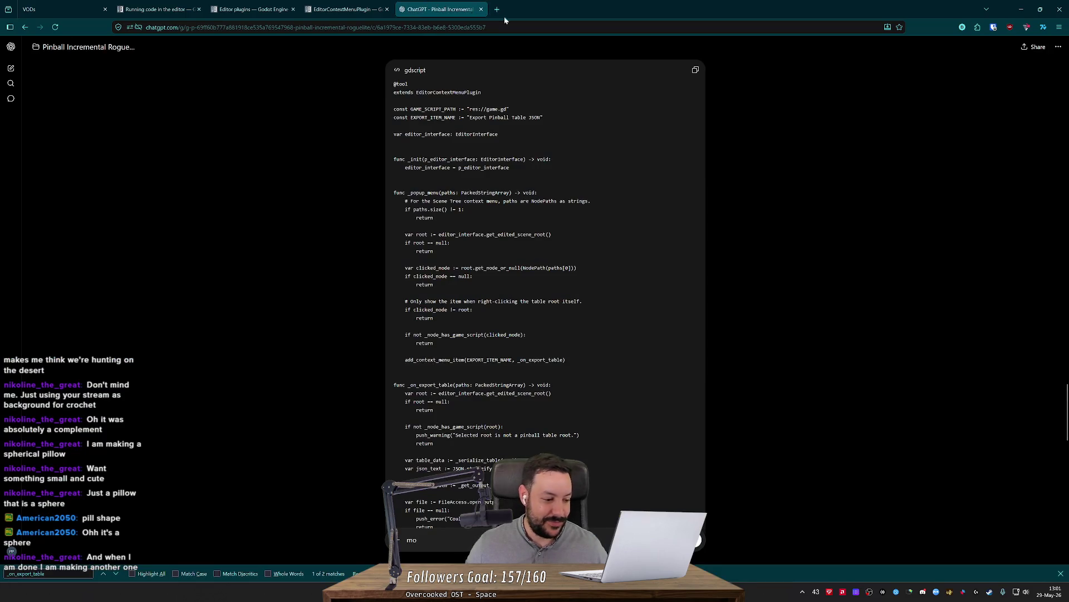
# - Check the Godot script, then bring the browser back to the dinosaur crochet kit shopping results
pyautogui.click(1021, 9)
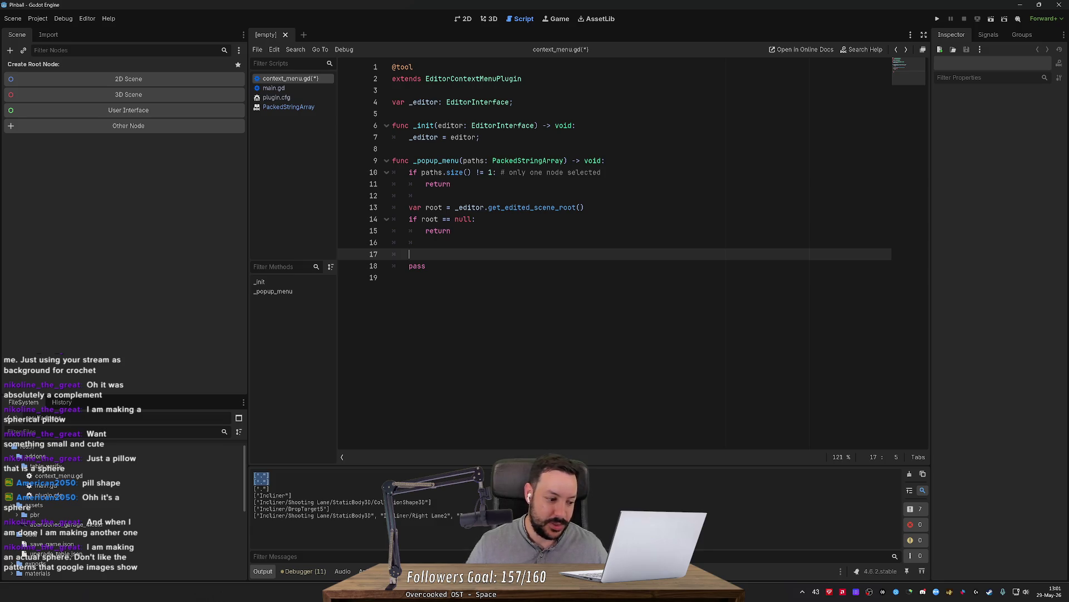
pyautogui.hotkey('alt', 'Tab')
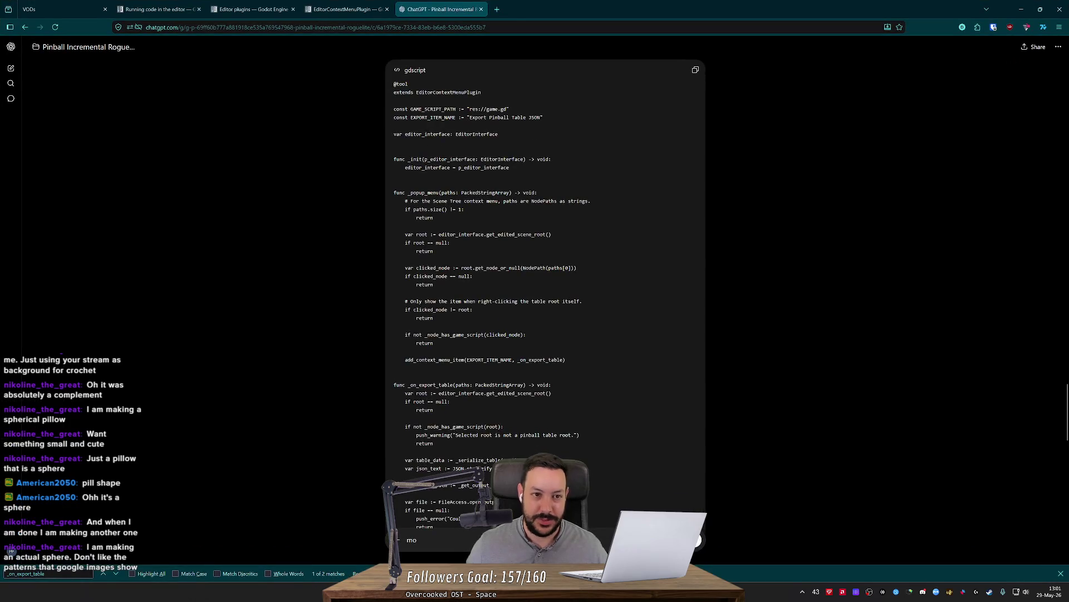
pyautogui.click(532, 8)
pyautogui.hotkey('alt', 'Left')
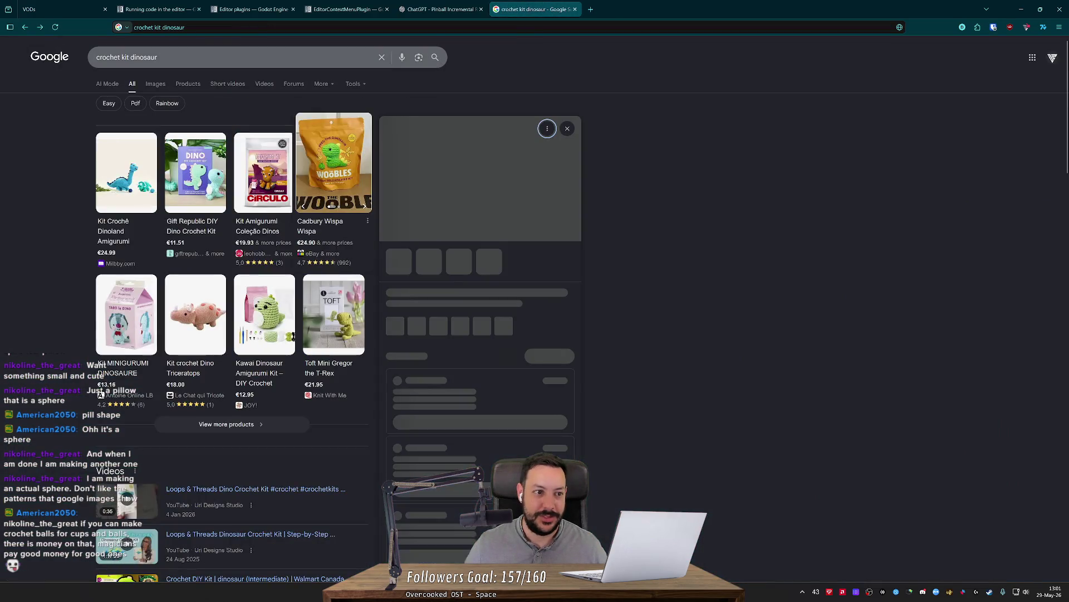
# - Search Google for 'crochet ball' and show the image results
pyautogui.press('/')
pyautogui.write('d')
pyautogui.press('BackSpace')
pyautogui.write('crochet ball')
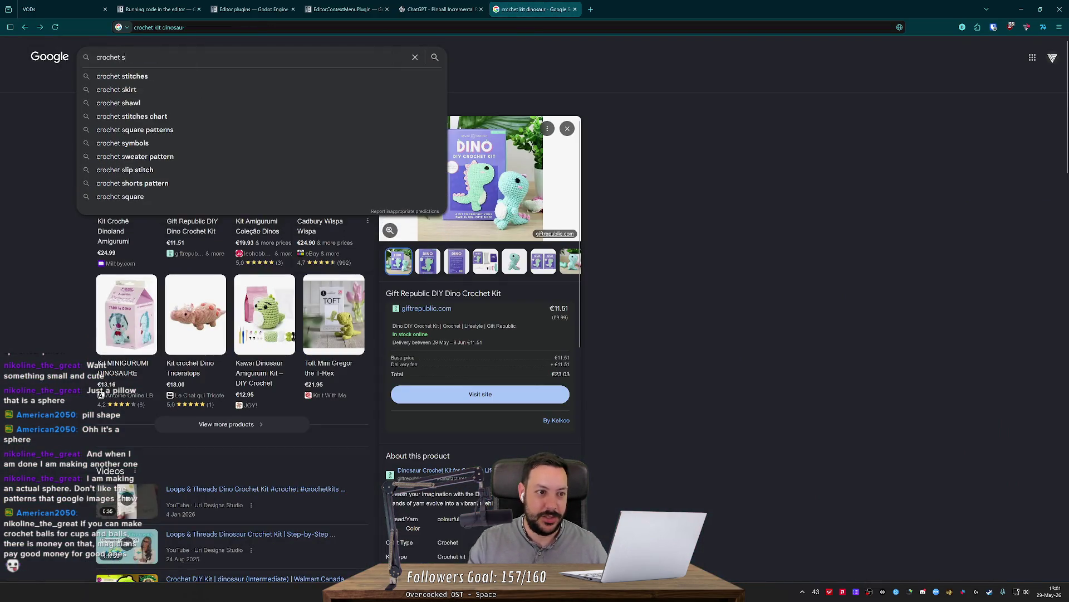
pyautogui.press('Return')
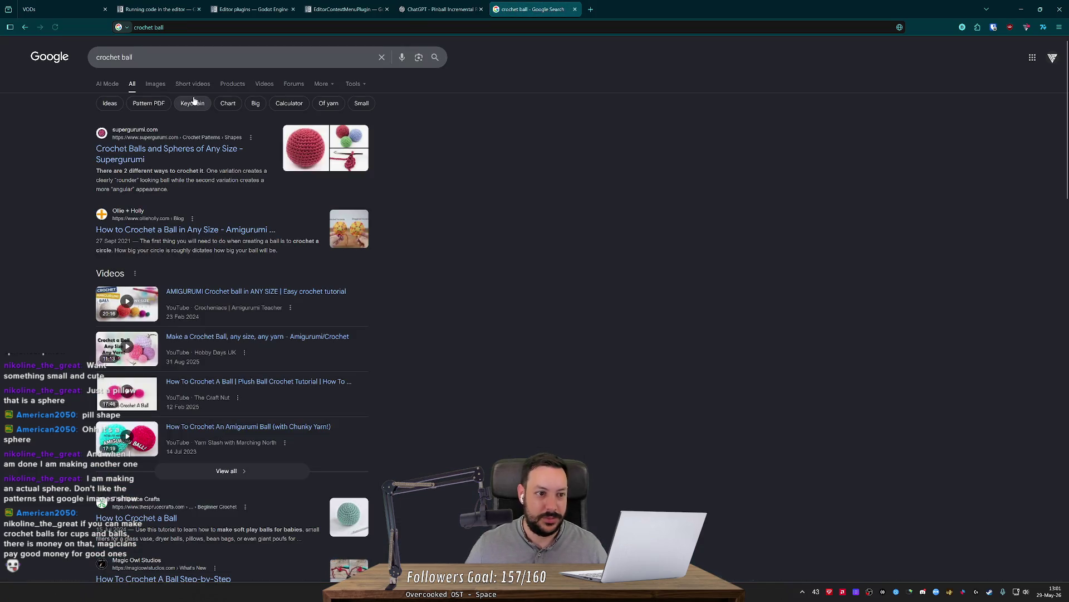
pyautogui.click(161, 89)
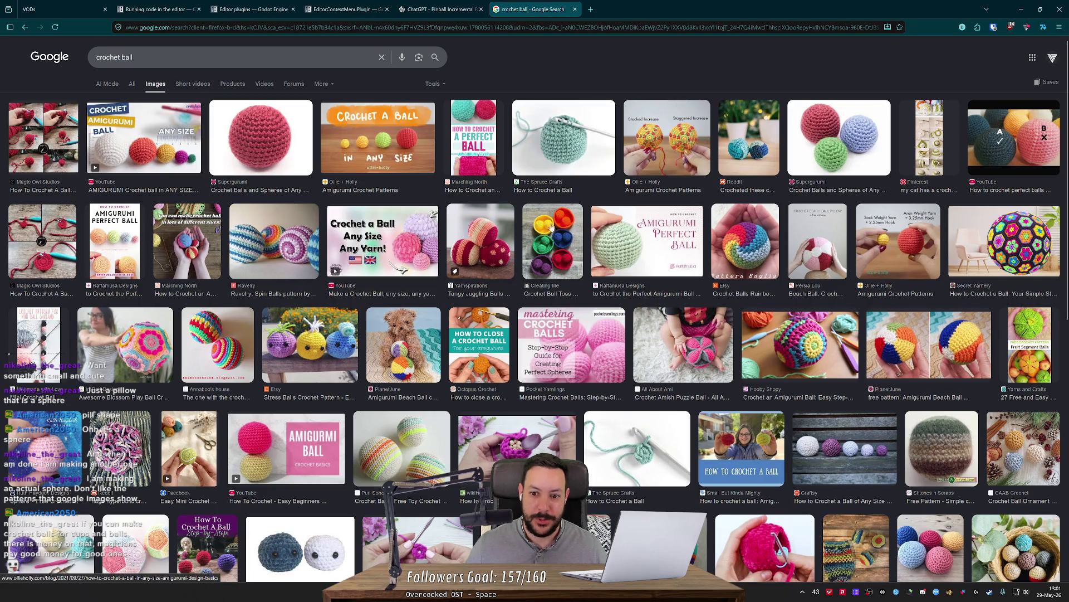
# - Preview the Amigurumi Perfect Ball, Reddit little balls and Awesome Blossom Play Ball images, then close the preview
pyautogui.click(610, 230)
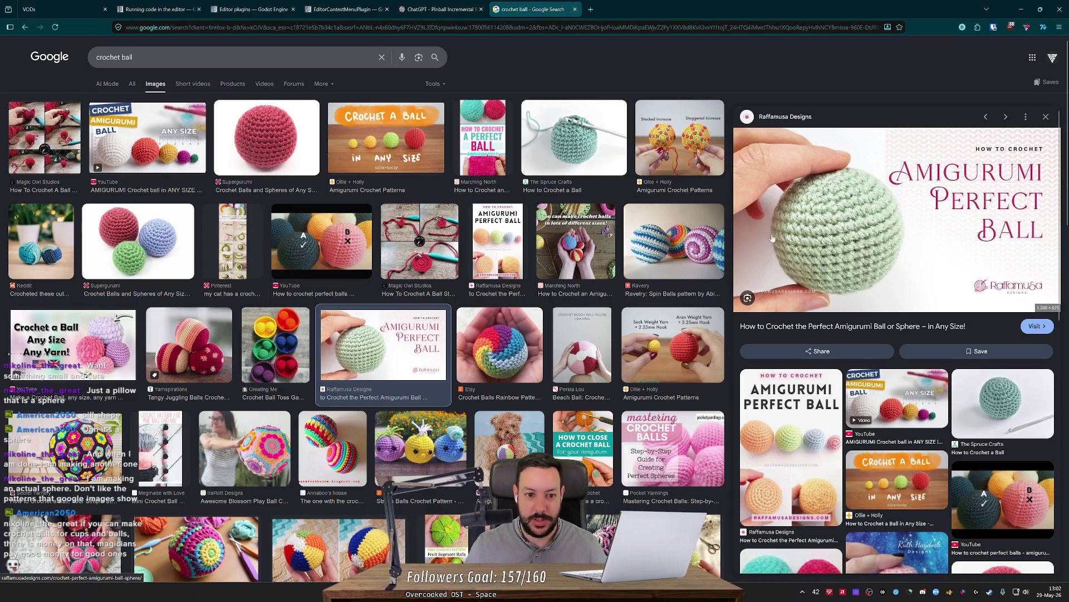
pyautogui.scroll(-3, 644, 229)
pyautogui.scroll(-2, 644, 229)
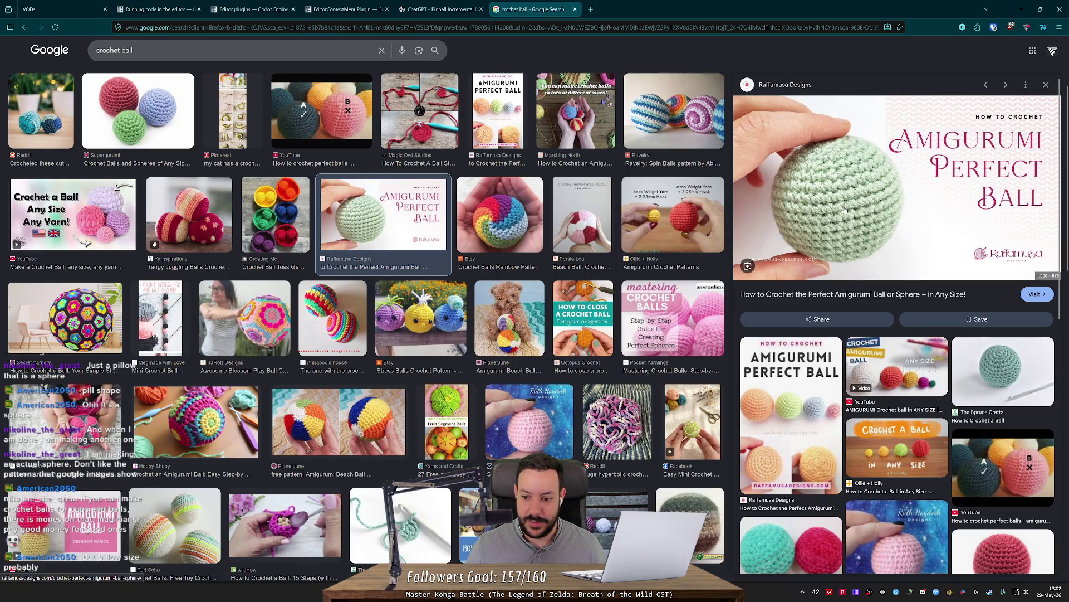
pyautogui.scroll(-1, 844, 209)
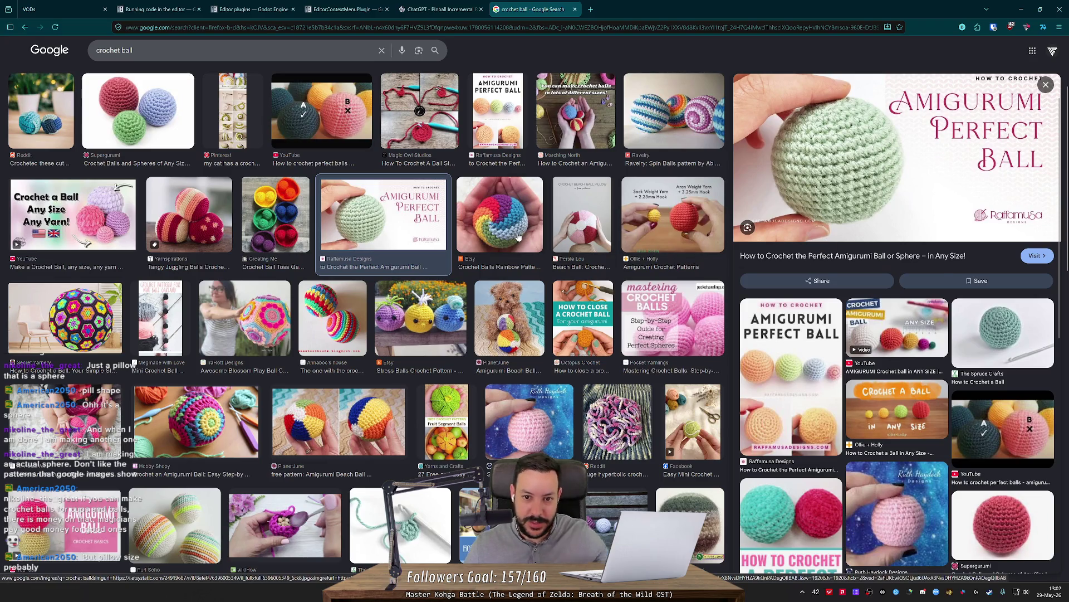
pyautogui.scroll(3, 518, 237)
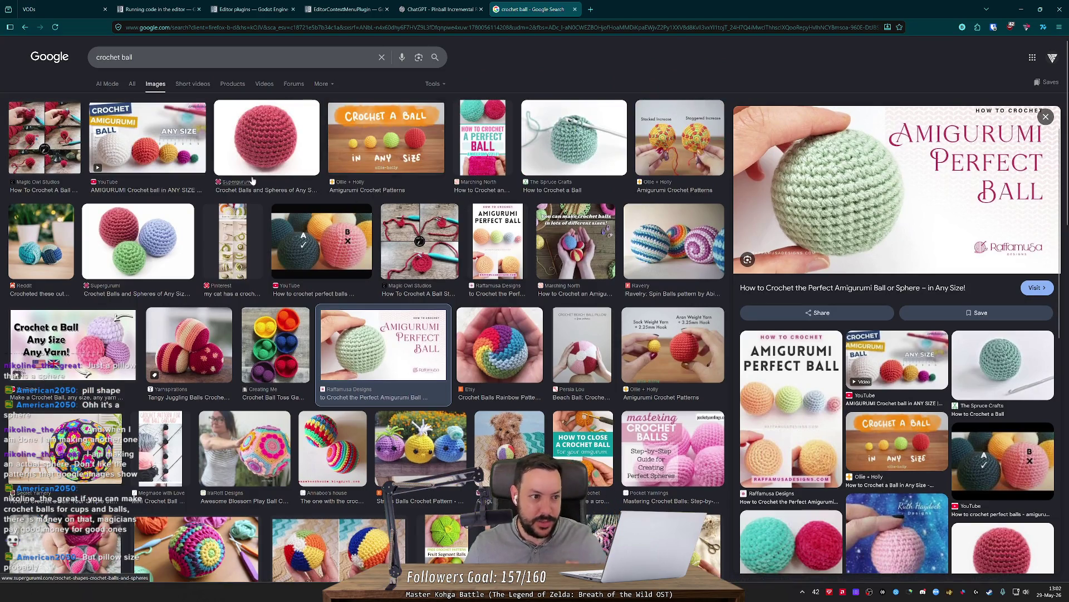
pyautogui.click(54, 241)
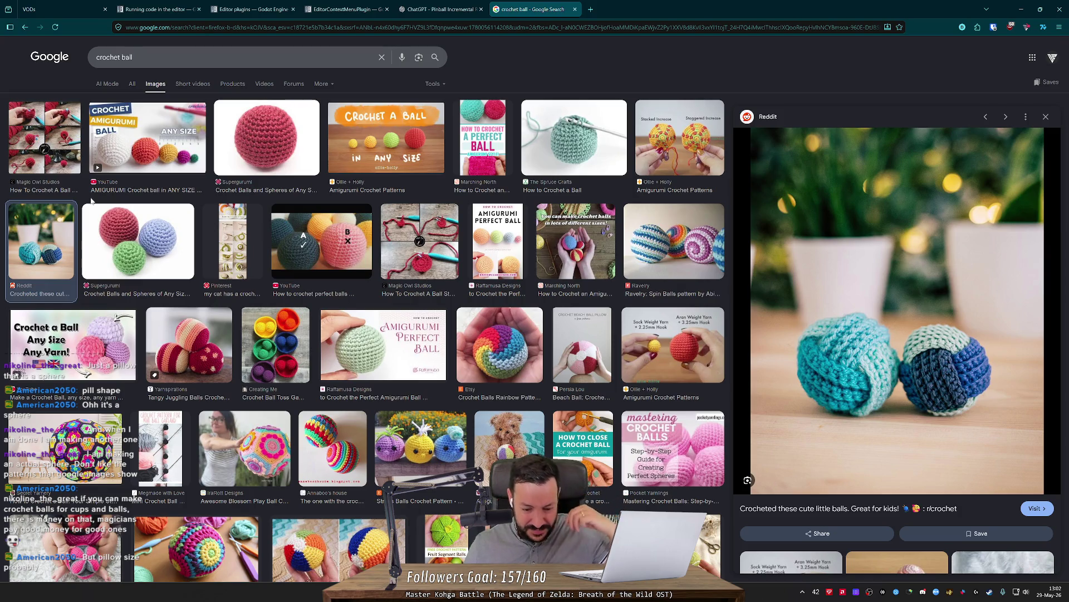
pyautogui.scroll(-2, 93, 200)
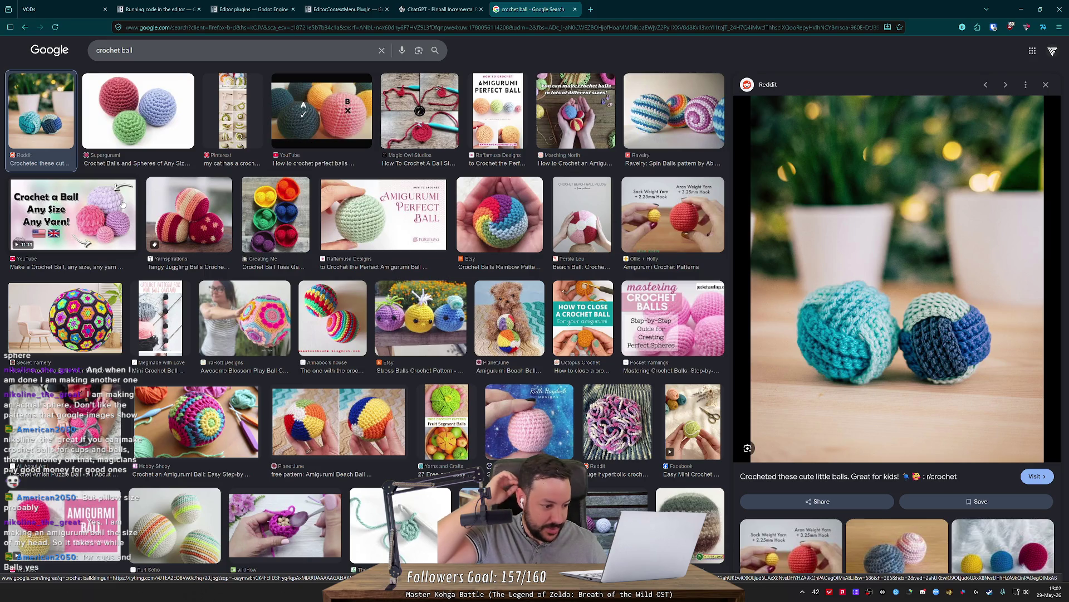
pyautogui.click(519, 155)
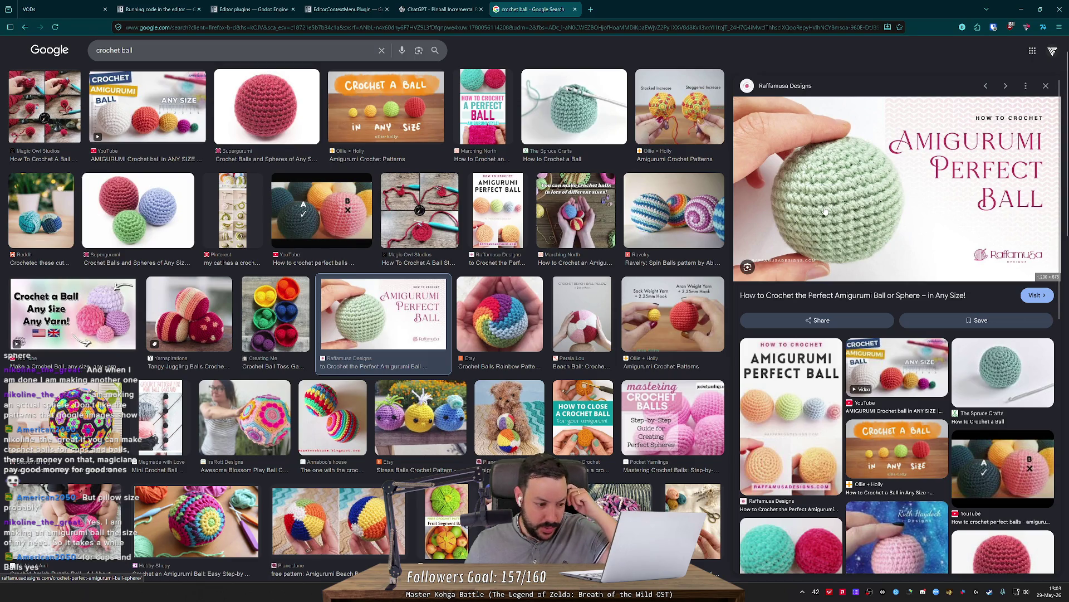
pyautogui.scroll(-2, 826, 211)
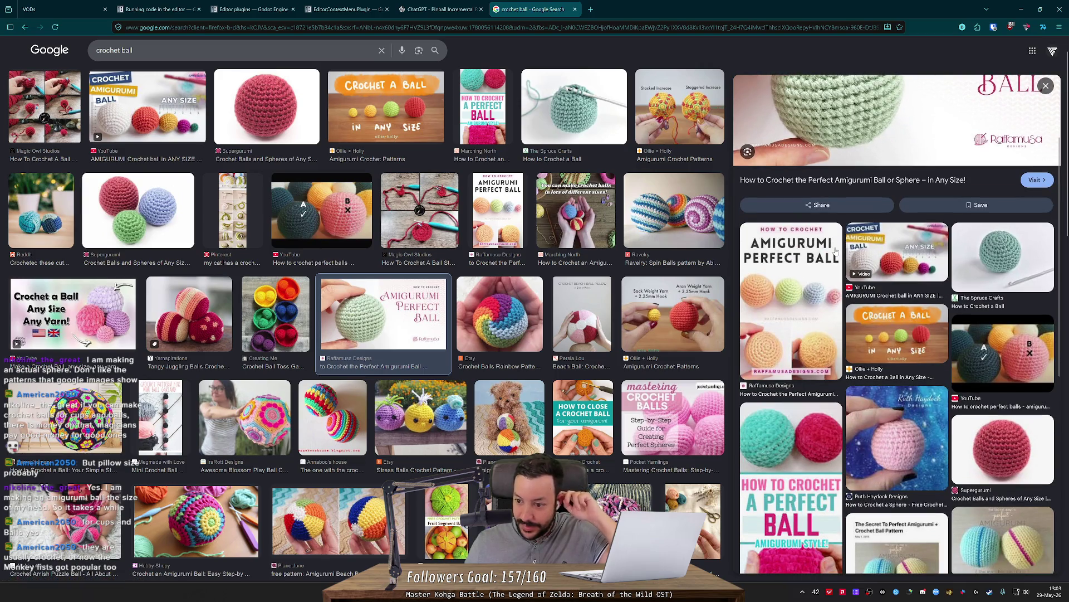
pyautogui.scroll(1, 144, 146)
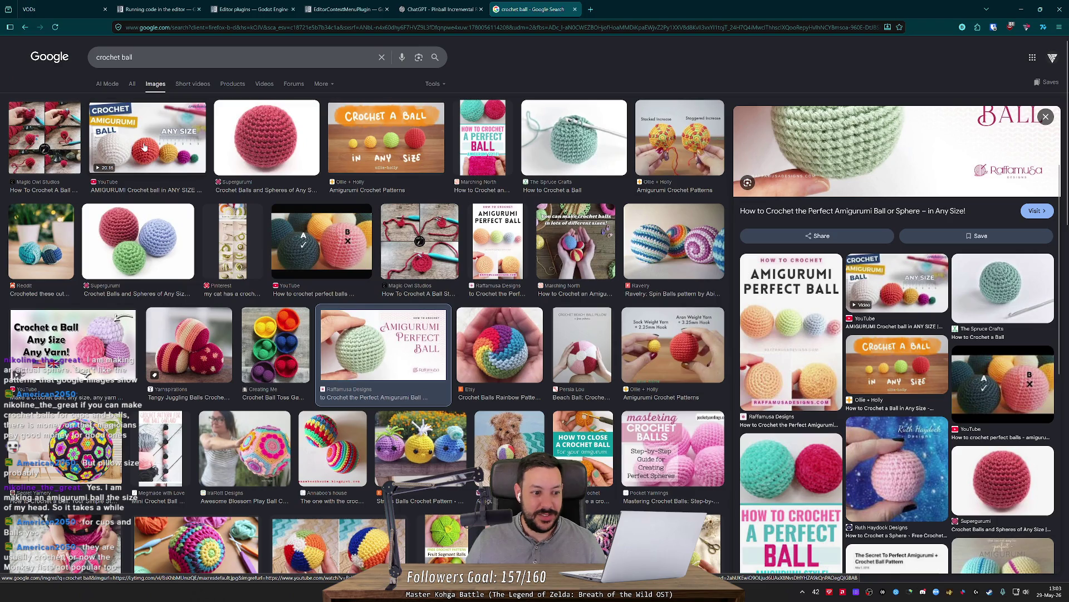
pyautogui.click(245, 448)
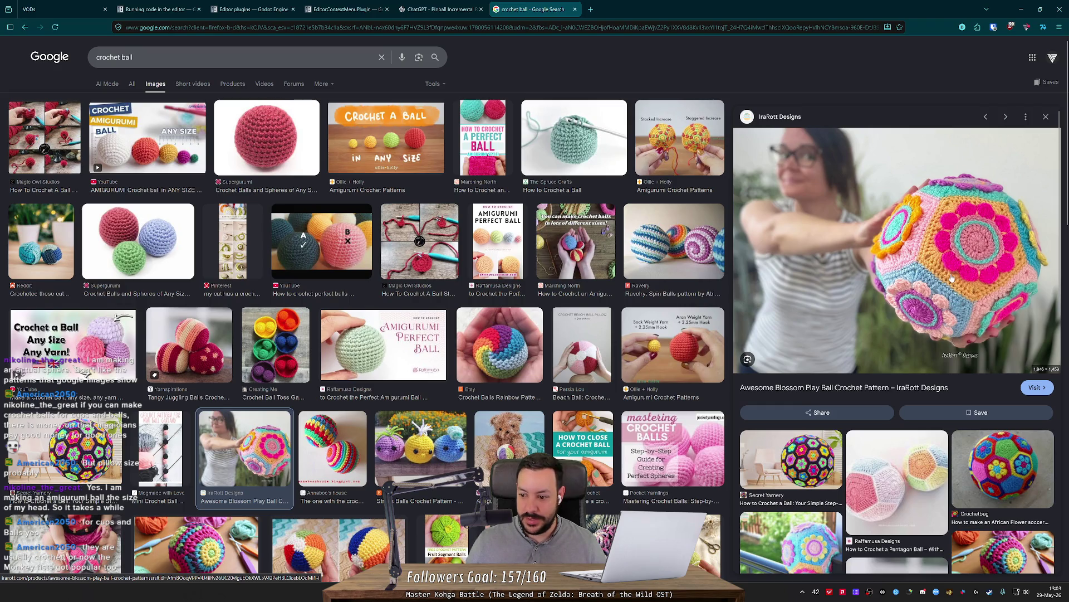
pyautogui.scroll(-3, 951, 278)
pyautogui.press('Escape')
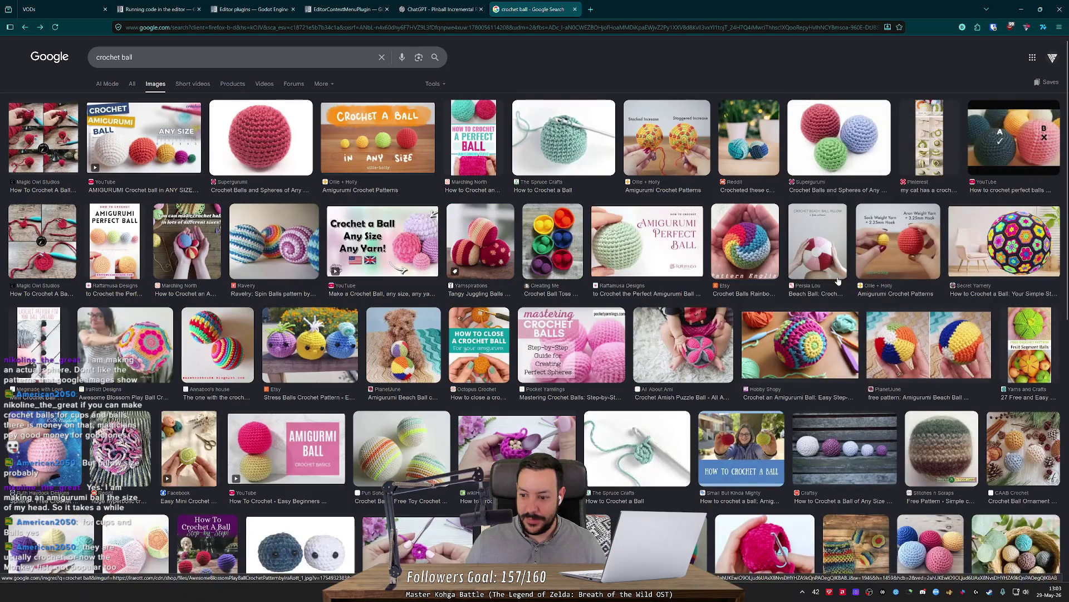
pyautogui.scroll(-2, 779, 268)
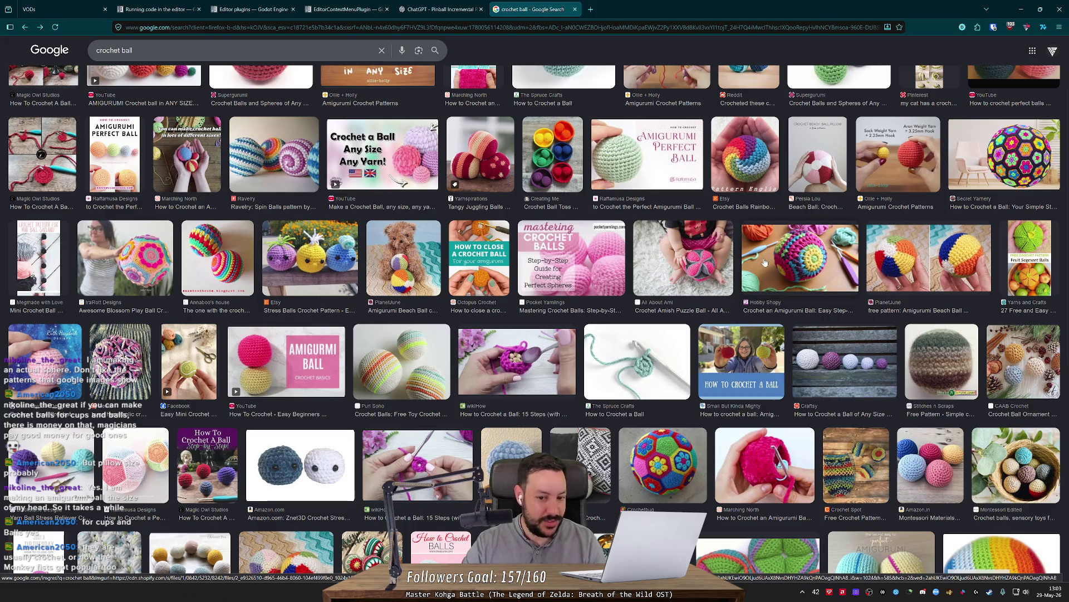
pyautogui.scroll(-5, 772, 226)
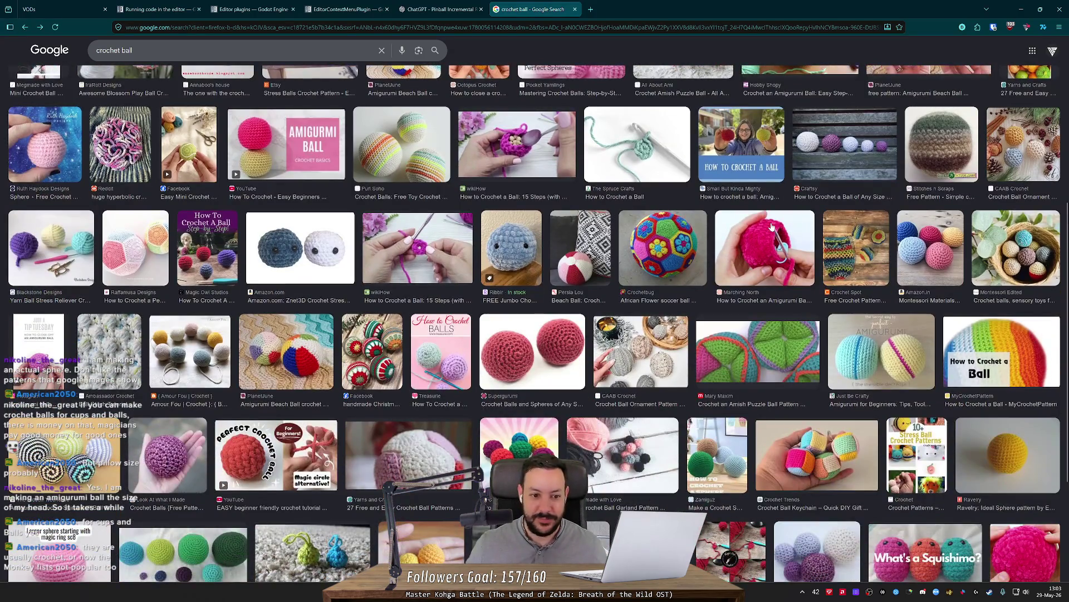
pyautogui.scroll(-2, 633, 218)
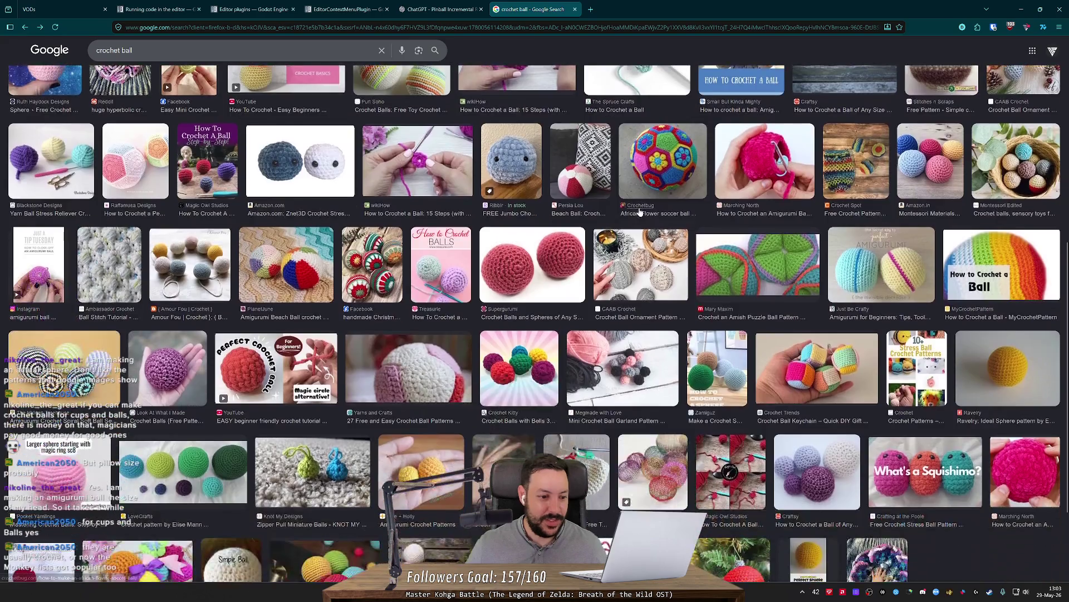
pyautogui.scroll(9, 635, 220)
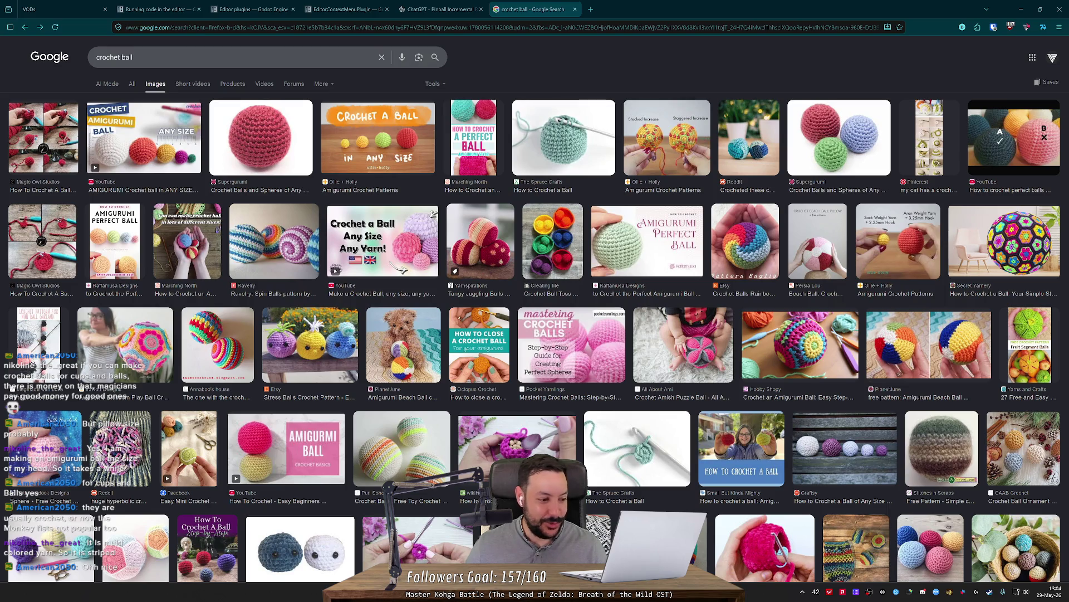
pyautogui.click(1024, 7)
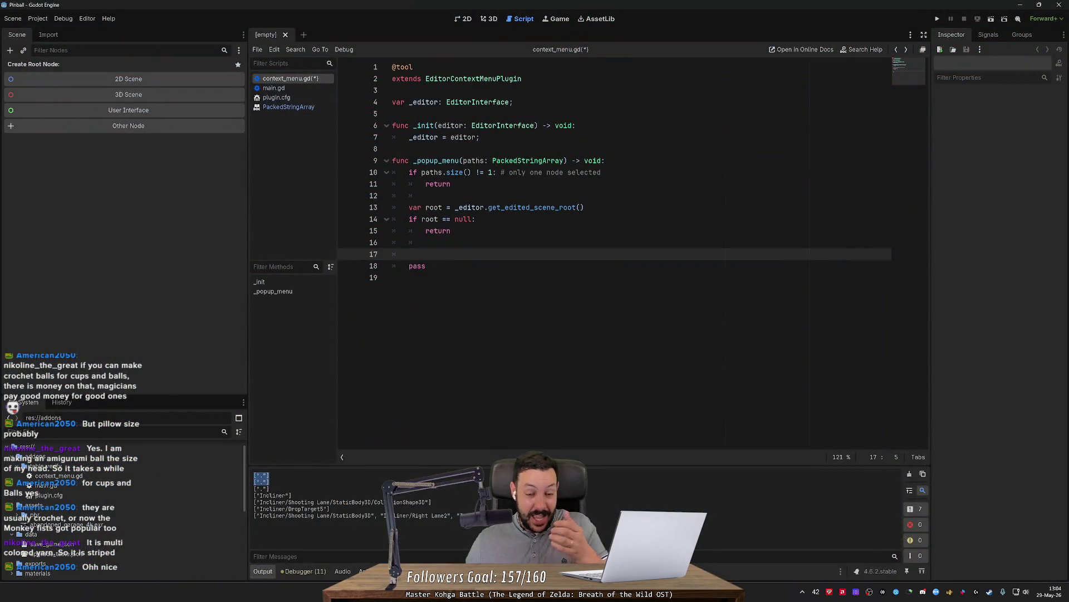
# - Switch to the 3D workspace and expand the scenes folder in the FileSystem dock
pyautogui.click(495, 21)
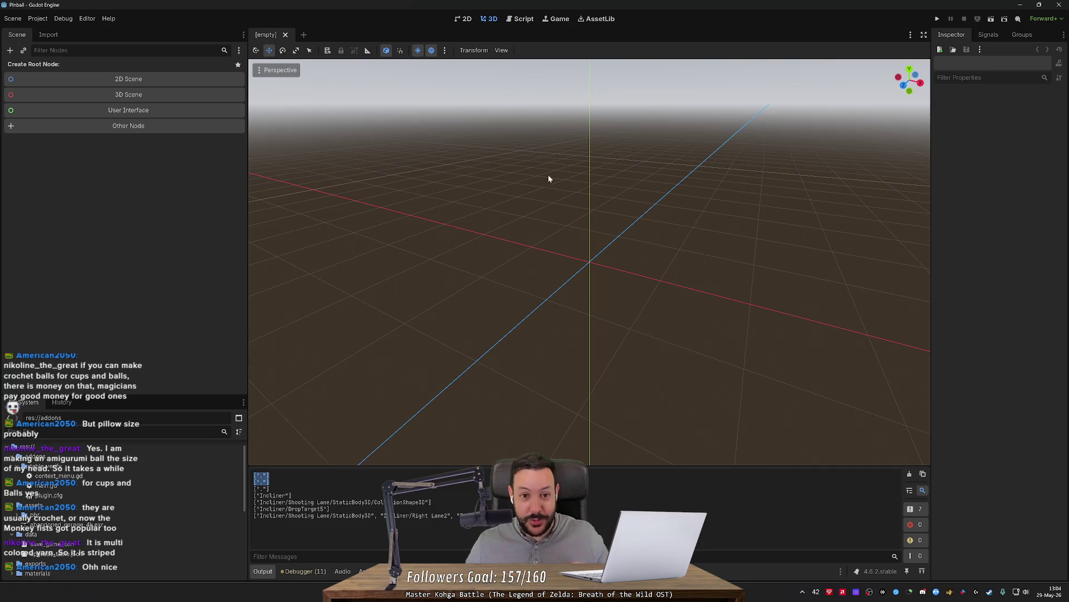
pyautogui.scroll(-5, 63, 512)
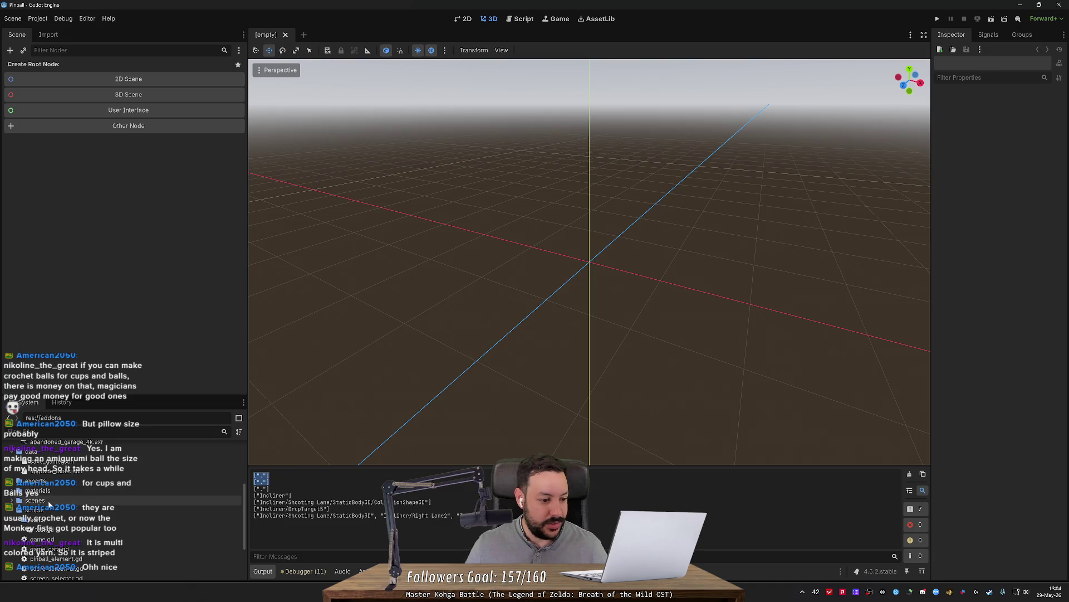
pyautogui.click(14, 503)
pyautogui.scroll(-3, 55, 512)
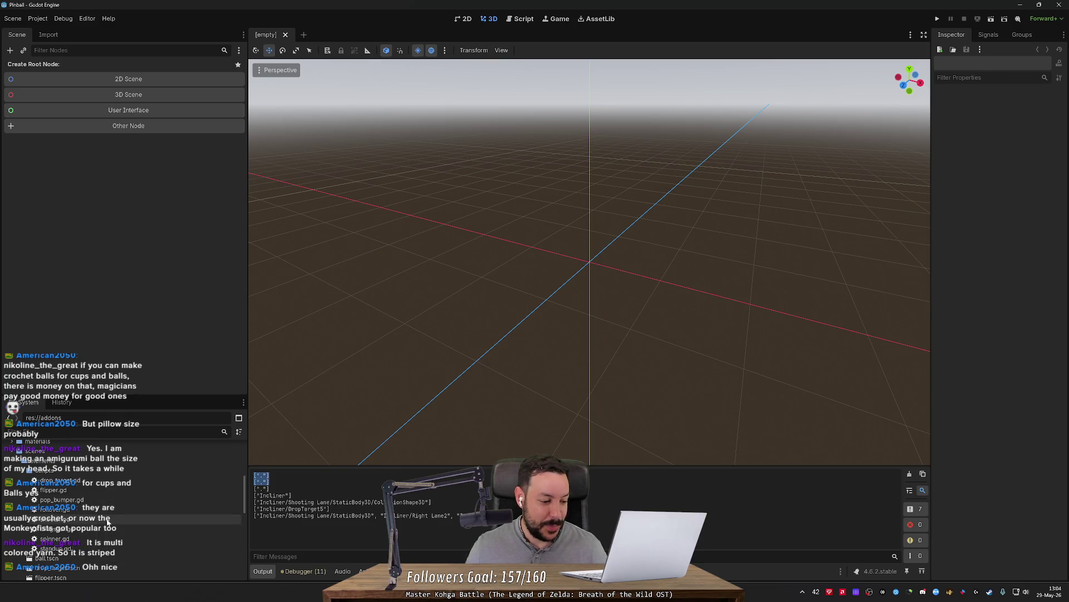
# - Find and open the table_1.tscn scene
pyautogui.scroll(-2, 99, 532)
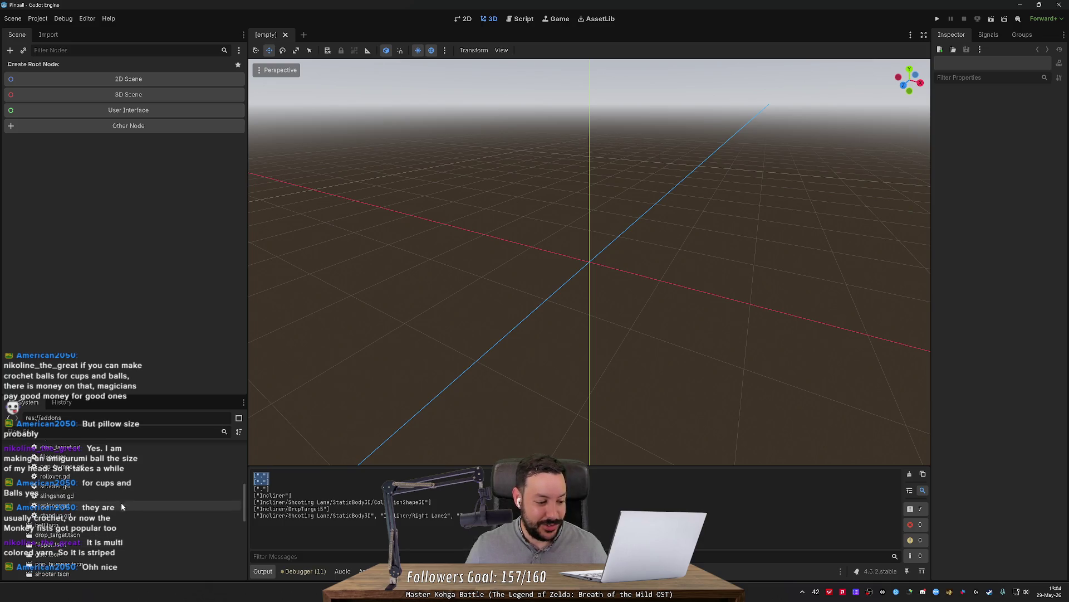
pyautogui.scroll(2, 114, 525)
pyautogui.scroll(-2, 115, 527)
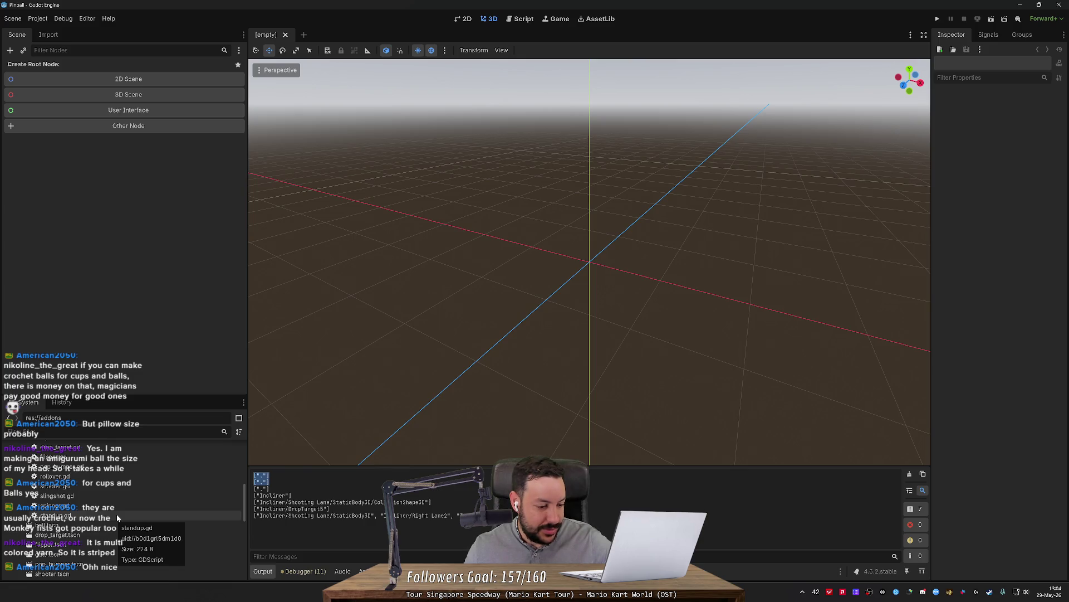
pyautogui.scroll(2, 117, 517)
pyautogui.scroll(-5, 114, 508)
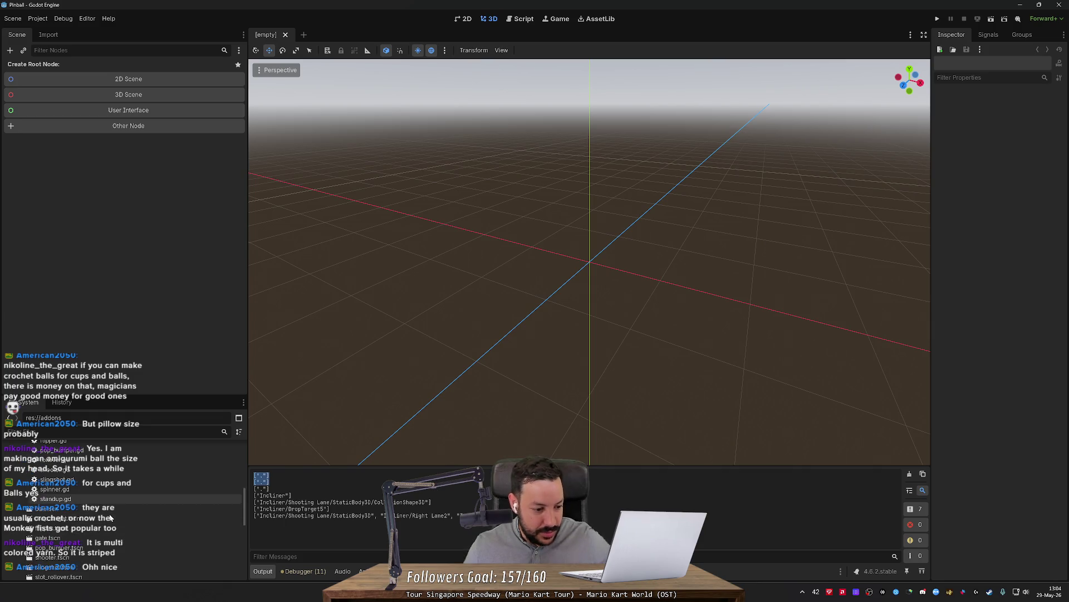
pyautogui.scroll(-3, 97, 536)
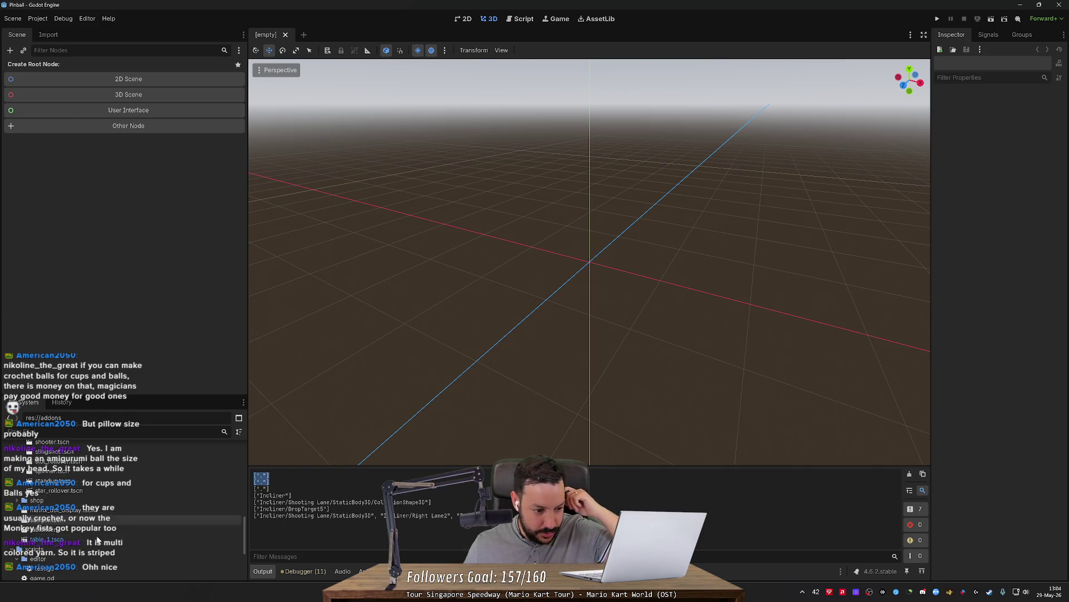
pyautogui.click(93, 539)
pyautogui.doubleClick(93, 539)
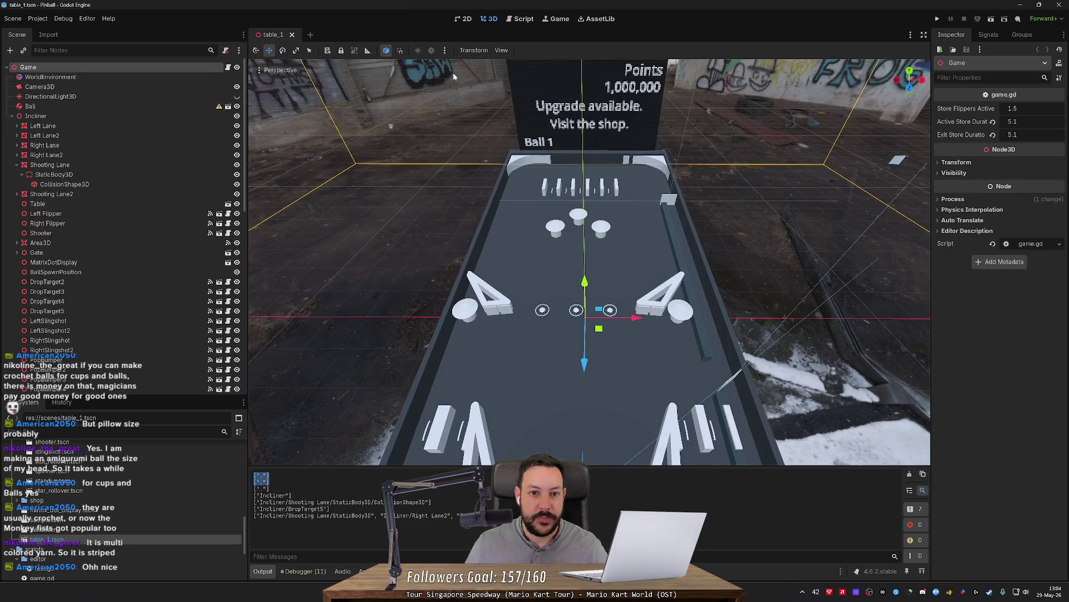
# - Return to the context_menu.gd script and place the caret on line 17
pyautogui.click(520, 20)
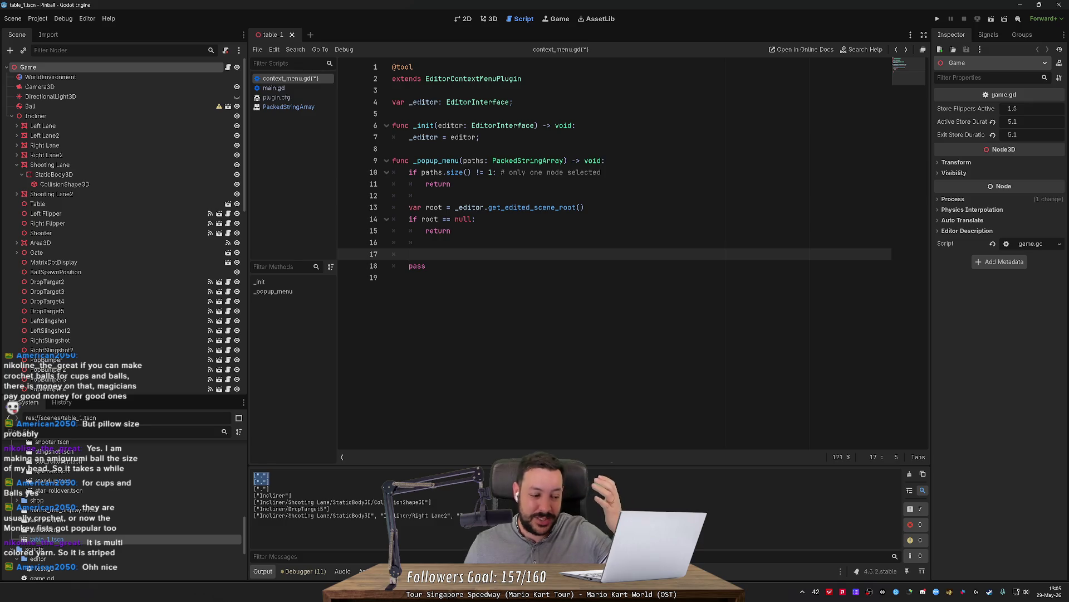
pyautogui.click(426, 242)
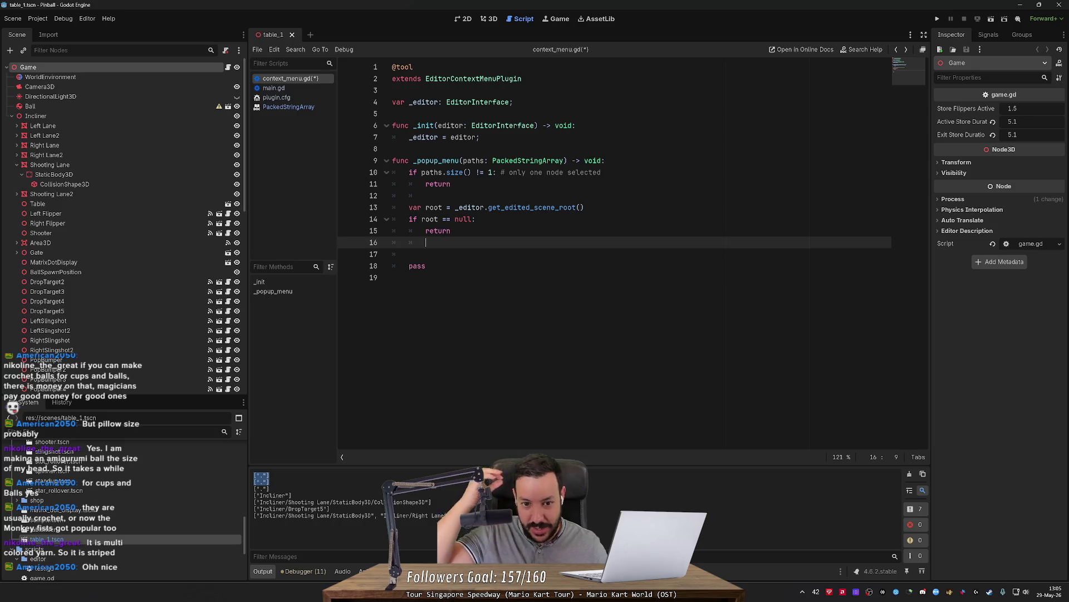
pyautogui.click(410, 254)
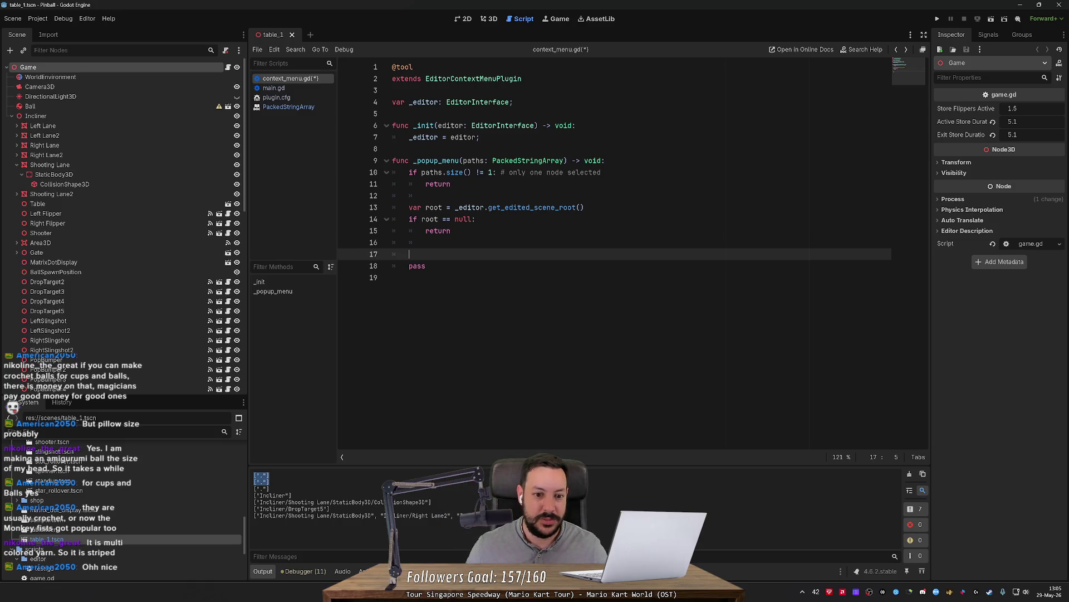
# - Insert a new line after line 17 and place the caret there
pyautogui.press('Return')
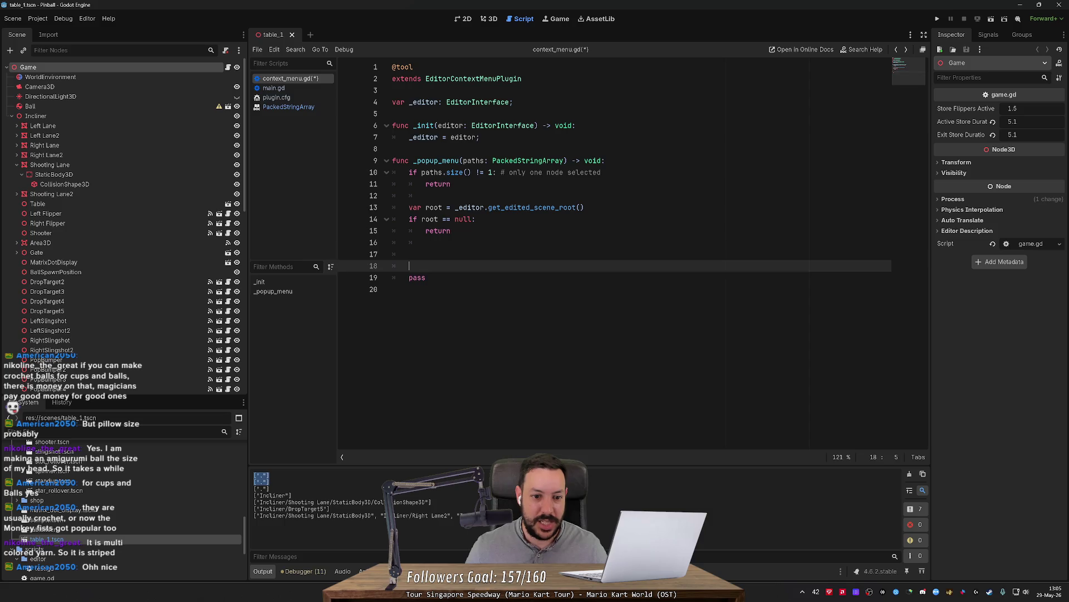
pyautogui.click(410, 254)
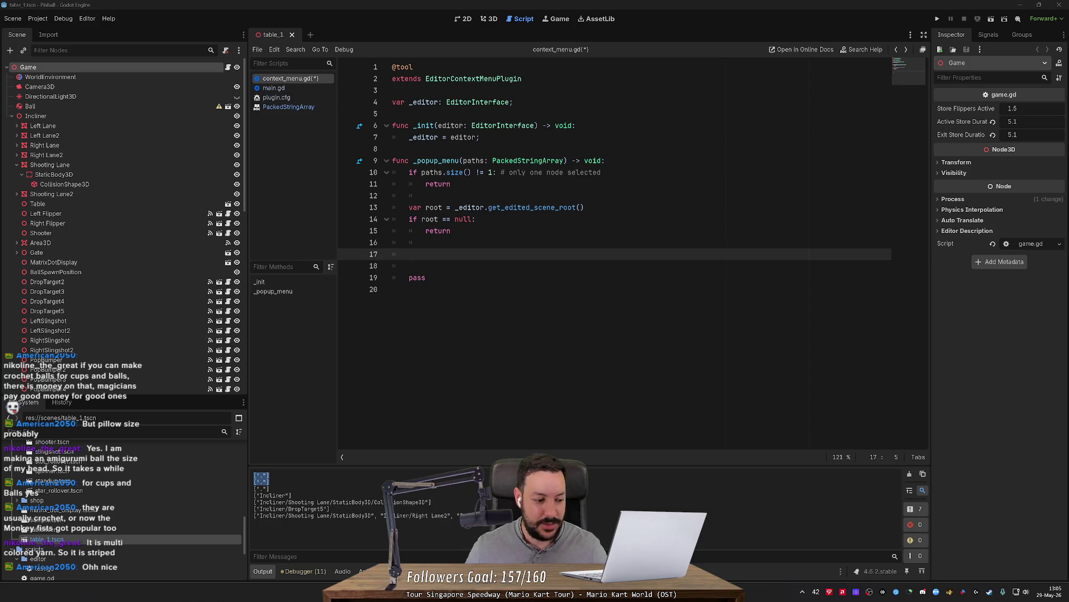
pyautogui.click(409, 265)
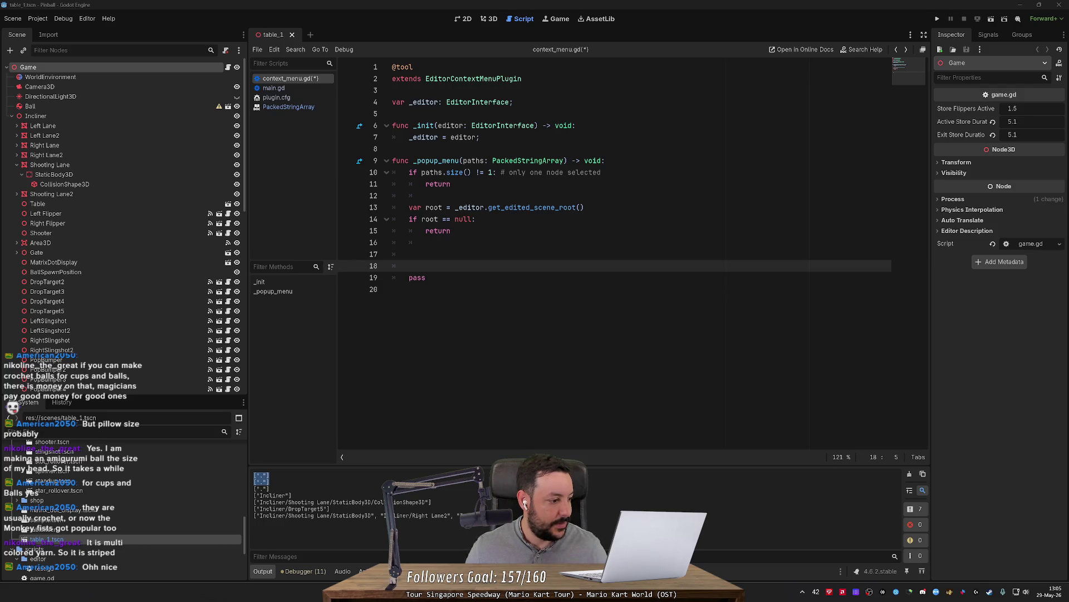
pyautogui.press('Up')
pyautogui.press('Up')
pyautogui.press('Down')
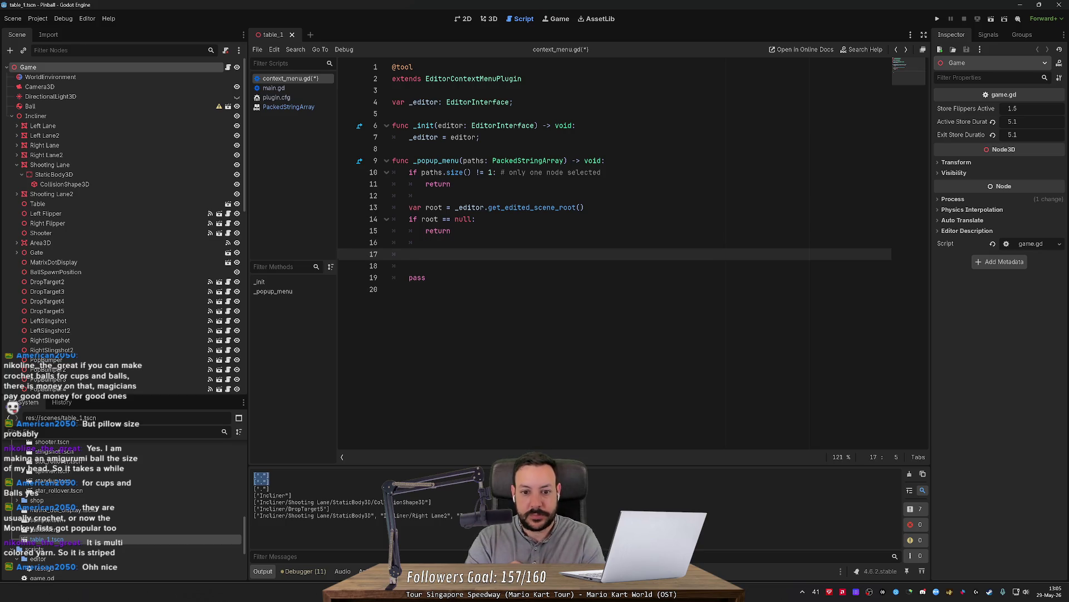
# - Write 'var selected = _editor.get_selected_paths()' with autocomplete and open that method's documentation
pyautogui.write('ar selected = ')
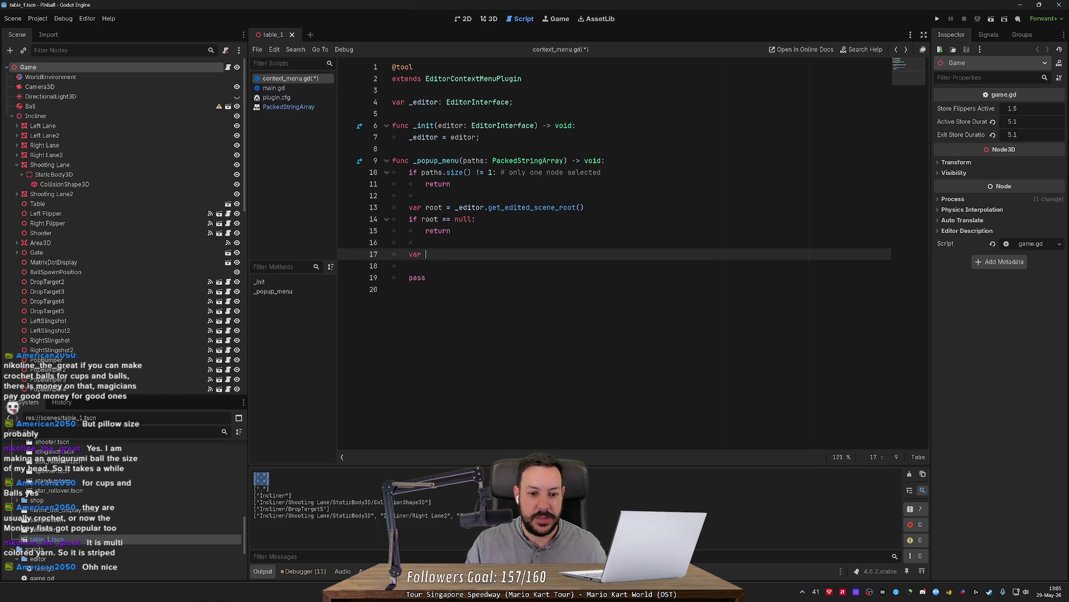
pyautogui.write('_editor.sele')
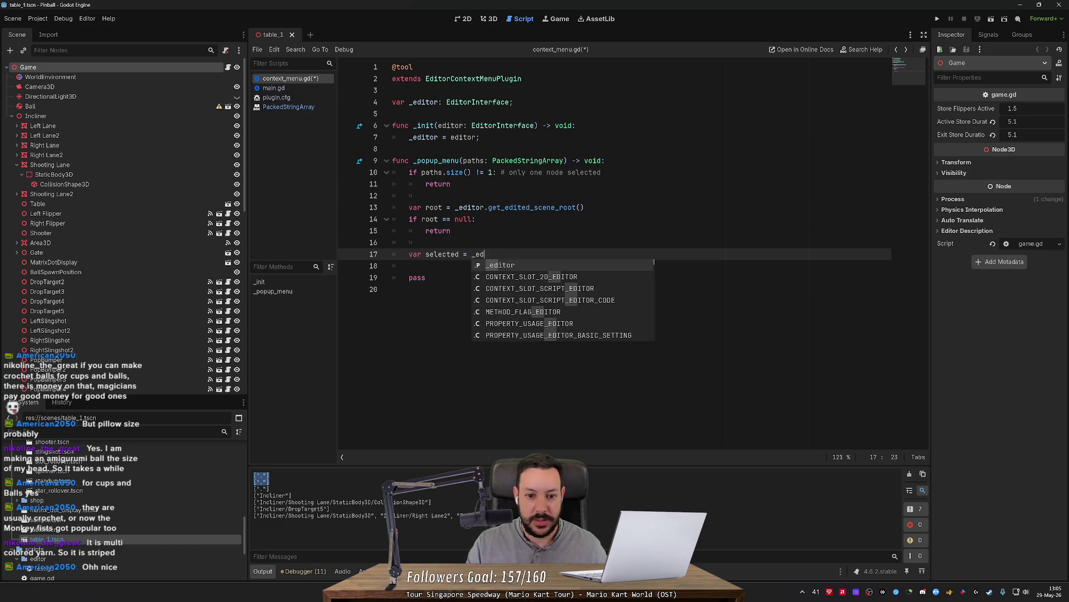
pyautogui.write('c')
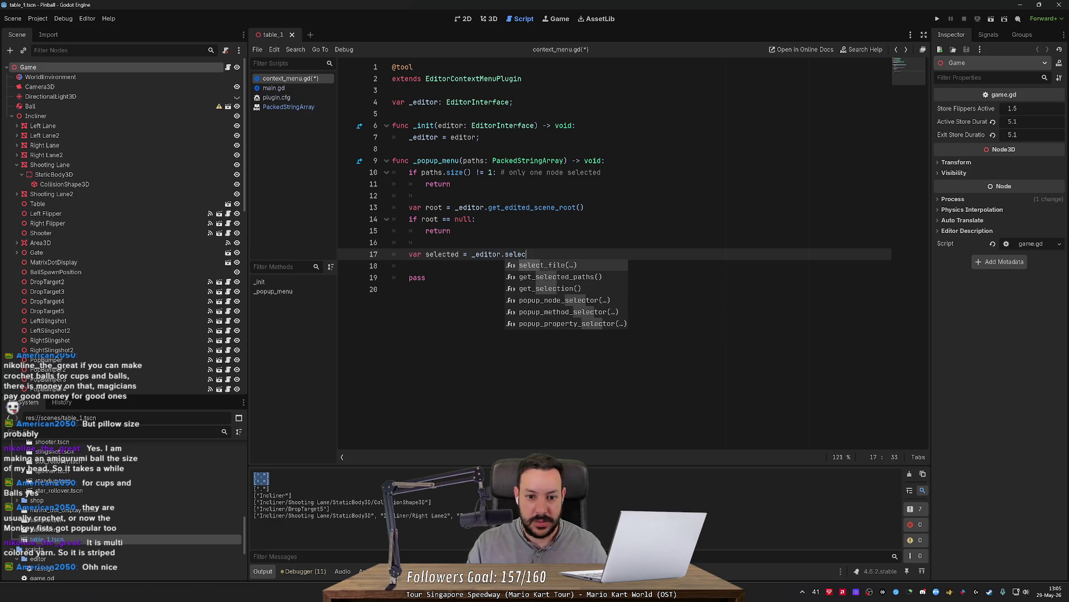
pyautogui.press('BackSpace')
pyautogui.press('BackSpace')
pyautogui.press('BackSpace')
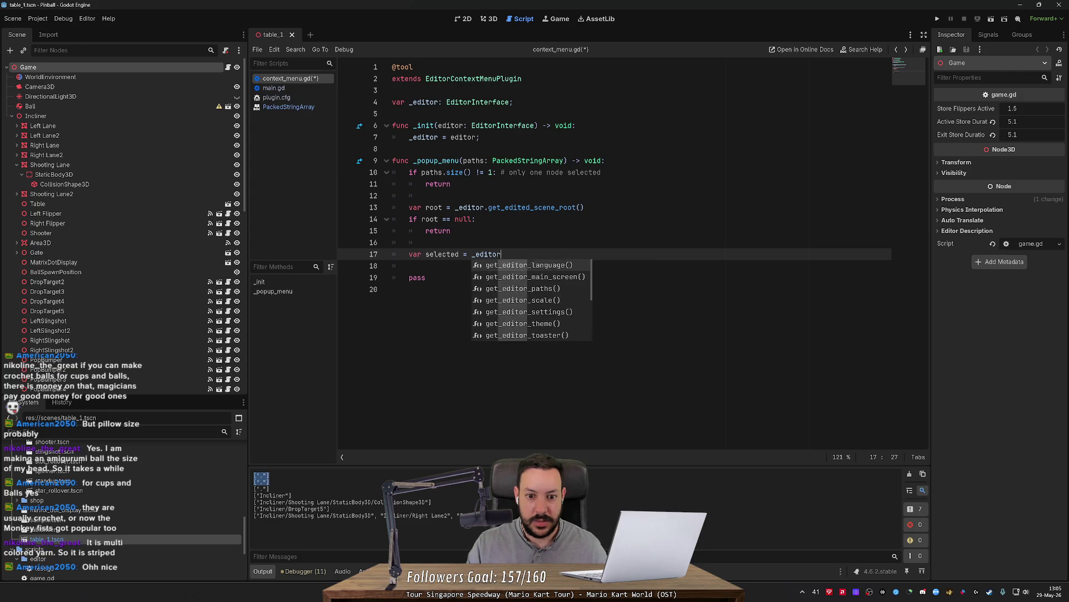
pyautogui.write('selec')
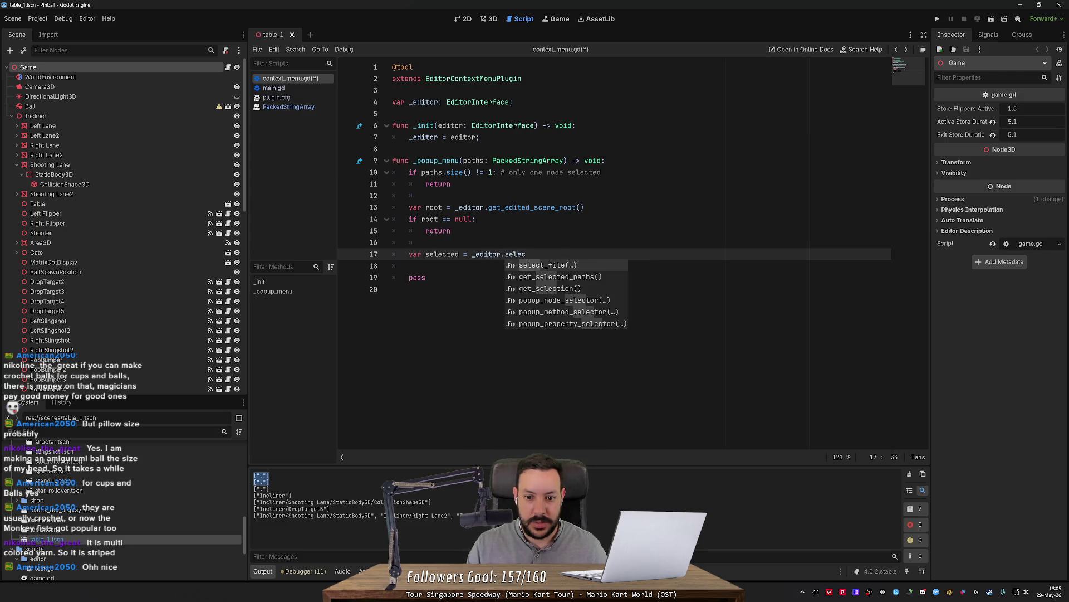
pyautogui.press('Down')
pyautogui.press('Down')
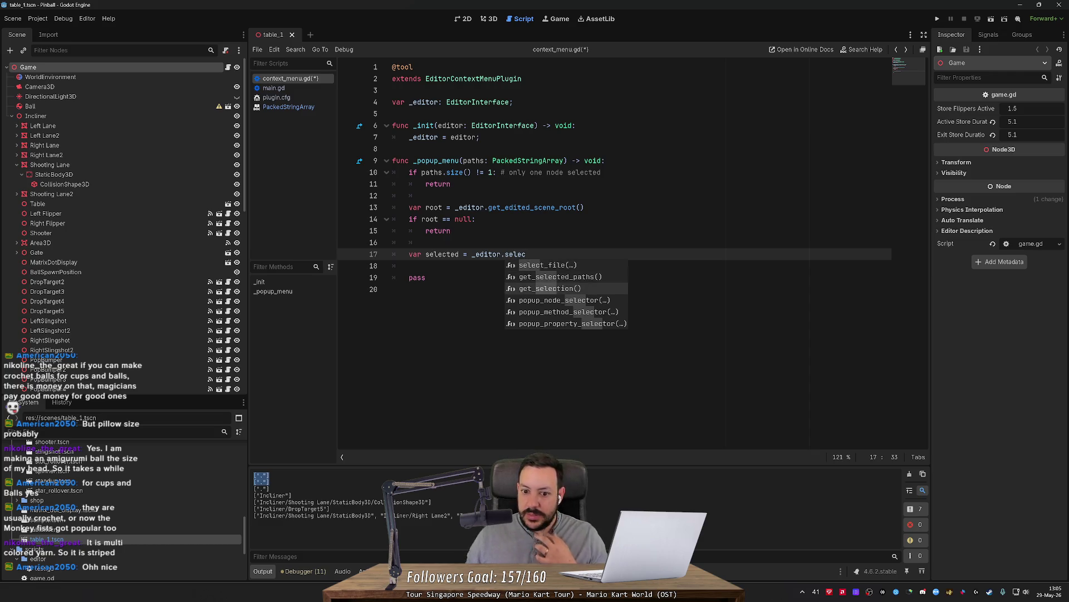
pyautogui.press('Up')
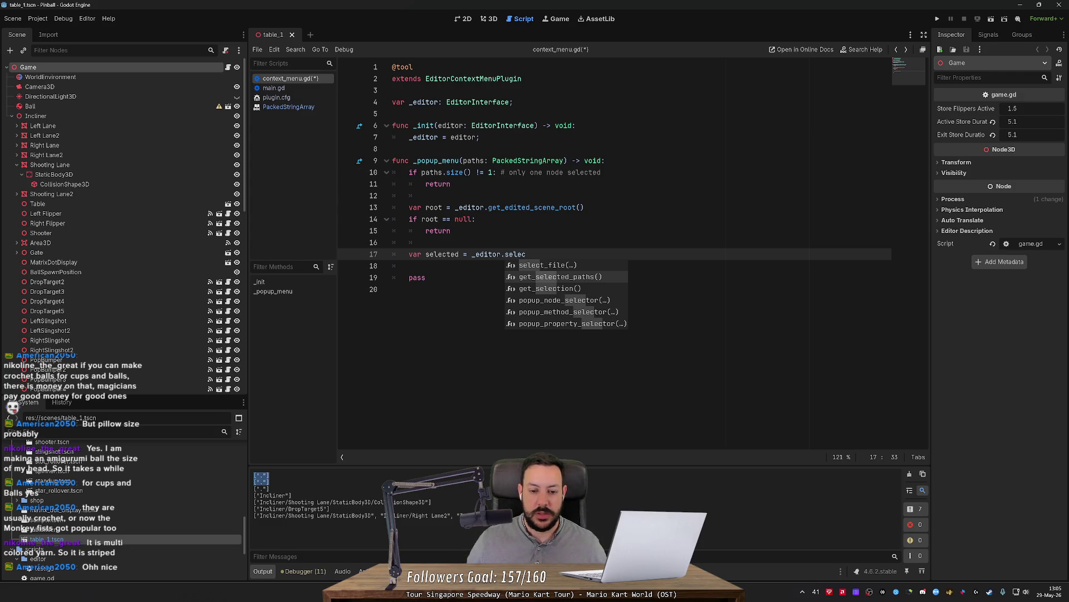
pyautogui.press('Return')
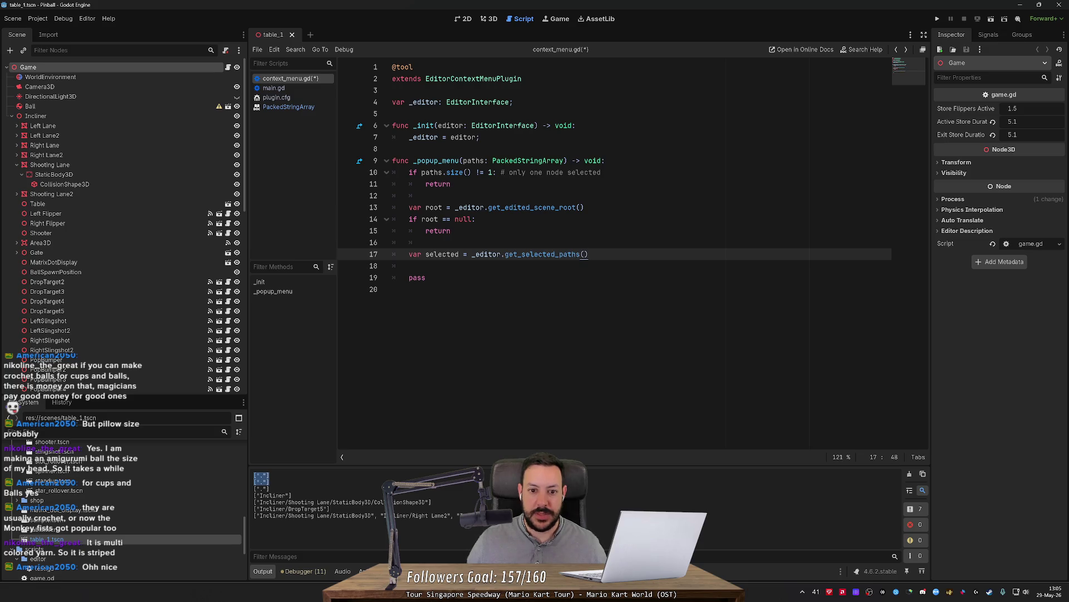
pyautogui.keyDown('ctrl'); pyautogui.click(537, 253); pyautogui.keyUp('ctrl')
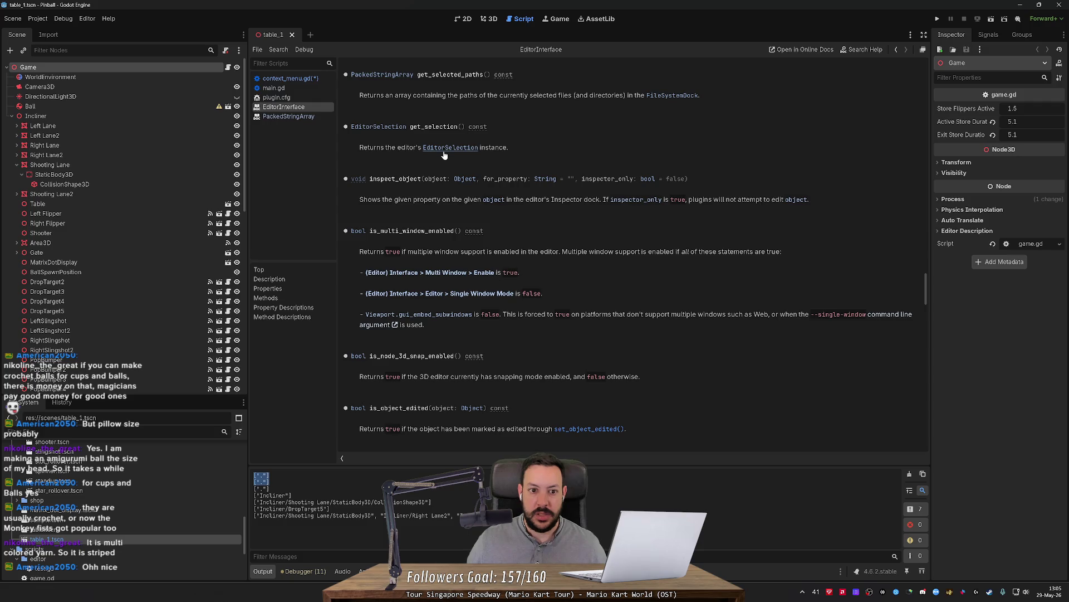
# - Replace get_selected_paths() with get_selection() on line 17
pyautogui.hotkey('alt', 'Left')
pyautogui.hotkey('ctrl', 'Left')
pyautogui.hotkey('shift', 'End')
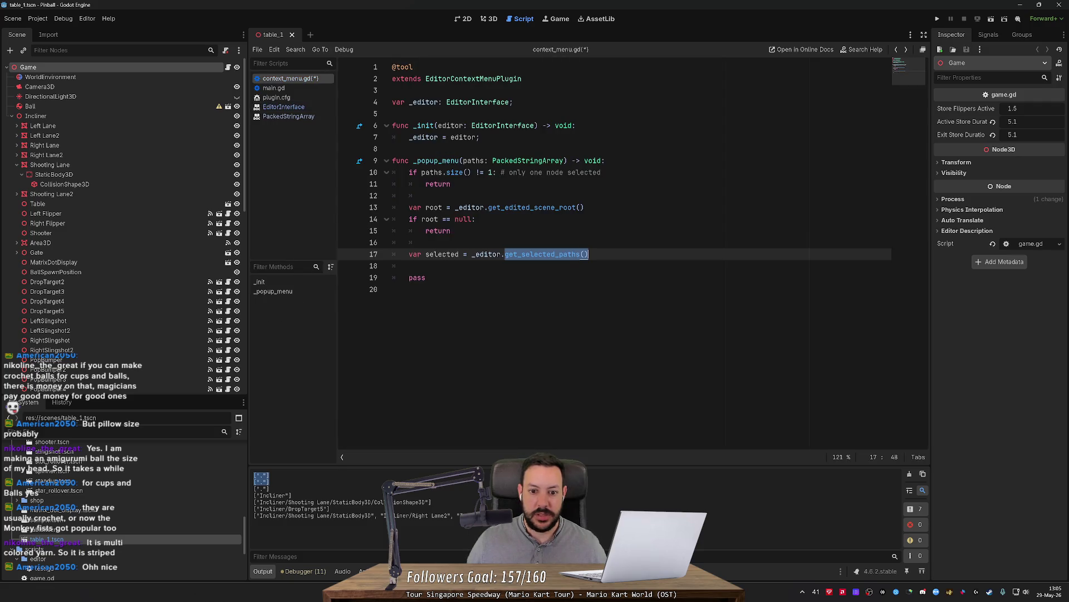
pyautogui.press('BackSpace')
pyautogui.write('get_')
pyautogui.write('se')
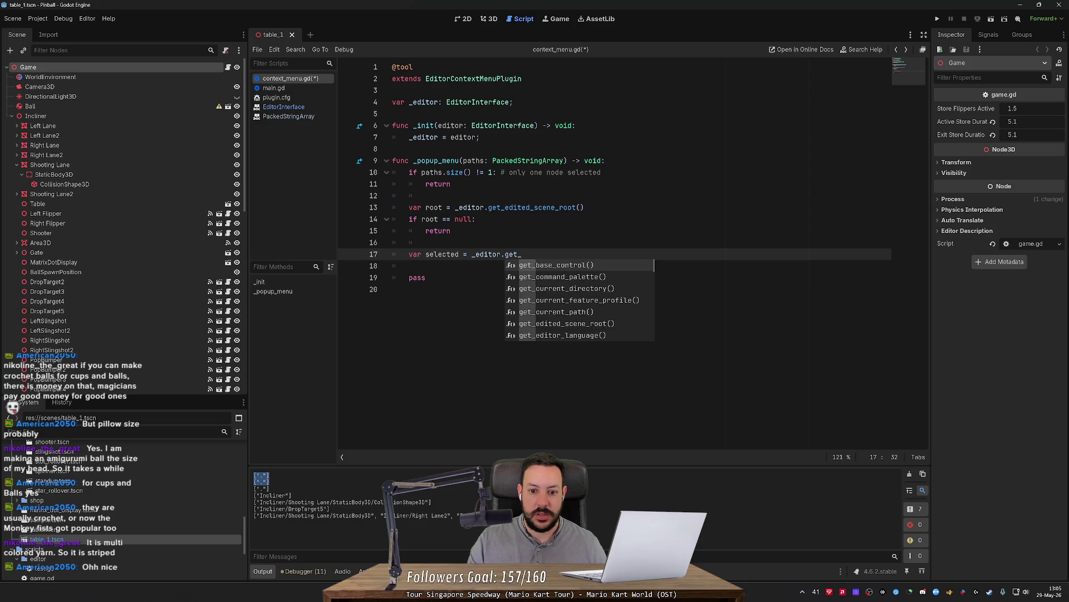
pyautogui.press('Down')
pyautogui.press('Return')
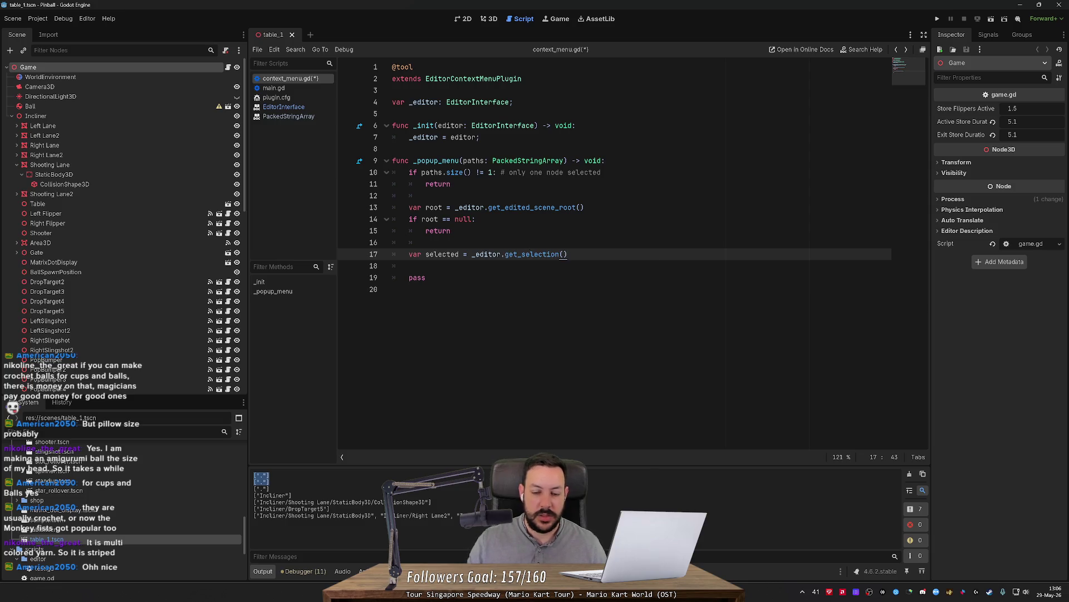
# - Read the get_selection and EditorSelection documentation, then return to the script
pyautogui.keyDown('ctrl'); pyautogui.click(523, 256); pyautogui.keyUp('ctrl')
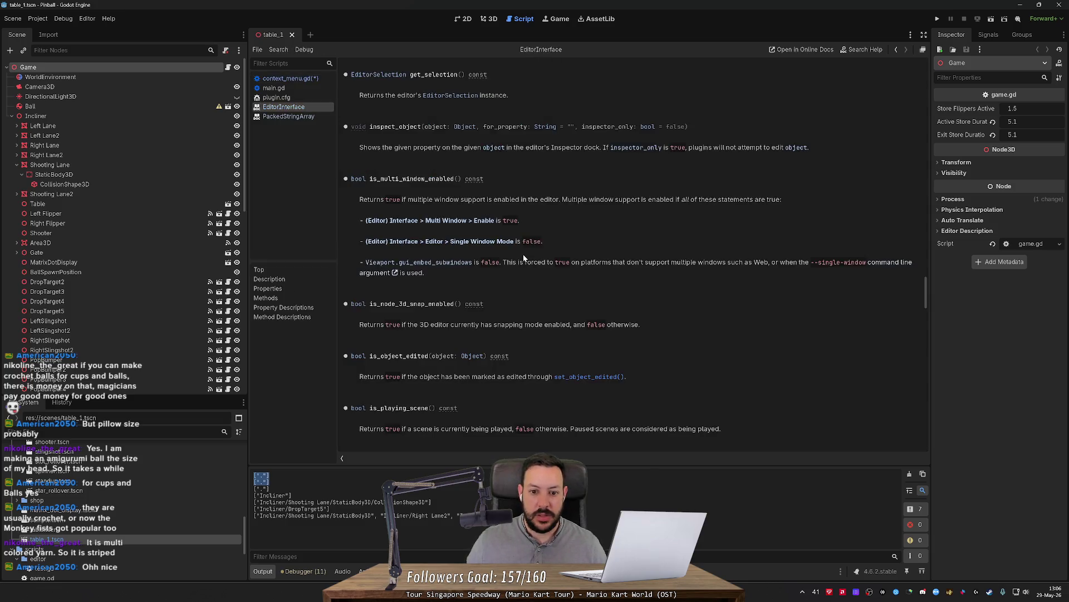
pyautogui.click(385, 74)
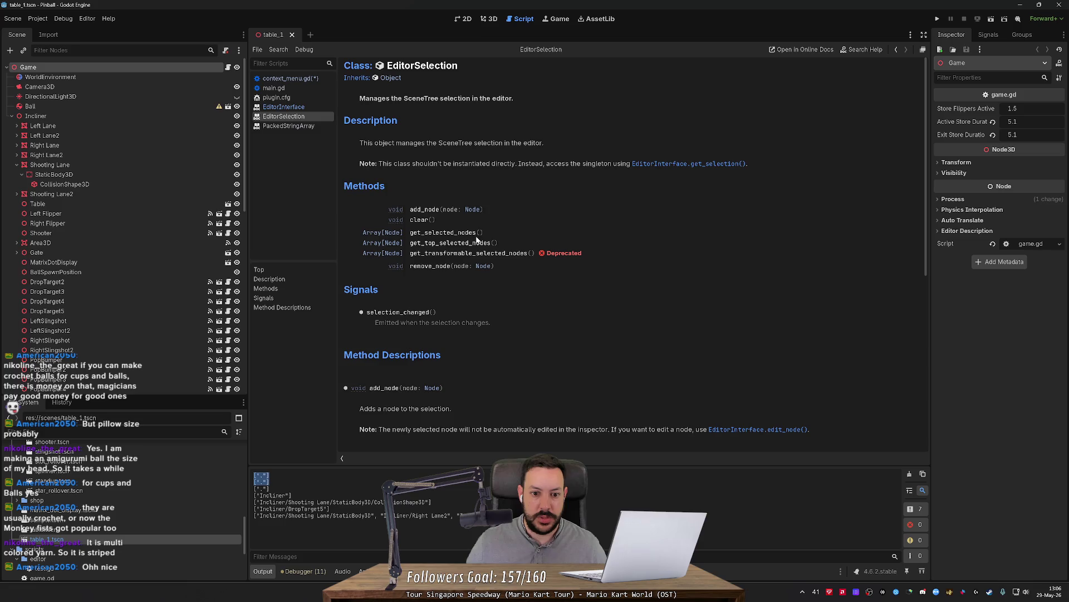
pyautogui.scroll(-5, 534, 302)
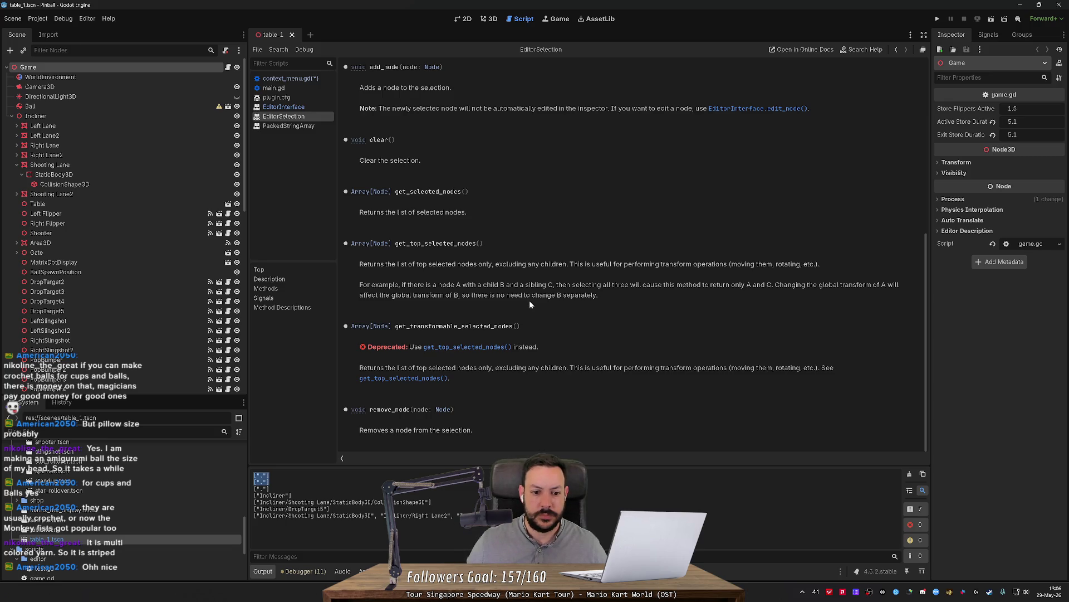
pyautogui.hotkey('alt', 'Left')
pyautogui.hotkey('alt', 'Left')
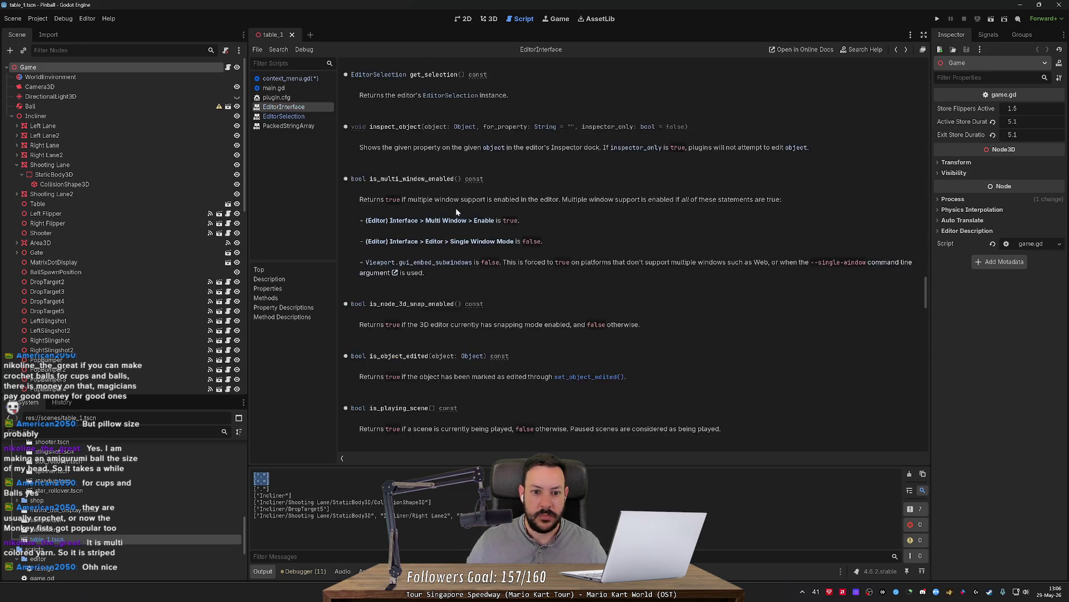
pyautogui.click(431, 172)
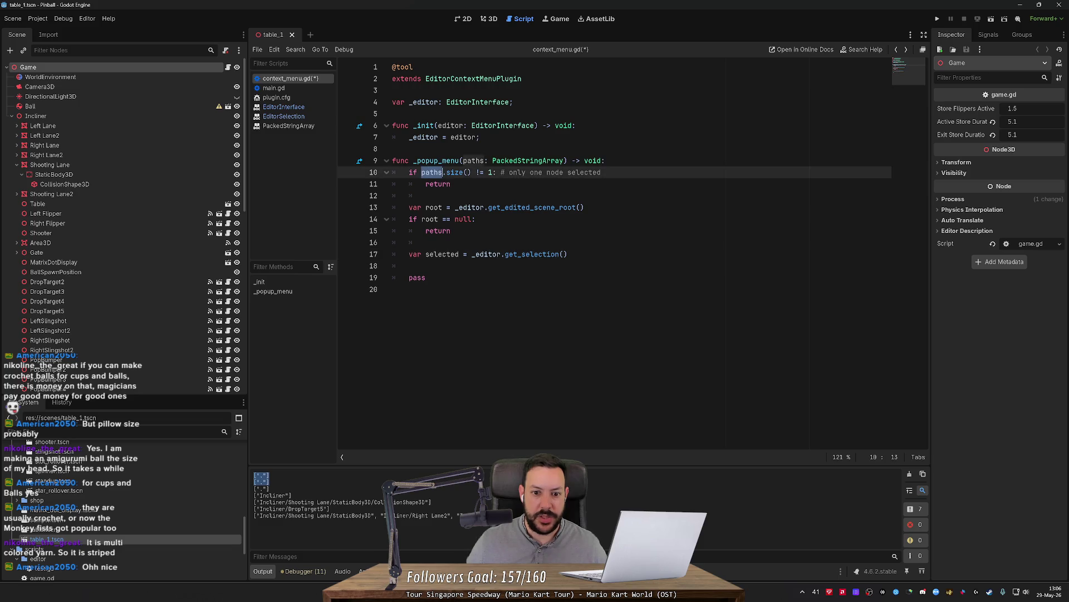
# - Append .get_selected_nodes()[0]; to line 17
pyautogui.click(567, 254)
pyautogui.write('.get')
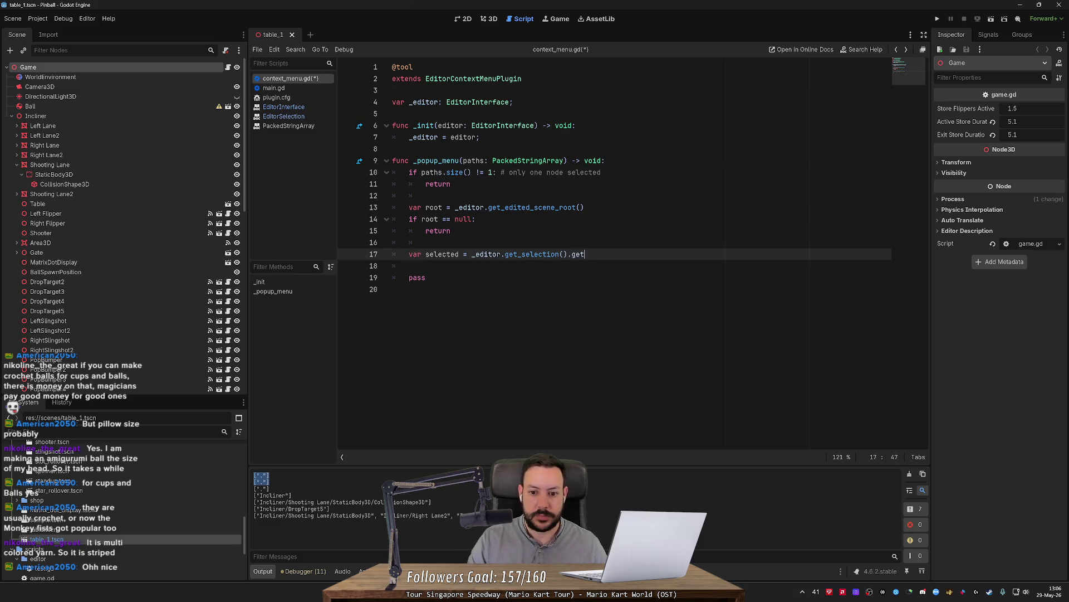
pyautogui.press('Return')
pyautogui.write('[')
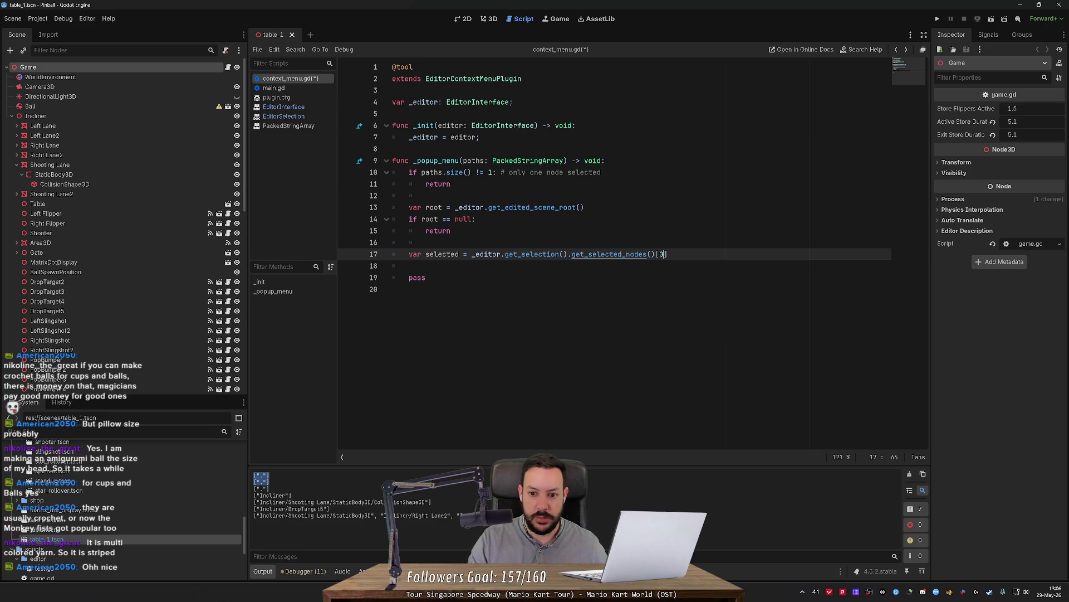
pyautogui.press('BackSpace')
pyautogui.write('.f')
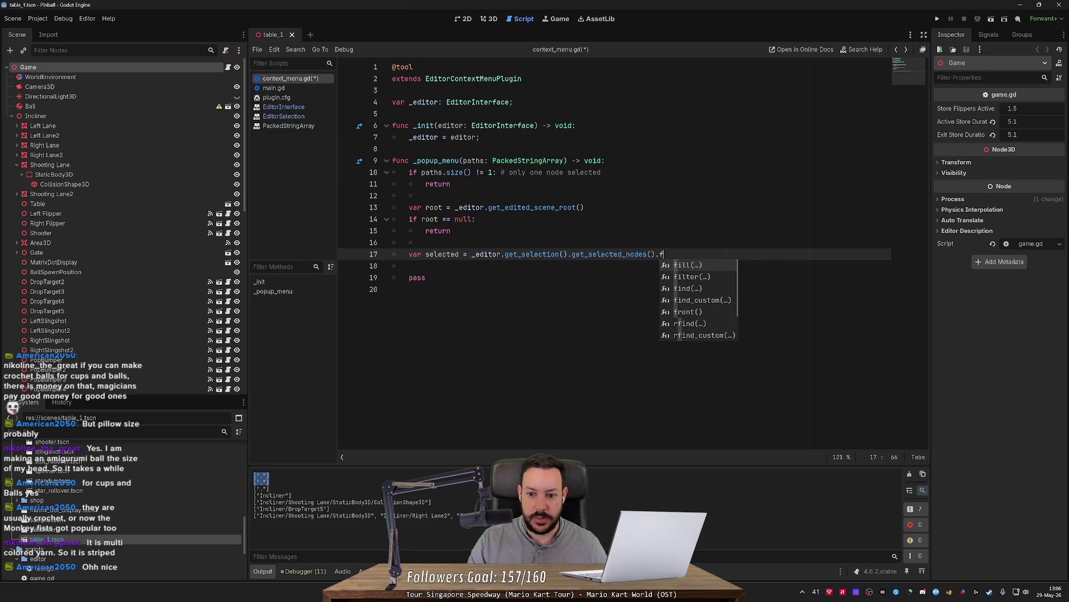
pyautogui.write('il')
pyautogui.press('BackSpace')
pyautogui.press('BackSpace')
pyautogui.press('BackSpace')
pyautogui.press('BackSpace')
pyautogui.write('[0];')
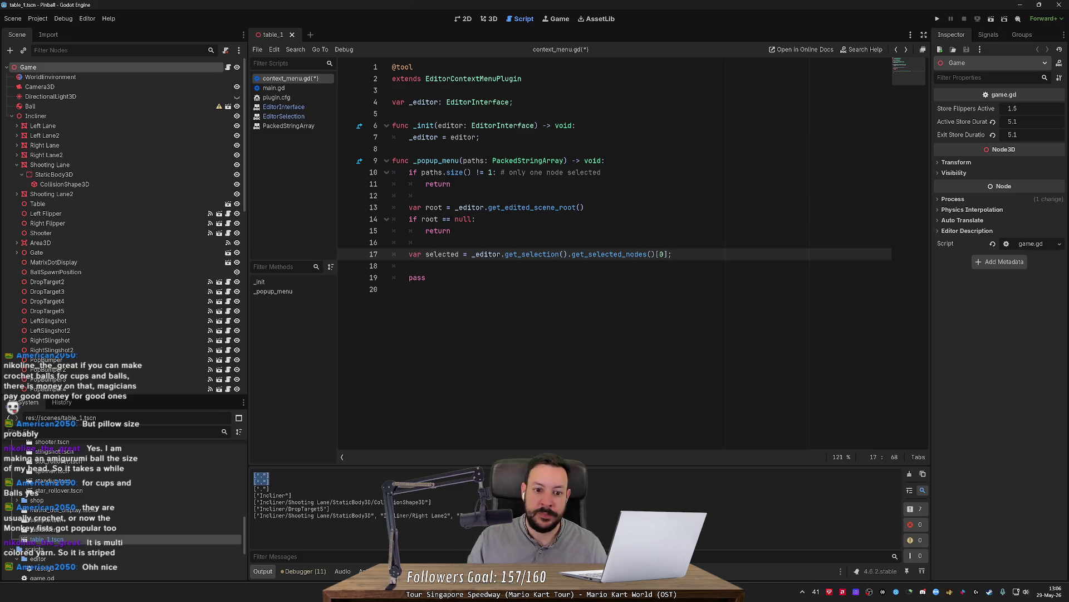
# - Begin an 'if selected == null' check on a new line 18
pyautogui.press('Return')
pyautogui.write('if sele')
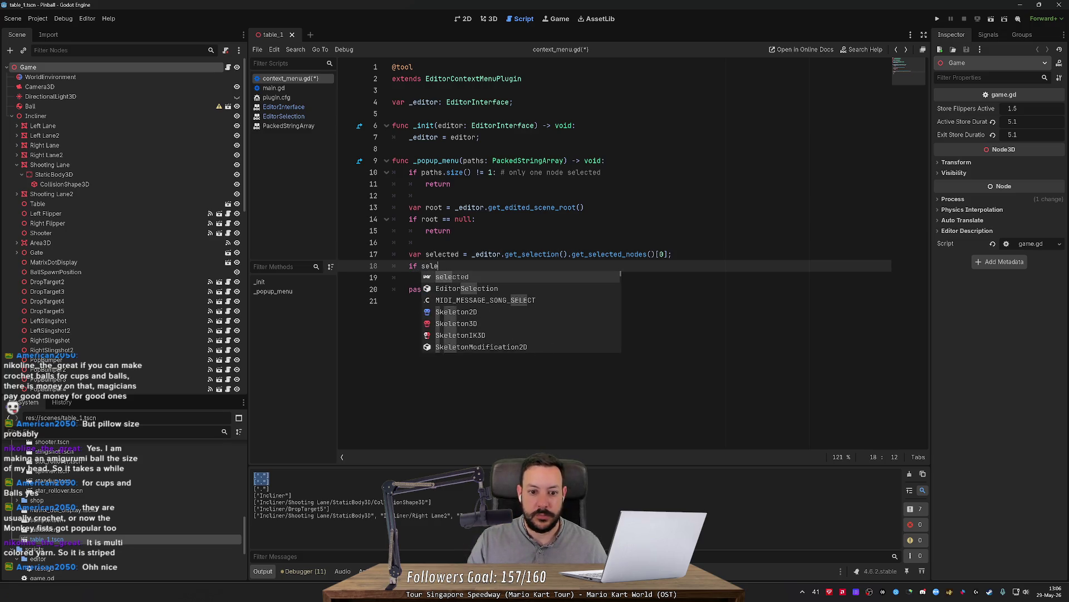
pyautogui.write('cted == nul')
pyautogui.press('BackSpace')
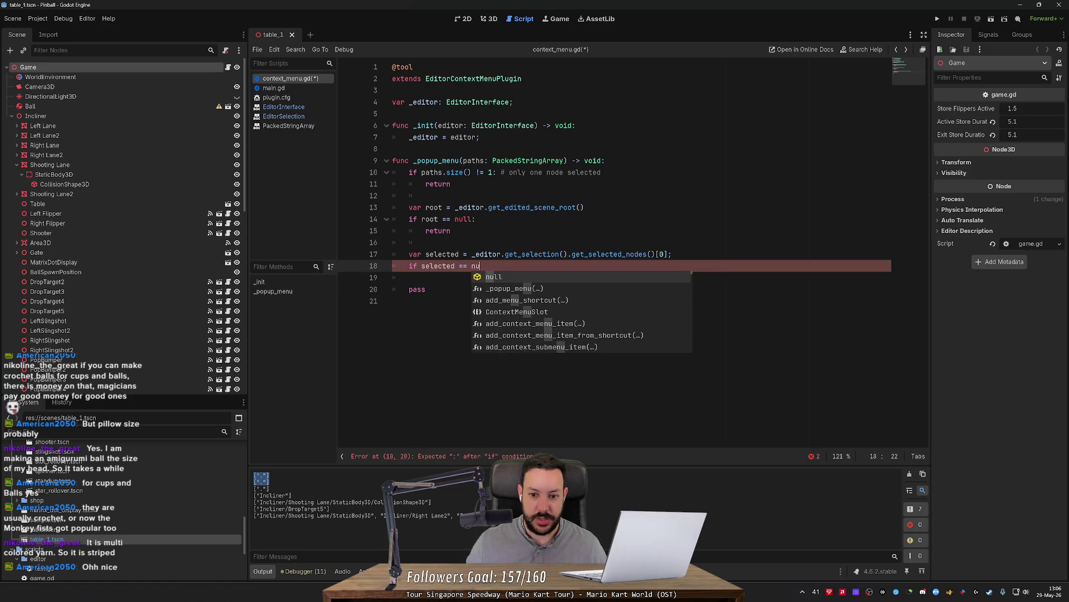
pyautogui.doubleClick(645, 254)
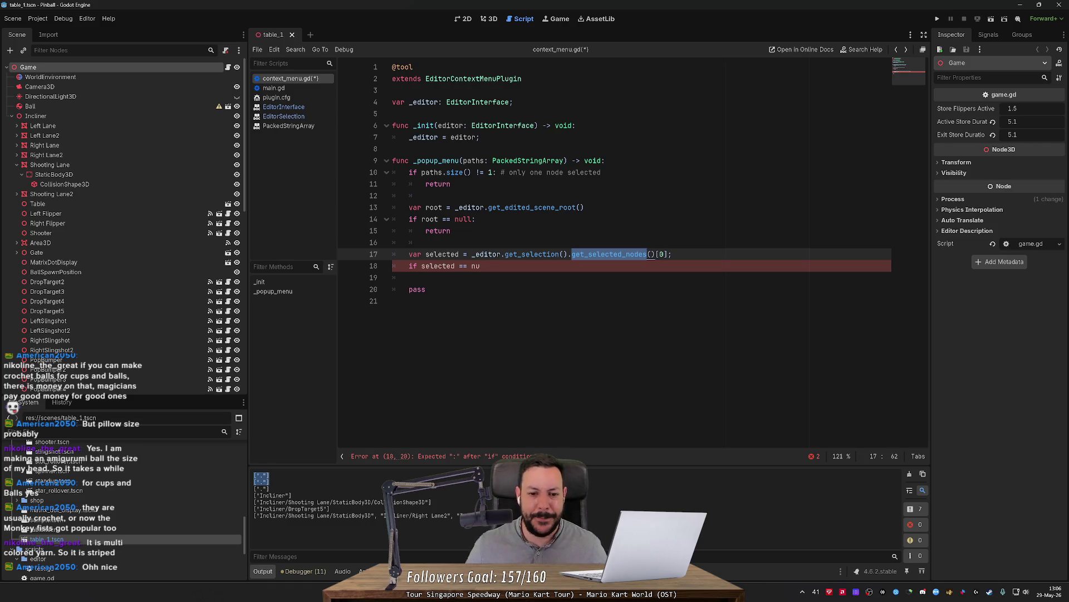
pyautogui.write('l')
pyautogui.press('Return')
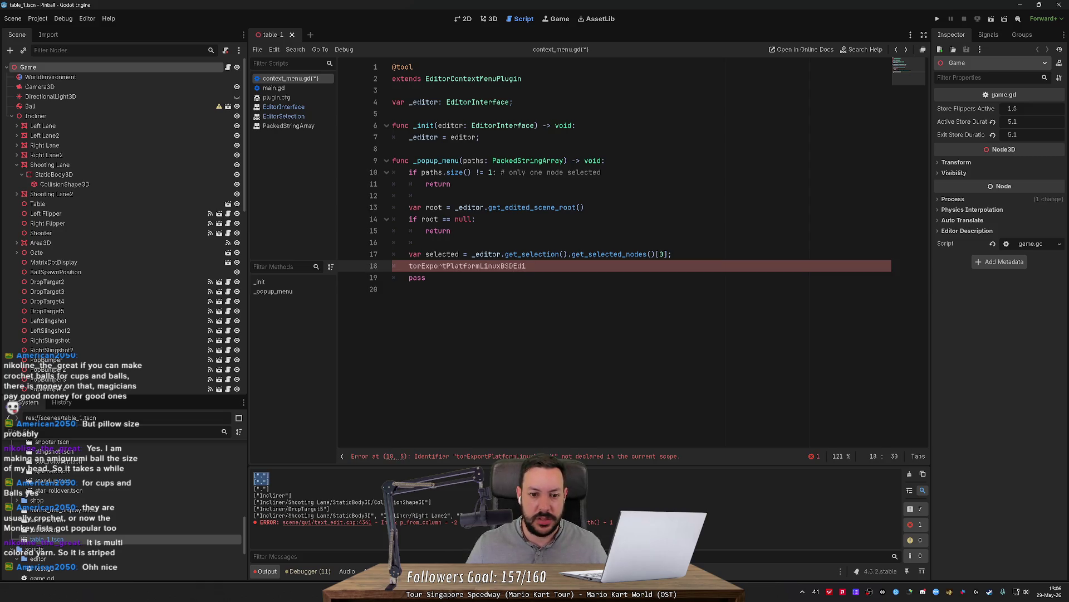
# - Consult the get_edited_scene_root and get_selected_nodes documentation, returning to the script each time
pyautogui.keyDown('ctrl'); pyautogui.click(539, 208); pyautogui.keyUp('ctrl')
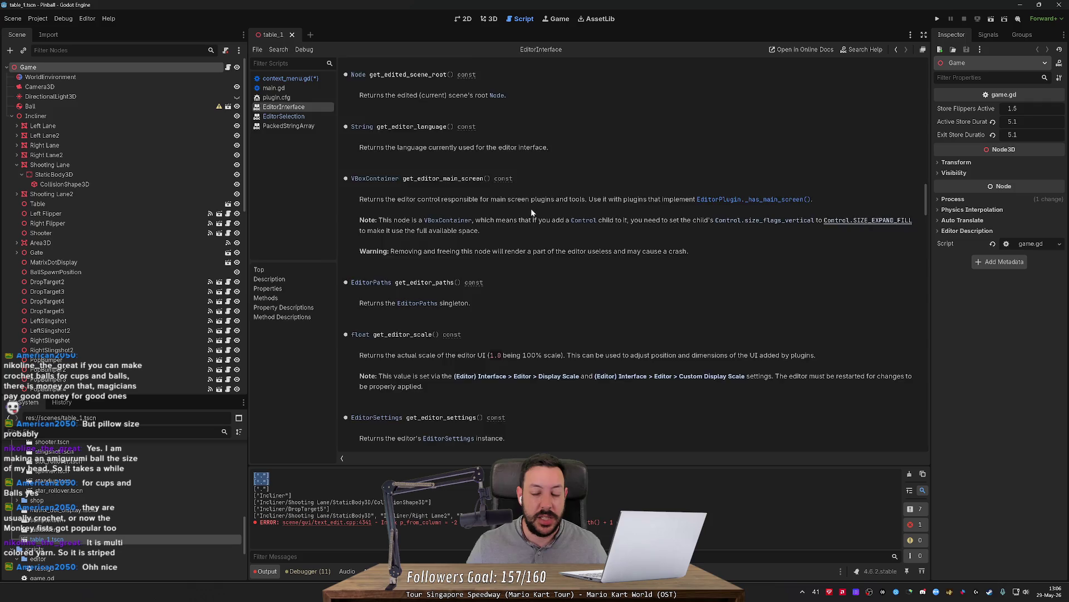
pyautogui.hotkey('alt', 'Left')
pyautogui.keyDown('ctrl'); pyautogui.click(613, 254); pyautogui.keyUp('ctrl')
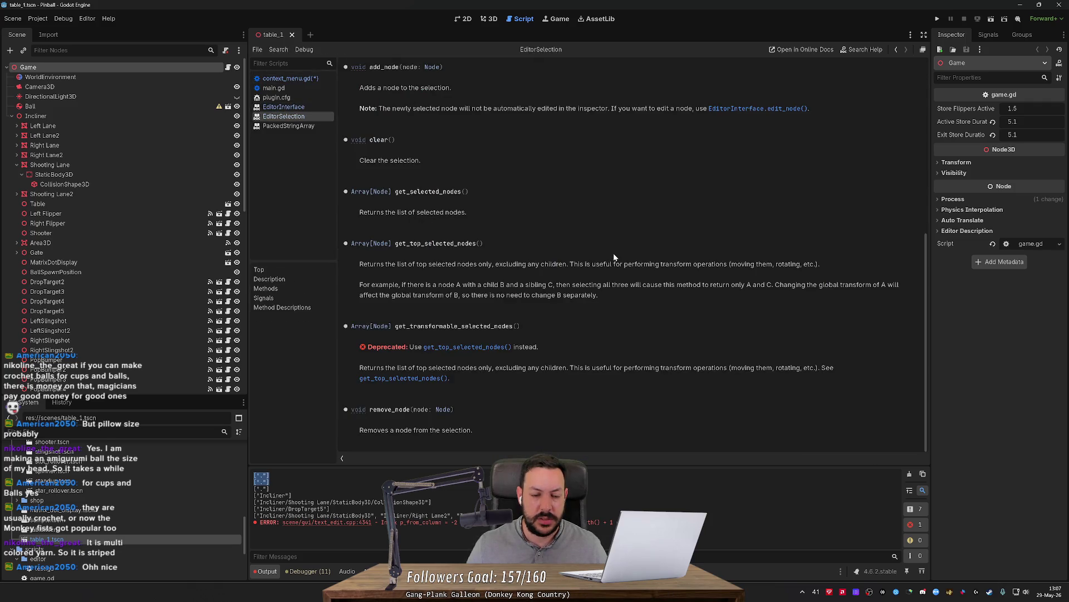
pyautogui.hotkey('alt', 'Left')
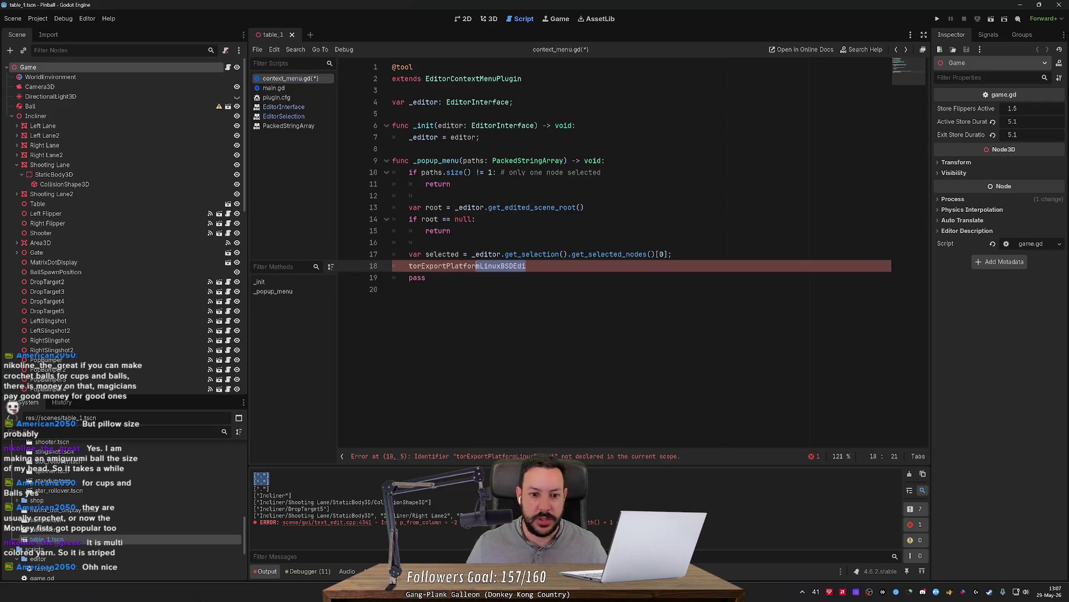
# - Replace line 18's stray text with 'if root != selected:' and an indented 'return'
pyautogui.hotkey('shift', 'Home')
pyautogui.press('Return')
pyautogui.press('Return')
pyautogui.press('Return')
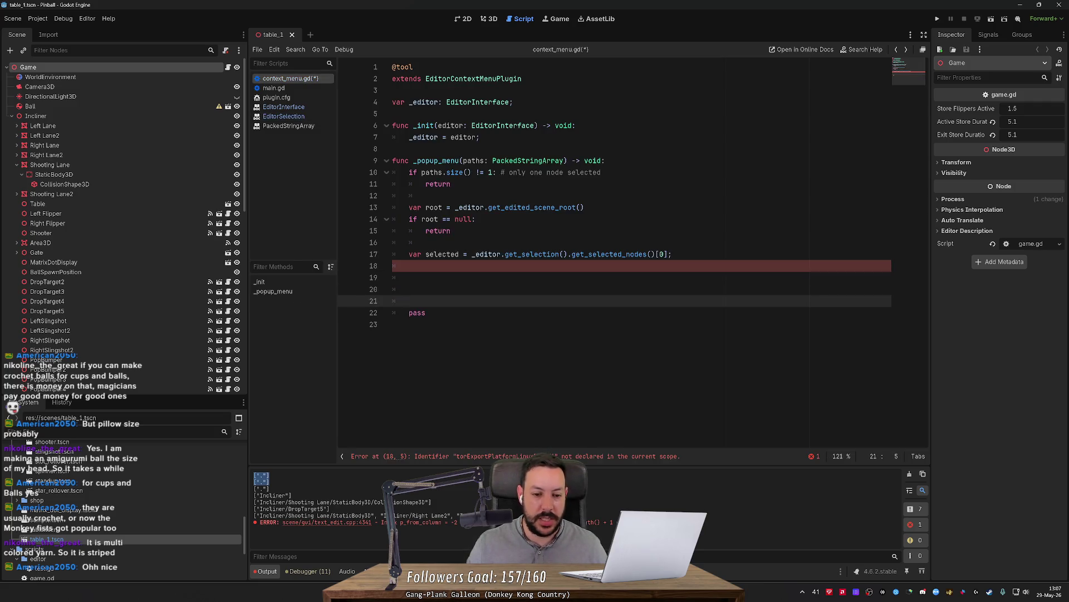
pyautogui.press('Up')
pyautogui.press('Up')
pyautogui.write('if root != ')
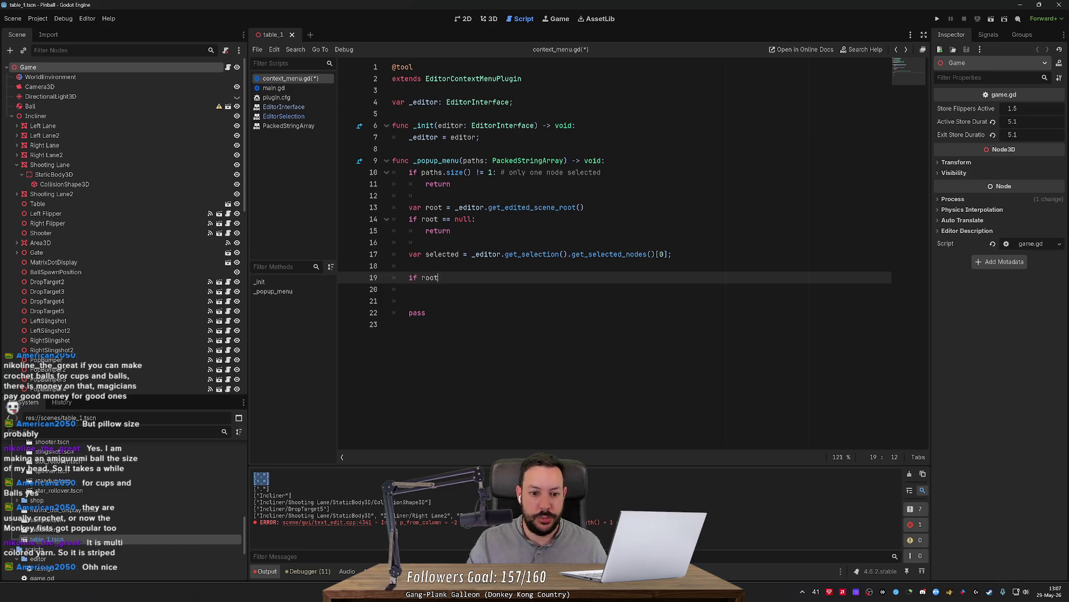
pyautogui.write('selected:')
pyautogui.press('Return')
pyautogui.write('return')
# - Delete the empty line 18 and add a new indented line after return
pyautogui.press('Up')
pyautogui.click(409, 265)
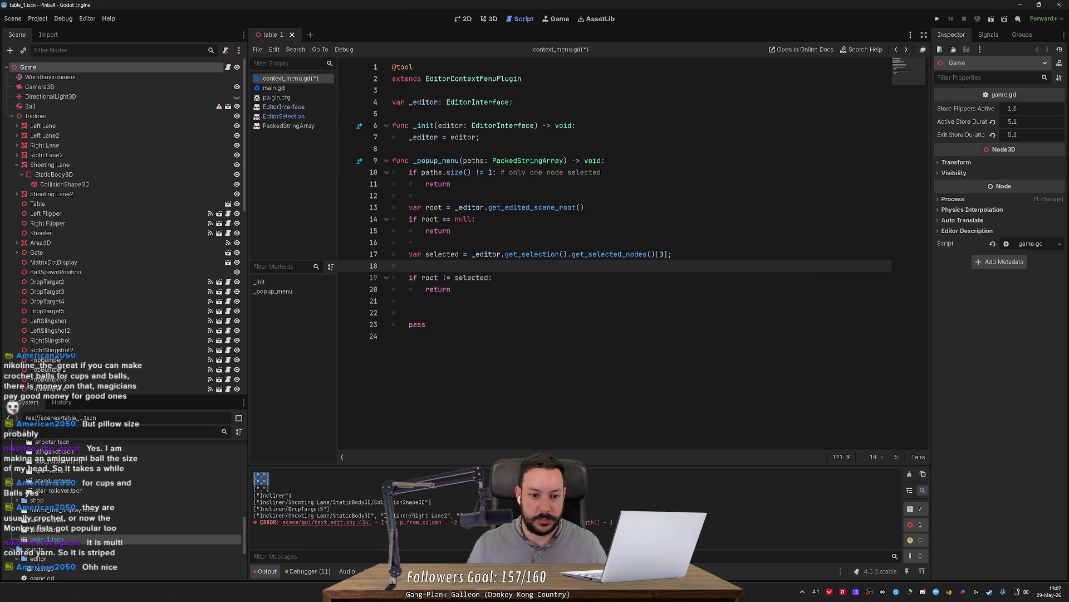
pyautogui.hotkey('ctrl', 'shift', 'k')
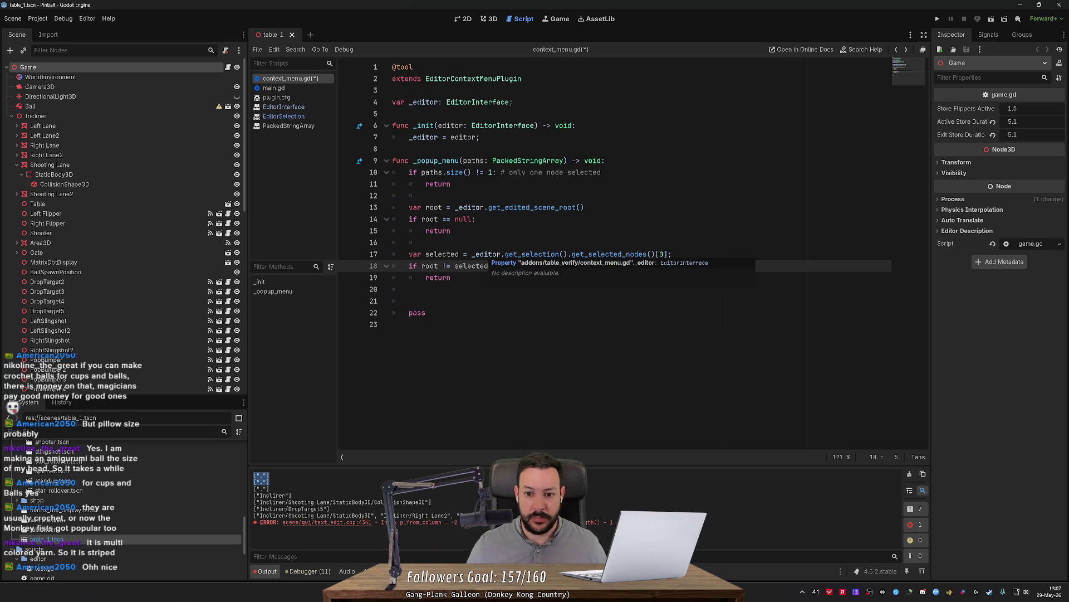
pyautogui.moveTo(673, 254); pyautogui.dragTo(410, 254)
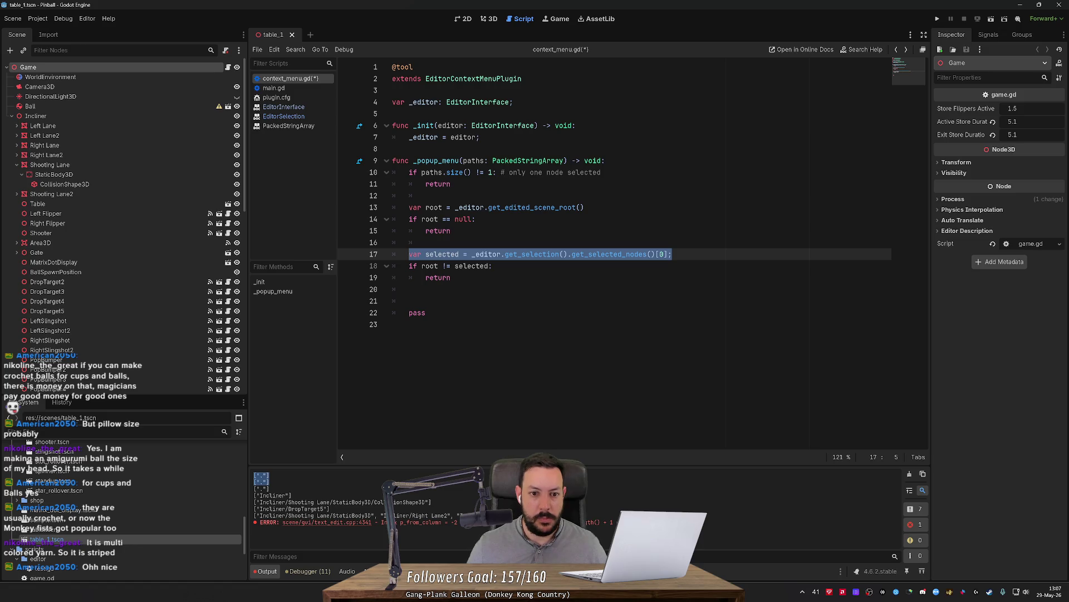
pyautogui.press('Down')
pyautogui.press('Down')
pyautogui.press('Down')
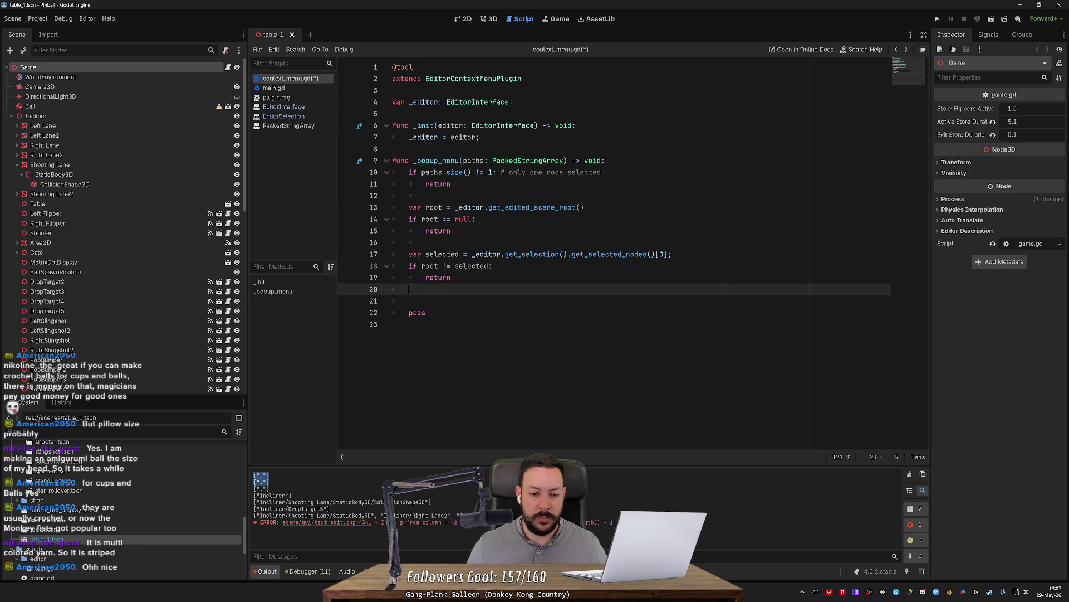
pyautogui.press('Return')
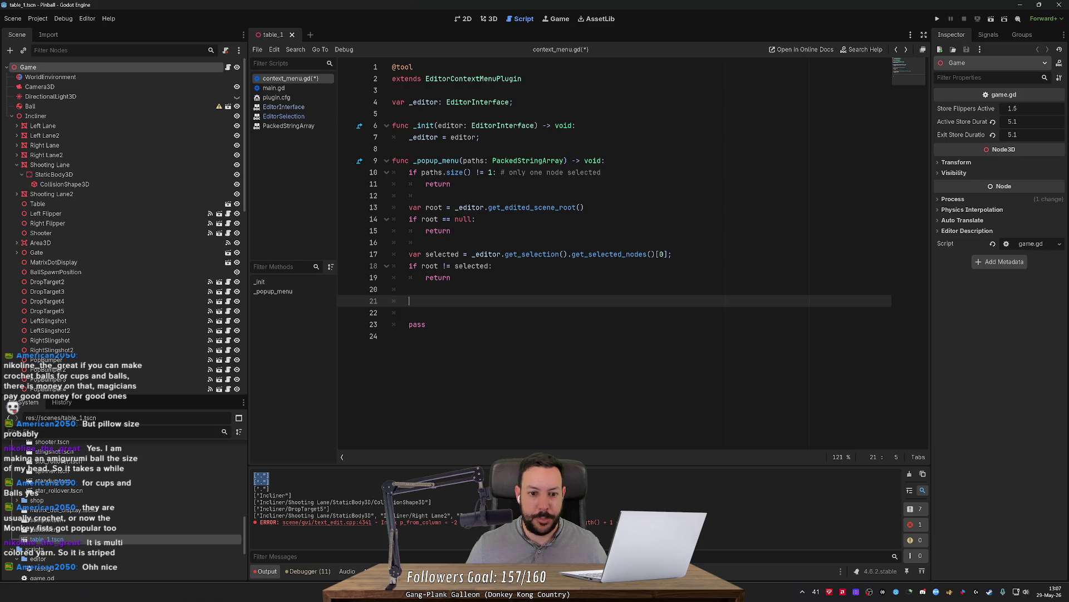
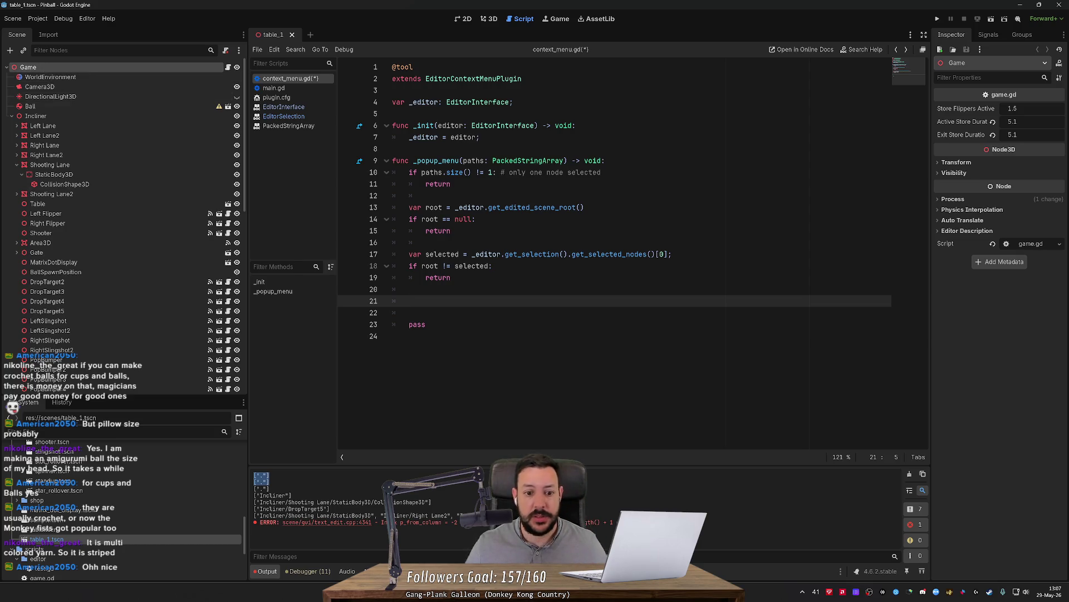
# - Make line 21 print "YES, YOU GOT THE ROOT." and save context_menu.gd
pyautogui.write('print("')
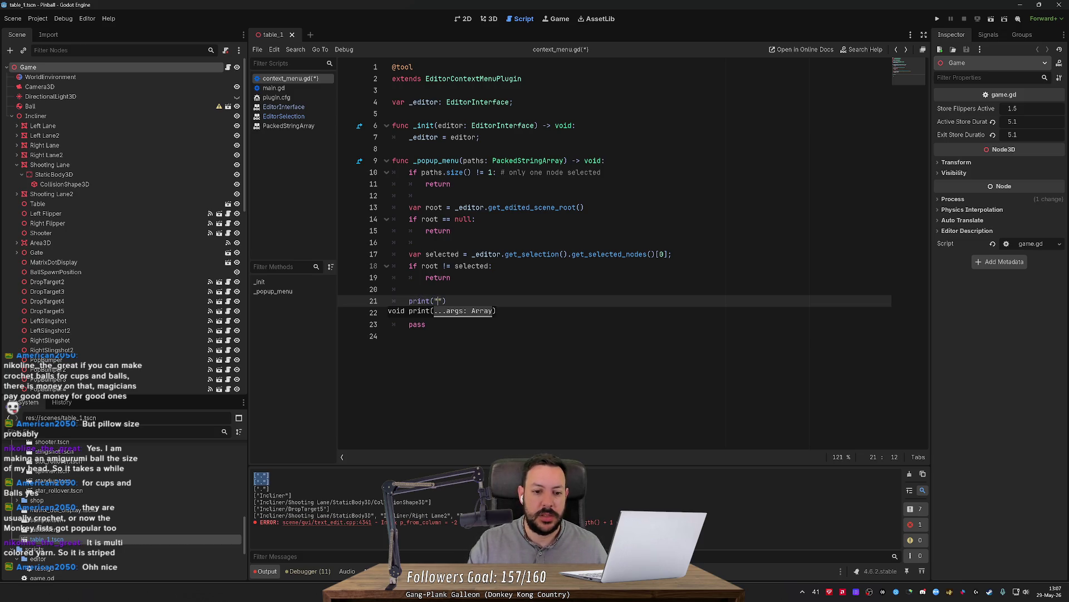
pyautogui.write('YES;')
pyautogui.press('BackSpace')
pyautogui.write(', WE')
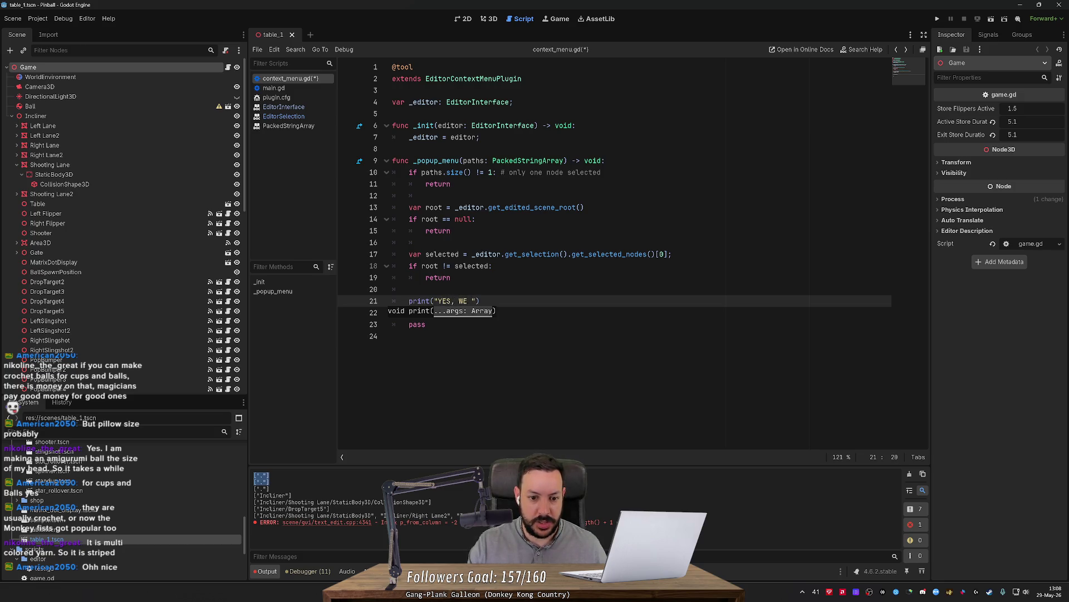
pyautogui.press('BackSpace')
pyautogui.press('BackSpace')
pyautogui.press('BackSpace')
pyautogui.write('YOU GOR')
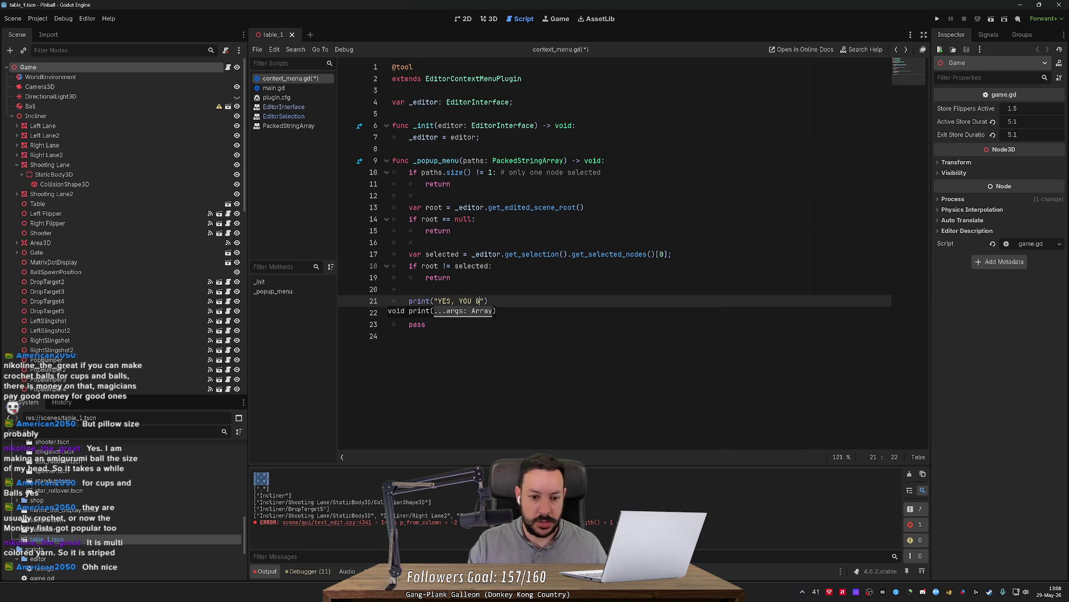
pyautogui.press('BackSpace')
pyautogui.press('BackSpace')
pyautogui.write('T THE ROOT')
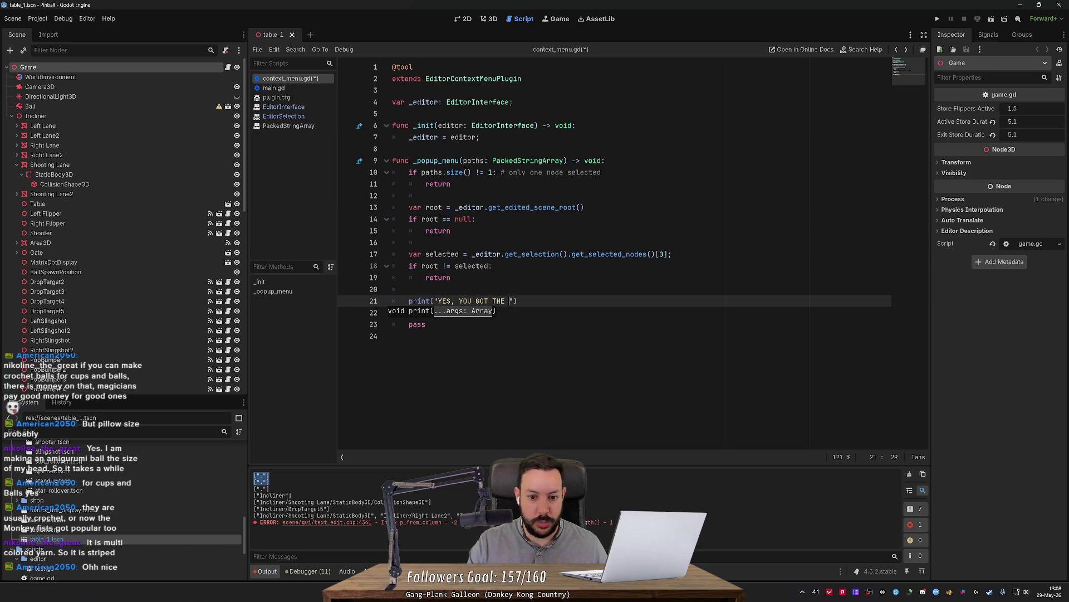
pyautogui.write('.')
pyautogui.press('End')
pyautogui.write(';')
pyautogui.hotkey('ctrl', 's')
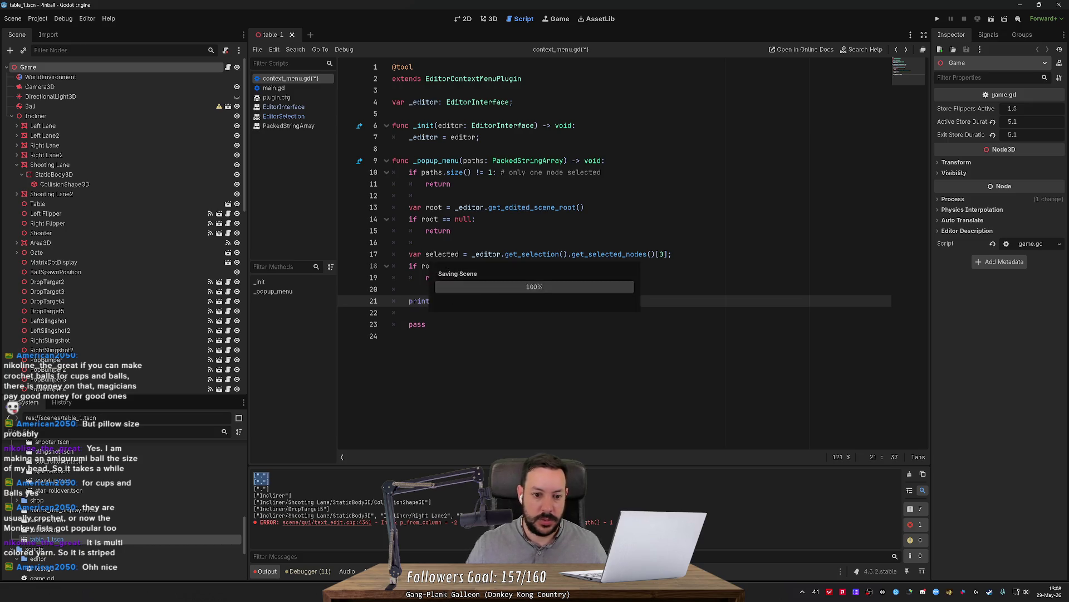
pyautogui.press('BackSpace')
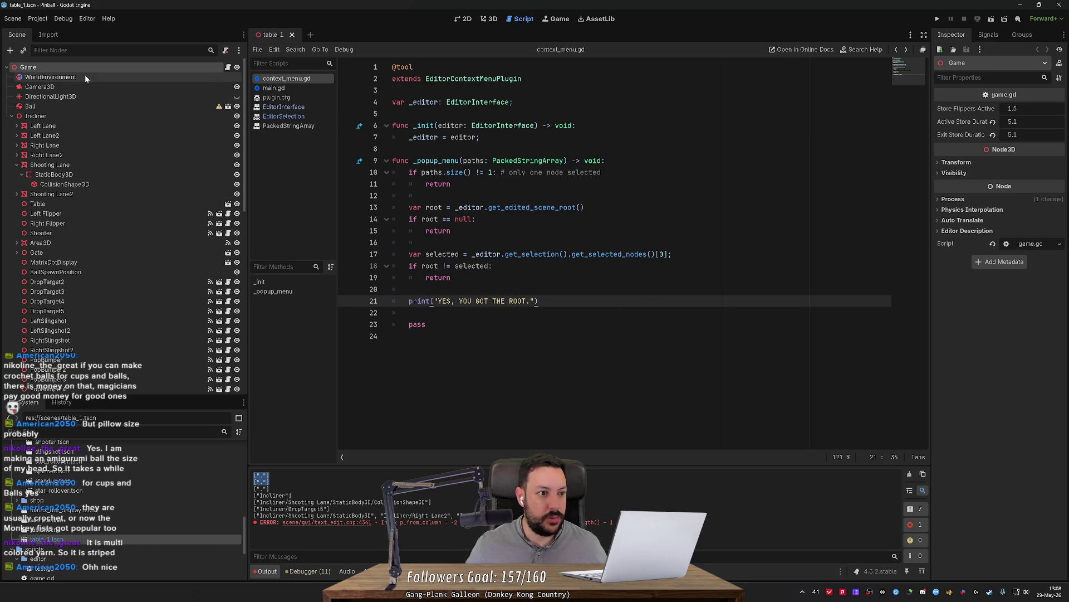
# - Test the context menu on Left Flipper, Left Lane2, DropTarget3, Shooting Lane2 and Shooter
pyautogui.rightClick(112, 216)
pyautogui.click(97, 174)
pyautogui.rightClick(98, 136)
pyautogui.click(62, 245)
pyautogui.rightClick(63, 288)
pyautogui.click(69, 252)
pyautogui.rightClick(91, 193)
pyautogui.click(96, 149)
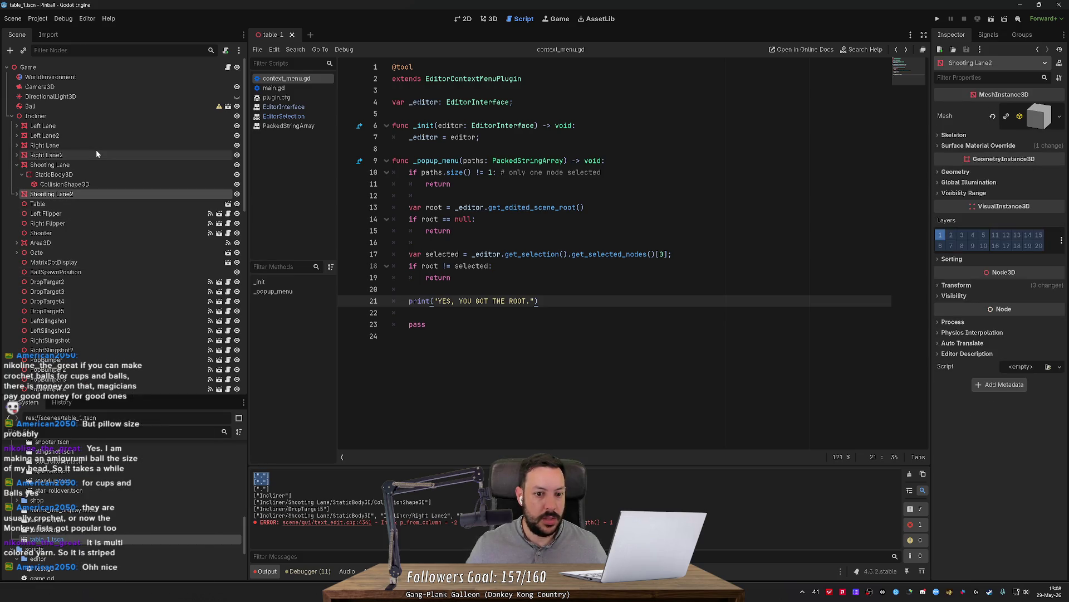
pyautogui.rightClick(78, 234)
pyautogui.click(69, 272)
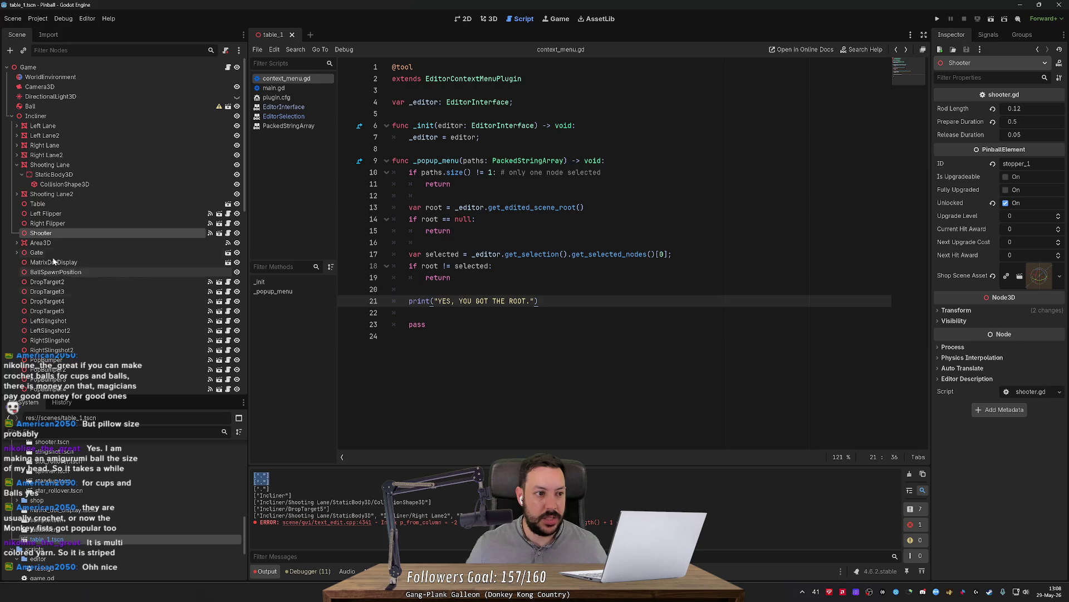
# - Test the context menu repeatedly on the root Game node and on DropTarget4
pyautogui.rightClick(55, 71)
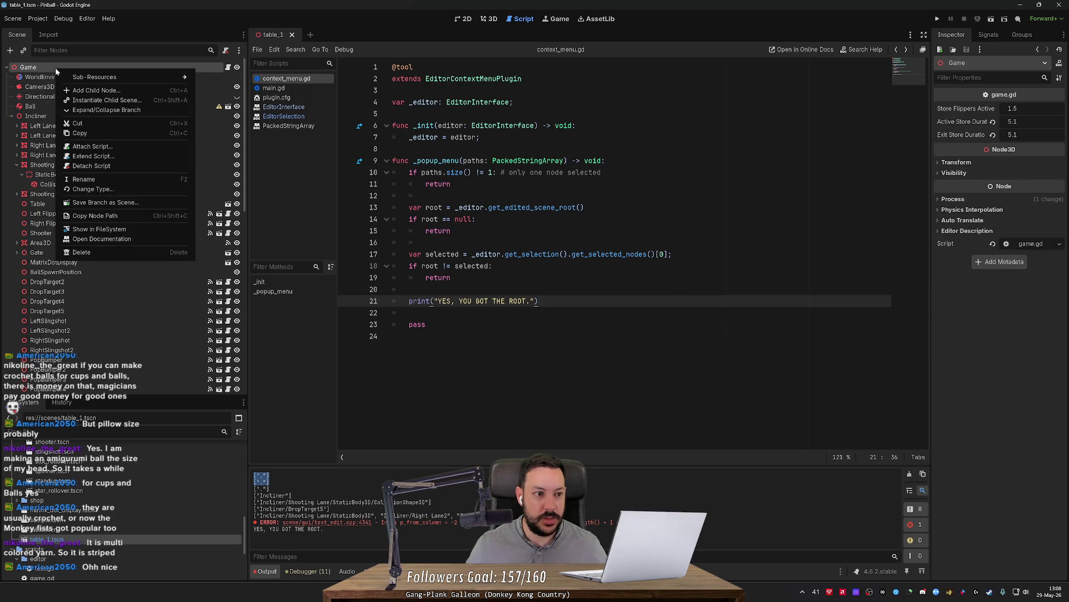
pyautogui.press('Escape')
pyautogui.rightClick(145, 69)
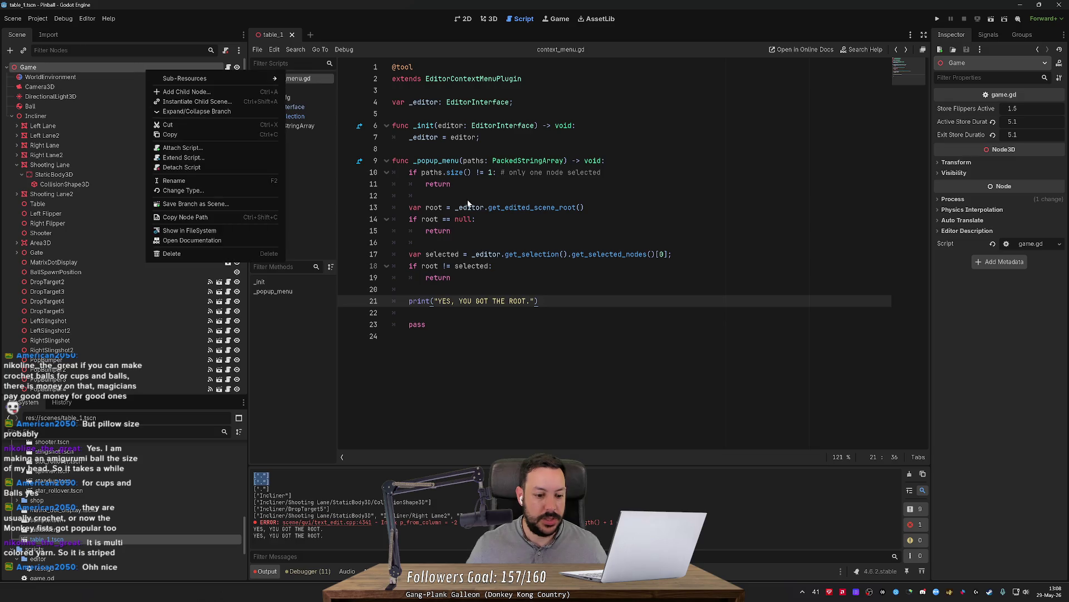
pyautogui.rightClick(137, 300)
pyautogui.press('Escape')
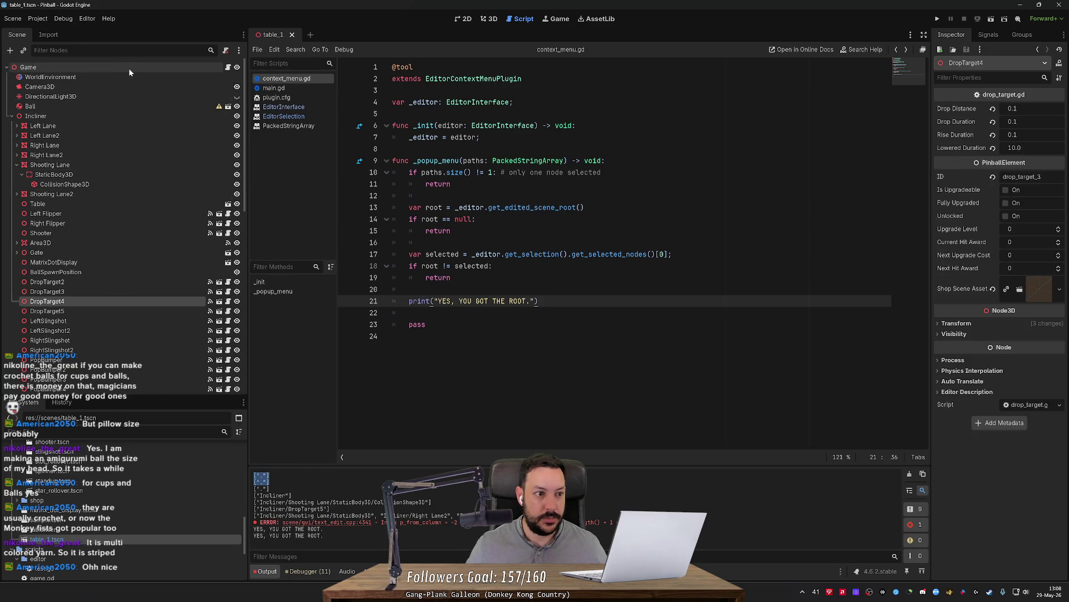
pyautogui.rightClick(128, 68)
pyautogui.press('Escape')
pyautogui.rightClick(101, 65)
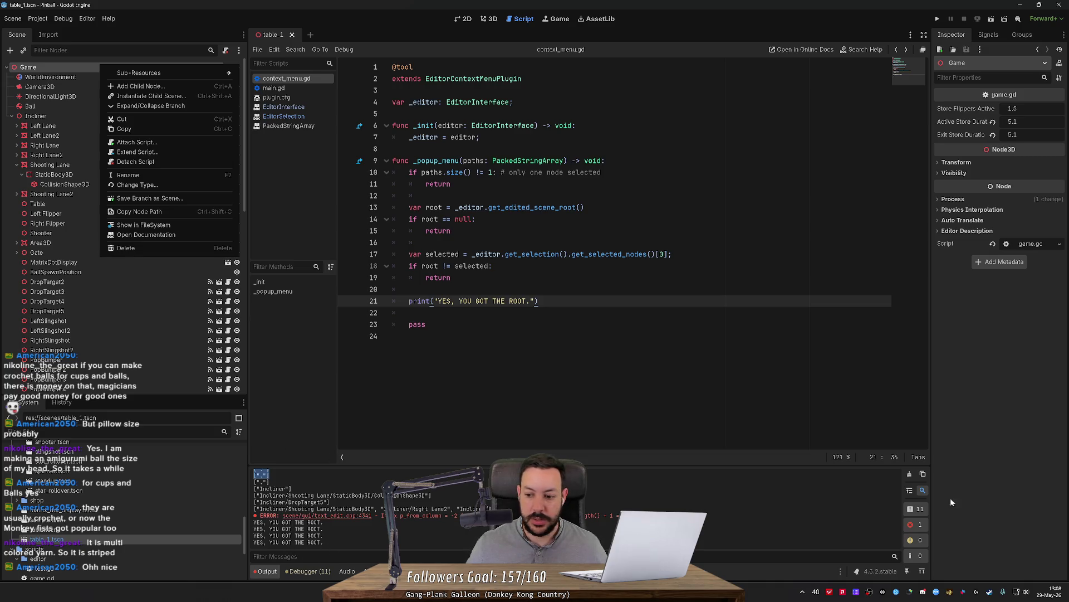
# - Clear the Output log and retest the context menu on the Game root
pyautogui.click(909, 474)
pyautogui.click(909, 474)
pyautogui.click(180, 205)
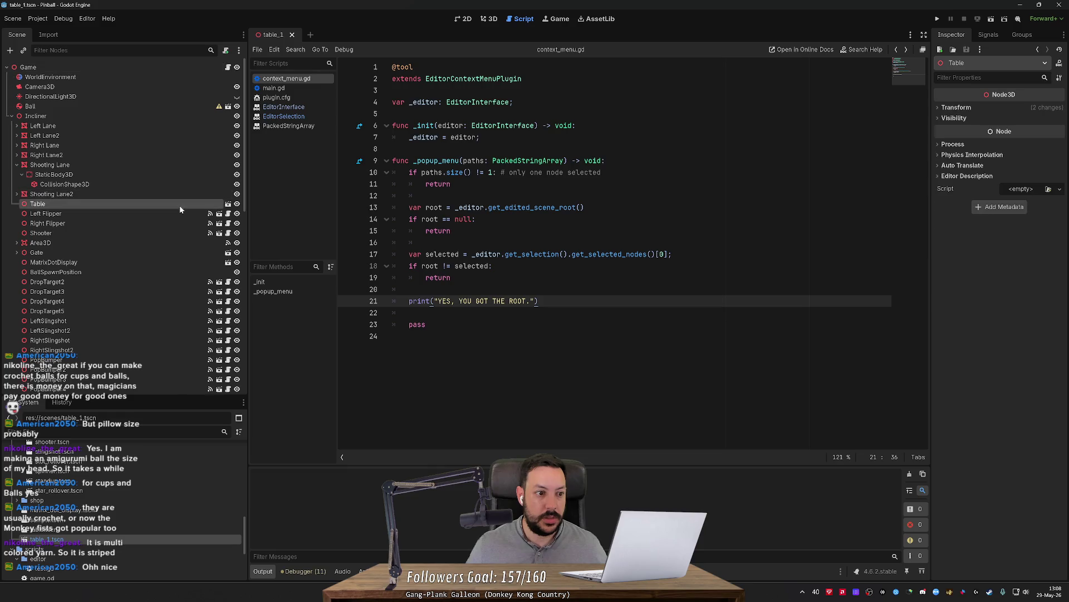
pyautogui.rightClick(102, 68)
pyautogui.click(152, 335)
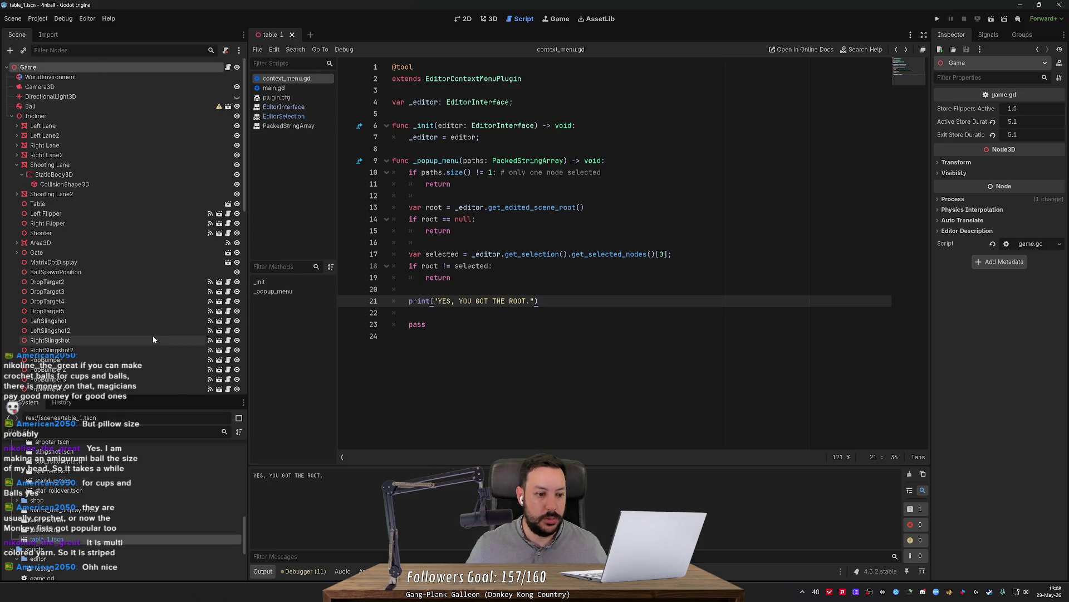
pyautogui.rightClick(104, 68)
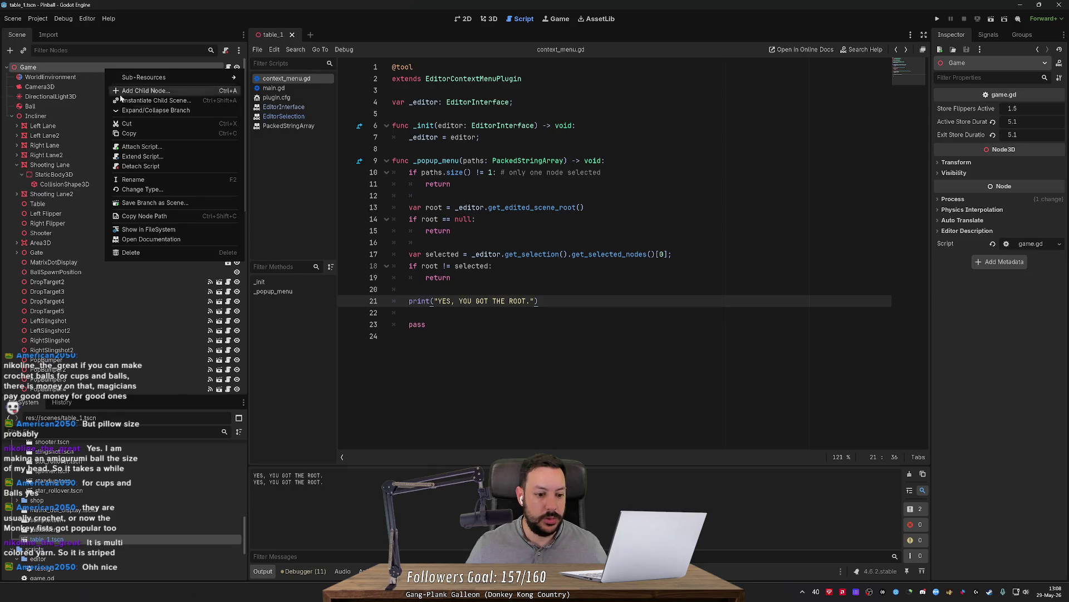
# - Delete the test print statement from line 21
pyautogui.click(547, 301)
pyautogui.hotkey('shift', 'Home')
pyautogui.press('BackSpace')
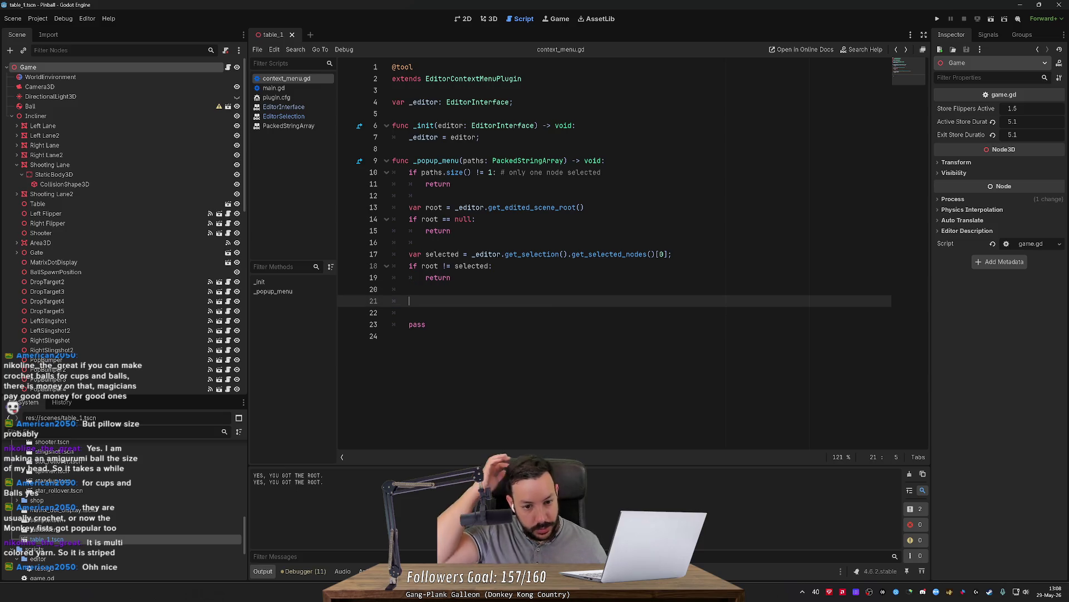
pyautogui.hotkey('alt', 'Tab')
pyautogui.hotkey('alt', 'Tab')
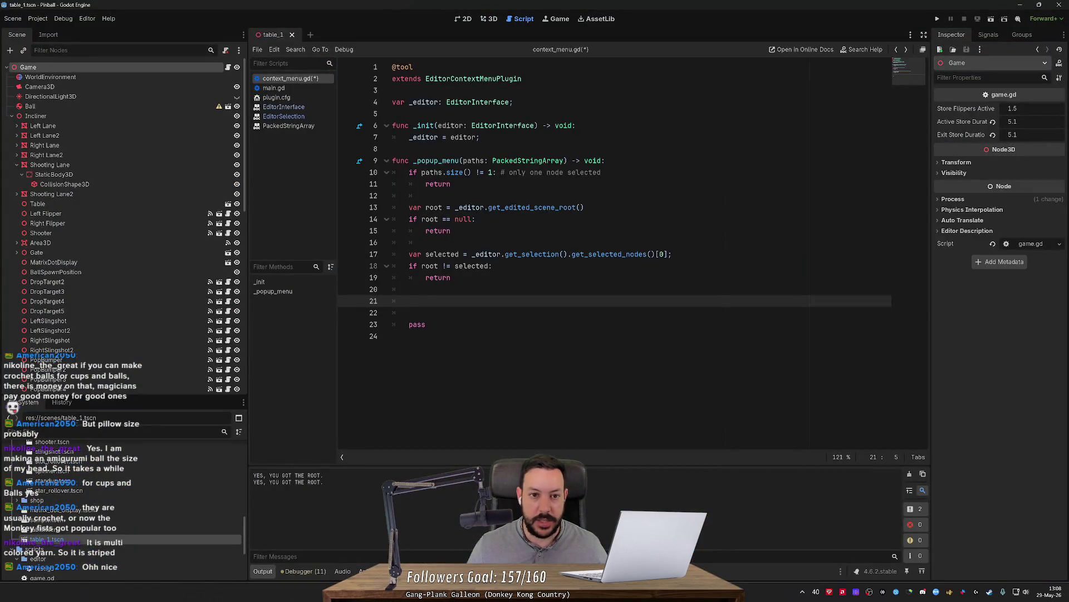
pyautogui.hotkey('alt', 'Tab')
pyautogui.middleClick(501, 9)
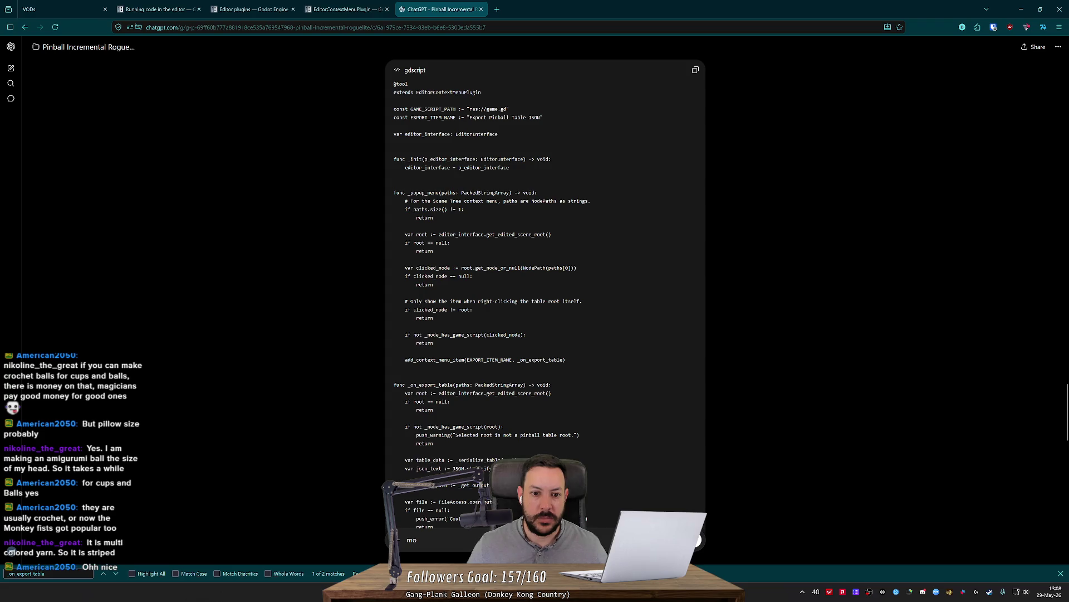
pyautogui.moveTo(405, 267); pyautogui.dragTo(481, 267)
pyautogui.click(481, 268)
pyautogui.doubleClick(467, 268)
pyautogui.click(477, 276)
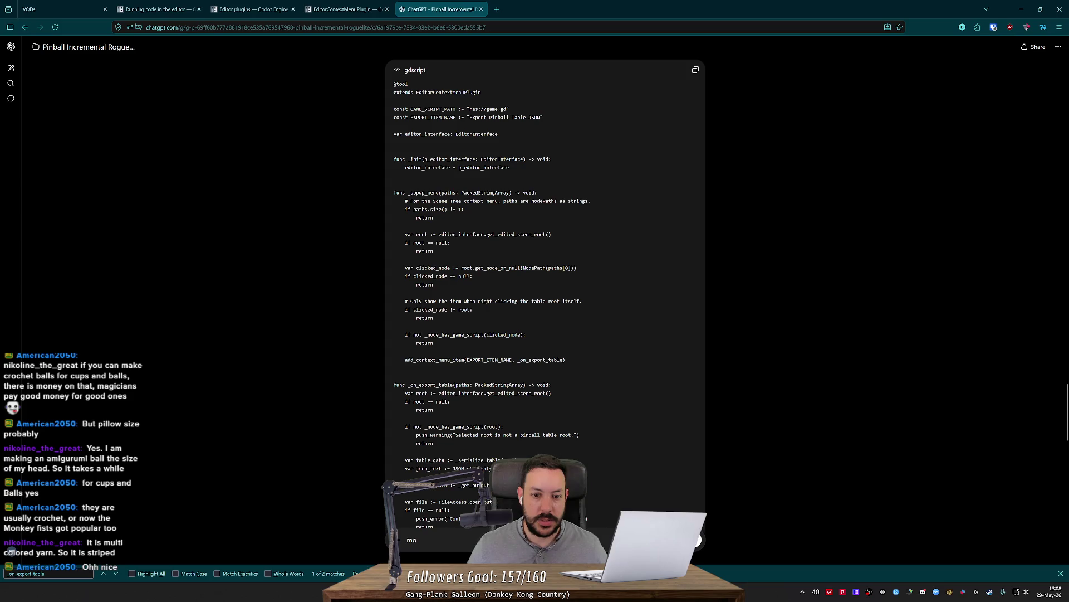
pyautogui.hotkey('alt', 'Tab')
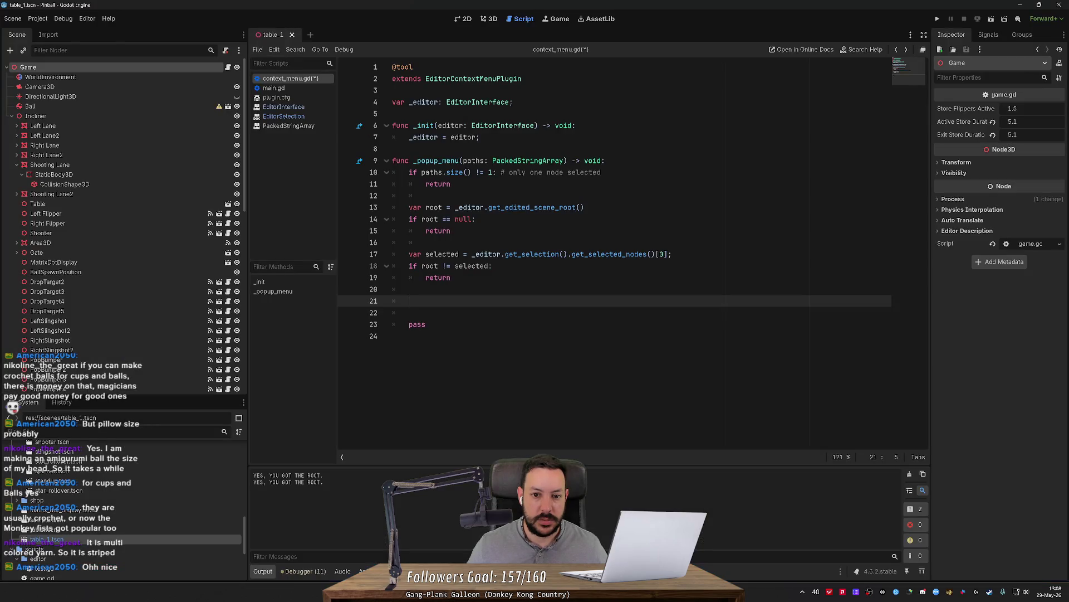
pyautogui.hotkey('alt', 'Tab')
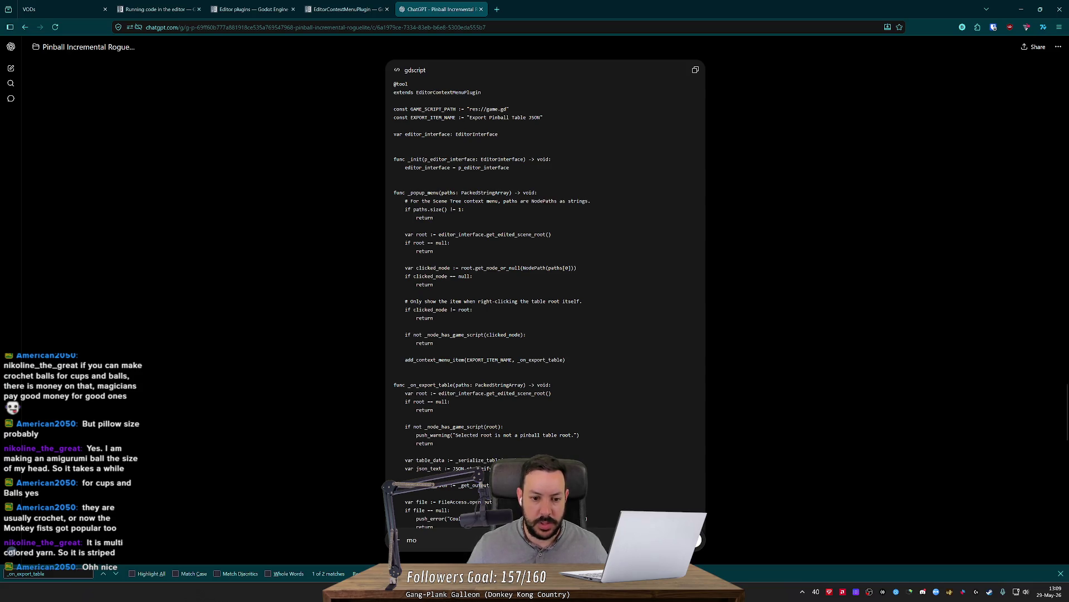
pyautogui.hotkey('alt', 'Tab')
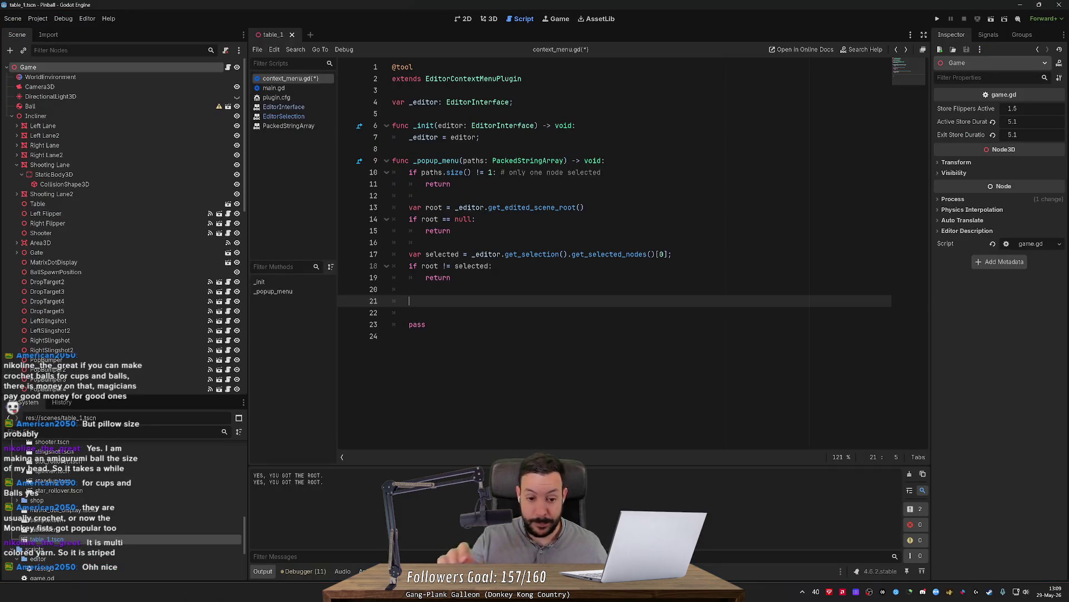
# - Add an 'if !_has_game_script(root): return' check to the popup code
pyautogui.write('if ')
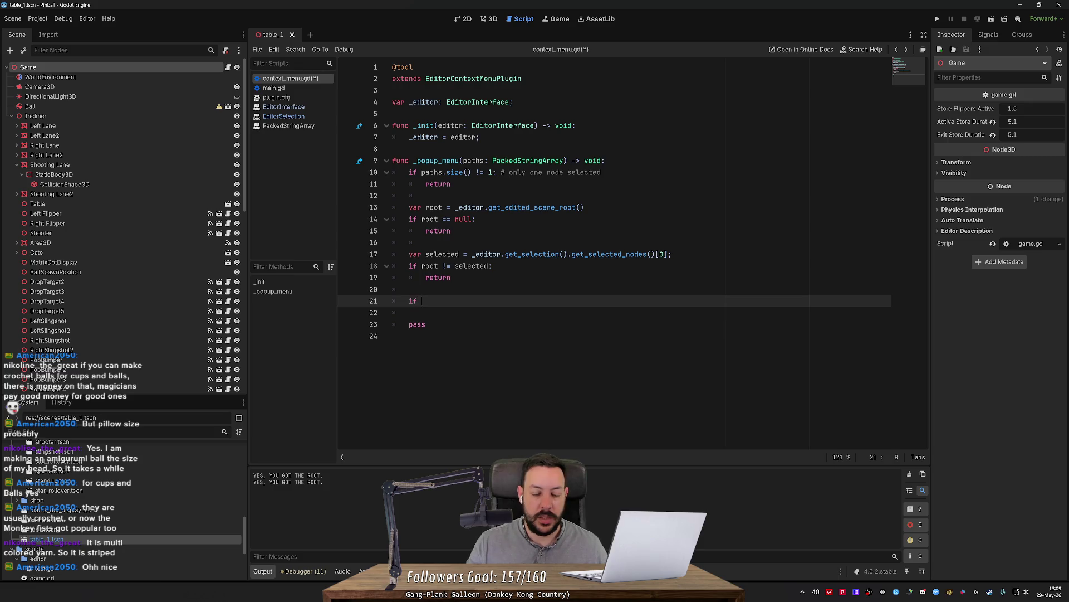
pyautogui.write('not')
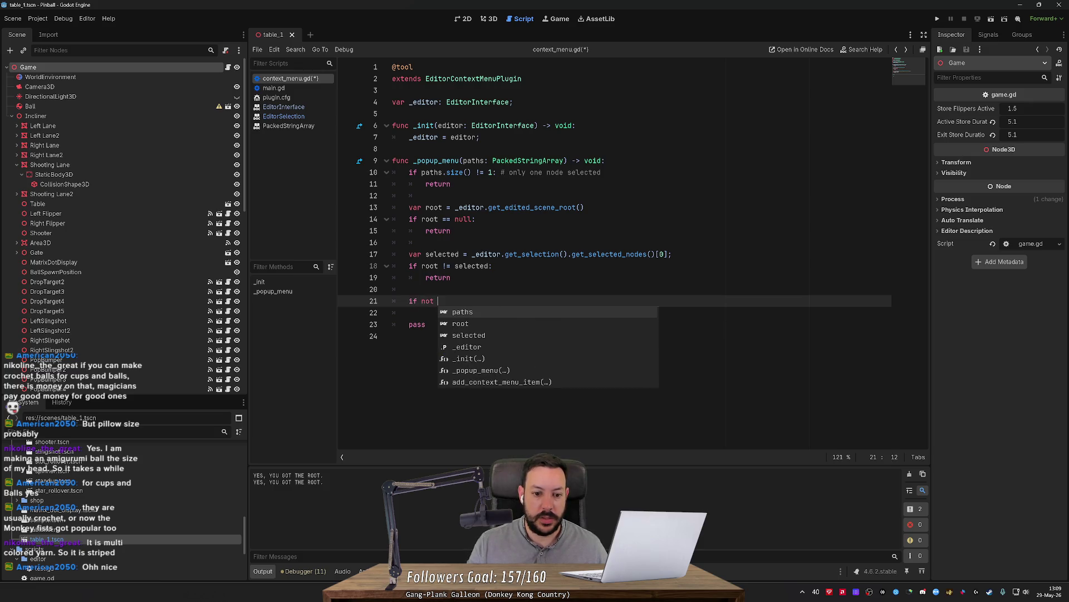
pyautogui.press('BackSpace')
pyautogui.press('BackSpace')
pyautogui.press('BackSpace')
pyautogui.write('!')
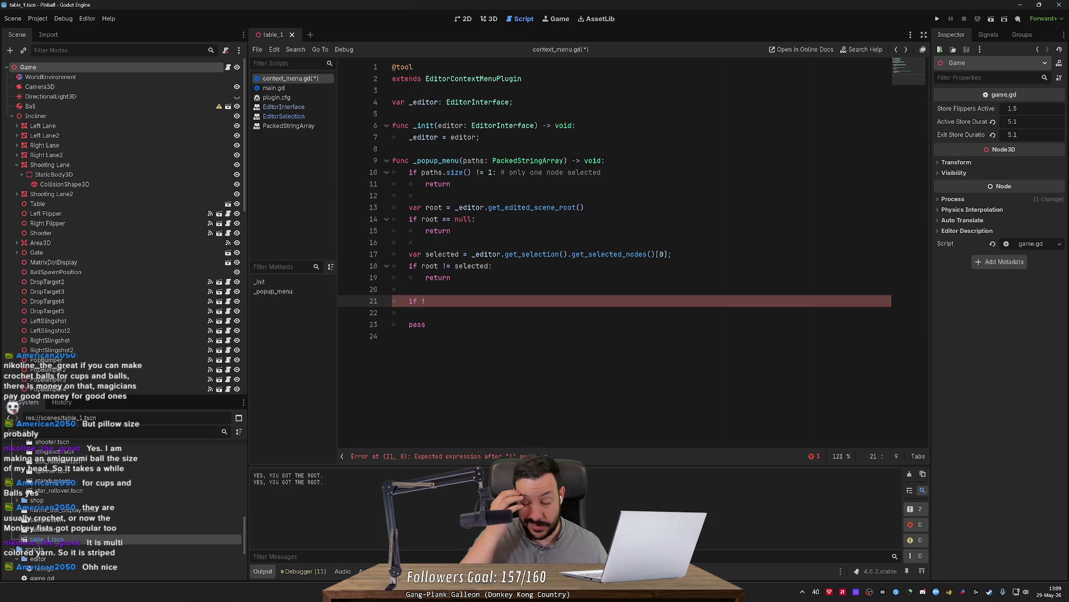
pyautogui.write('has_game_sc')
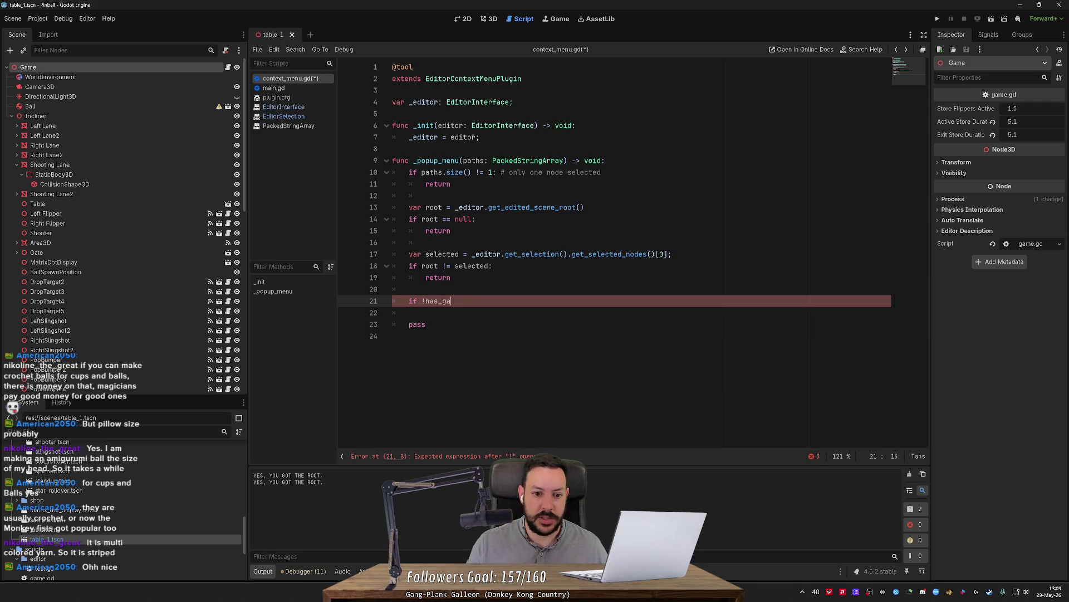
pyautogui.write('ript(ro')
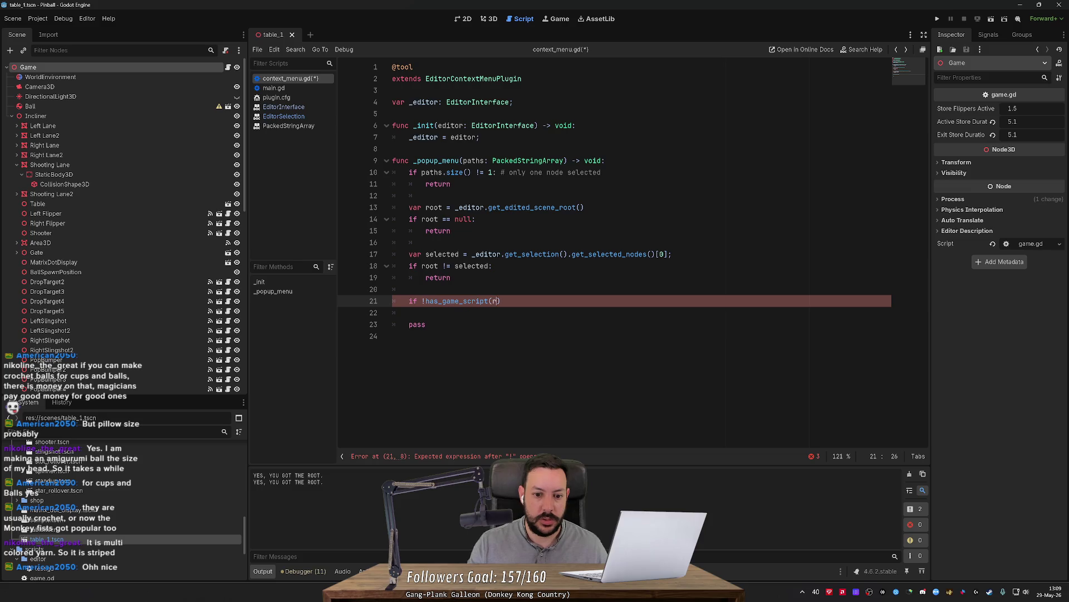
pyautogui.write('ot)')
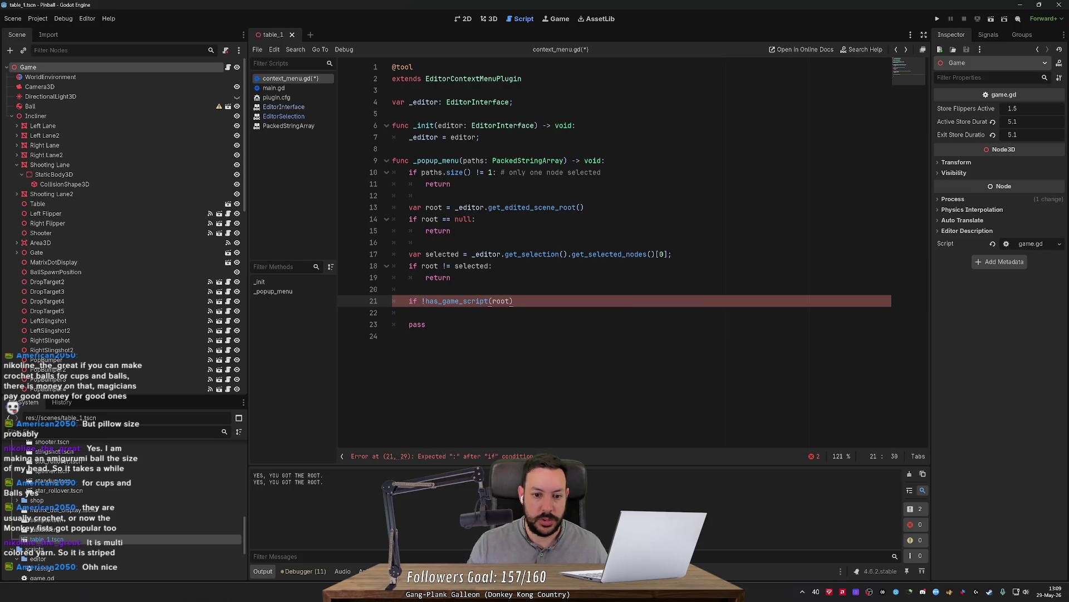
pyautogui.press('Return')
pyautogui.write('return')
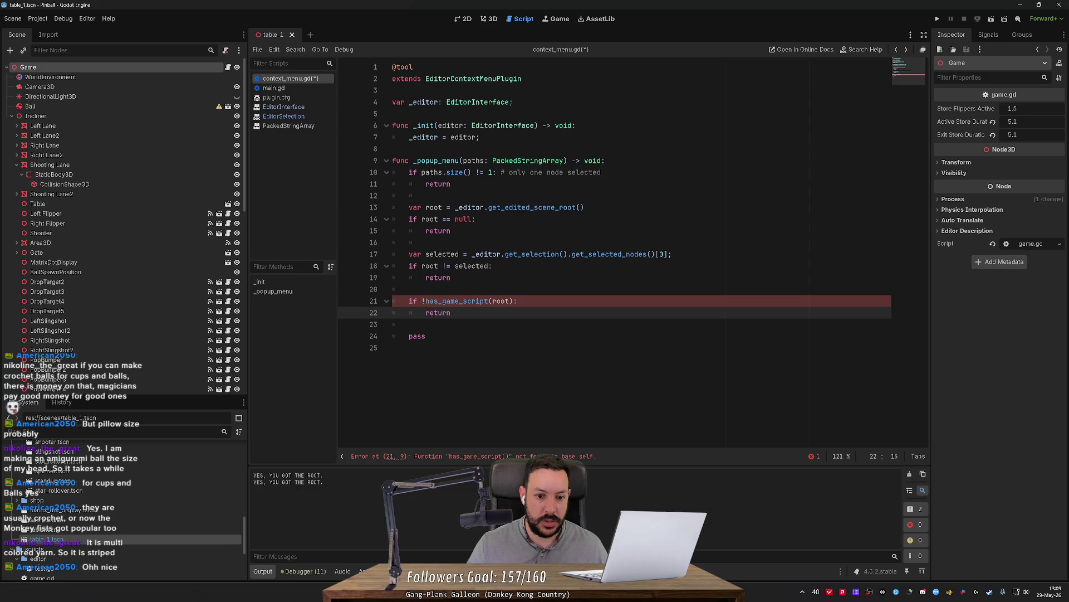
pyautogui.click(426, 300)
pyautogui.write('_')
pyautogui.press('Escape')
# - Append a 'func _has_game_script(node: Node) -> bool:' stub returning false and save
pyautogui.press('Down')
pyautogui.press('Down')
pyautogui.press('Down')
pyautogui.press('Return')
pyautogui.press('Return')
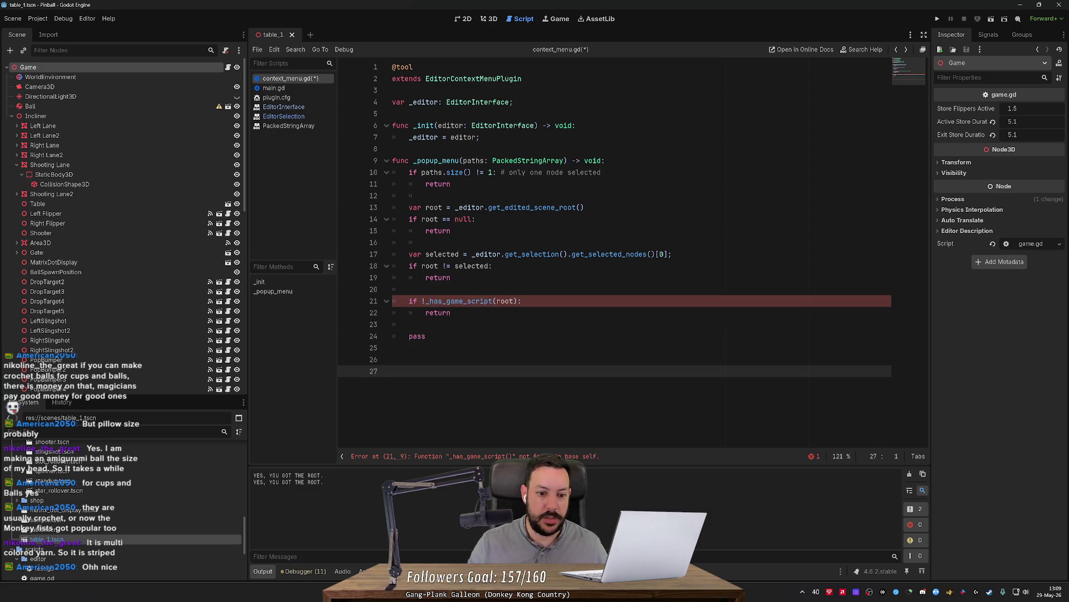
pyautogui.write('func _has_game_script(node: Node) ')
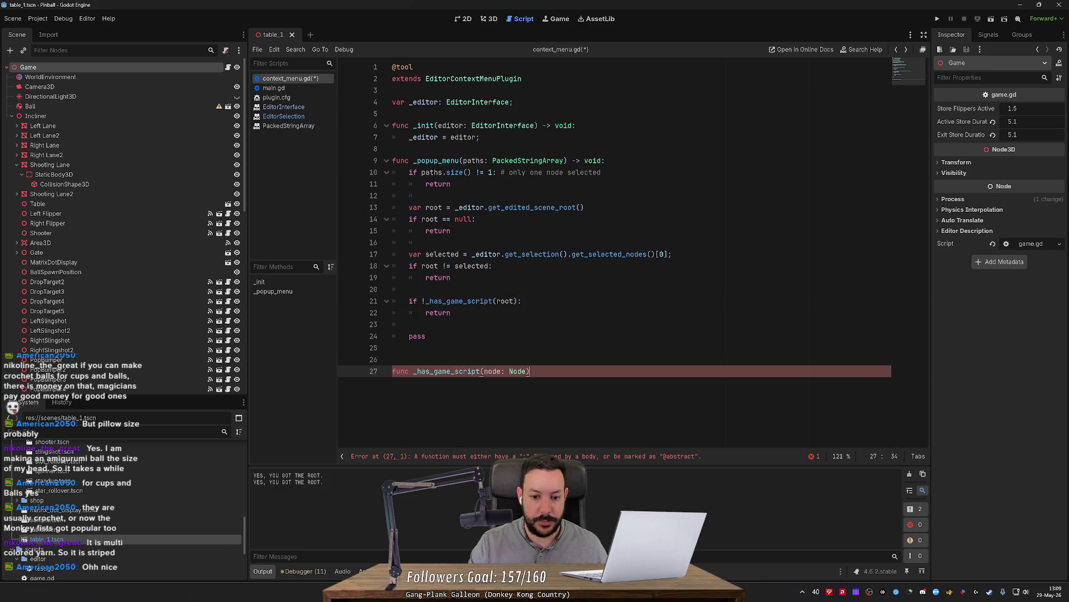
pyautogui.write('-> bool')
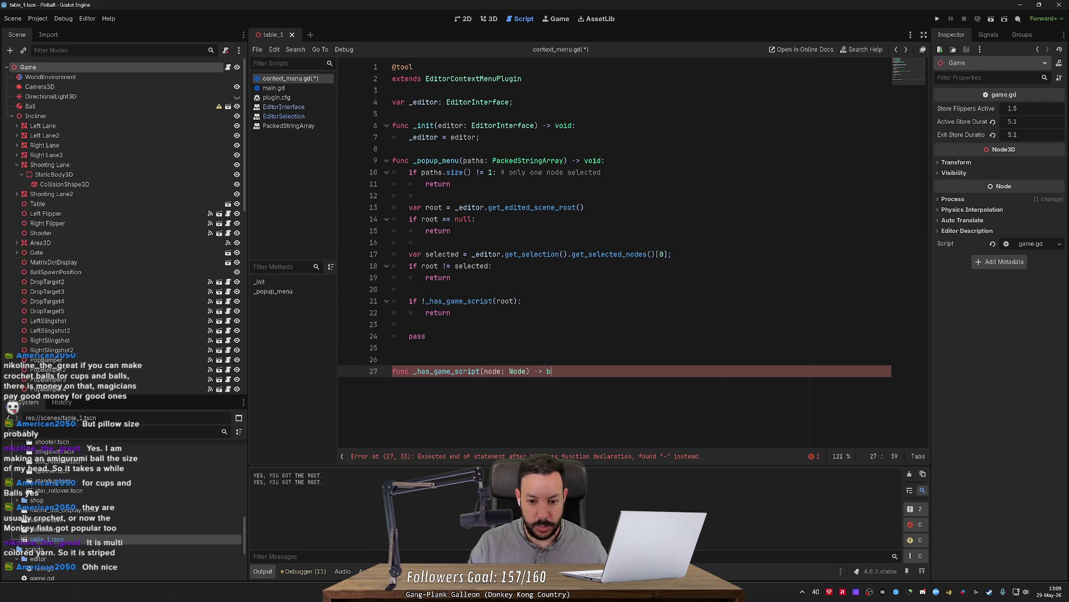
pyautogui.write(':')
pyautogui.press('Return')
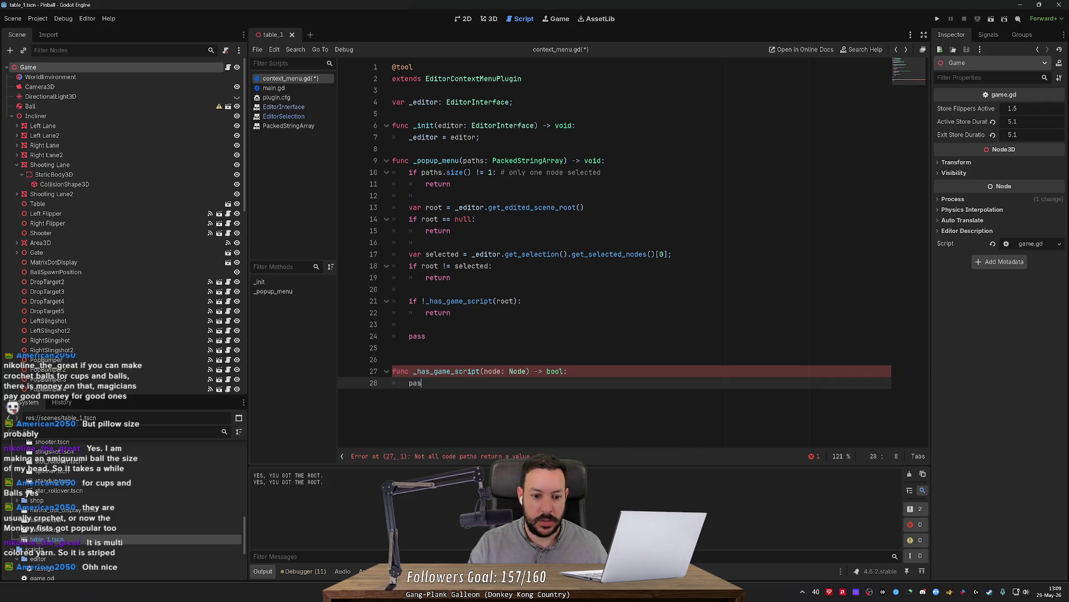
pyautogui.hotkey('ctrl', 's')
pyautogui.write('return false')
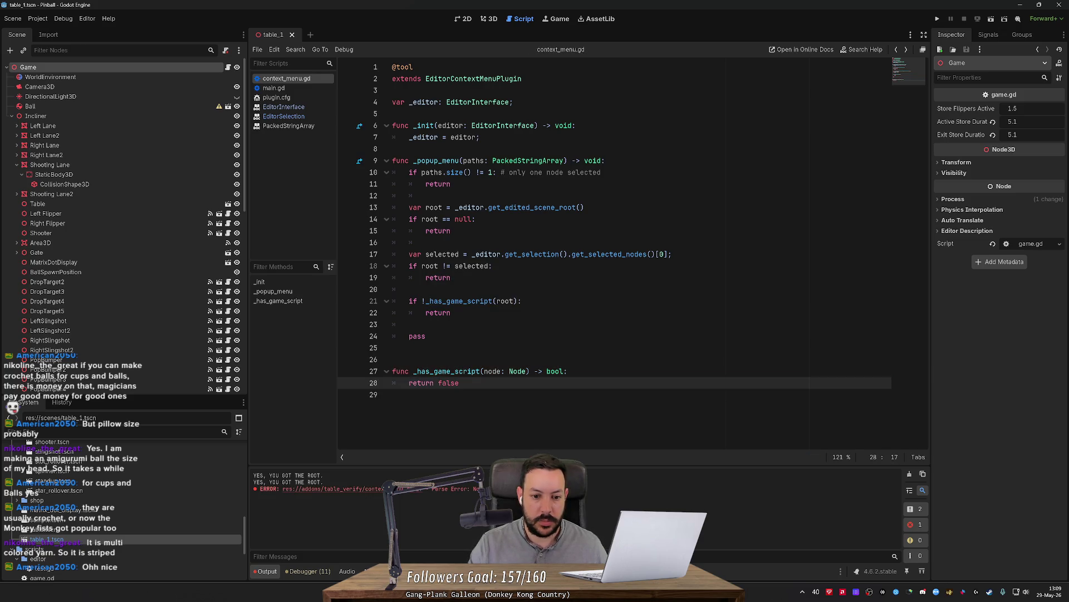
pyautogui.press('Up')
pyautogui.press('Up')
pyautogui.press('Up')
pyautogui.press('Delete')
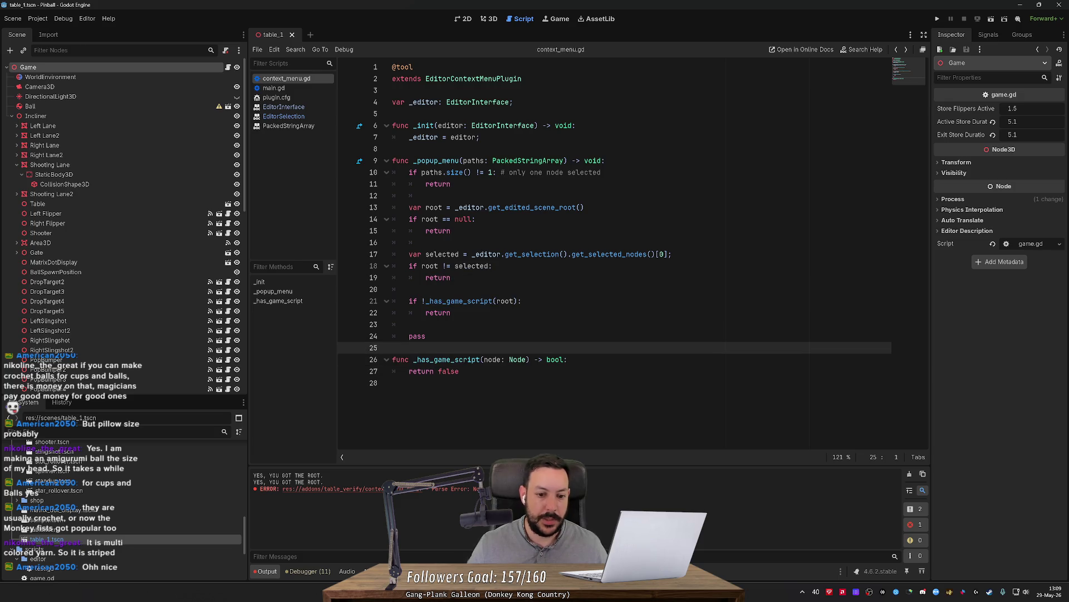
pyautogui.hotkey('alt', 'Tab')
pyautogui.scroll(-6, 545, 301)
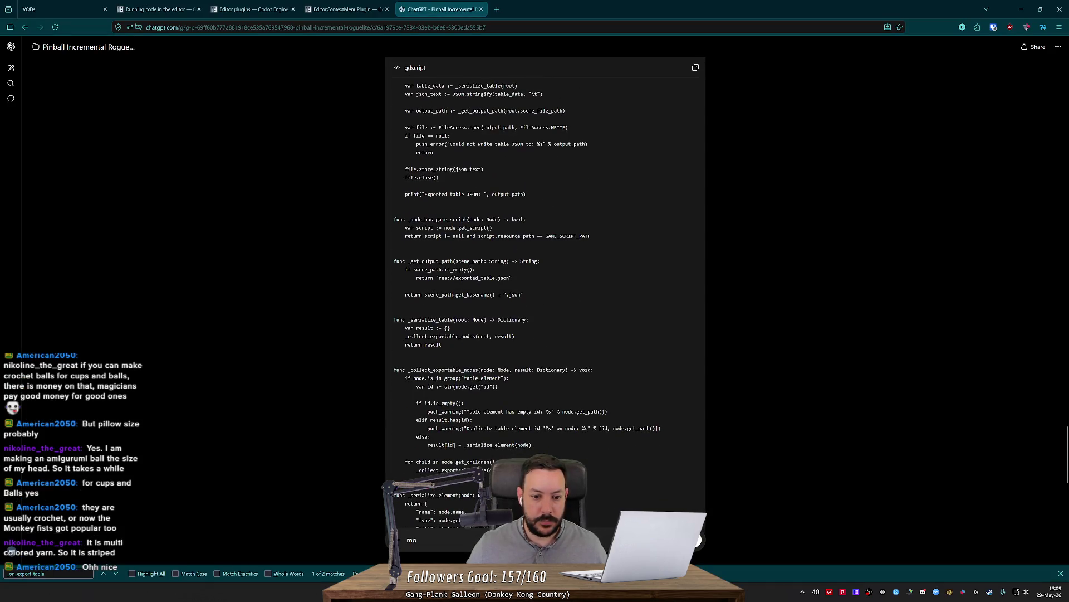
pyautogui.scroll(-4, 546, 300)
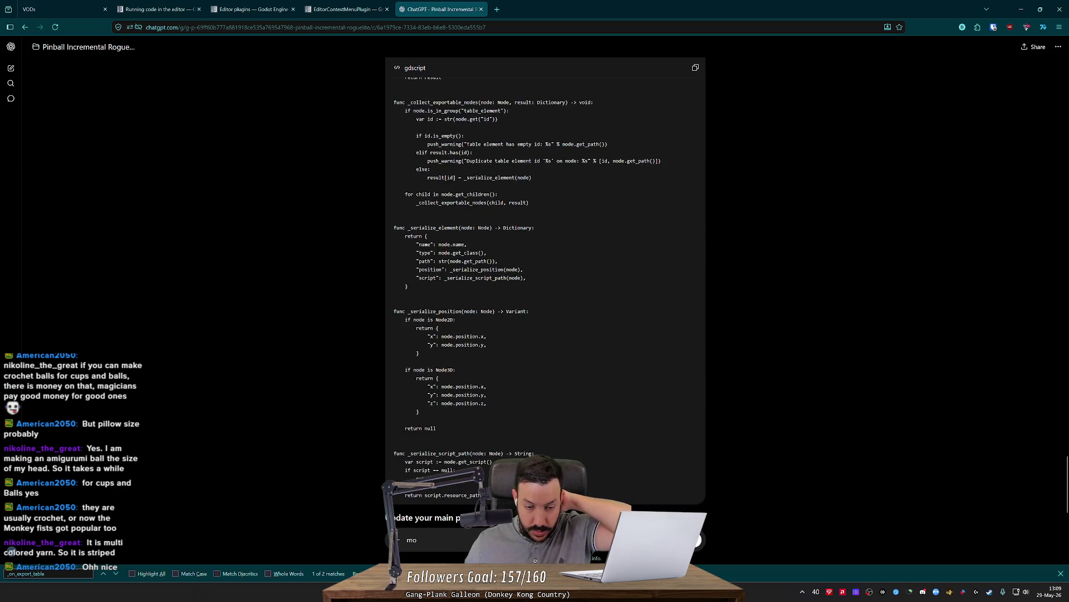
pyautogui.scroll(3, 545, 300)
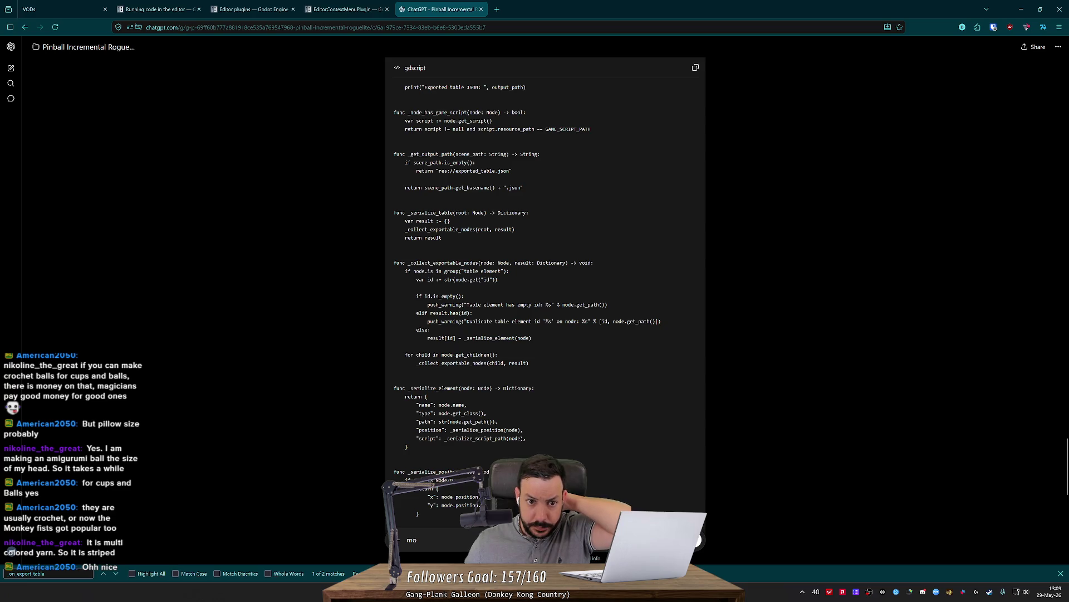
pyautogui.scroll(3, 545, 300)
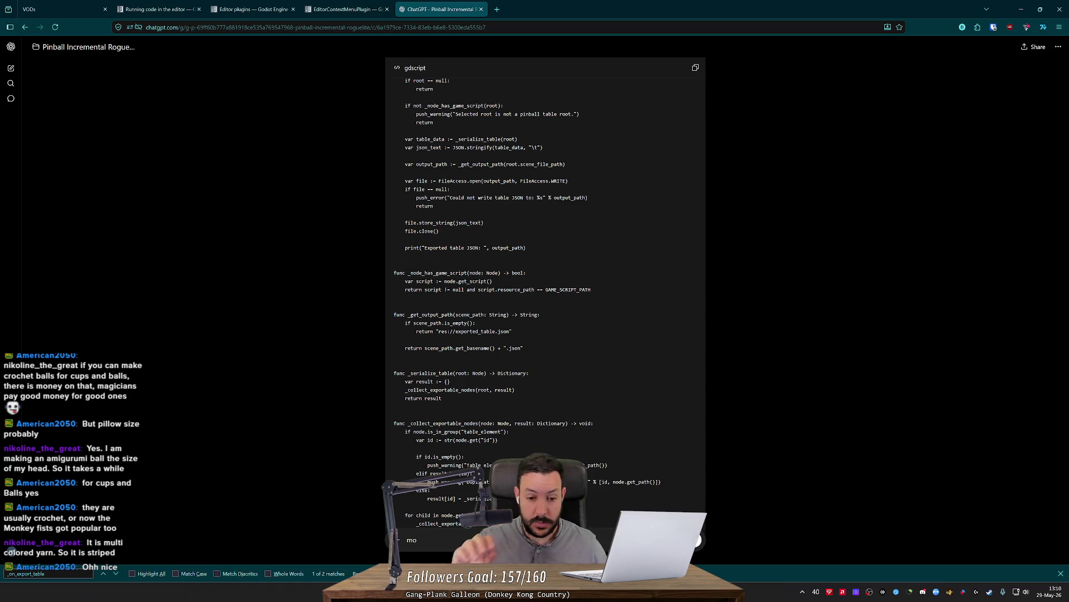
pyautogui.hotkey('alt', 'Tab')
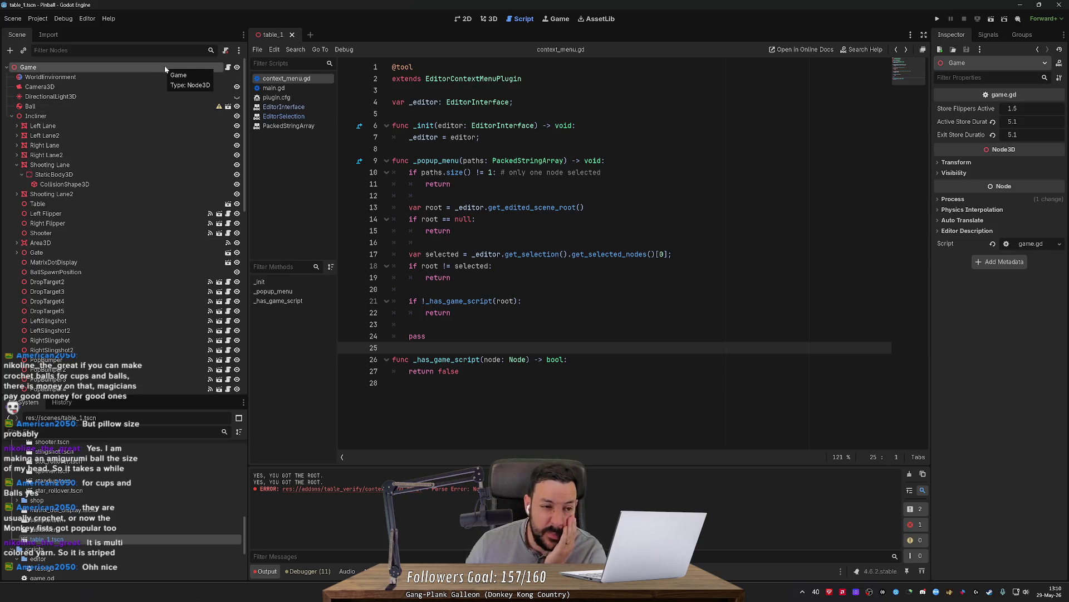
# - Open the Game node's game.gd script and inspect the Game node's context menu
pyautogui.click(227, 67)
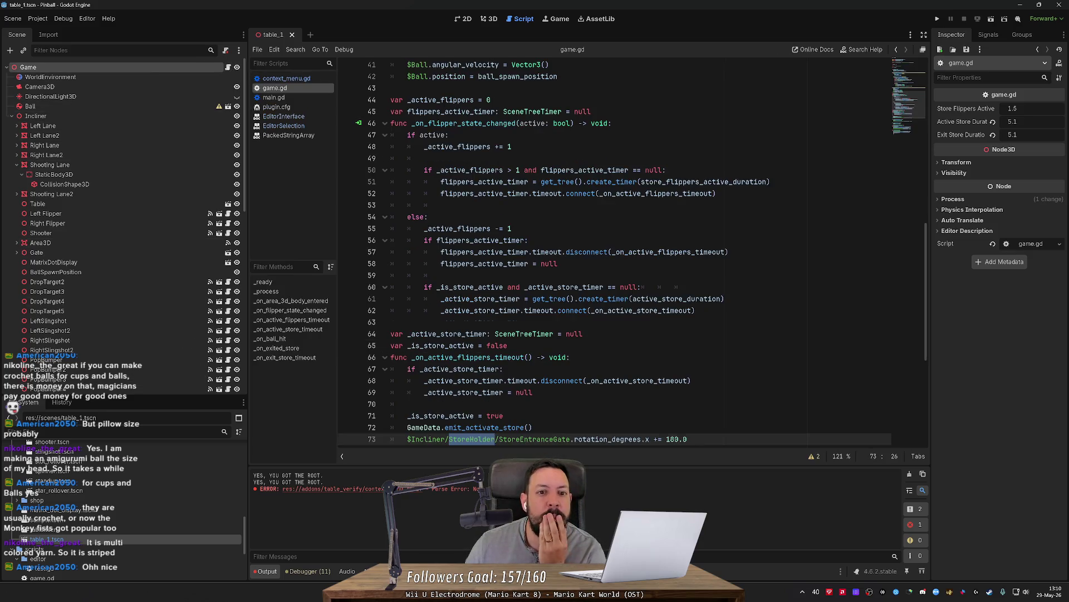
pyautogui.scroll(13, 899, 196)
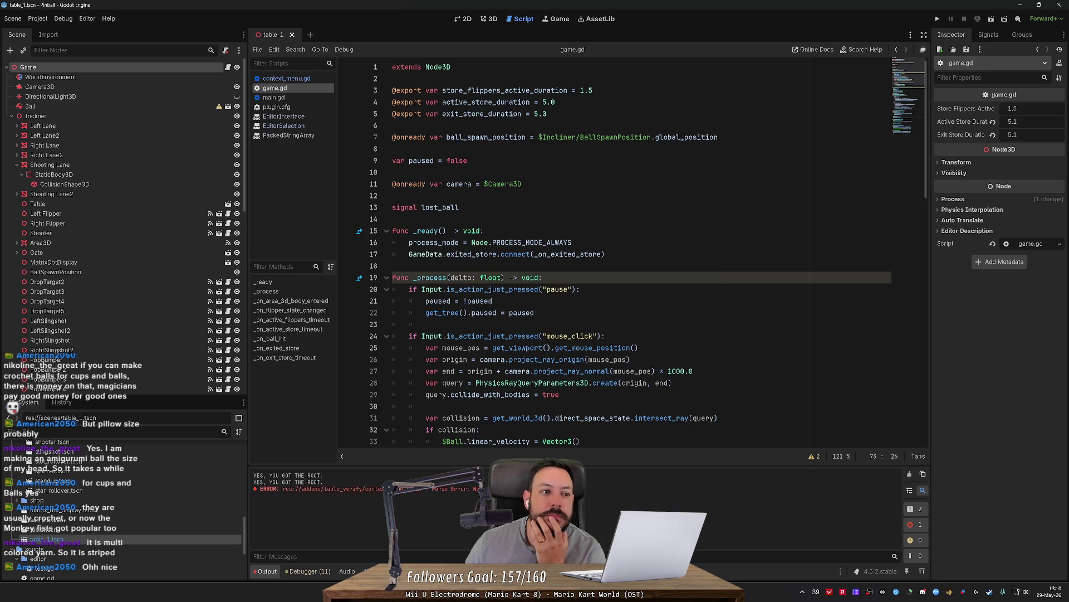
pyautogui.rightClick(120, 69)
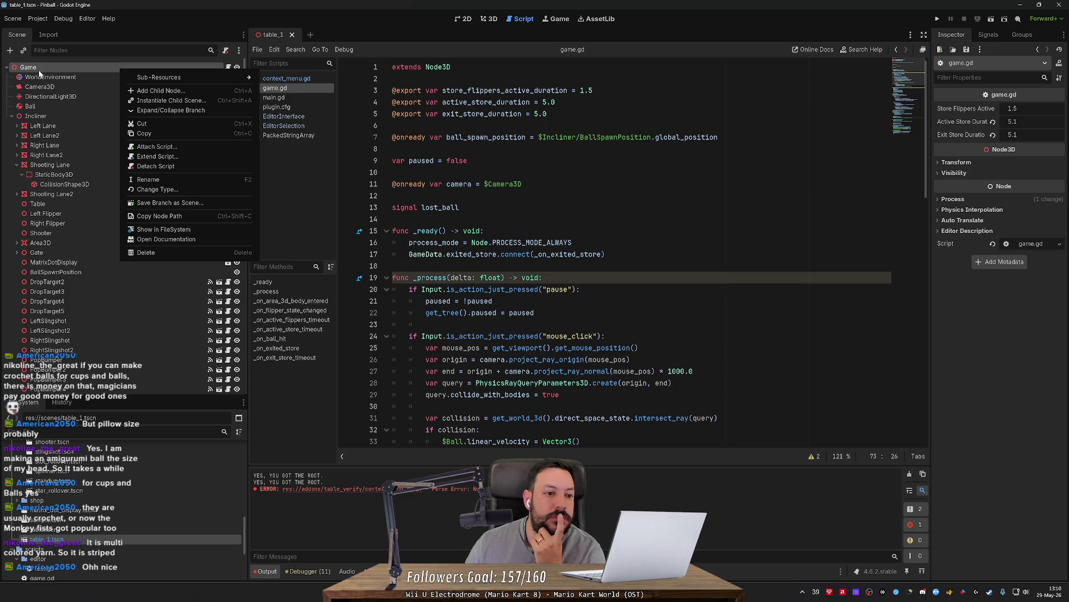
pyautogui.moveTo(139, 78)
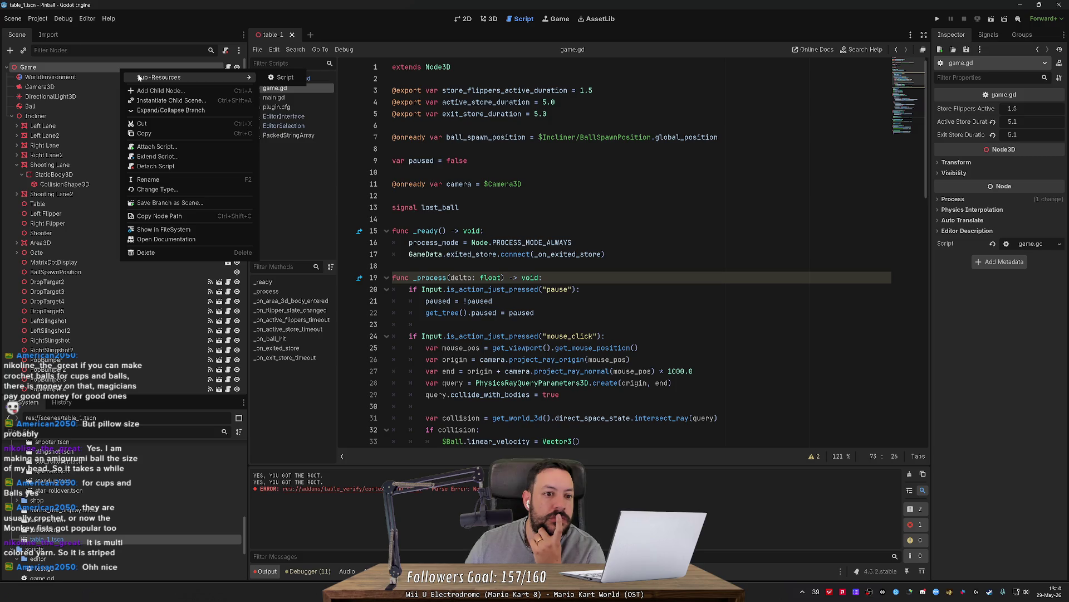
pyautogui.rightClick(87, 70)
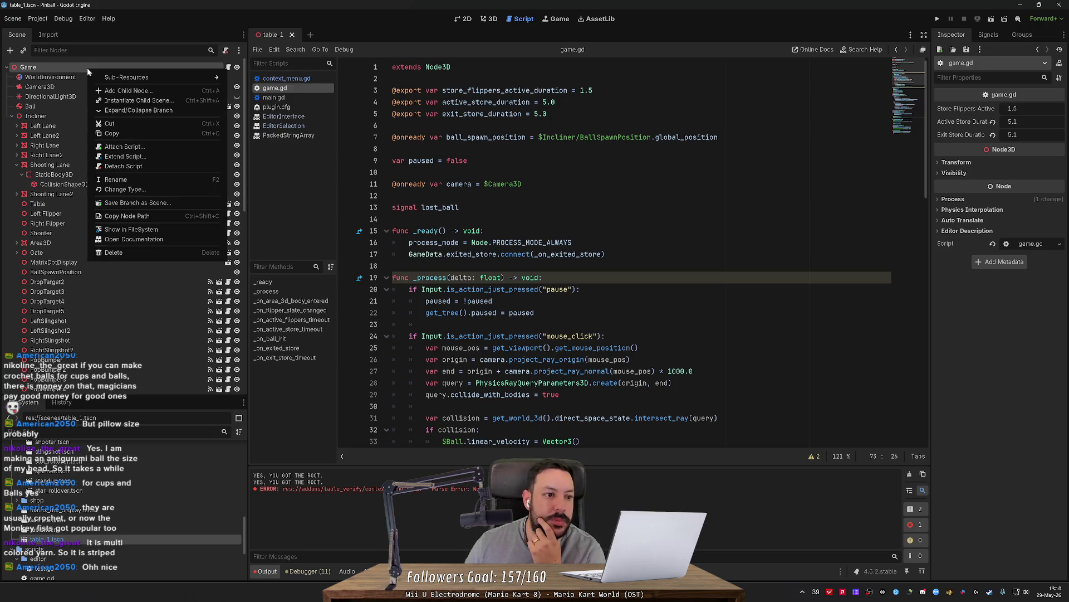
pyautogui.rightClick(43, 73)
pyautogui.rightClick(43, 73)
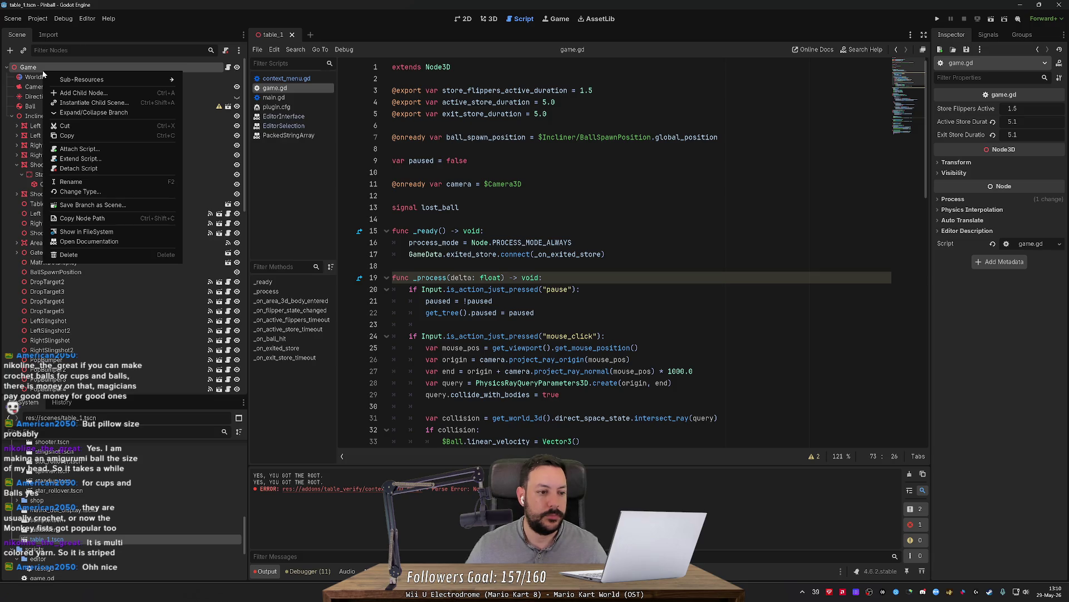
# - Start a browser search for 'godot', then return to the start of game.gd's first line
pyautogui.hotkey('alt', 'Tab')
pyautogui.hotkey('ctrl', 't')
pyautogui.write('godot')
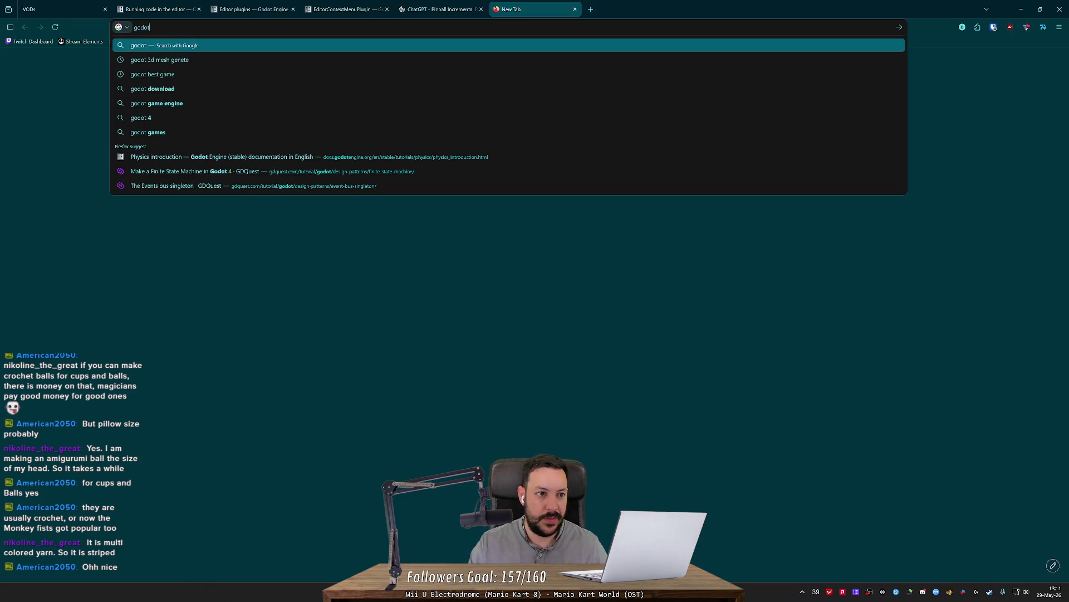
pyautogui.hotkey('alt', 'Tab')
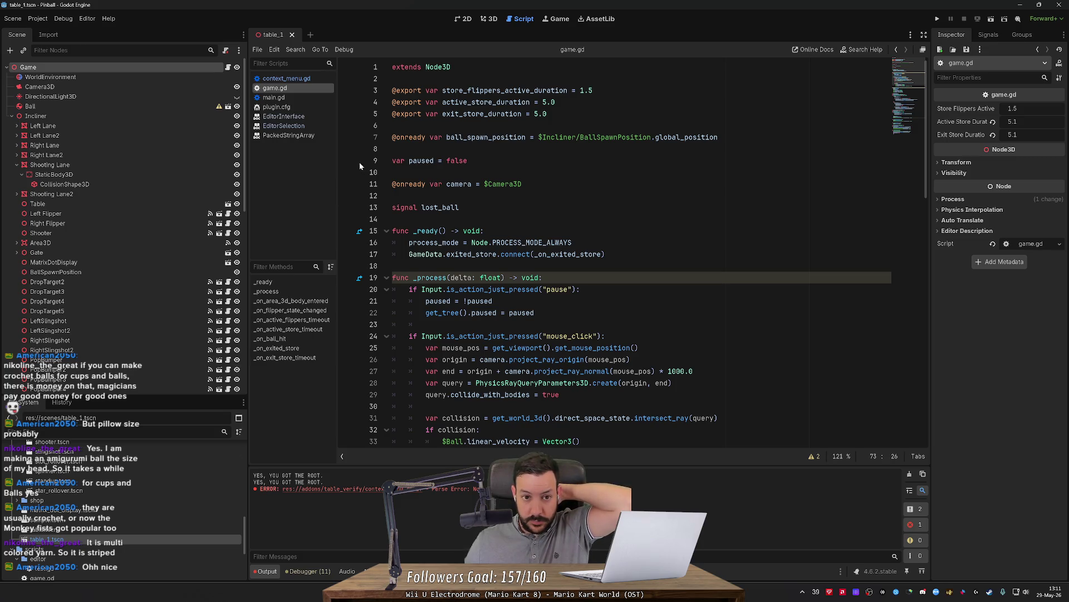
pyautogui.click(395, 68)
# - Add 'class_name Table' on its own line above extends Node3D in game.gd
pyautogui.write('class')
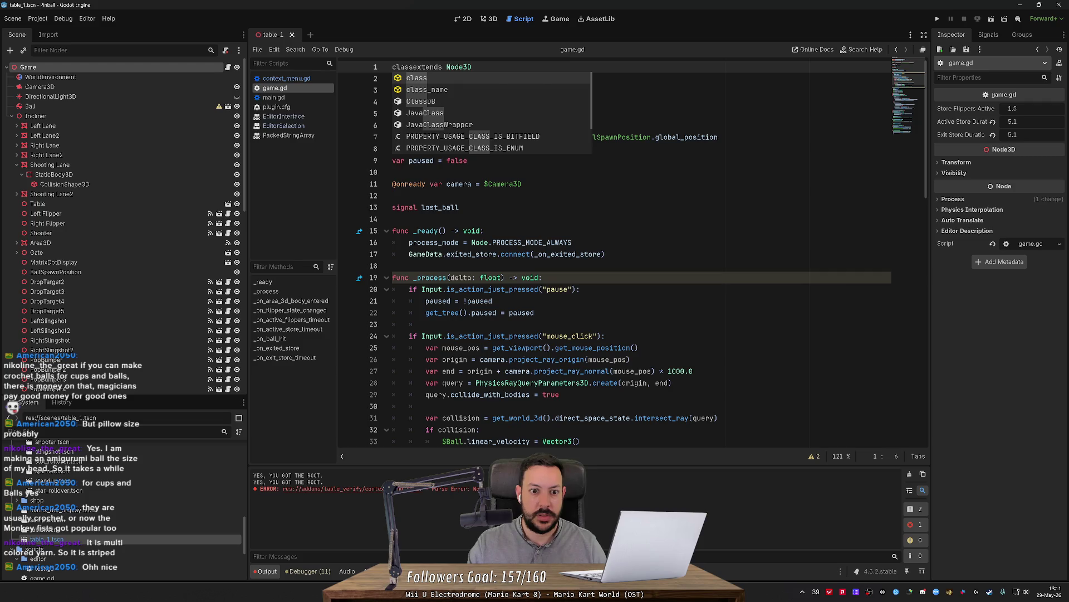
pyautogui.write('_name ')
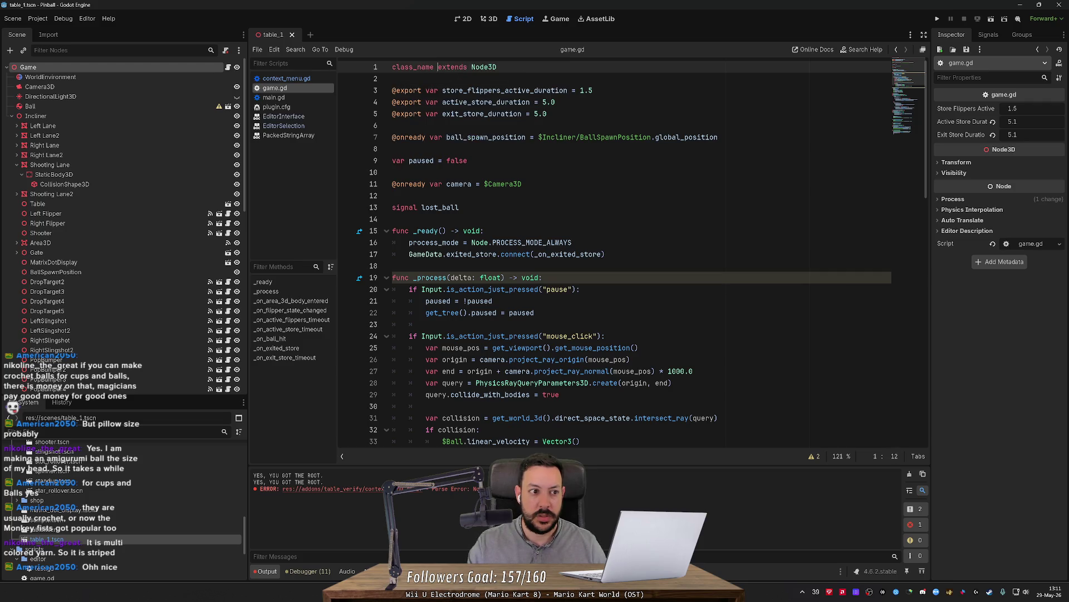
pyautogui.write('Table')
pyautogui.press('Return')
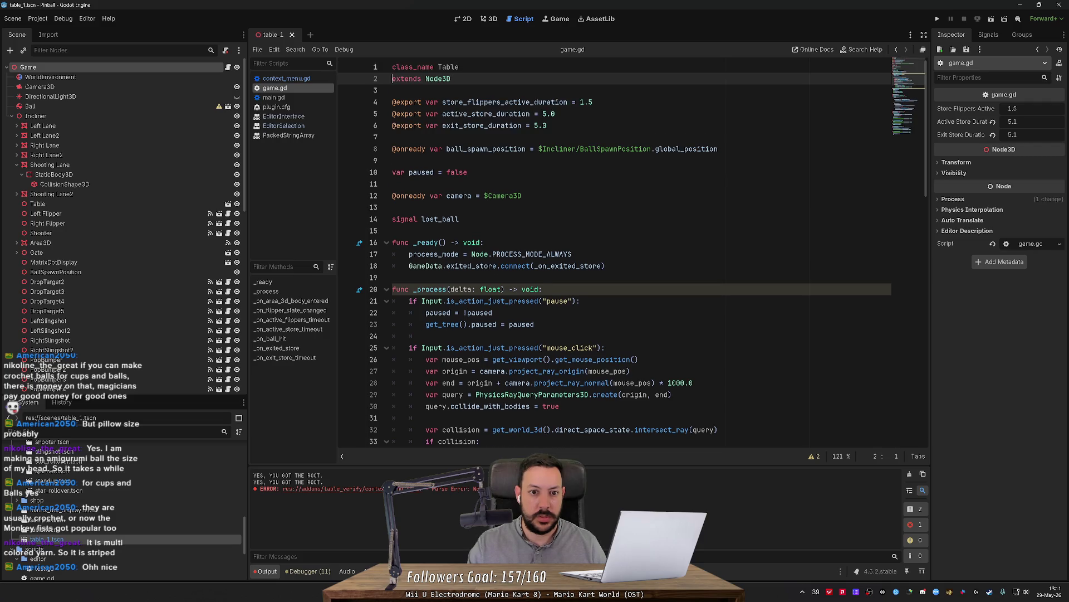
pyautogui.press('Up')
pyautogui.hotkey('shift', 'End')
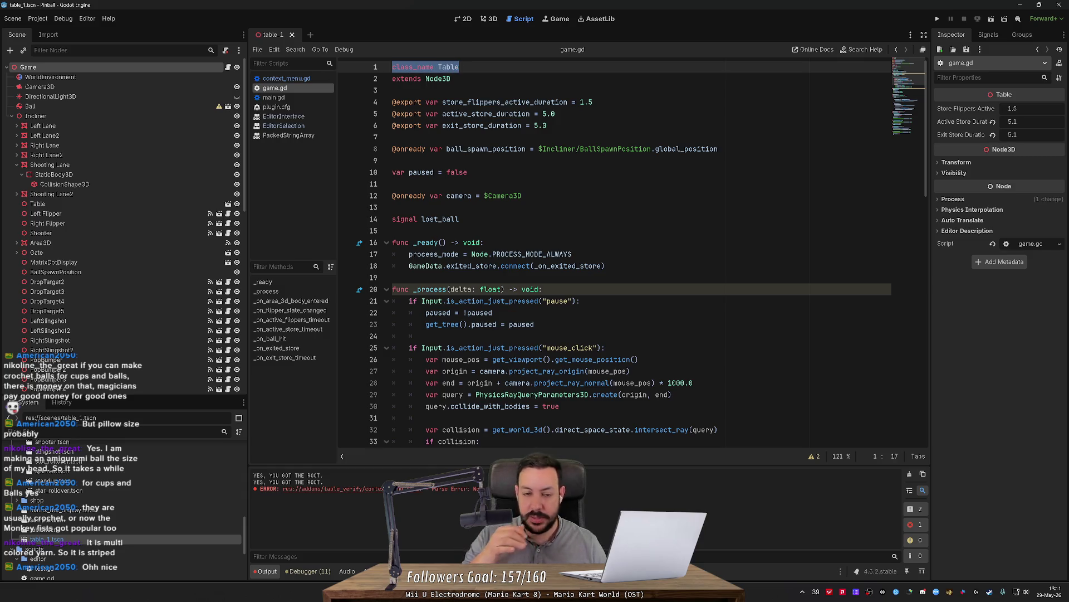
pyautogui.hotkey('alt', 'Tab')
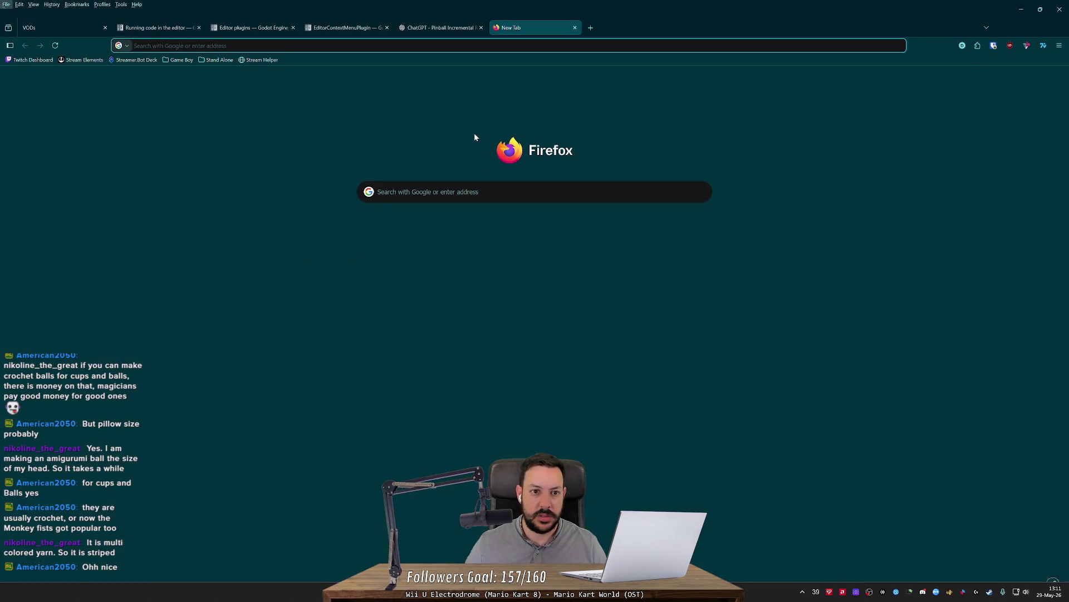
# - Ask ChatGPT, quoting its function, whether the plugin can check the class_name instead
pyautogui.hotkey('ctrl', 'shift', 'Tab')
pyautogui.scroll(-2, 535, 234)
pyautogui.moveTo(591, 237); pyautogui.dragTo(394, 220)
pyautogui.click(462, 206)
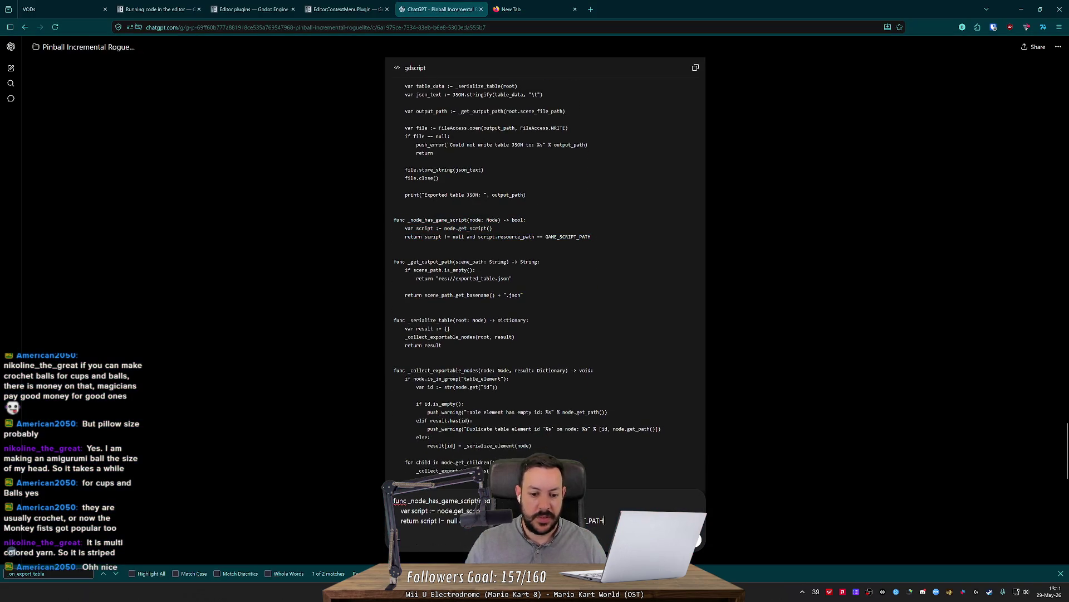
pyautogui.write('Instead of this, can ')
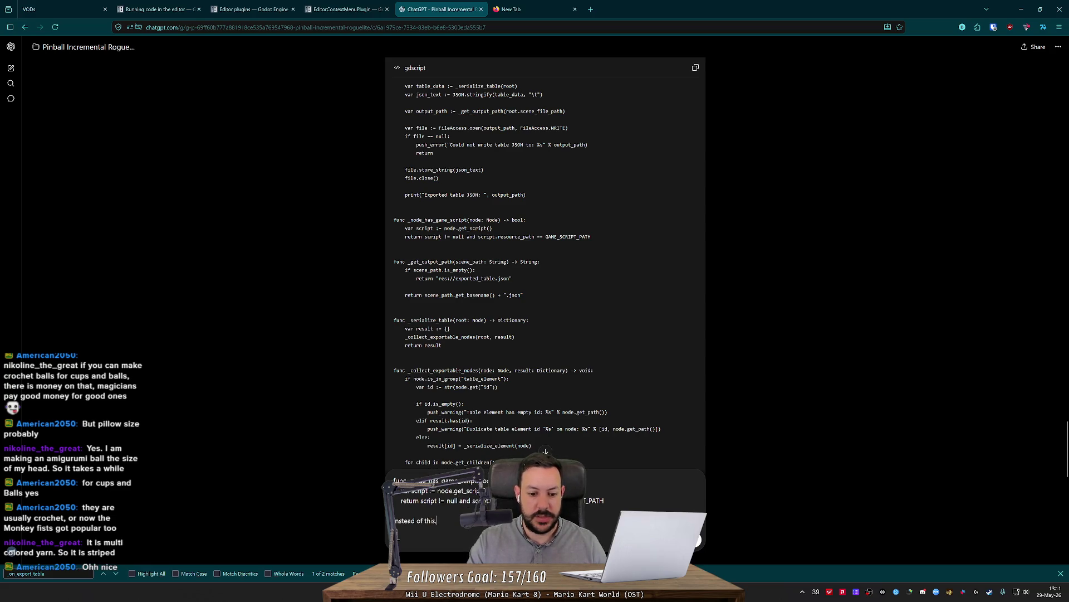
pyautogui.write('I ch')
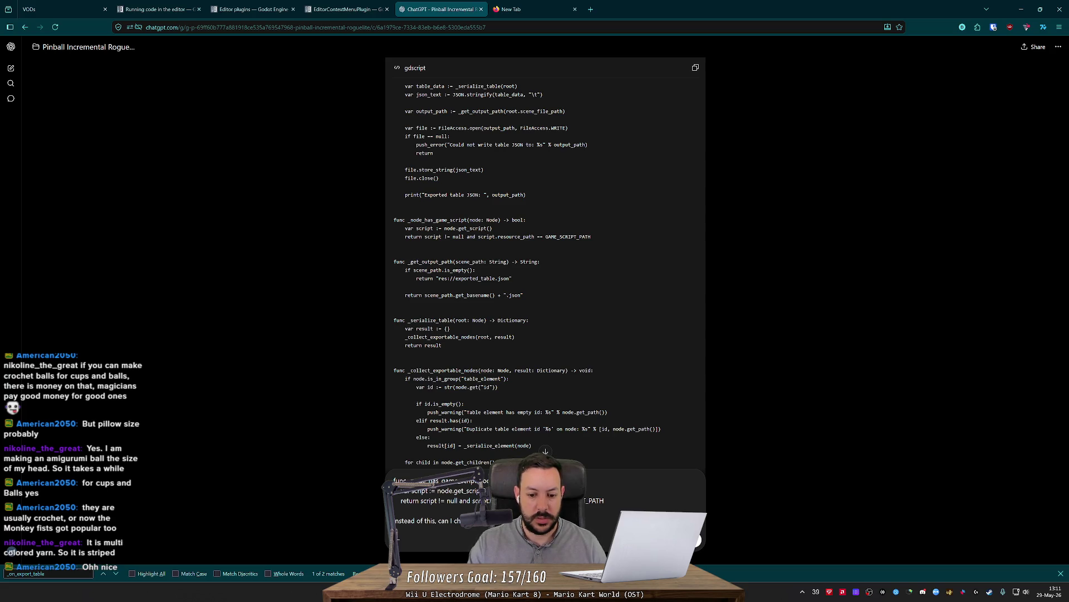
pyautogui.press('Return')
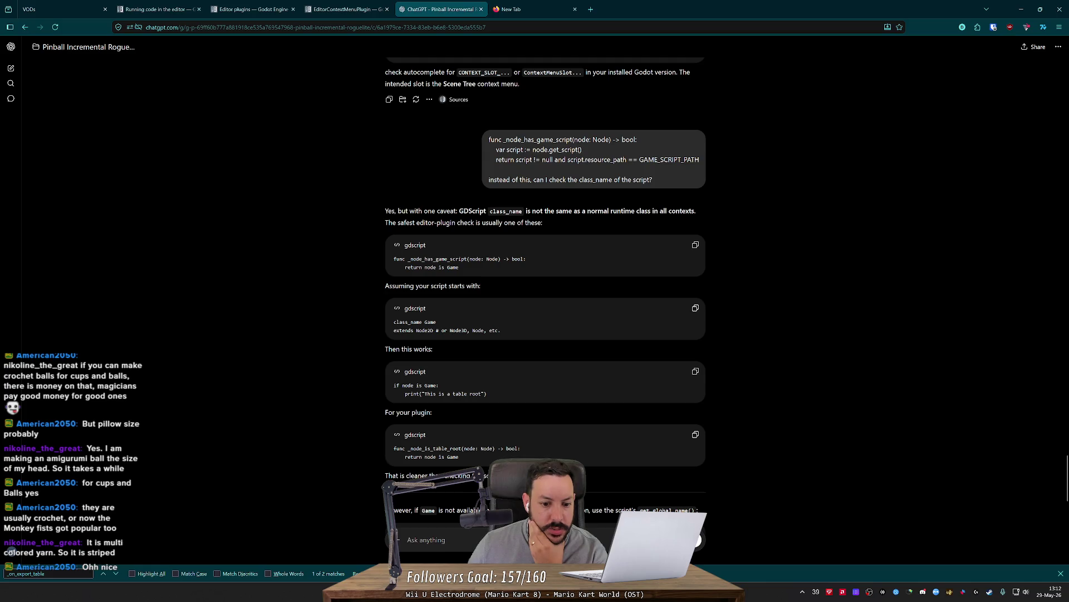
pyautogui.scroll(-5, 546, 293)
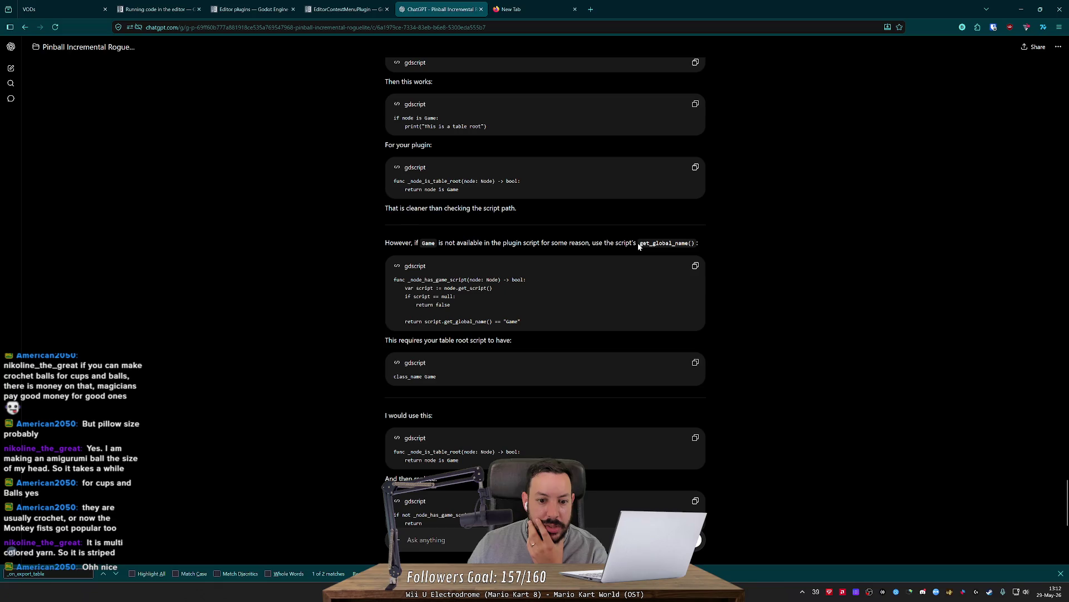
pyautogui.click(1021, 9)
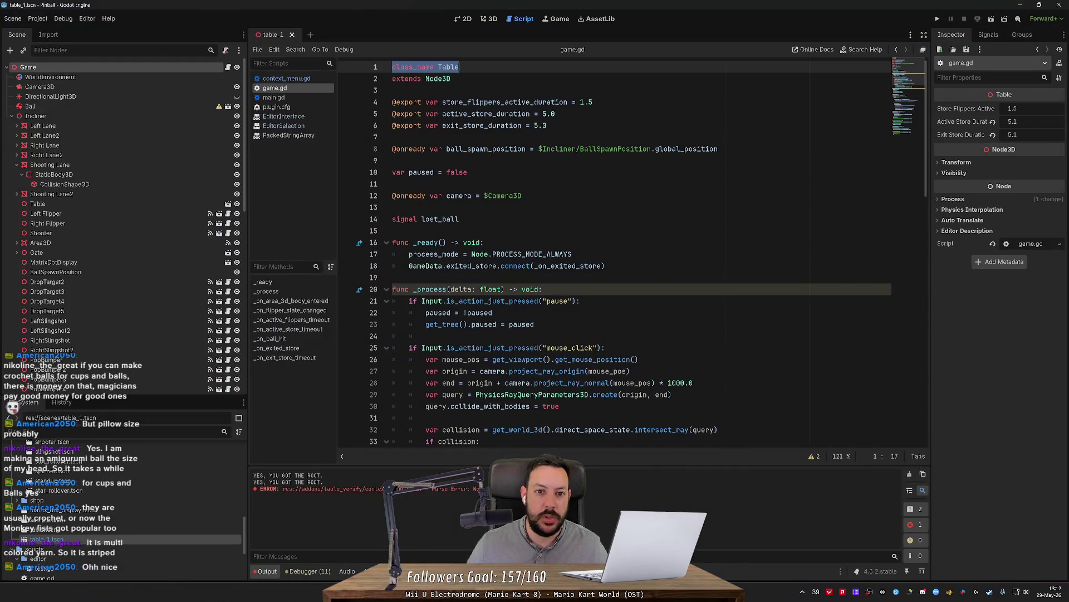
# - Deselect the class_name line and switch the script editor to context_menu.gd
pyautogui.press('Right')
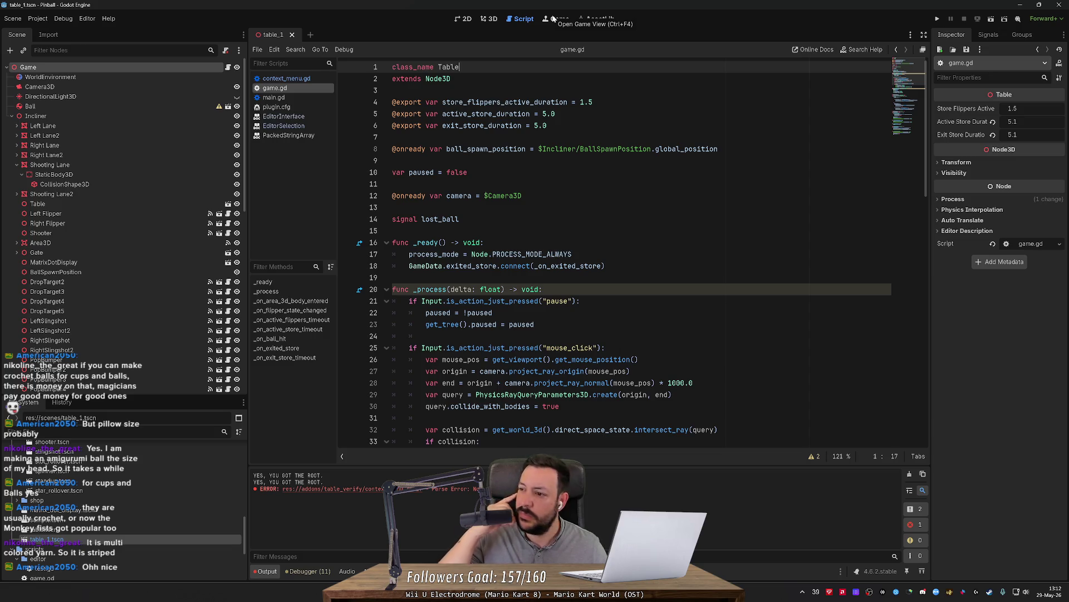
pyautogui.click(287, 78)
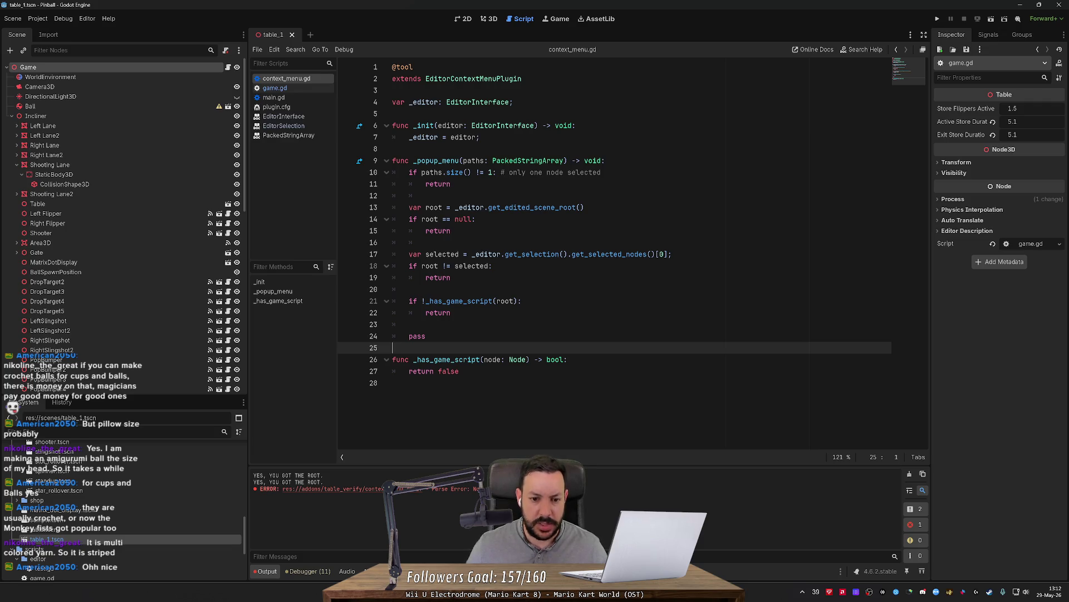
# - Delete the edited-scene-root lookup lines and the root != selected check
pyautogui.moveTo(343, 242); pyautogui.dragTo(343, 211)
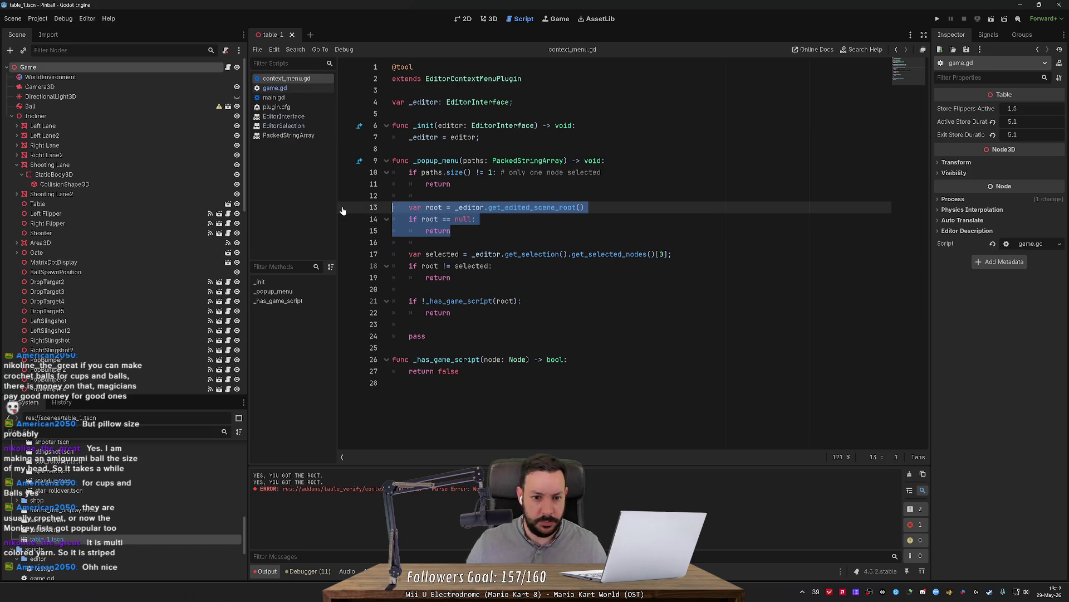
pyautogui.press('BackSpace')
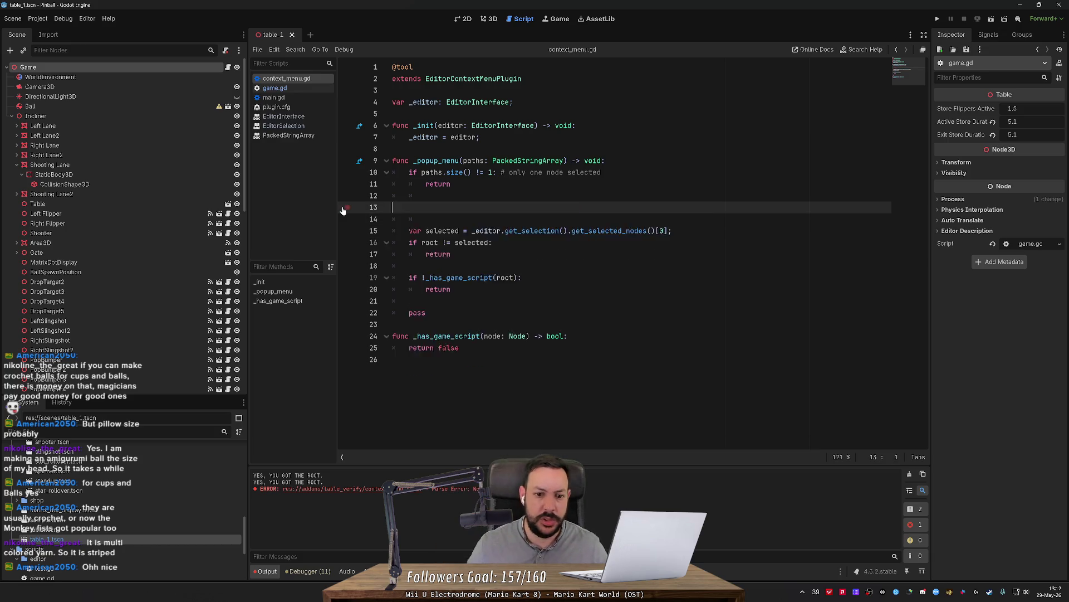
pyautogui.press('BackSpace')
pyautogui.moveTo(451, 242); pyautogui.dragTo(394, 230)
pyautogui.press('BackSpace')
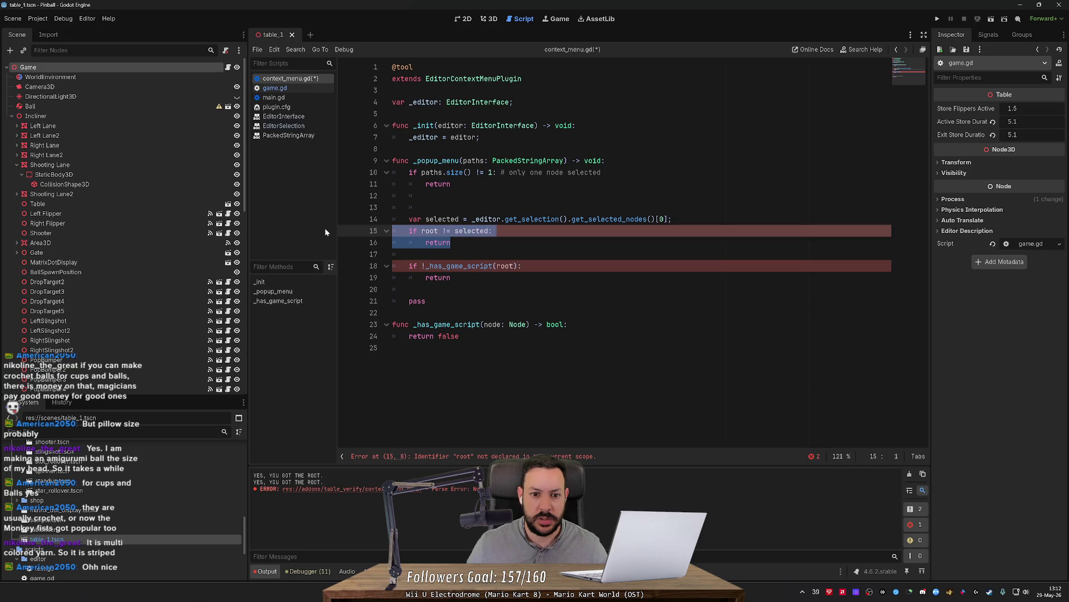
pyautogui.click(391, 210)
pyautogui.hotkey('ctrl', 'shift', 'k')
# - Replace root with selected in the _has_game_script call and remove the empty line
pyautogui.click(505, 243)
pyautogui.doubleClick(442, 207)
pyautogui.hotkey('ctrl', 'c')
pyautogui.doubleClick(505, 243)
pyautogui.hotkey('ctrl', 'v')
pyautogui.click(423, 230)
pyautogui.hotkey('ctrl', 'shift', 'k')
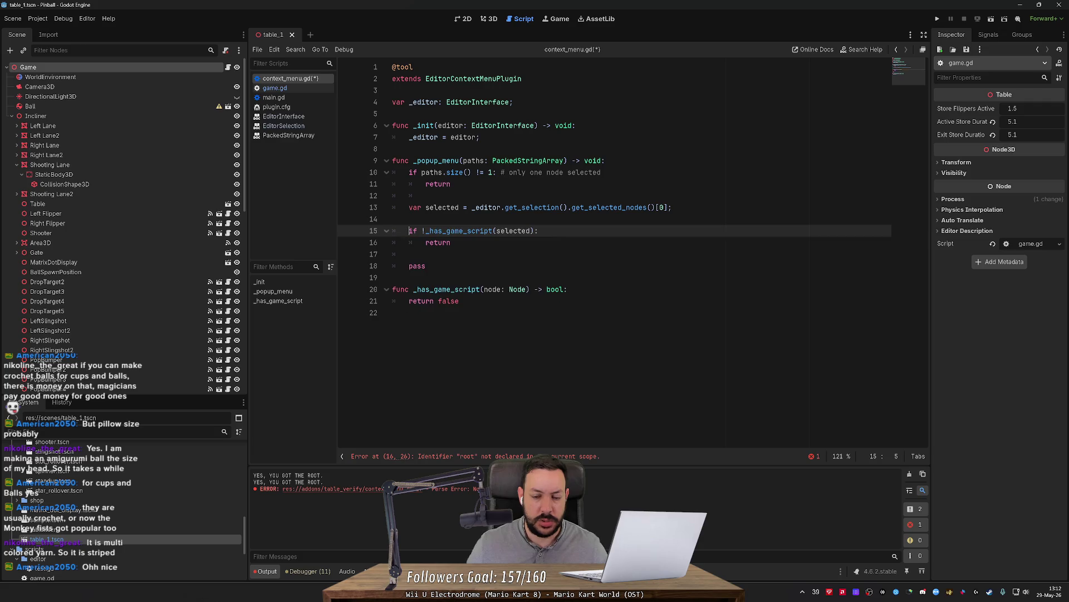
# - Change the condition to 'if selected is not Table:' and save
pyautogui.doubleClick(513, 230)
pyautogui.click(423, 231)
pyautogui.hotkey('shift', 'End')
pyautogui.press('BackSpace')
pyautogui.write('selected is Table:')
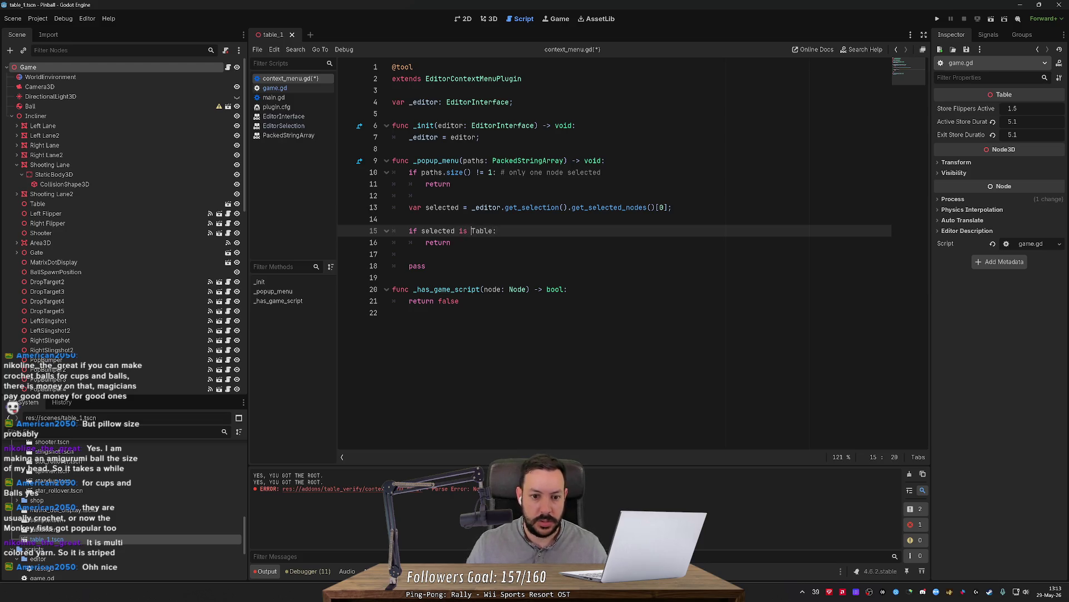
pyautogui.write(' not')
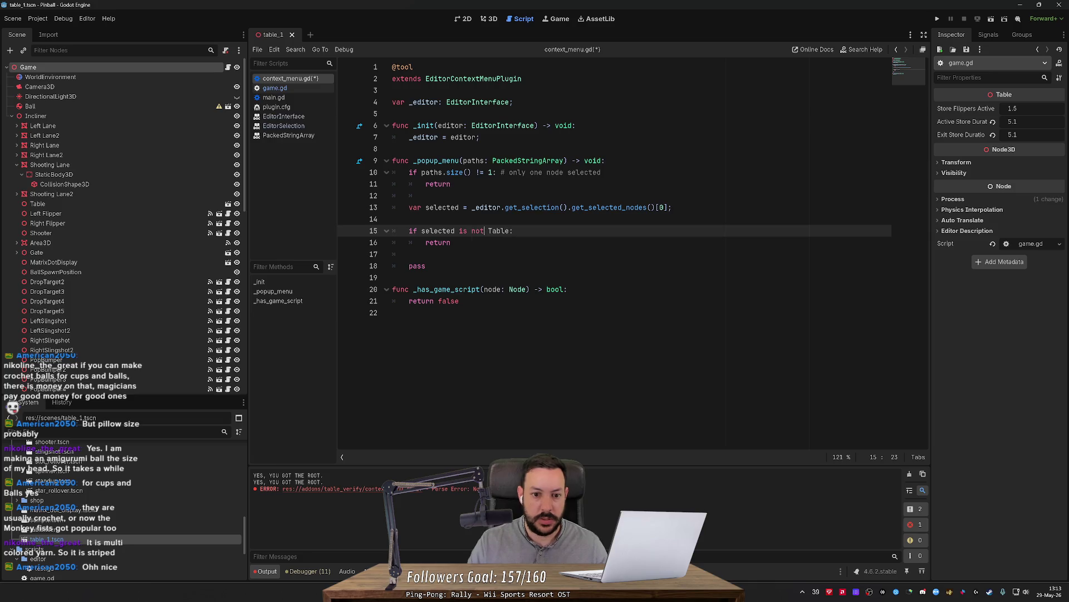
pyautogui.click(451, 243)
pyautogui.press('Down')
pyautogui.press('Return')
pyautogui.hotkey('ctrl', 's')
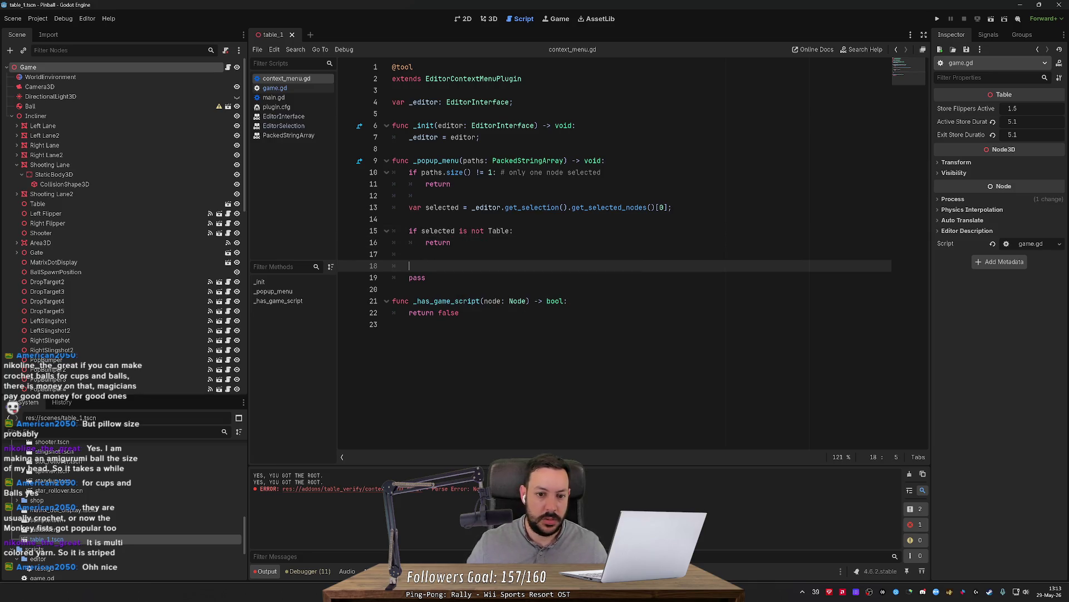
# - Check the Table definition, then remove the unused _has_game_script function and save
pyautogui.keyDown('ctrl'); pyautogui.click(498, 231); pyautogui.keyUp('ctrl')
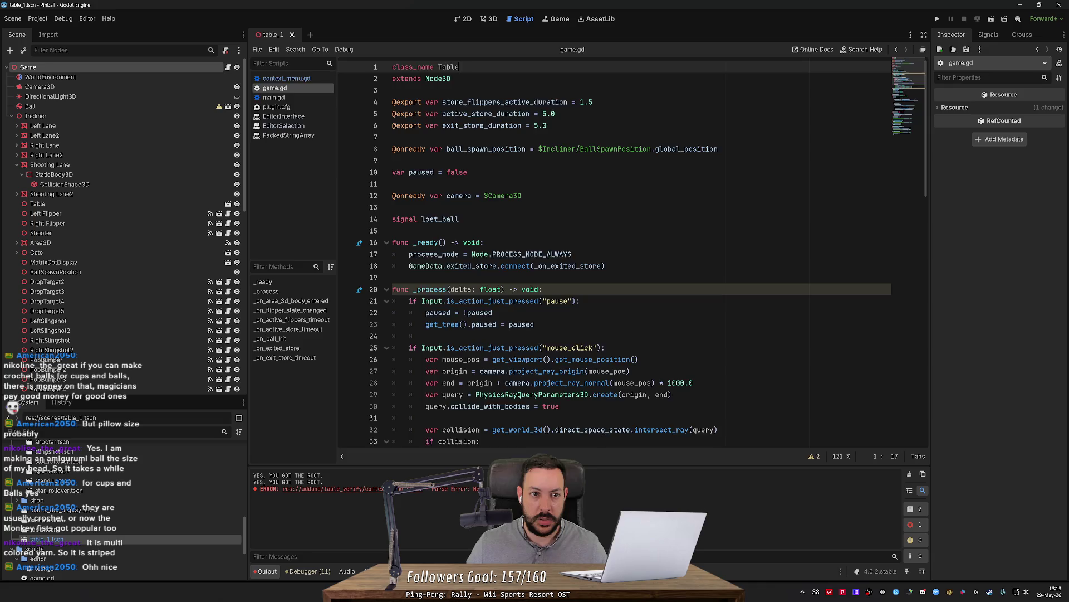
pyautogui.hotkey('alt', 'Left')
pyautogui.press('Down')
pyautogui.press('Down')
pyautogui.press('Down')
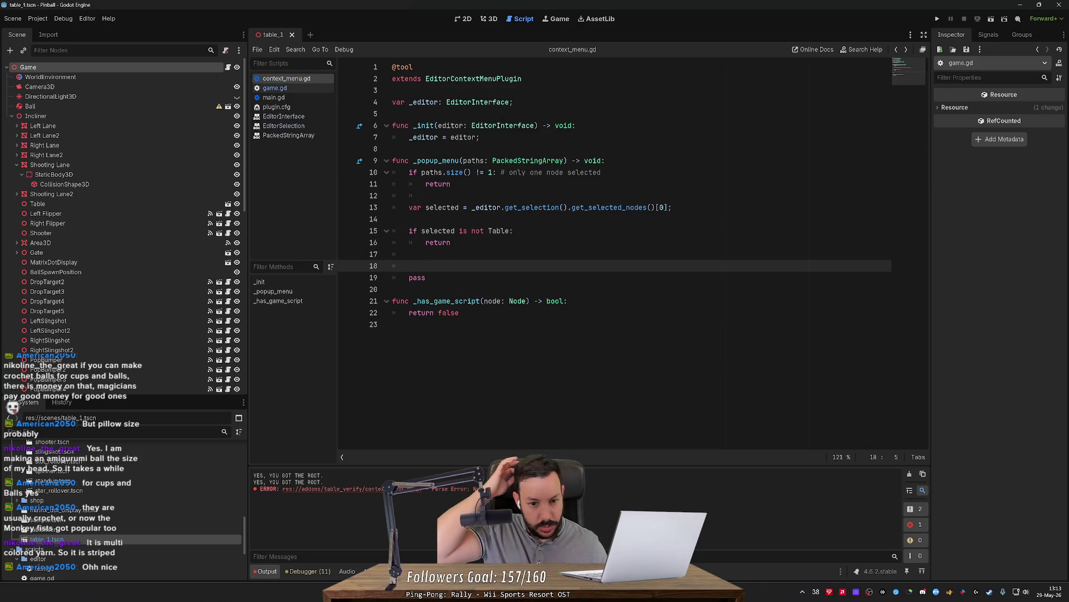
pyautogui.hotkey('ctrl', 'z')
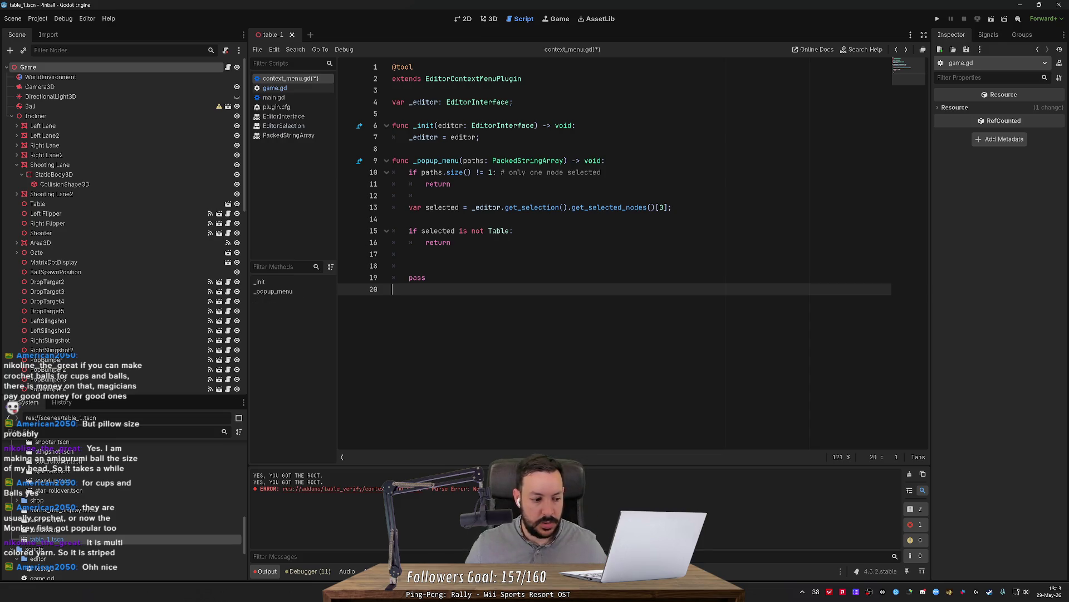
pyautogui.hotkey('ctrl', 's')
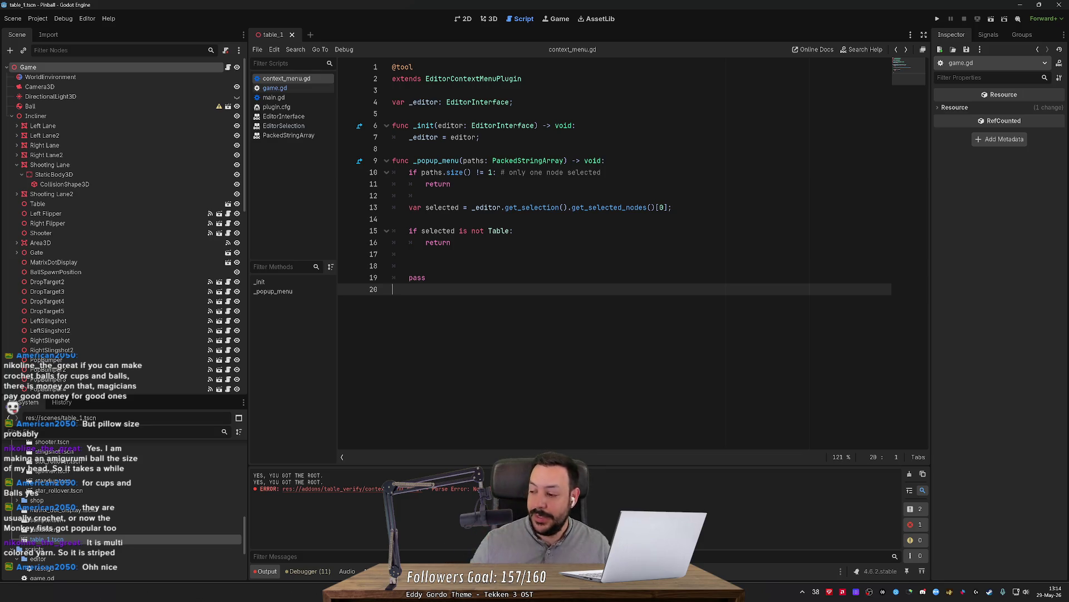
pyautogui.click(409, 254)
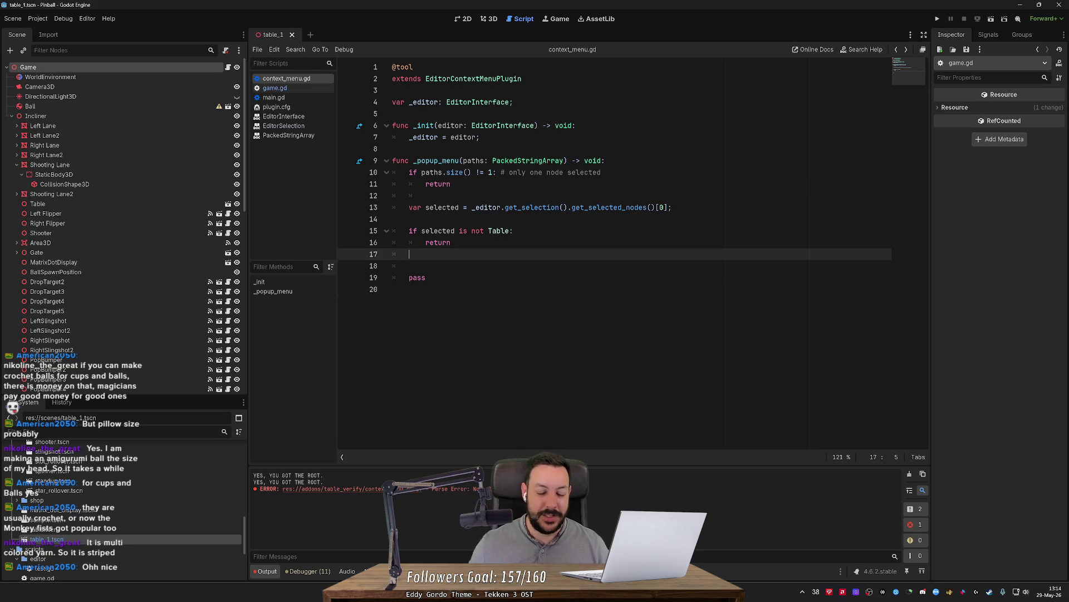
# - Remove the blank line above the Table check and an extra blank line before pass
pyautogui.press('Return')
pyautogui.press('Return')
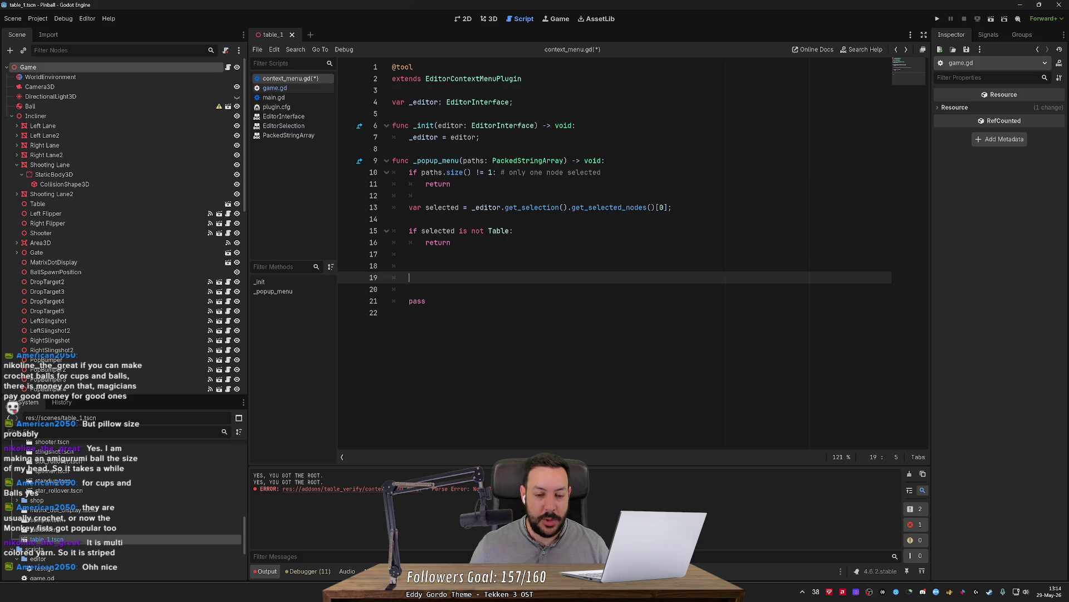
pyautogui.click(393, 219)
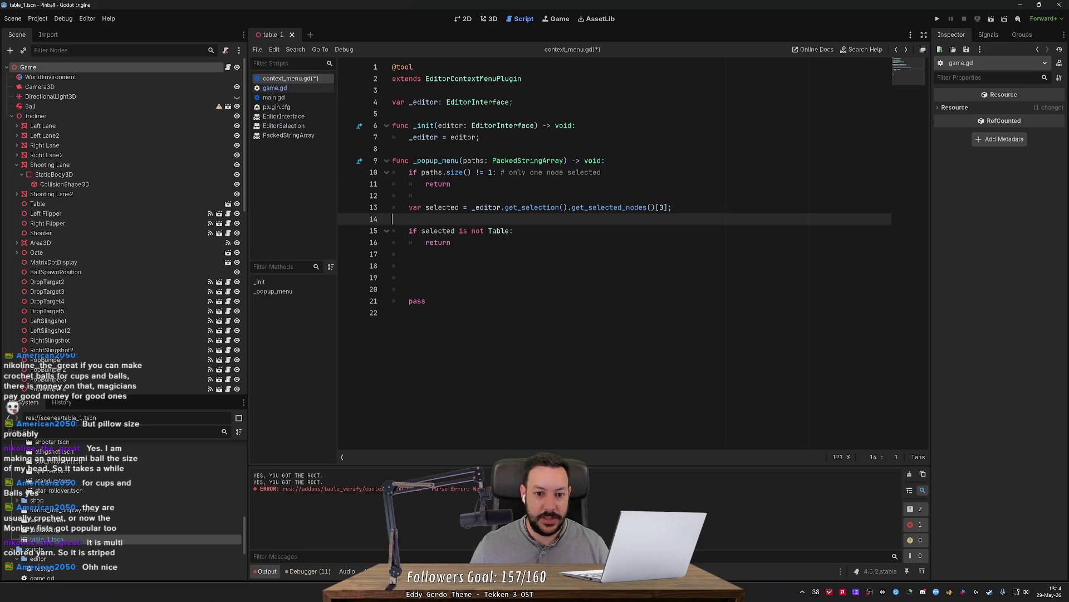
pyautogui.press('Delete')
pyautogui.click(409, 254)
pyautogui.press('Delete')
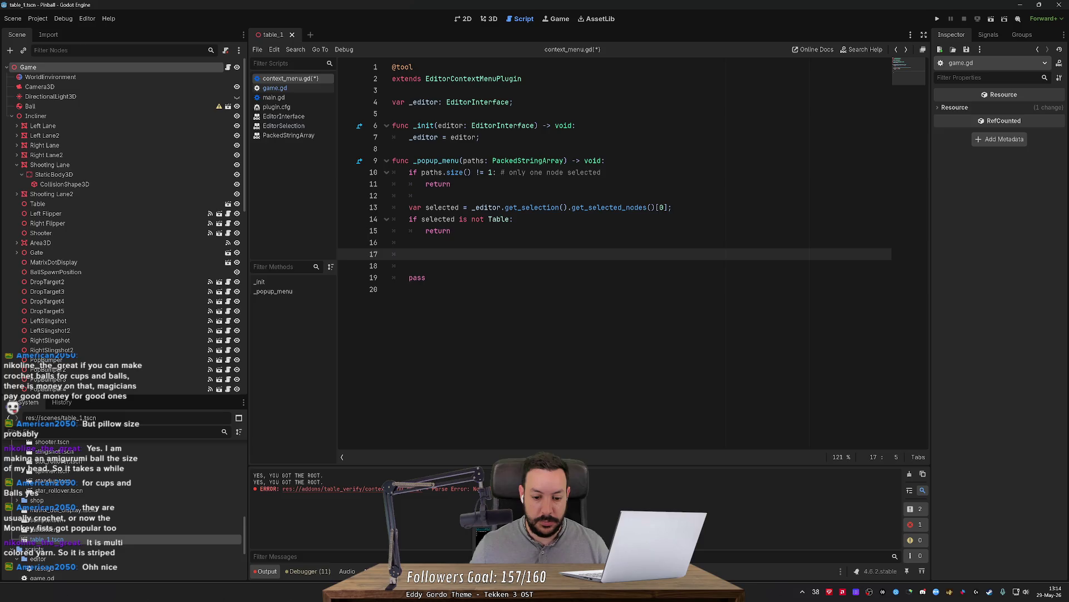
pyautogui.hotkey('alt', 'Tab')
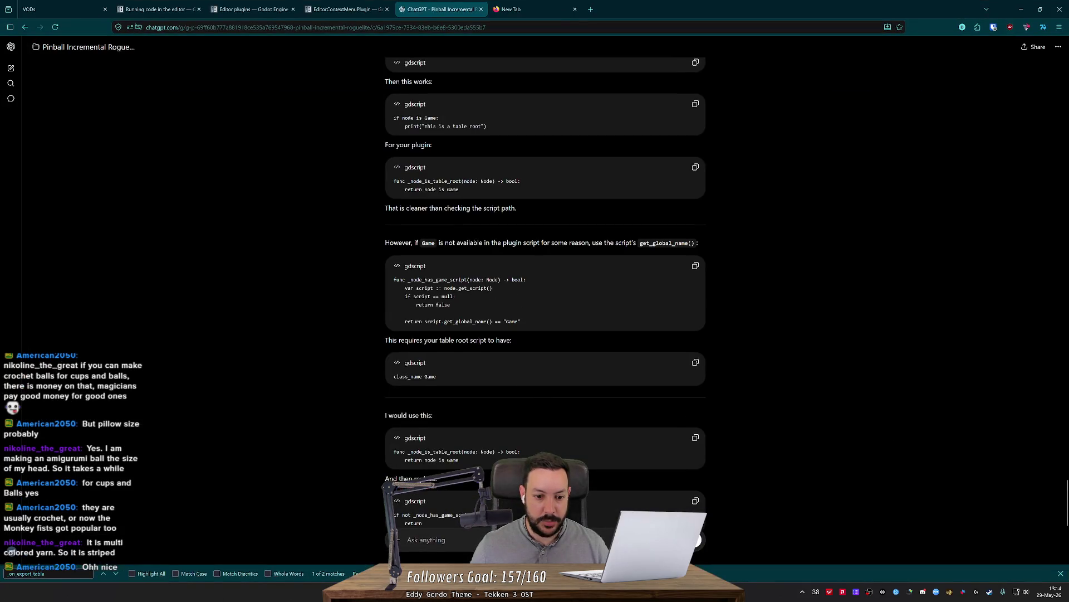
# - Locate the add_context_menu_item call in ChatGPT's example code, then return to Godot
pyautogui.scroll(-15, 501, 301)
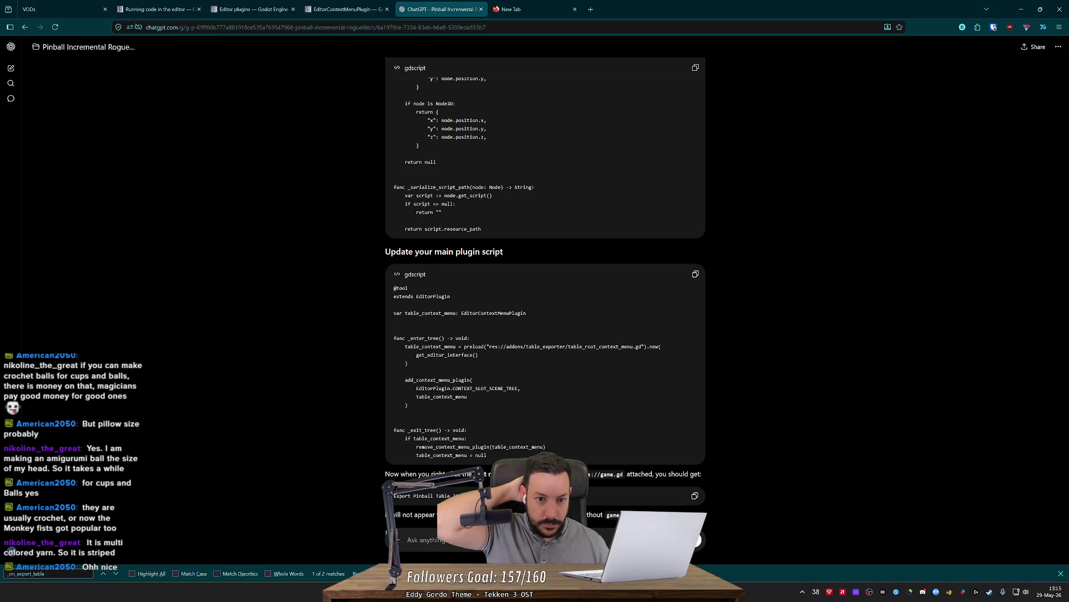
pyautogui.scroll(6, 545, 300)
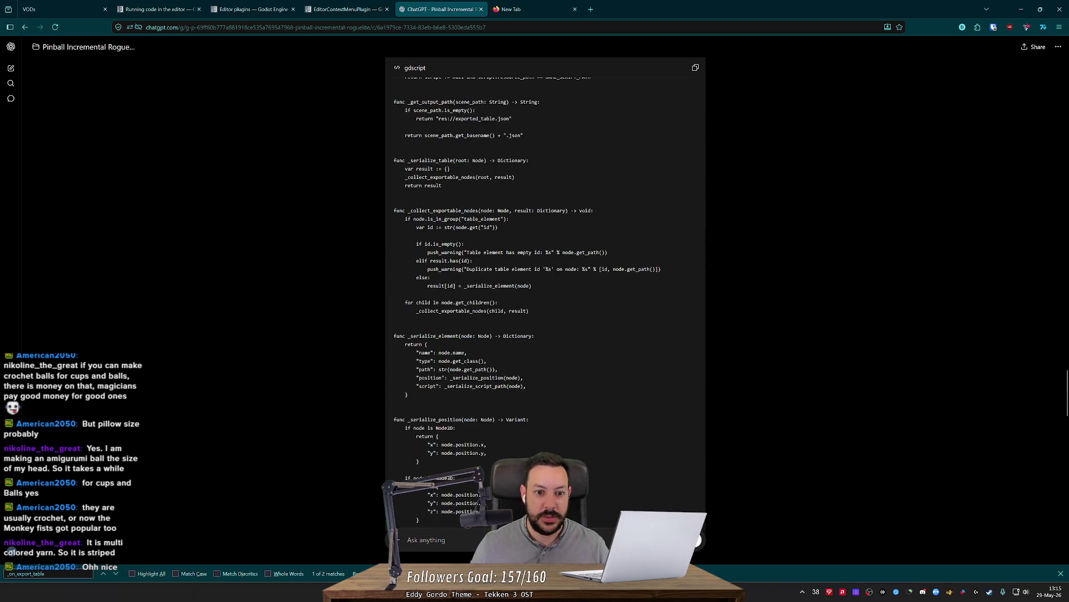
pyautogui.scroll(3, 545, 301)
pyautogui.middleClick(508, 225)
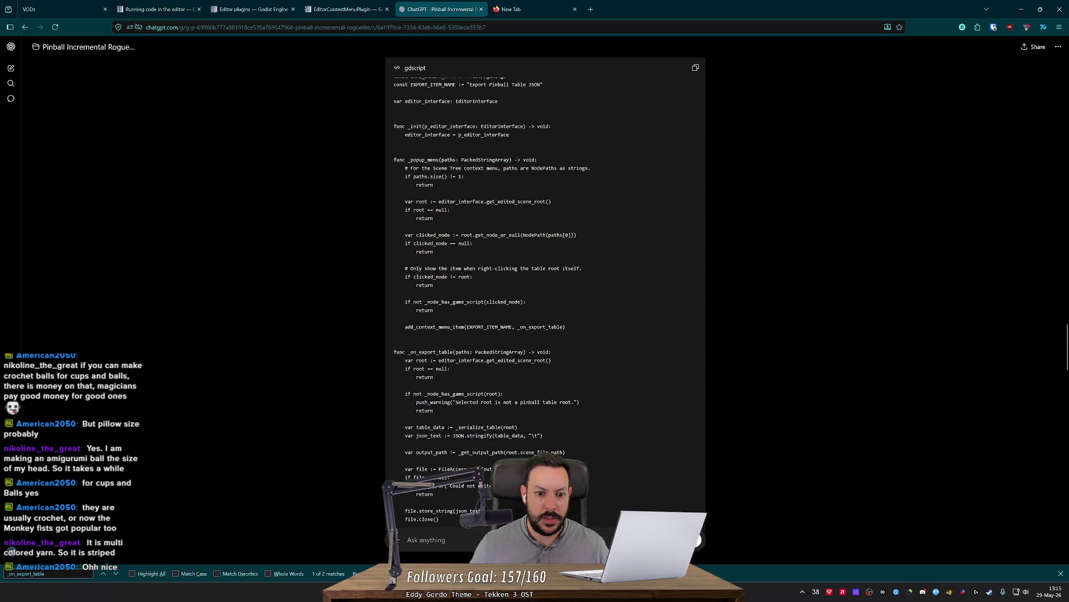
pyautogui.doubleClick(434, 327)
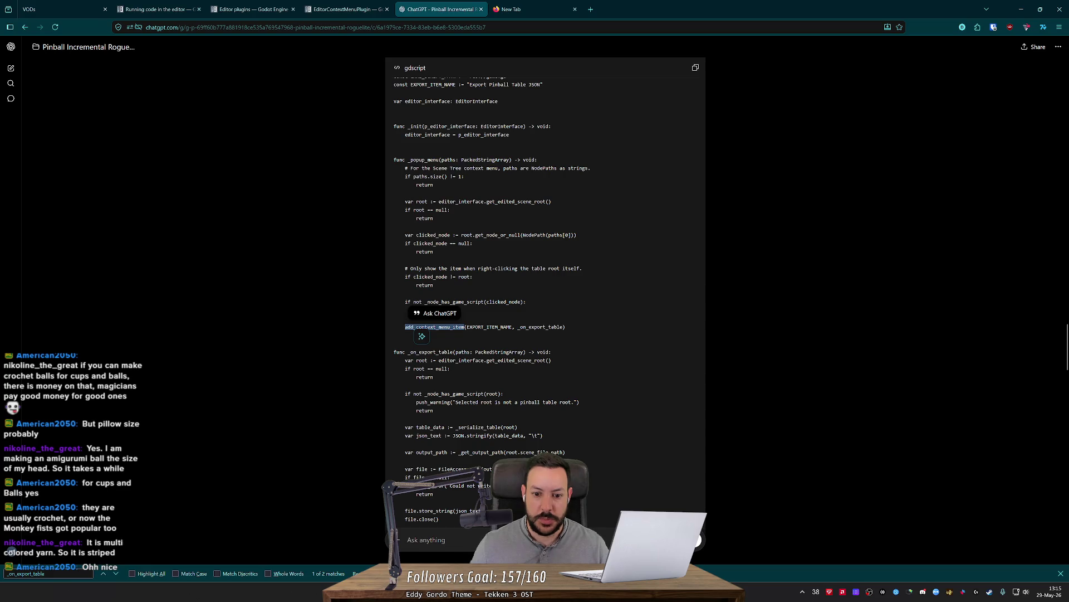
pyautogui.click(1022, 13)
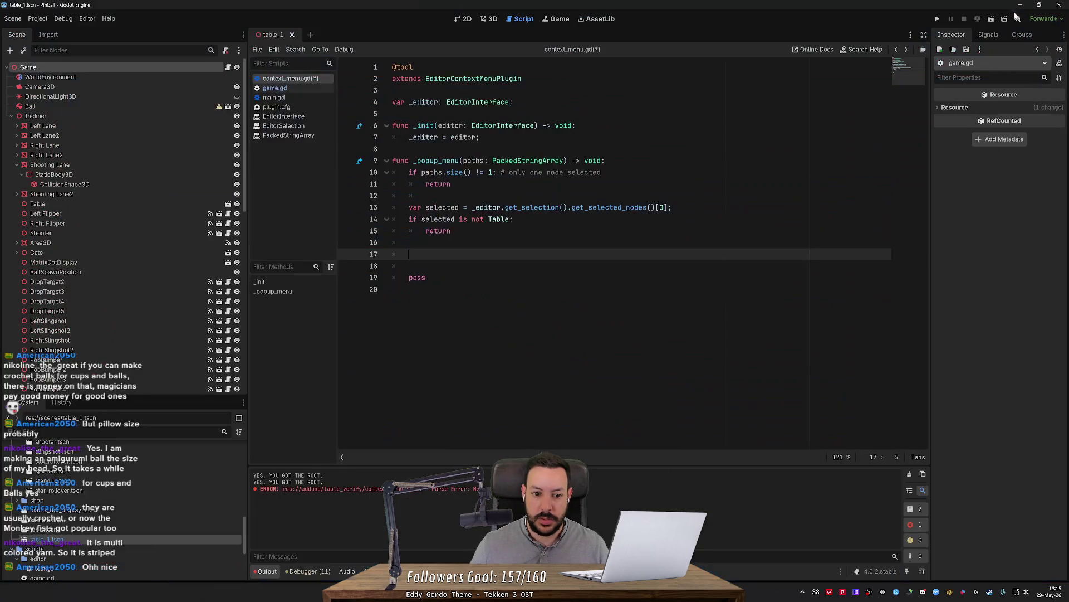
# - Start an add_context_menu_item() call on line 17 and view its EditorContextMenuPlugin documentation
pyautogui.write('add_')
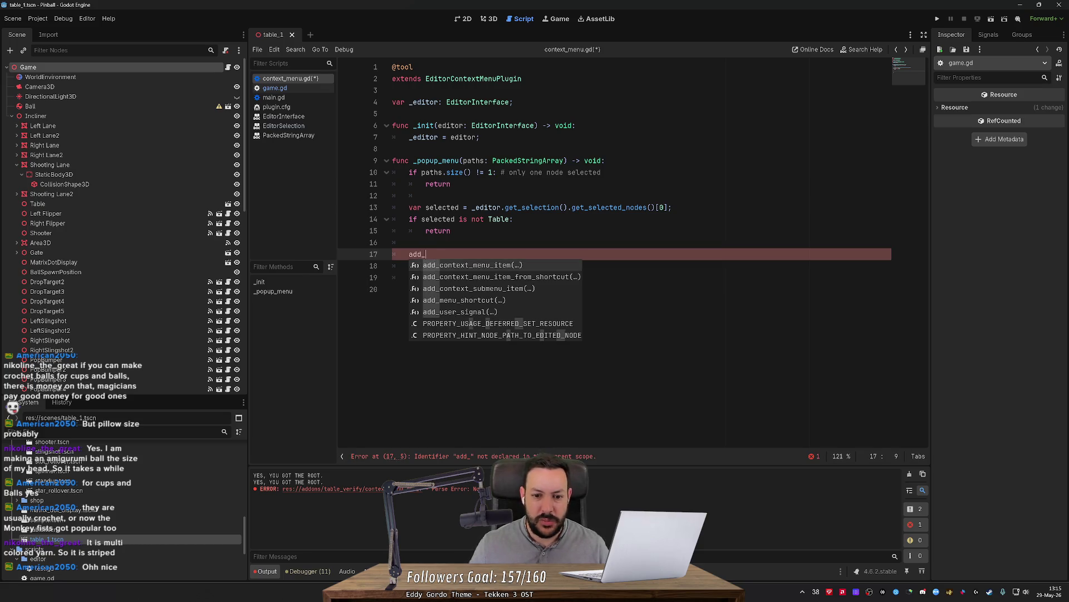
pyautogui.click(515, 269)
pyautogui.keyDown('ctrl'); pyautogui.click(478, 254); pyautogui.keyUp('ctrl')
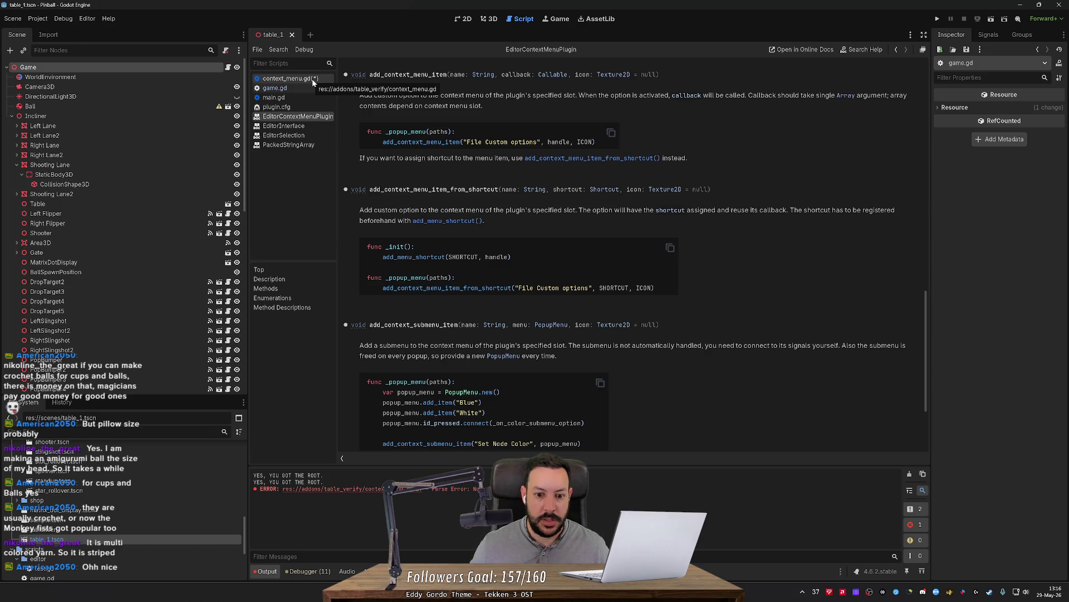
# - Back in context_menu.gd, enter "Verify" as add_context_menu_item's first argument
pyautogui.scroll(-1, 440, 276)
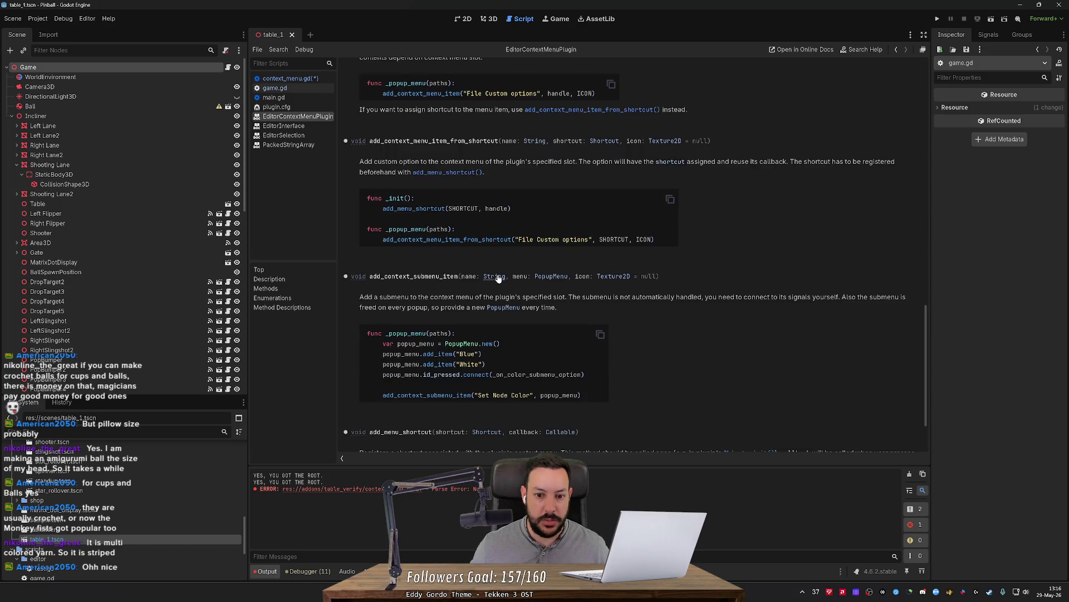
pyautogui.scroll(-2, 520, 263)
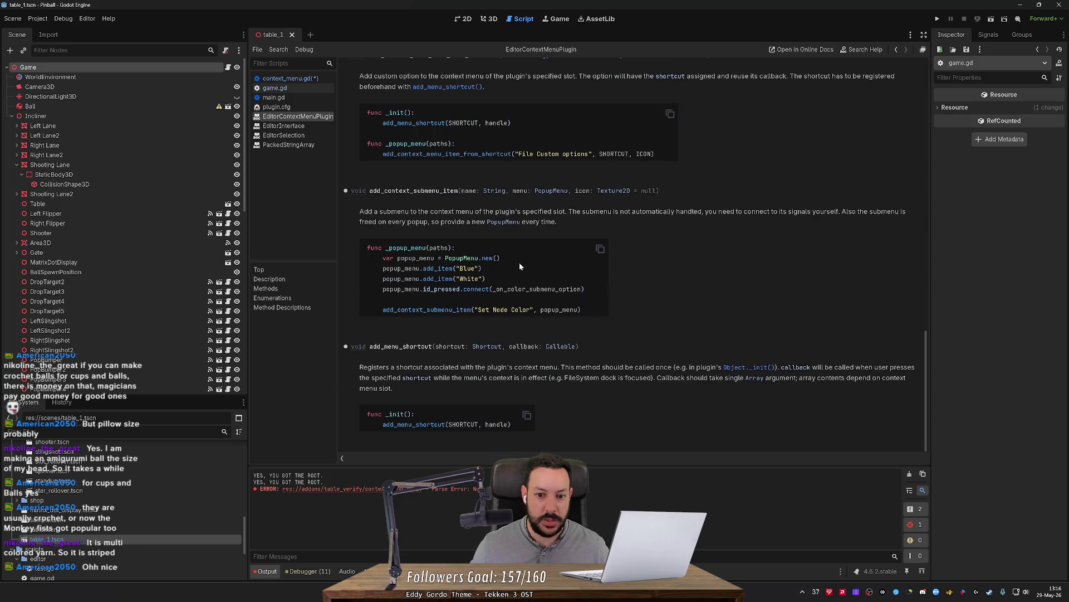
pyautogui.scroll(1, 428, 169)
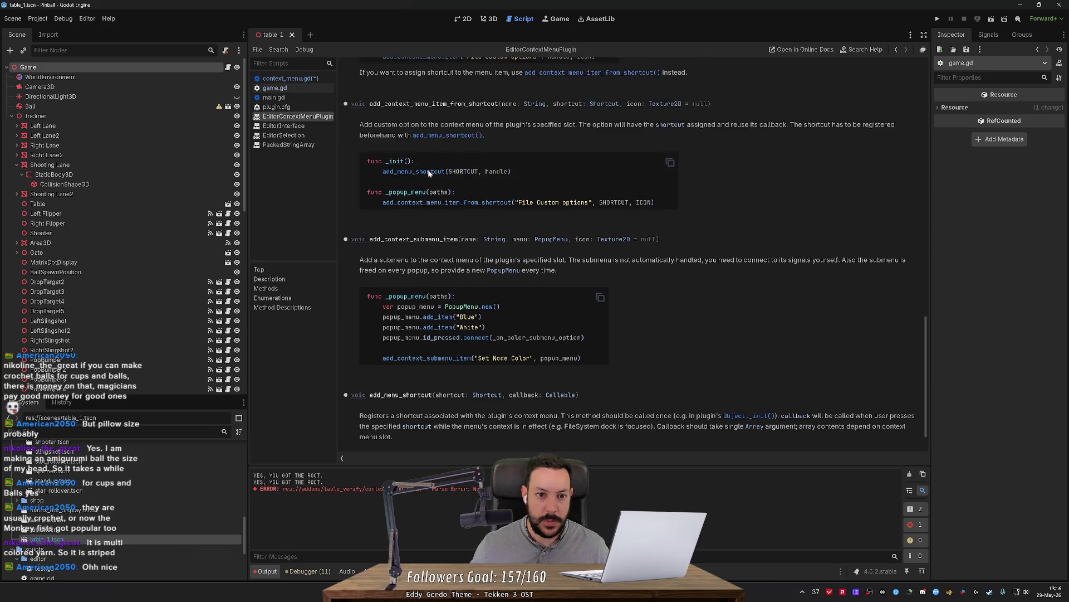
pyautogui.click(317, 79)
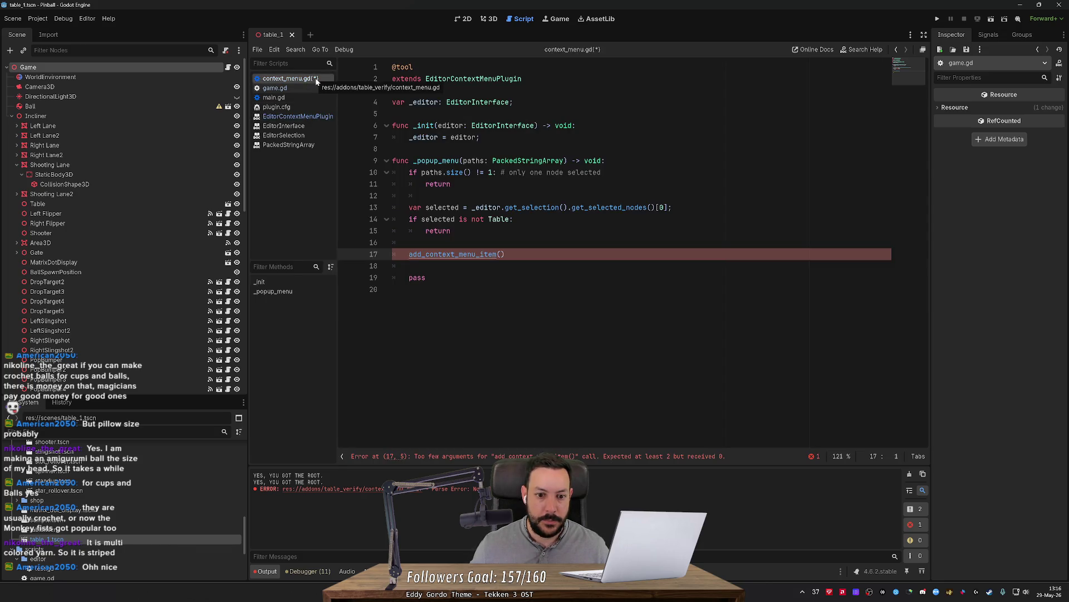
pyautogui.keyDown('ctrl'); pyautogui.click(481, 253); pyautogui.keyUp('ctrl')
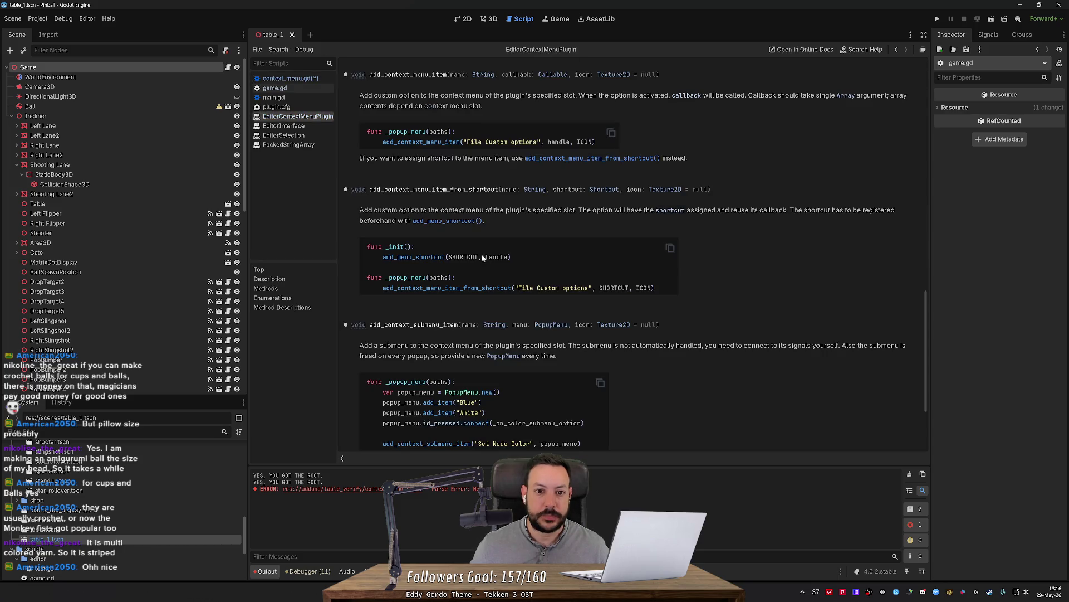
pyautogui.hotkey('alt', 'Left')
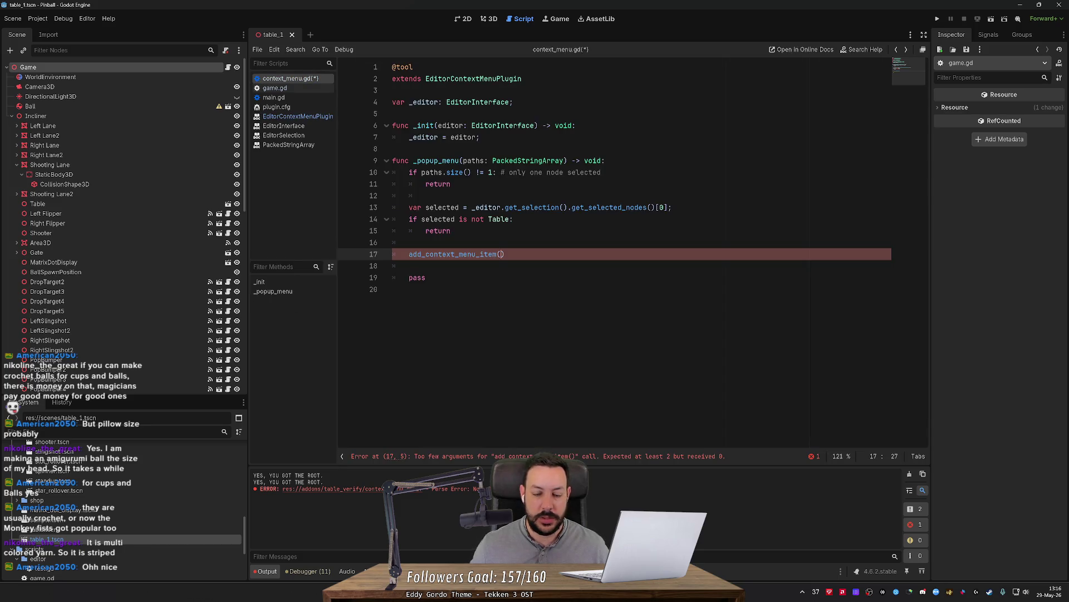
pyautogui.write('"Verify')
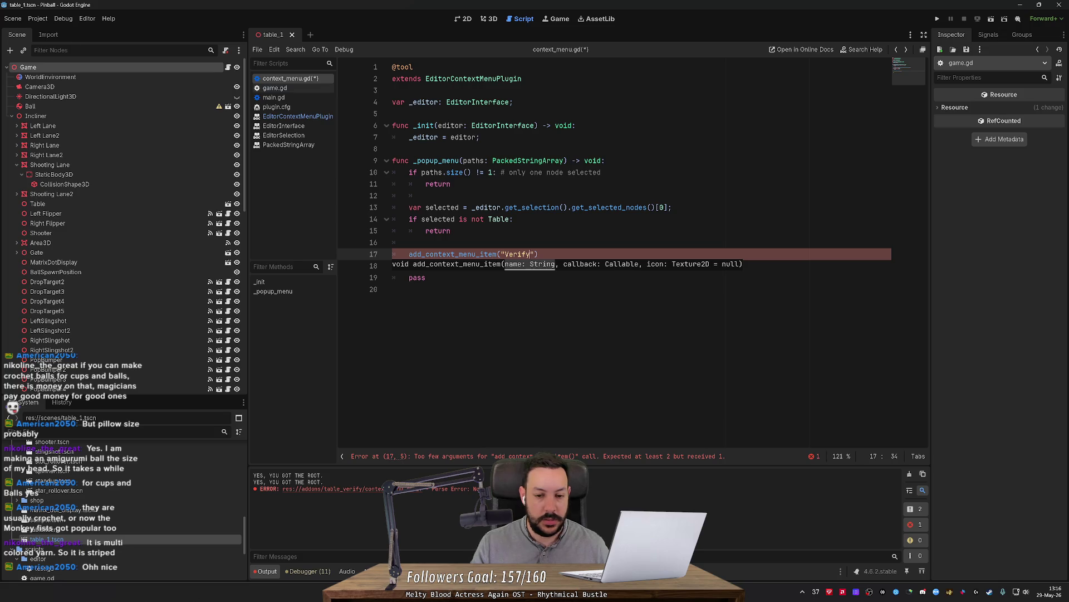
# - Add an empty _verify_table() function ending in pass at the bottom of the script
pyautogui.write(',')
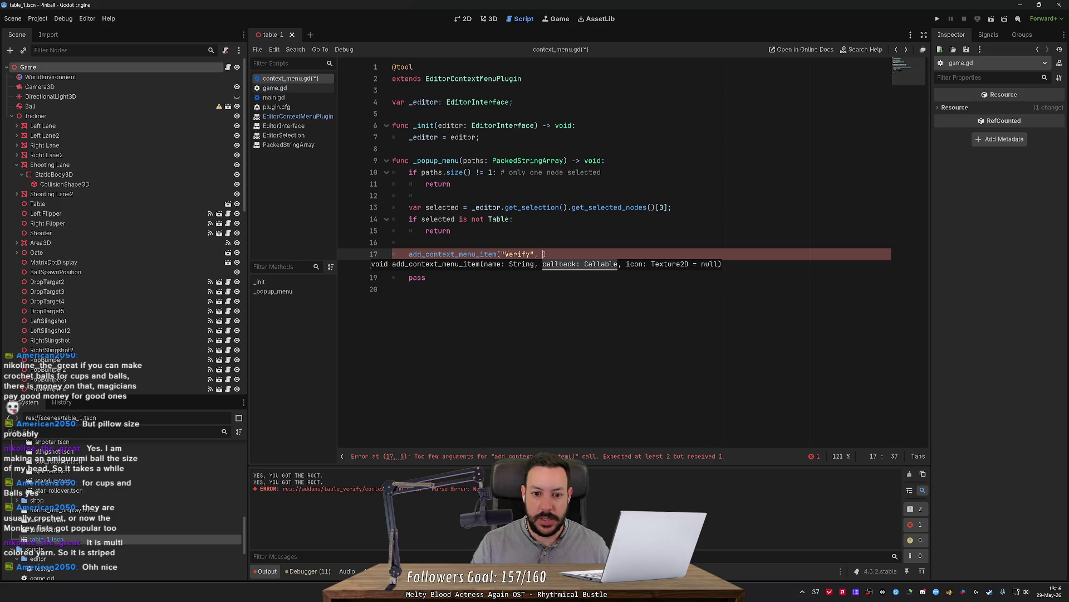
pyautogui.press('Down')
pyautogui.press('Down')
pyautogui.press('Down')
pyautogui.press('Return')
pyautogui.press('Return')
pyautogui.press('BackSpace')
pyautogui.write('func ')
pyautogui.write('verify')
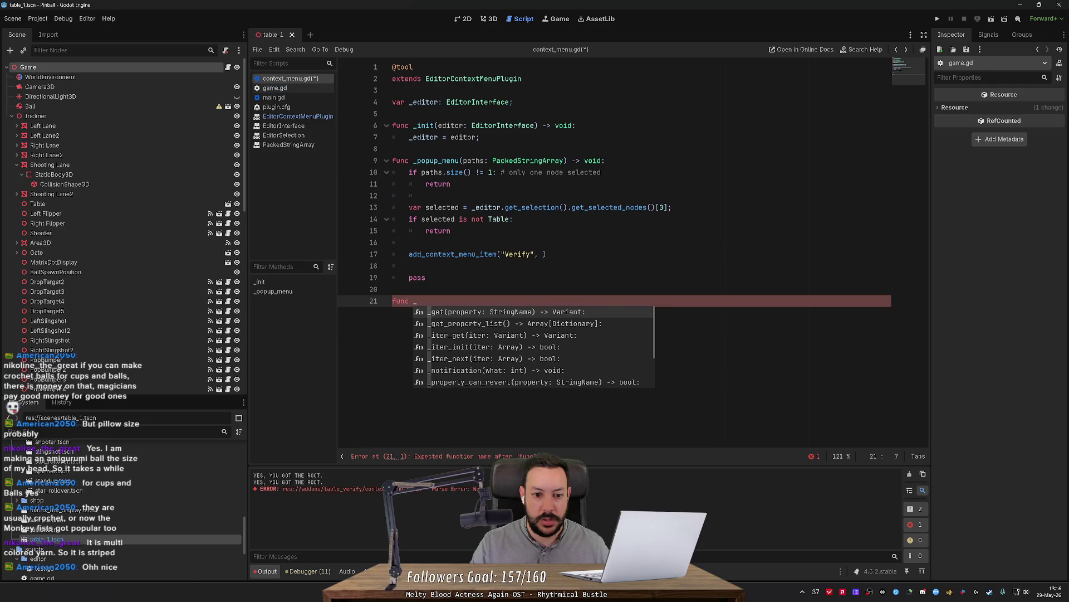
pyautogui.write('y_table')
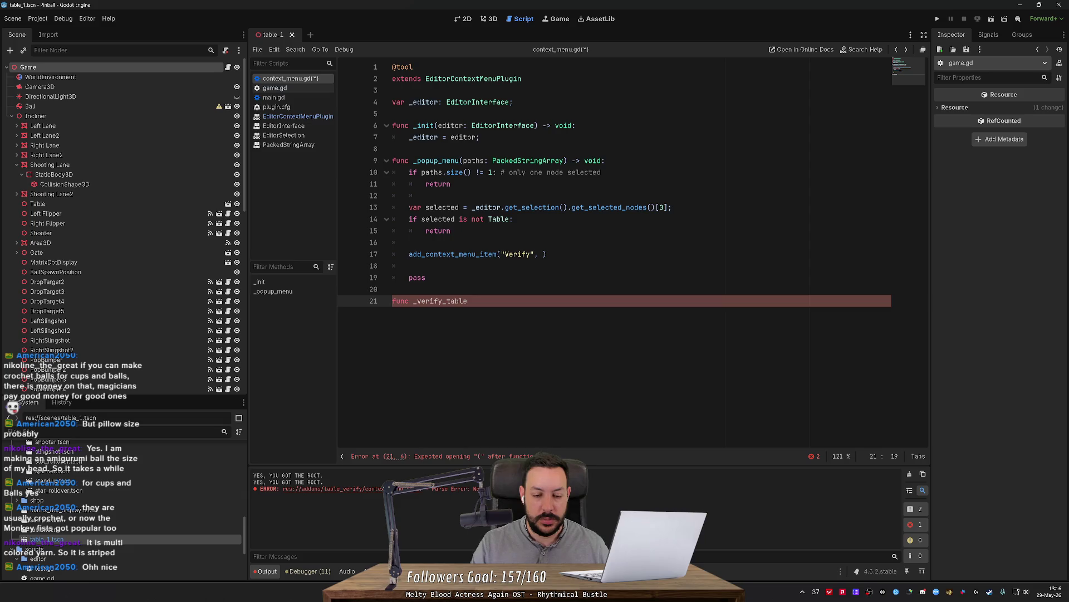
pyautogui.write('()')
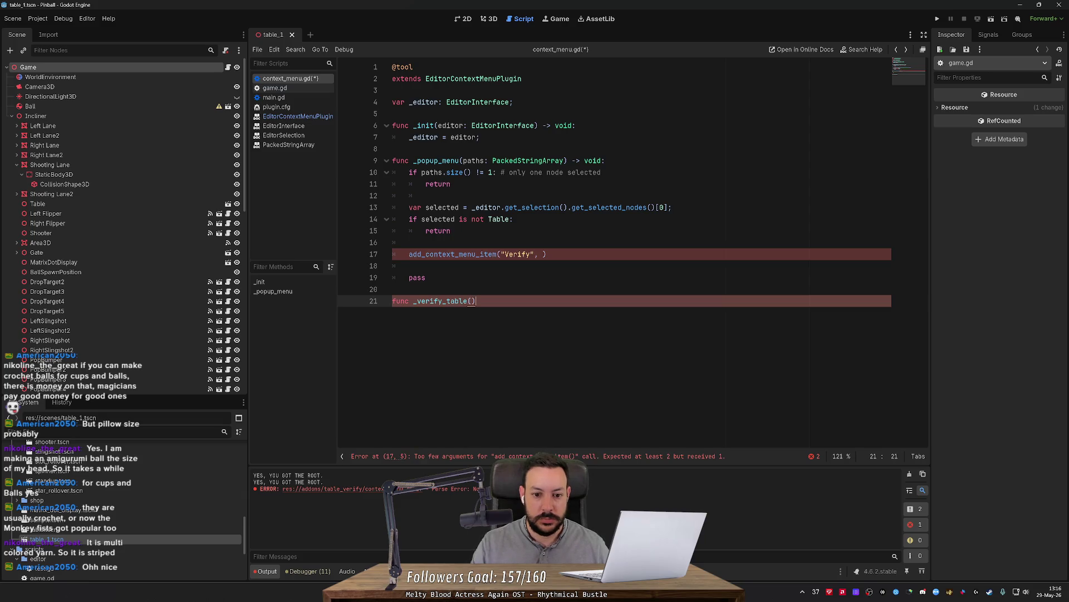
pyautogui.write(':')
pyautogui.press('Return')
pyautogui.write('pass')
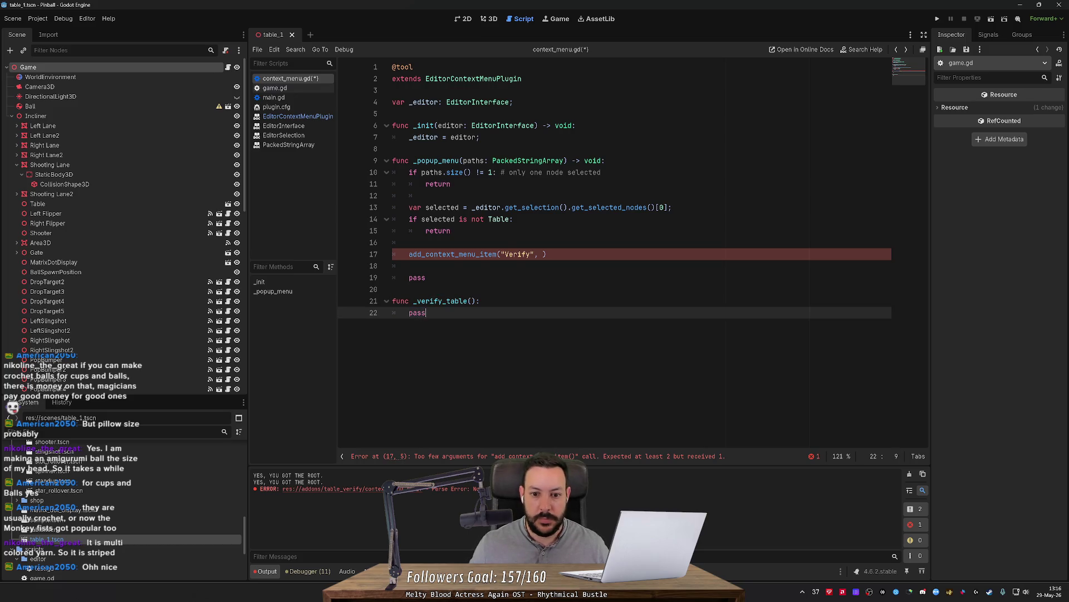
# - Pass _verify_table(selected) as the Verify item's callback on line 17
pyautogui.click(538, 254)
pyautogui.write('_ve')
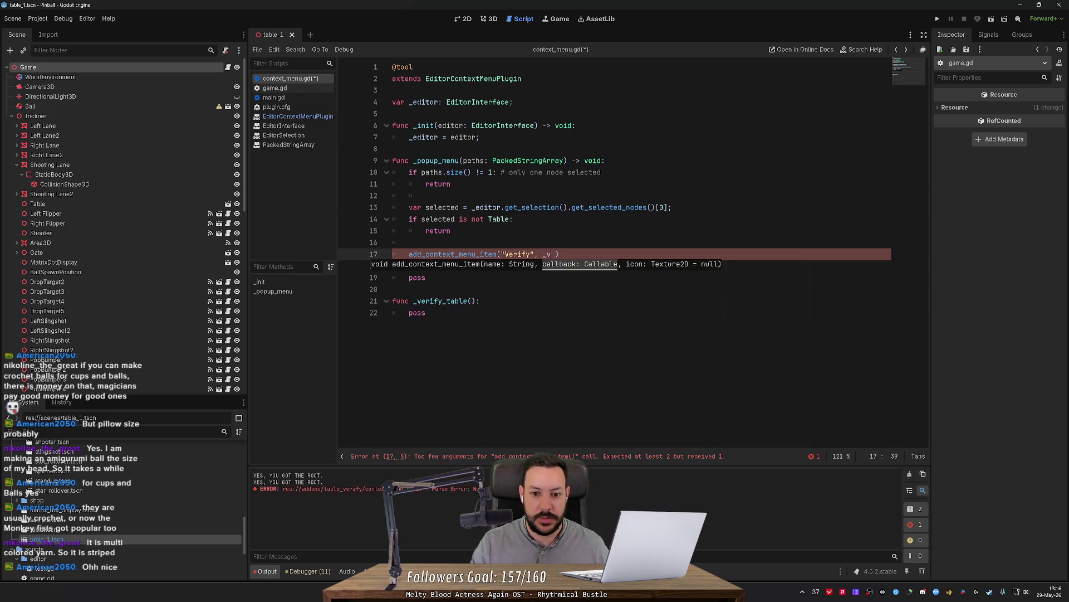
pyautogui.press('Return')
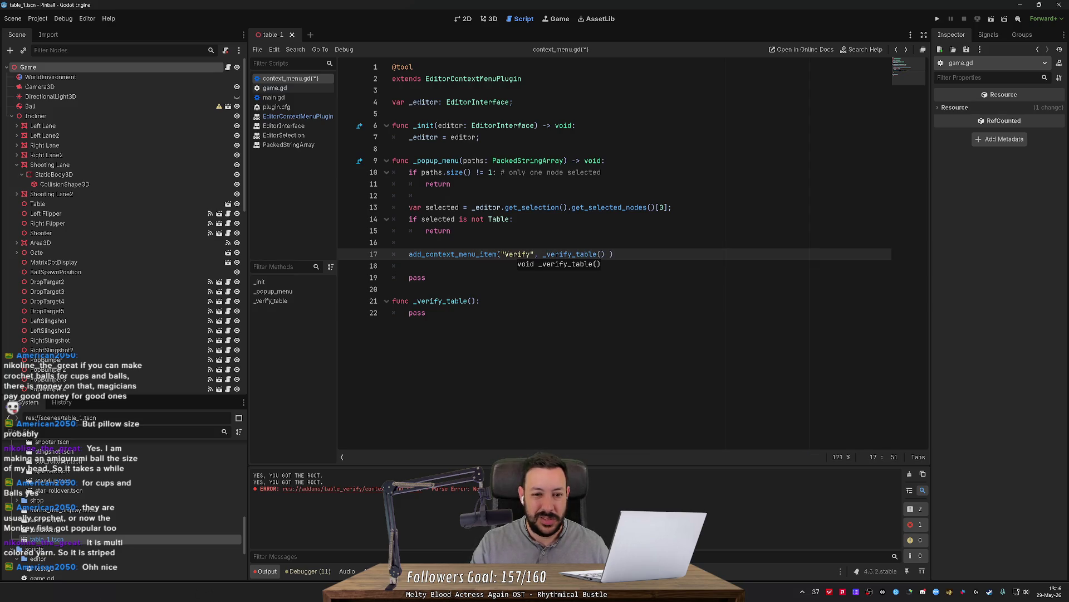
pyautogui.write('selected')
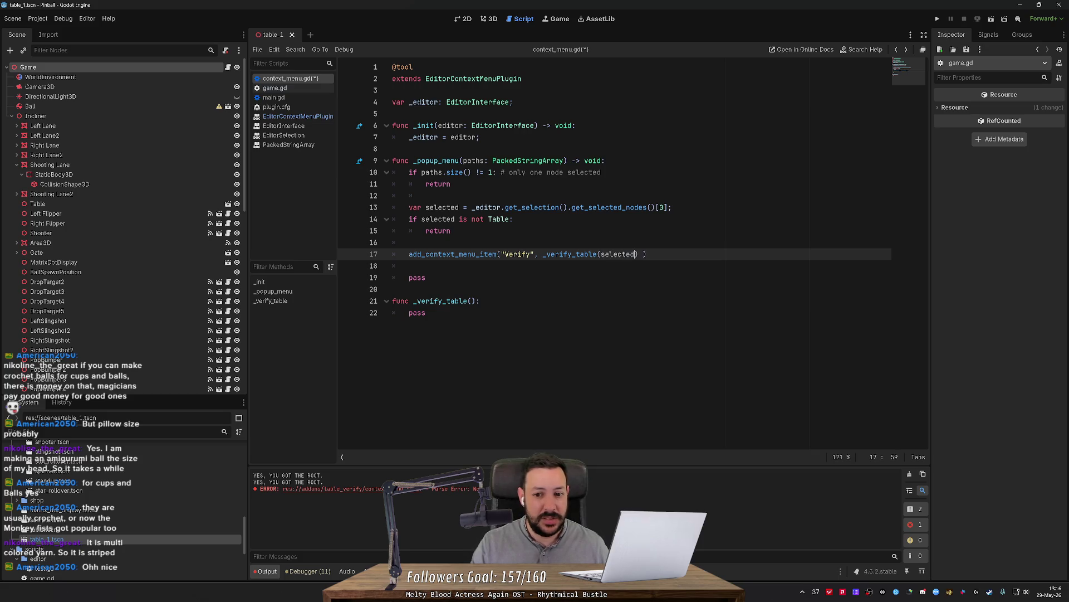
pyautogui.click(412, 266)
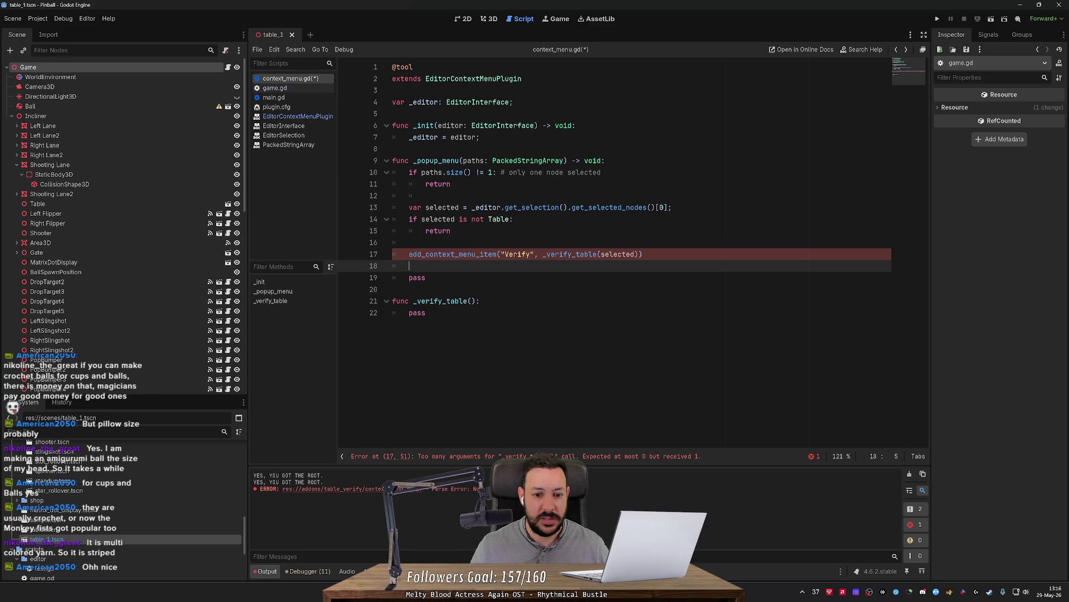
pyautogui.hotkey('alt', 'Tab')
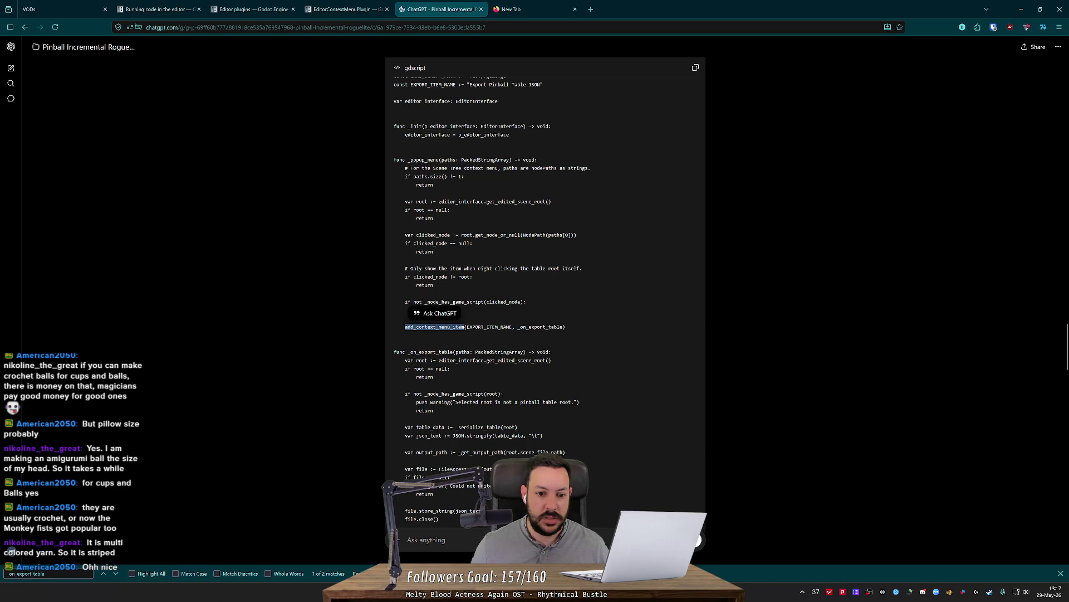
pyautogui.moveTo(394, 351)
pyautogui.mouseDown()
pyautogui.moveTo(450, 373)
pyautogui.moveTo(369, 352)
pyautogui.mouseUp()
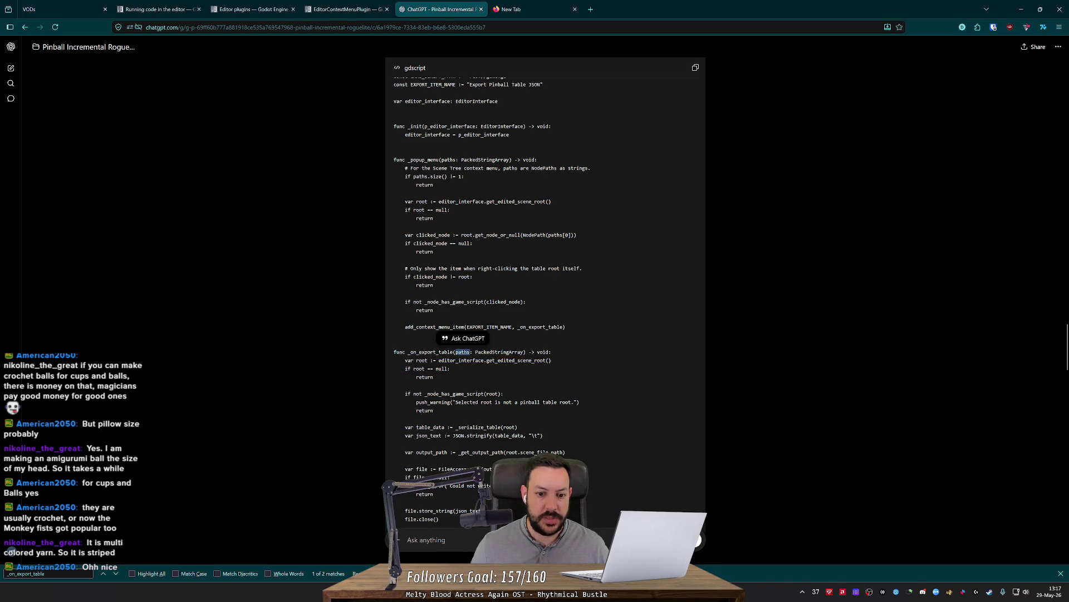
pyautogui.hotkey('alt', 'Tab')
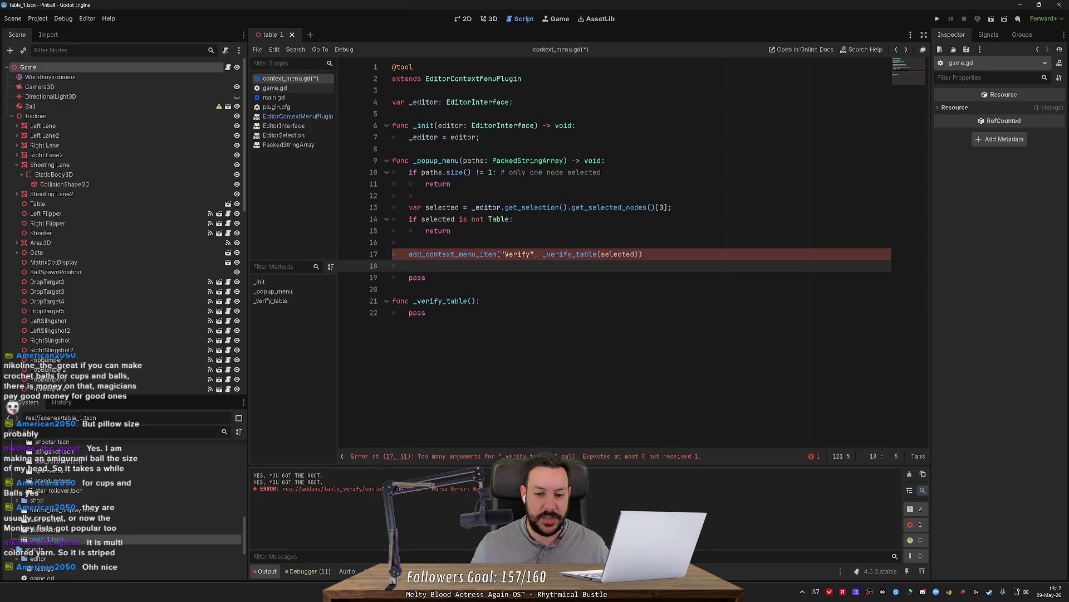
# - Pass _verify_table without (selected) and give it the paths: PackedStringArray parameter
pyautogui.doubleClick(617, 254)
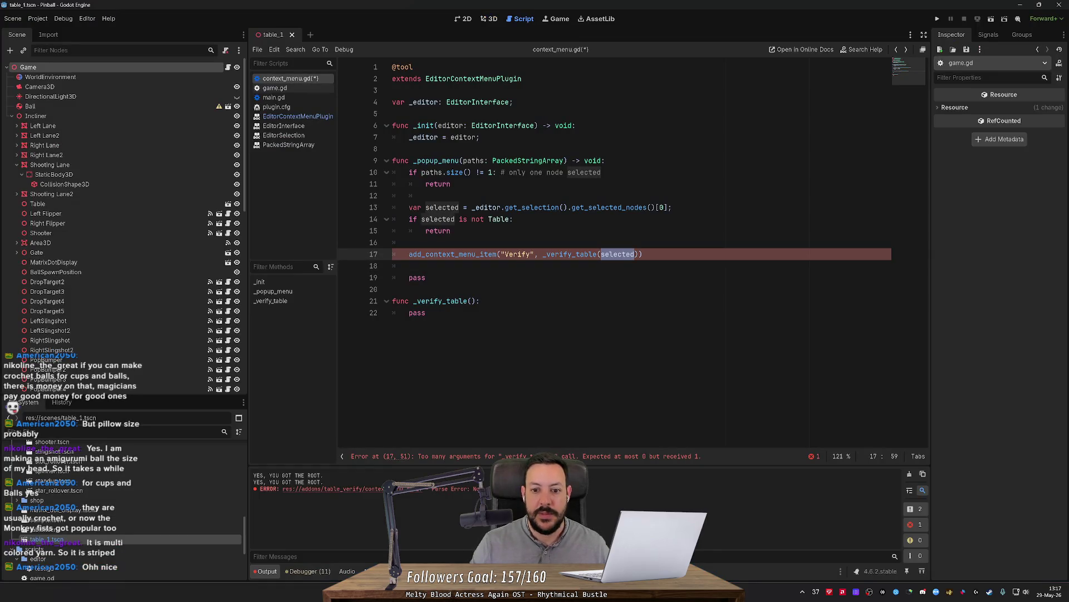
pyautogui.press('BackSpace')
pyautogui.press('BackSpace')
pyautogui.press('Delete')
pyautogui.press('Delete')
pyautogui.write(')')
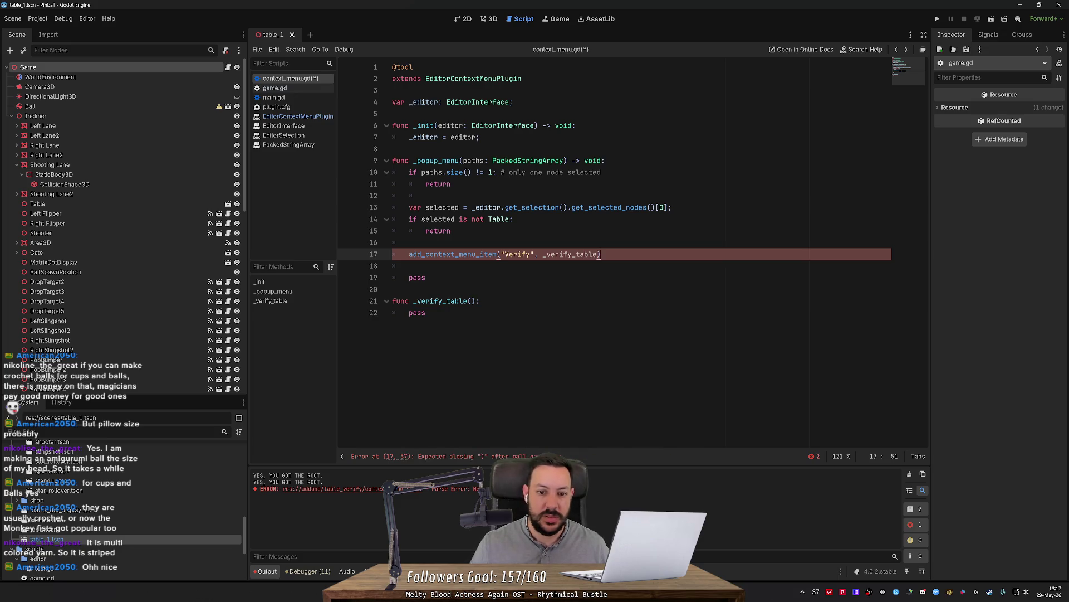
pyautogui.moveTo(459, 160); pyautogui.dragTo(568, 160)
pyautogui.hotkey('ctrl', 'c')
pyautogui.moveTo(468, 301); pyautogui.dragTo(479, 301)
pyautogui.click(476, 301)
pyautogui.hotkey('ctrl', 'v')
pyautogui.press('Return')
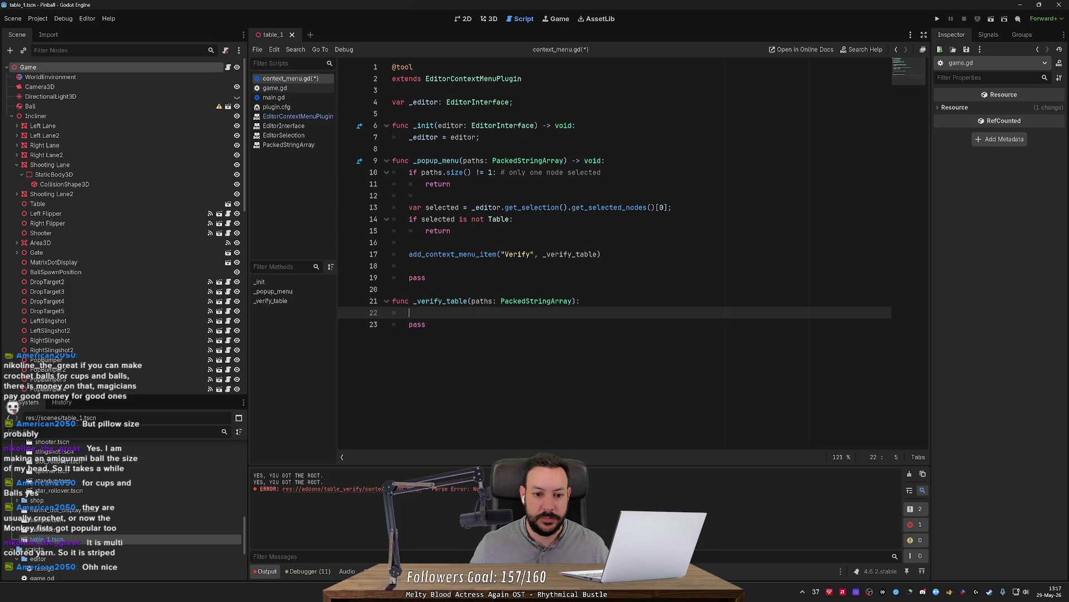
# - Copy the single-selection and Table checks from _popup_menu into _verify_table's body
pyautogui.moveTo(409, 173)
pyautogui.mouseDown()
pyautogui.moveTo(512, 219)
pyautogui.moveTo(451, 230)
pyautogui.mouseUp()
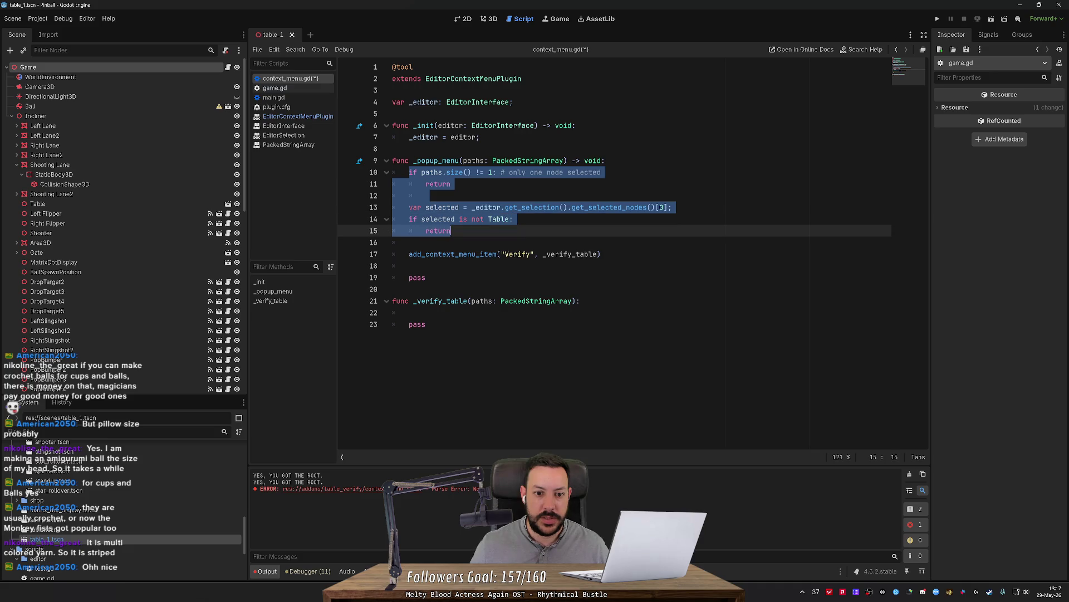
pyautogui.hotkey('ctrl', 'c')
pyautogui.click(409, 313)
pyautogui.hotkey('ctrl', 'v')
pyautogui.press('Return')
pyautogui.press('Return')
pyautogui.press('Return')
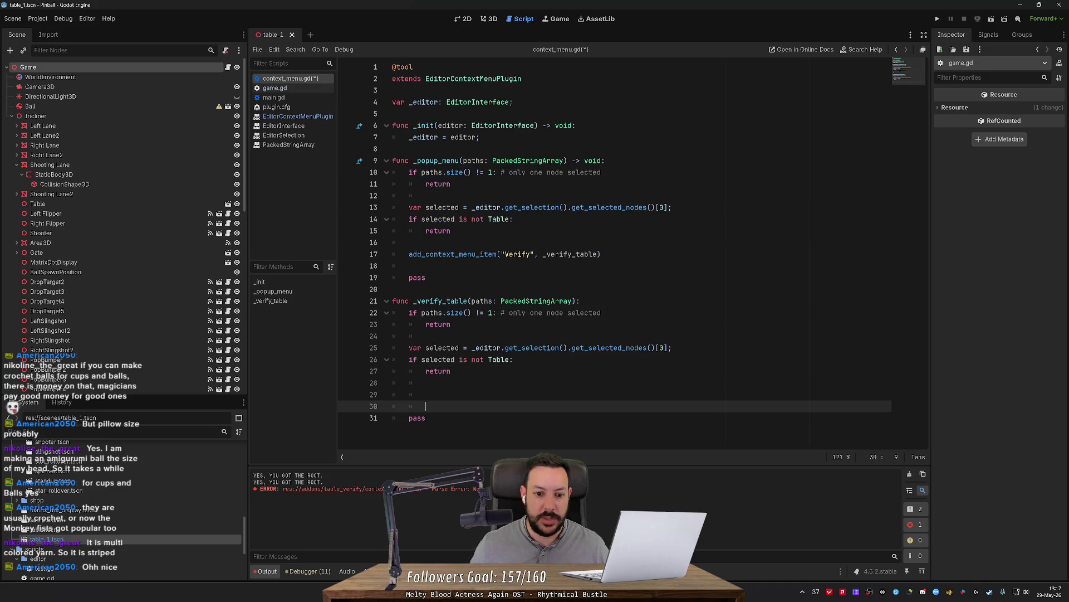
pyautogui.click(410, 394)
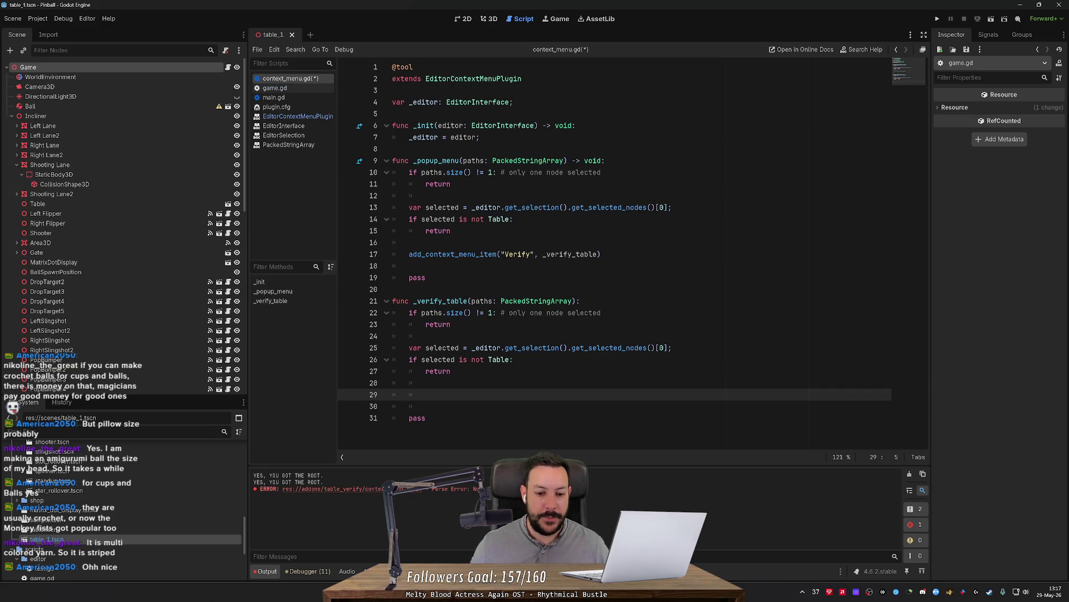
# - Rename the selected variable to table_root throughout _verify_table
pyautogui.write('selected')
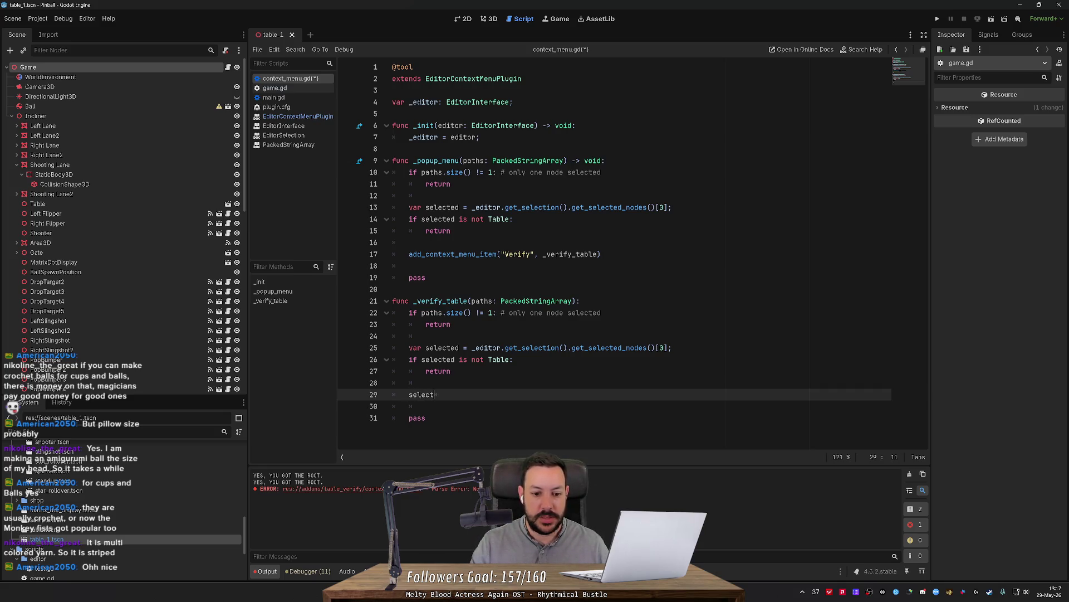
pyautogui.press('Up')
pyautogui.press('Up')
pyautogui.press('Up')
pyautogui.hotkey('ctrl', 'd')
pyautogui.write('table_root')
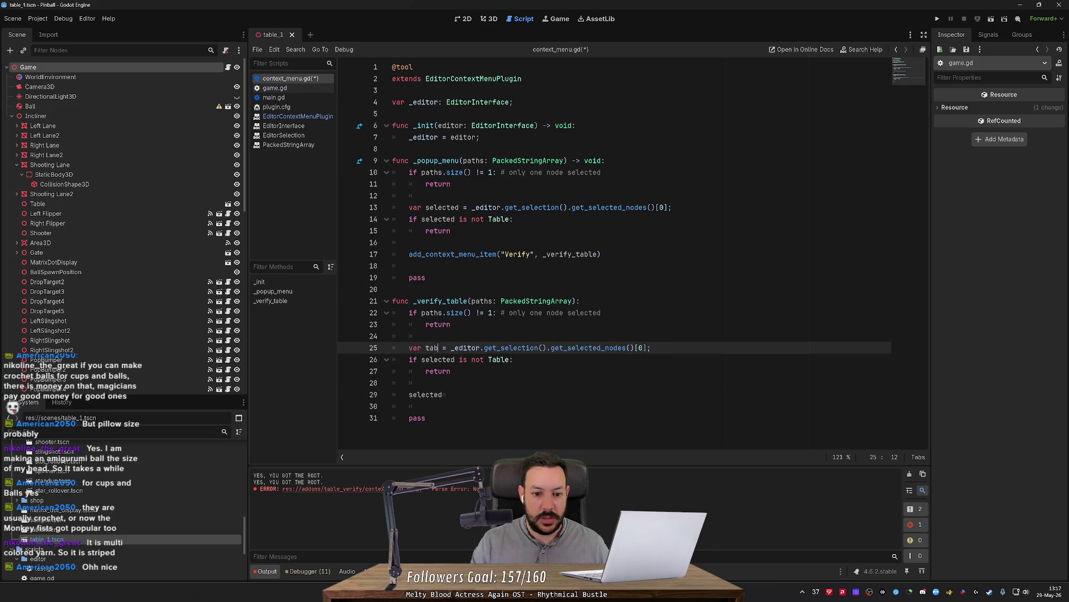
pyautogui.hotkey('ctrl', 'shift', 'Left')
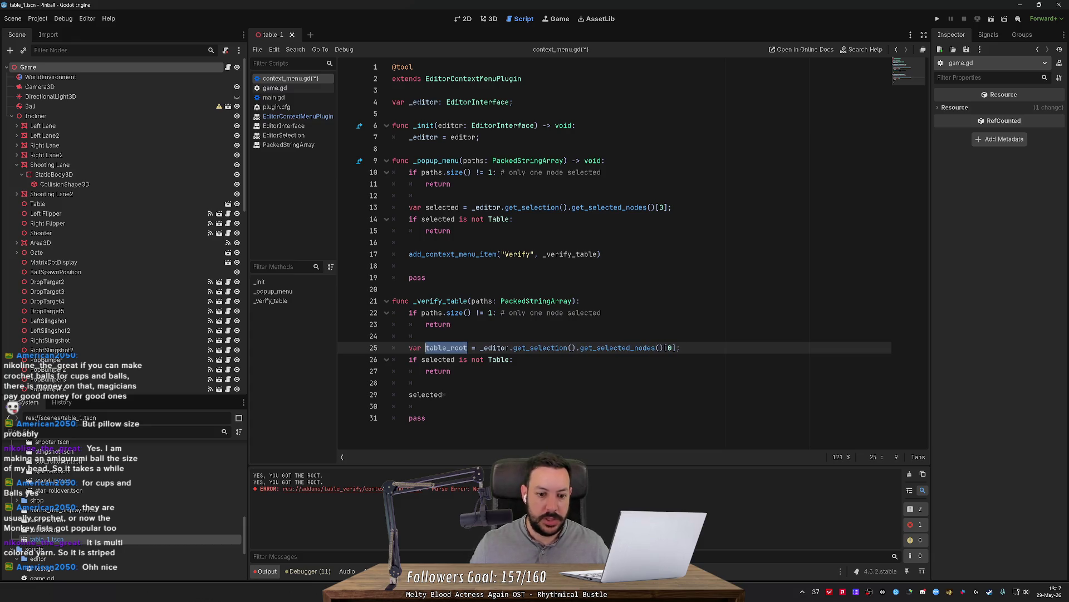
pyautogui.hotkey('ctrl', 'c')
pyautogui.doubleClick(425, 359)
pyautogui.hotkey('ctrl', 'v')
pyautogui.doubleClick(443, 207)
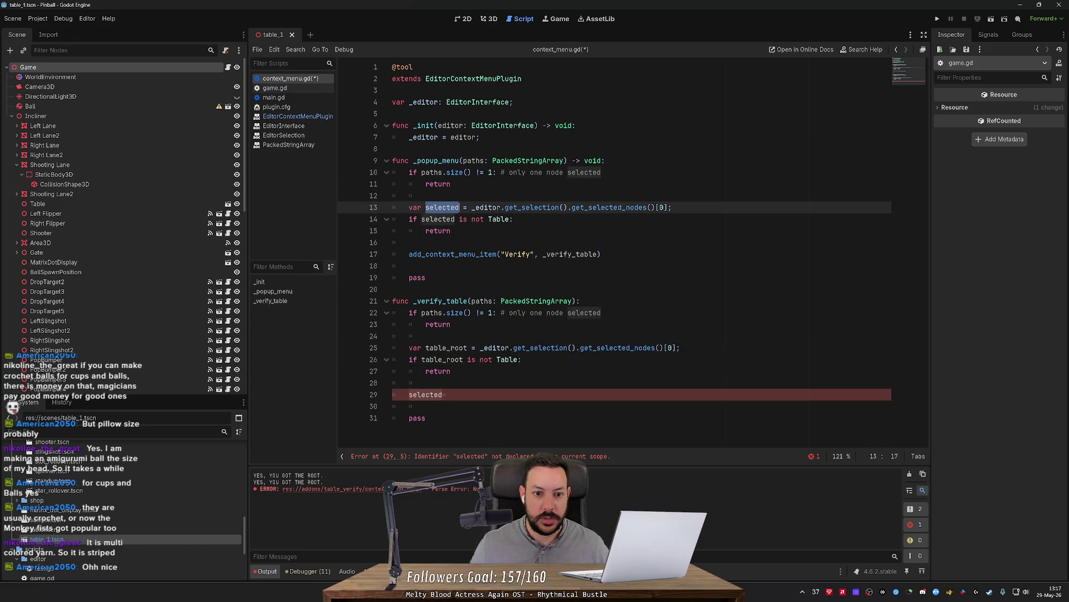
pyautogui.hotkey('ctrl', 'z')
pyautogui.hotkey('ctrl', 'z')
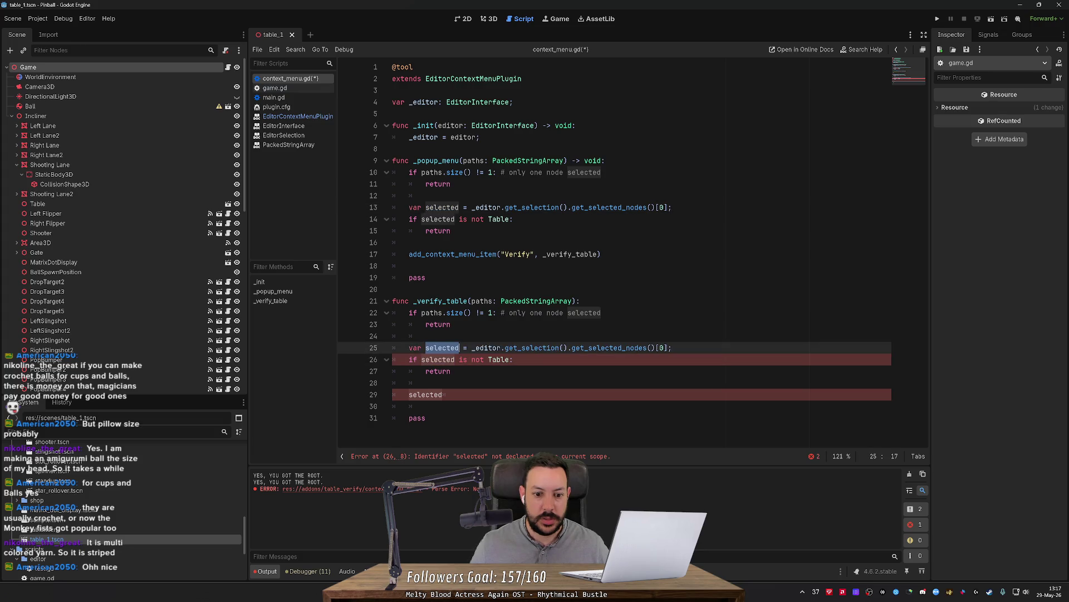
pyautogui.hotkey('ctrl', 'y')
pyautogui.hotkey('ctrl', 'y')
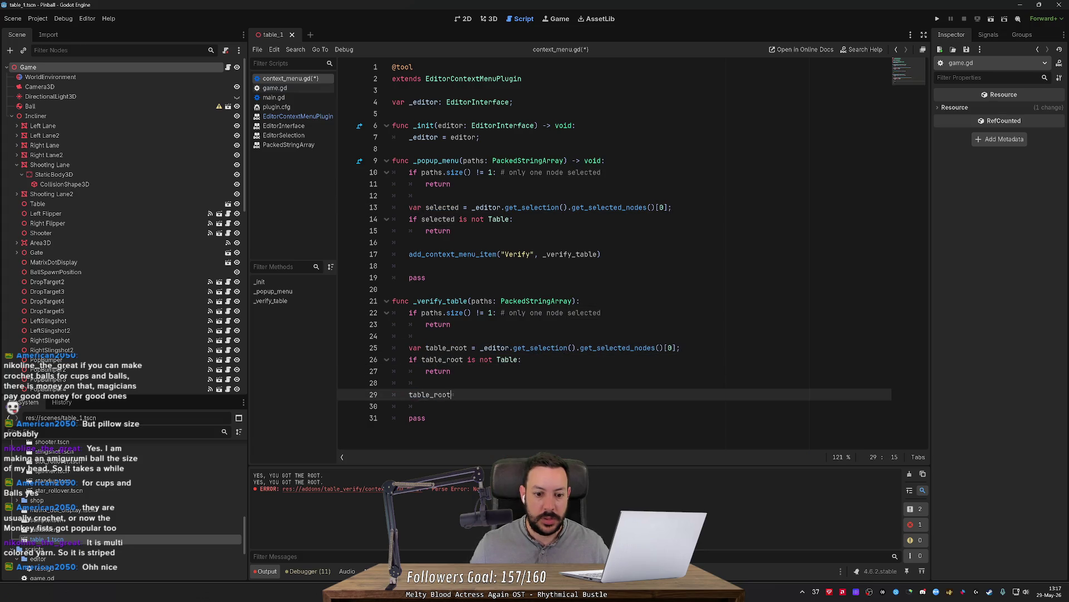
# - Call table_root.get_children() on line 29 and look up its documentation
pyautogui.write('.')
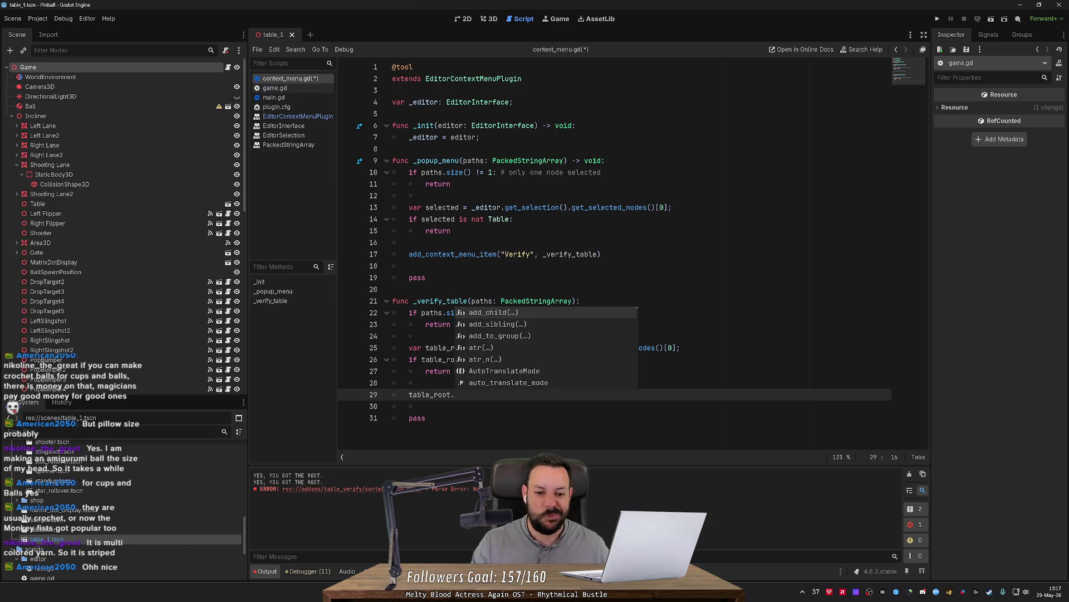
pyautogui.write('get')
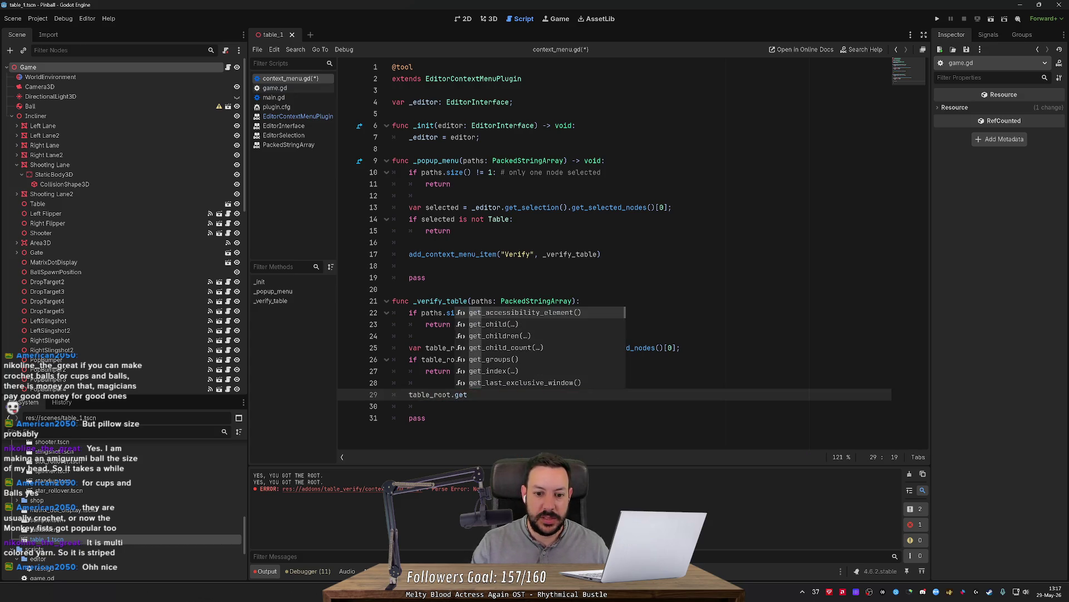
pyautogui.press('Down')
pyautogui.press('Down')
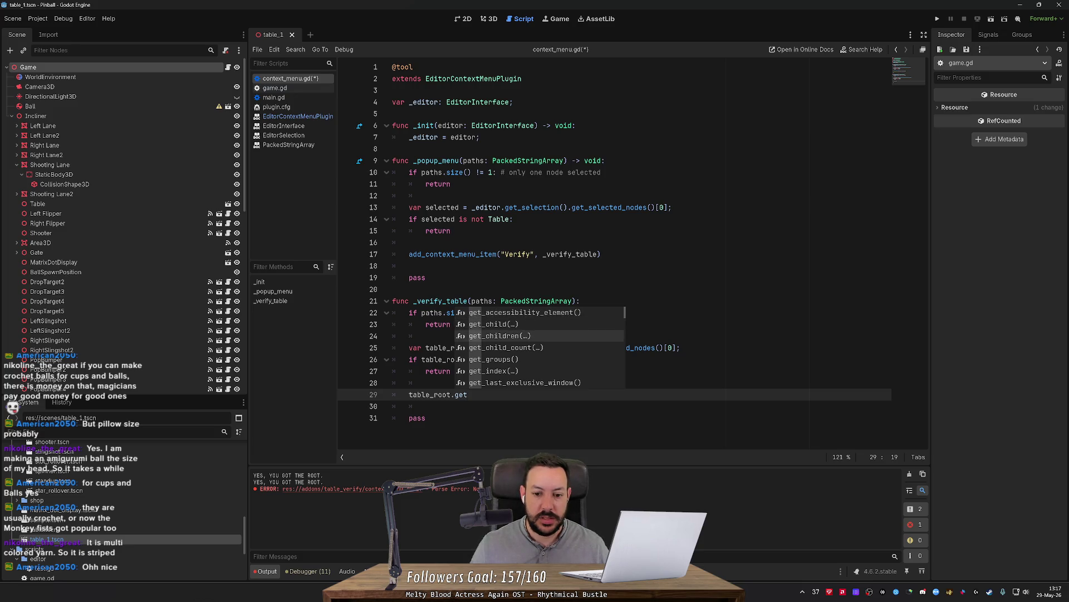
pyautogui.press('Return')
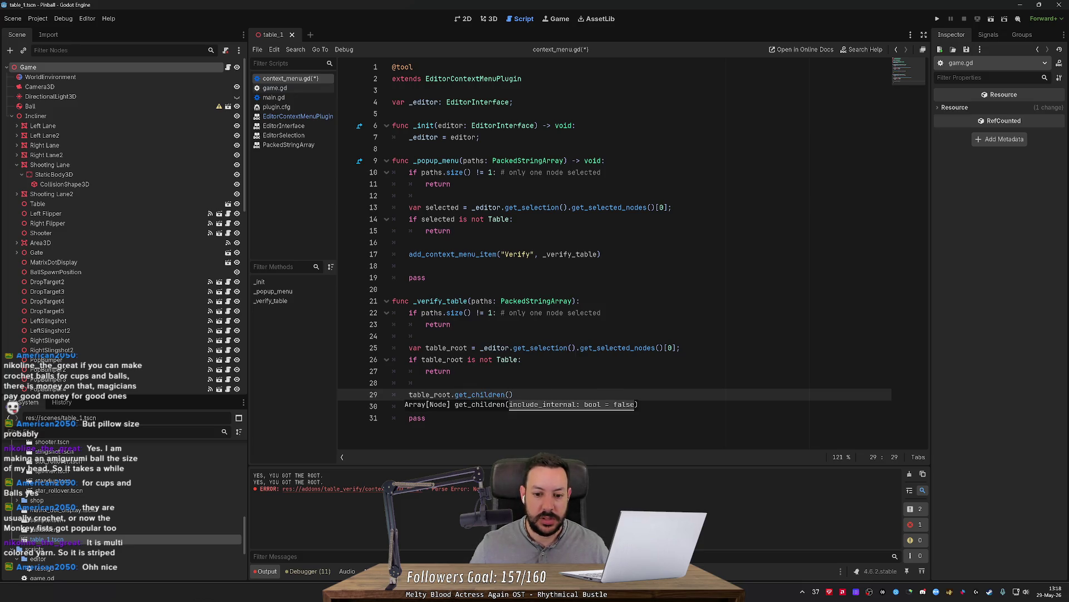
pyautogui.keyDown('ctrl'); pyautogui.click(474, 398); pyautogui.keyUp('ctrl')
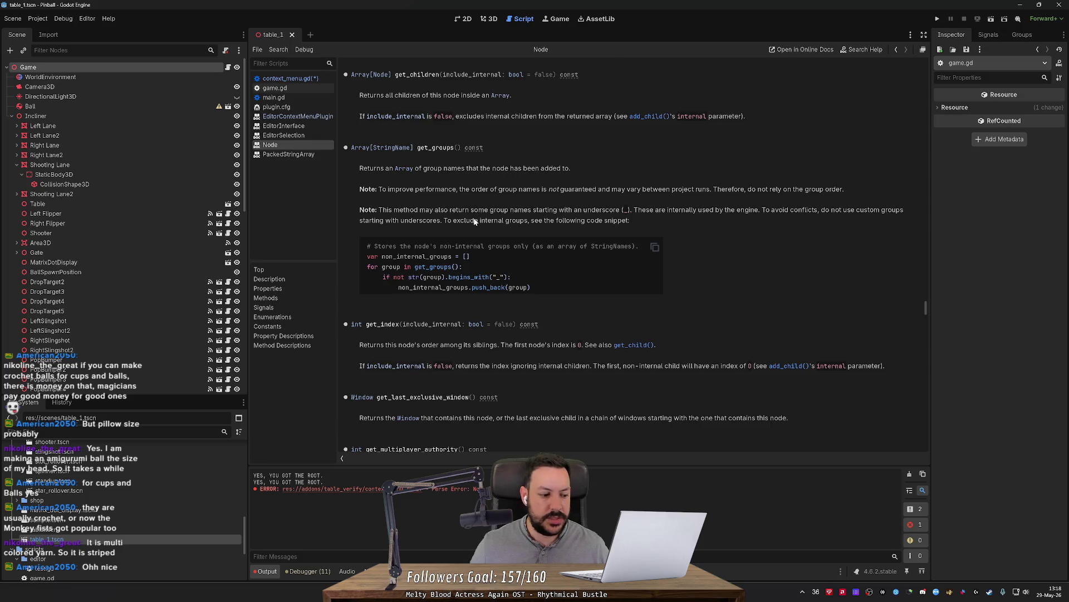
# - Scroll through the Node class reference and collapse Shooting Lane in the scene tree
pyautogui.scroll(4, 473, 220)
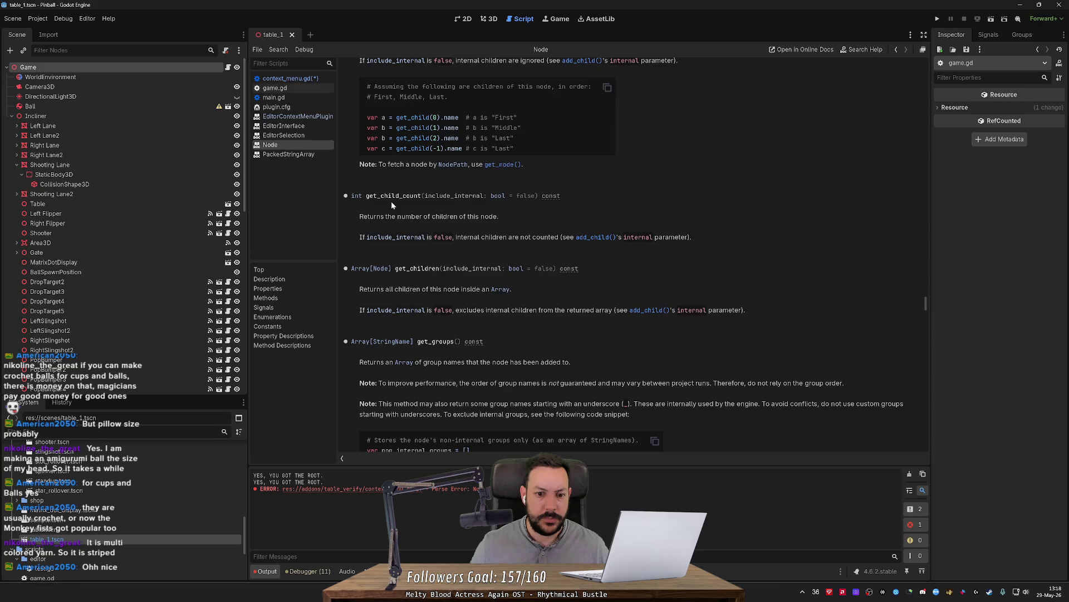
pyautogui.scroll(-2, 391, 201)
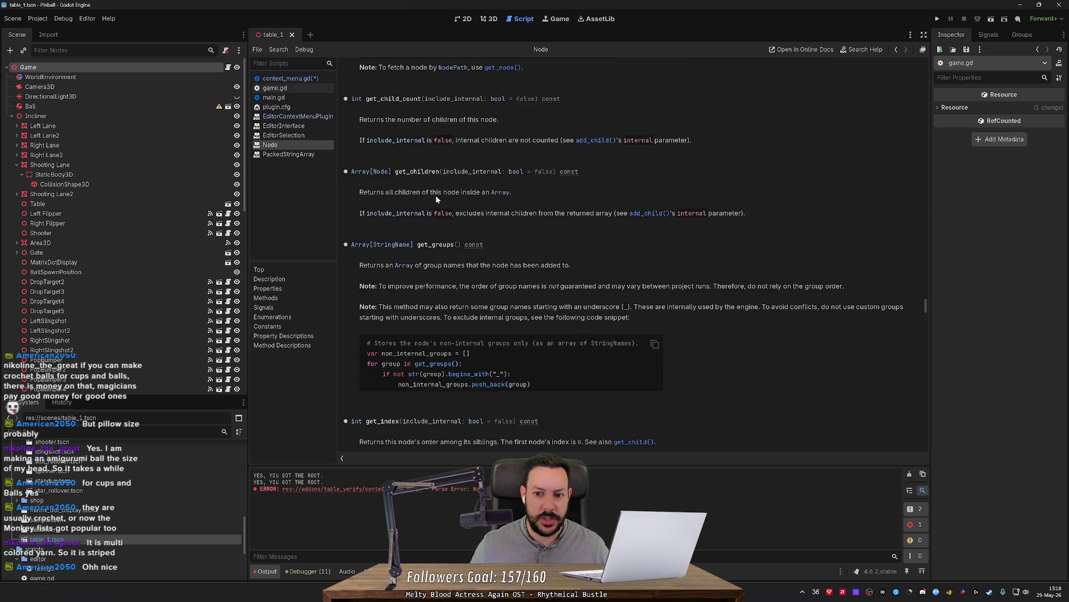
pyautogui.scroll(-2, 436, 195)
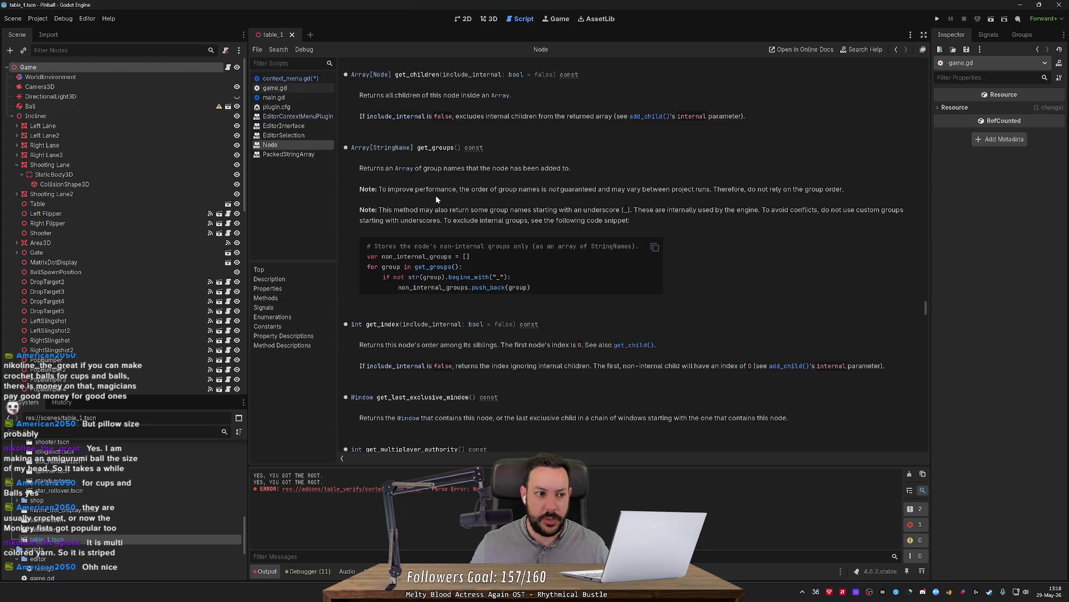
pyautogui.click(17, 166)
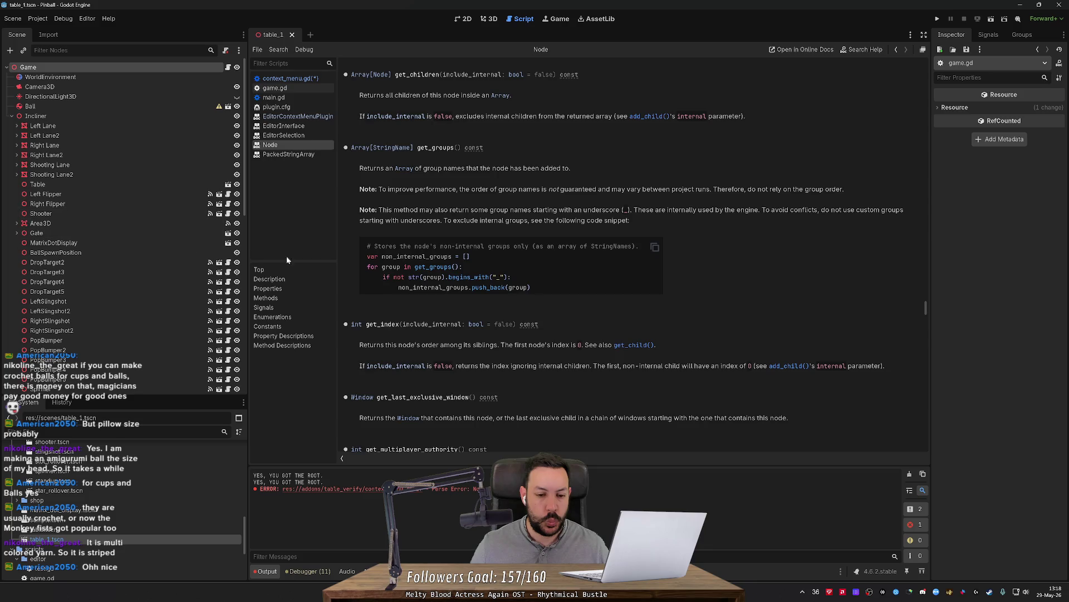
pyautogui.scroll(-5, 367, 272)
pyautogui.scroll(-8, 373, 264)
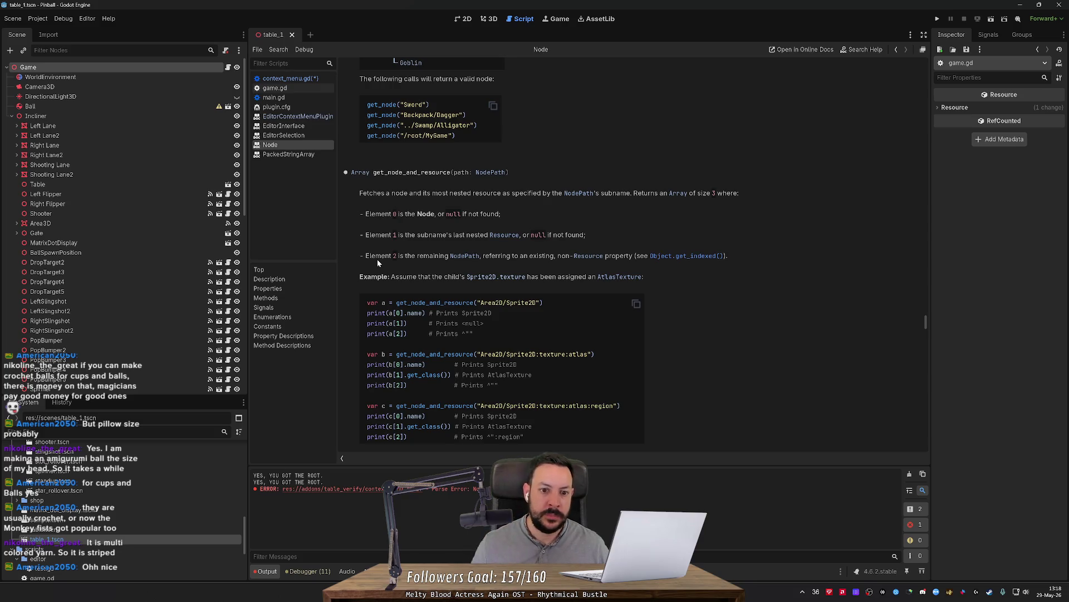
pyautogui.scroll(-3, 378, 262)
pyautogui.scroll(-3, 388, 256)
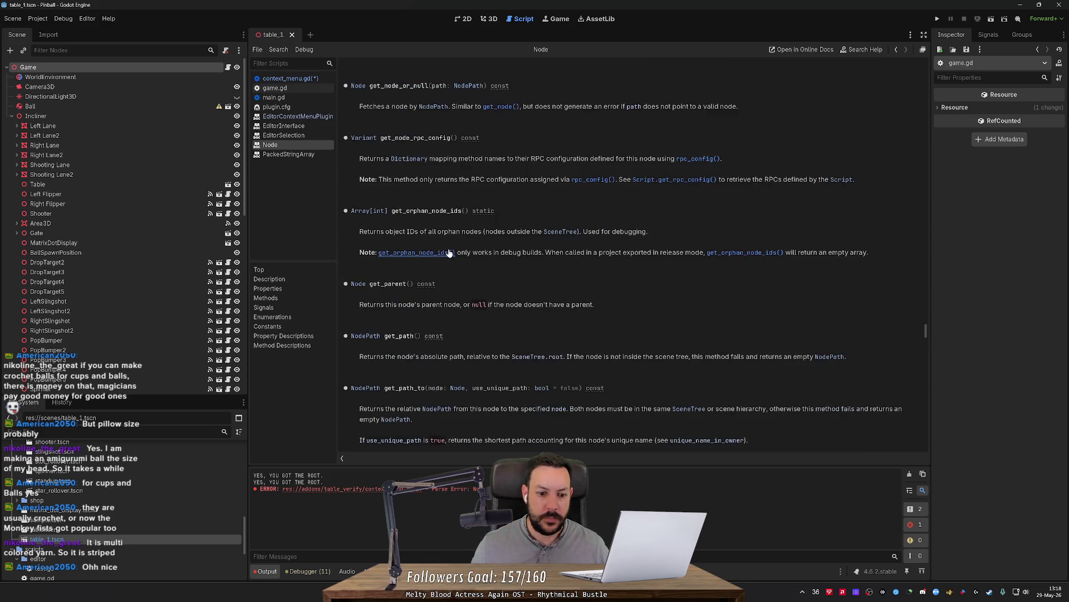
# - Search the Node documentation for 'get_child', then return to context_menu.gd
pyautogui.click(491, 230)
pyautogui.hotkey('ctrl', 'f')
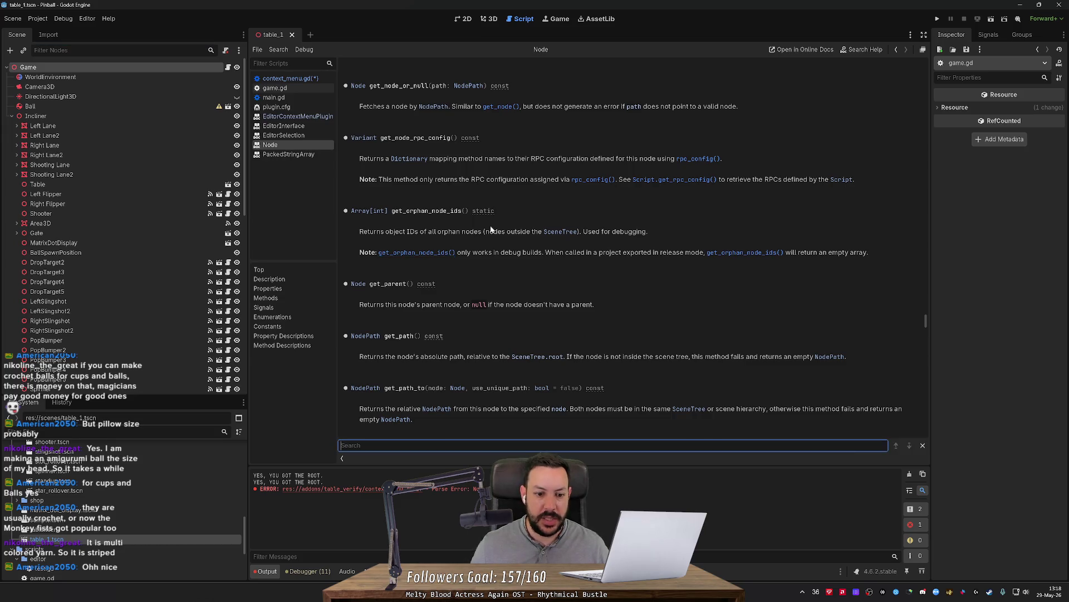
pyautogui.write('get')
pyautogui.write('_c')
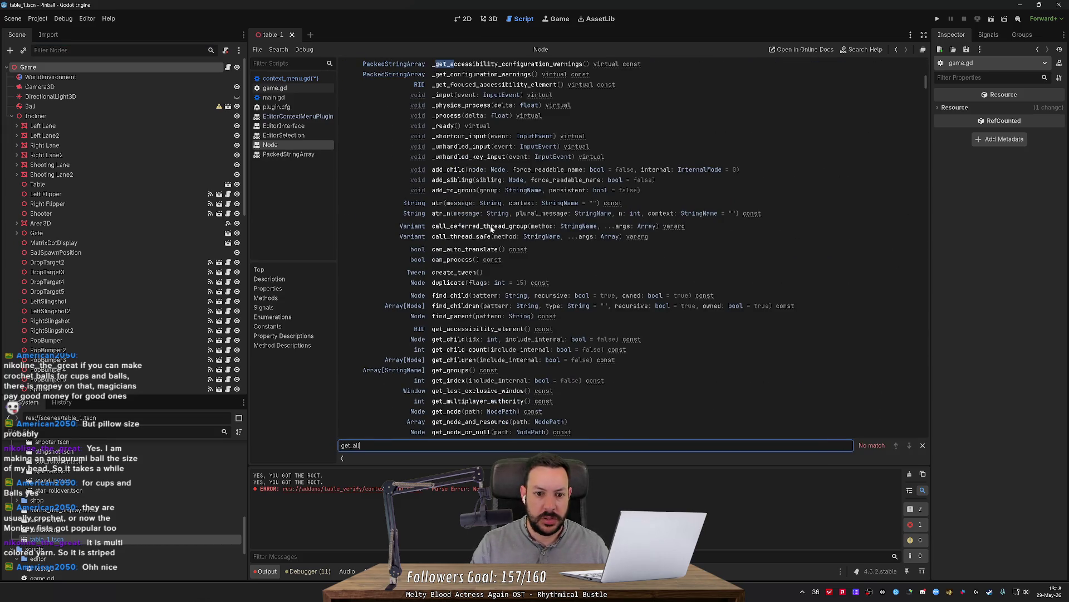
pyautogui.write('hild')
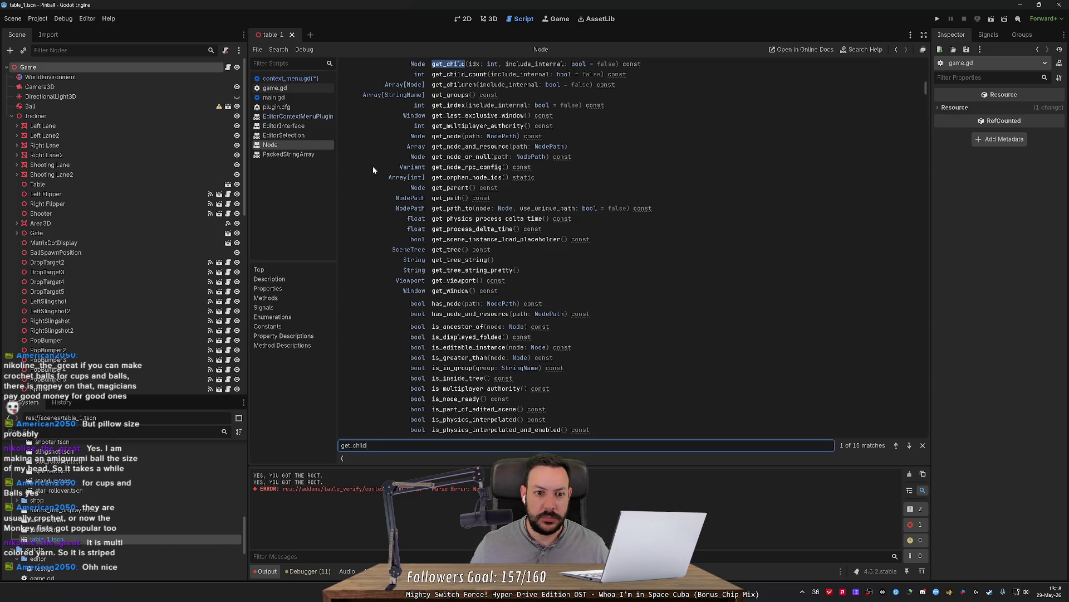
pyautogui.hotkey('alt', 'Left')
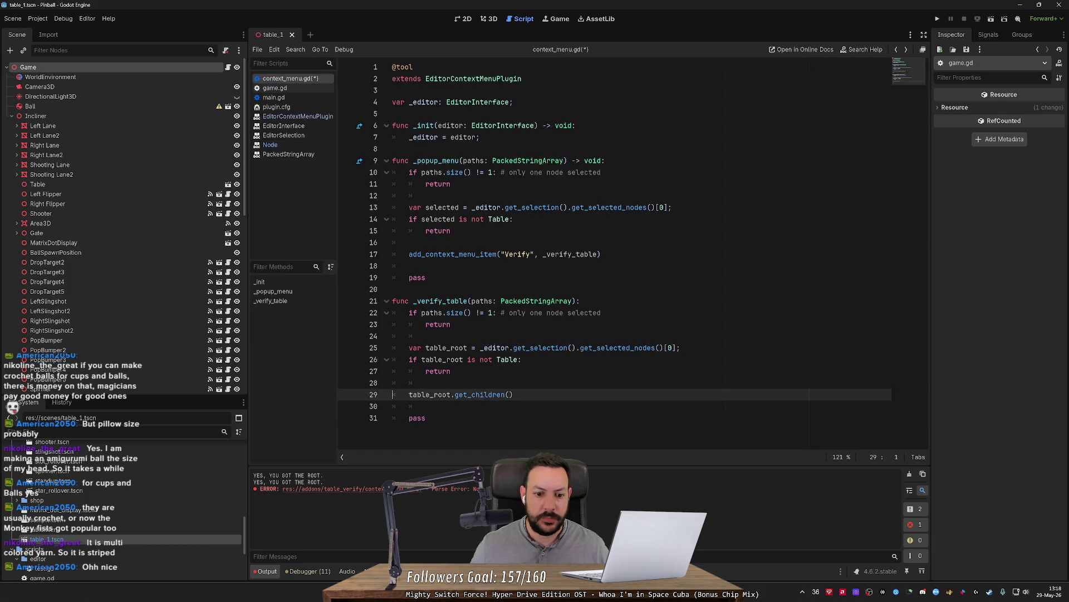
# - Replace get_children() on line 29 with table_root.get_tree()
pyautogui.hotkey('ctrl', 'Left')
pyautogui.hotkey('shift', 'End')
pyautogui.write('get_')
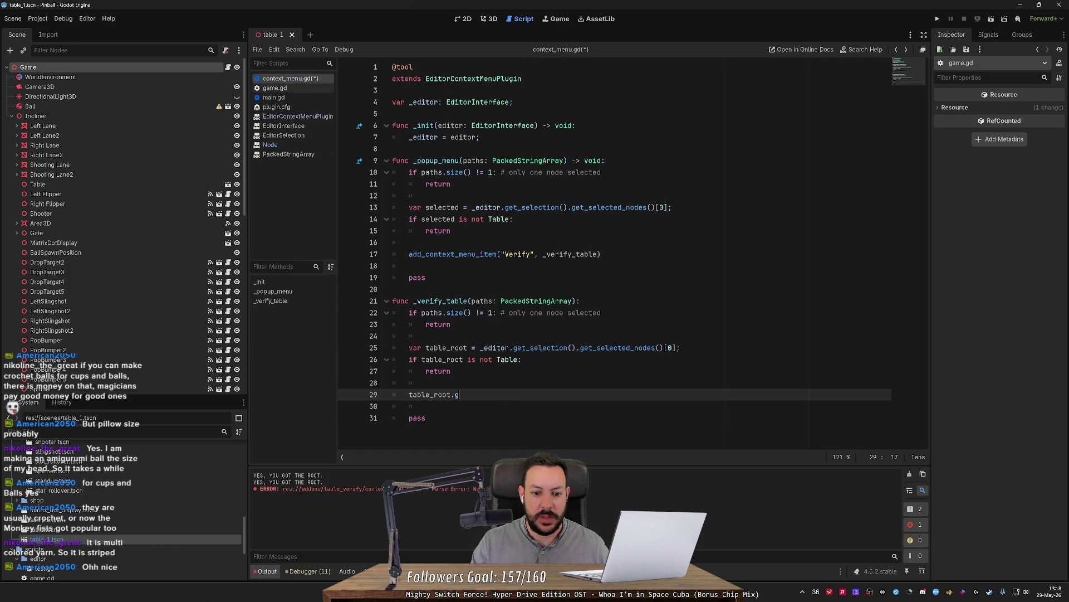
pyautogui.write('tree')
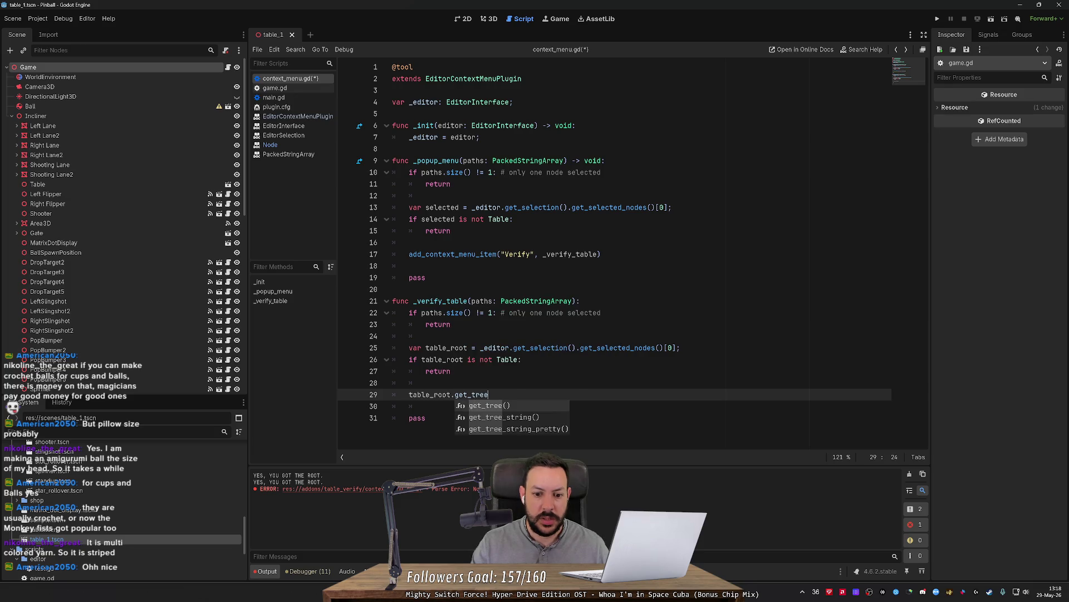
pyautogui.press('Escape')
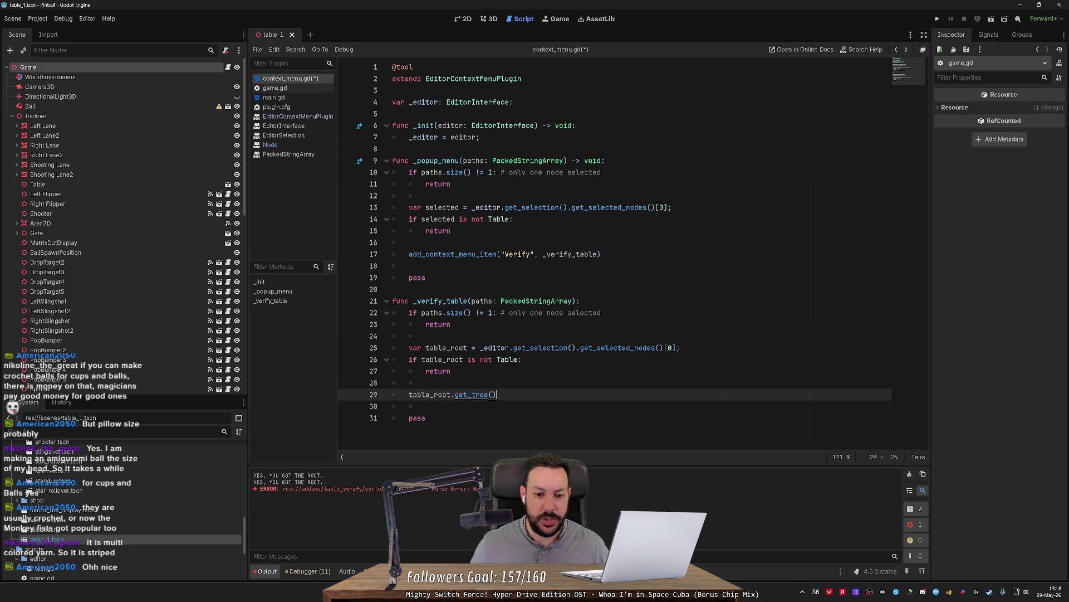
pyautogui.keyDown('ctrl'); pyautogui.click(473, 394); pyautogui.keyUp('ctrl')
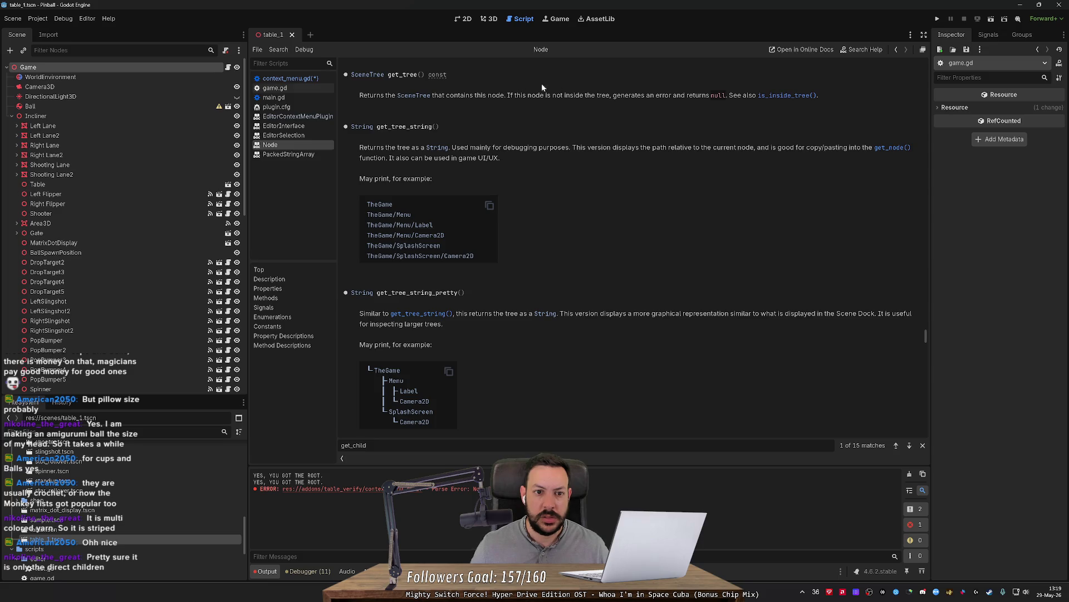
# - Read through the SceneTree class reference's properties and methods, then go back
pyautogui.click(374, 75)
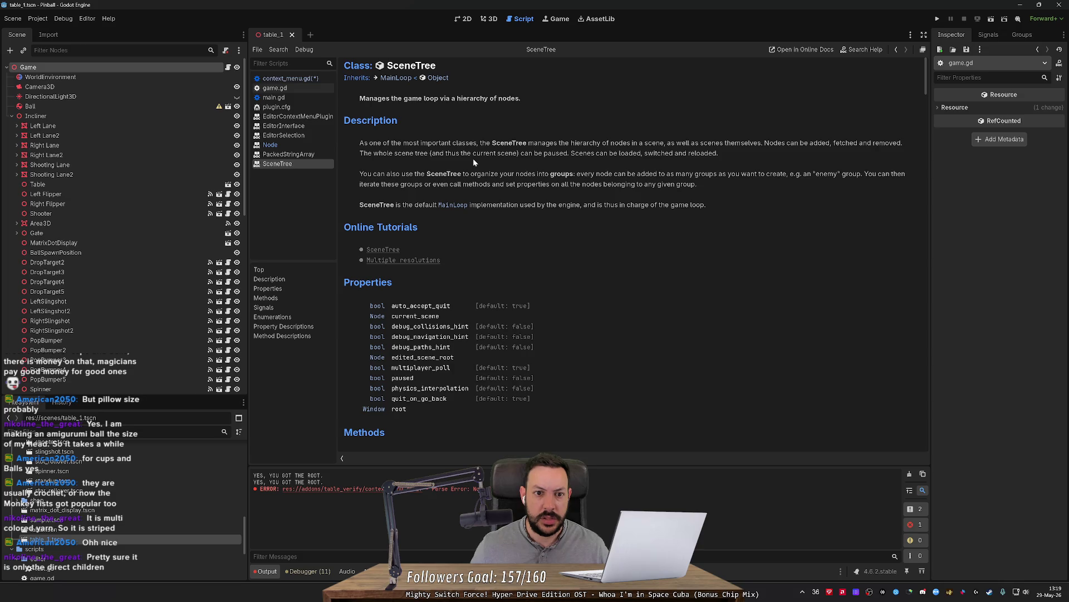
pyautogui.scroll(-3, 473, 160)
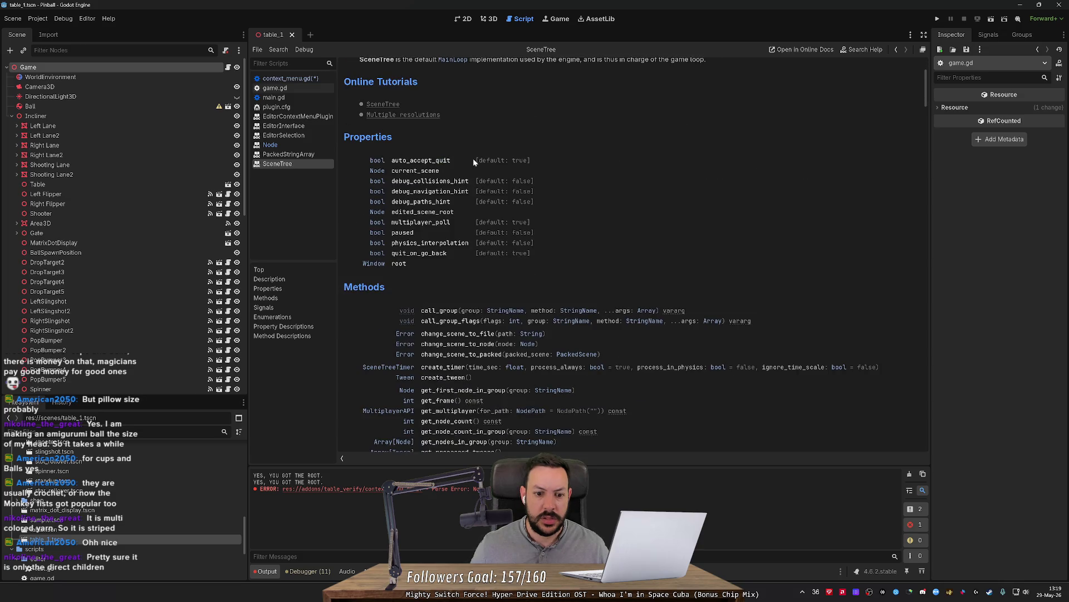
pyautogui.scroll(-1, 474, 161)
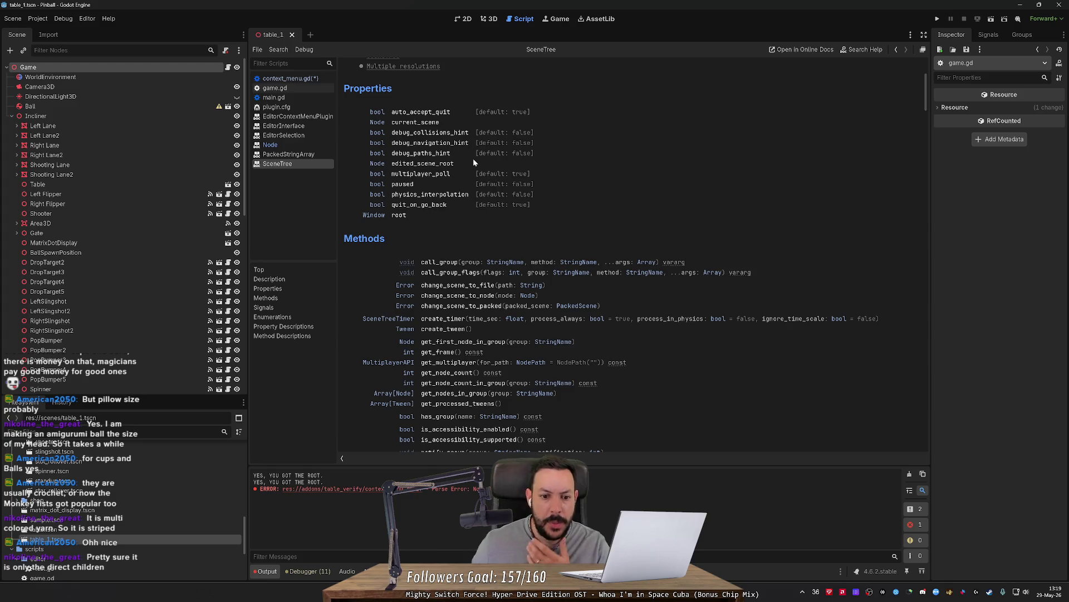
pyautogui.scroll(-5, 481, 173)
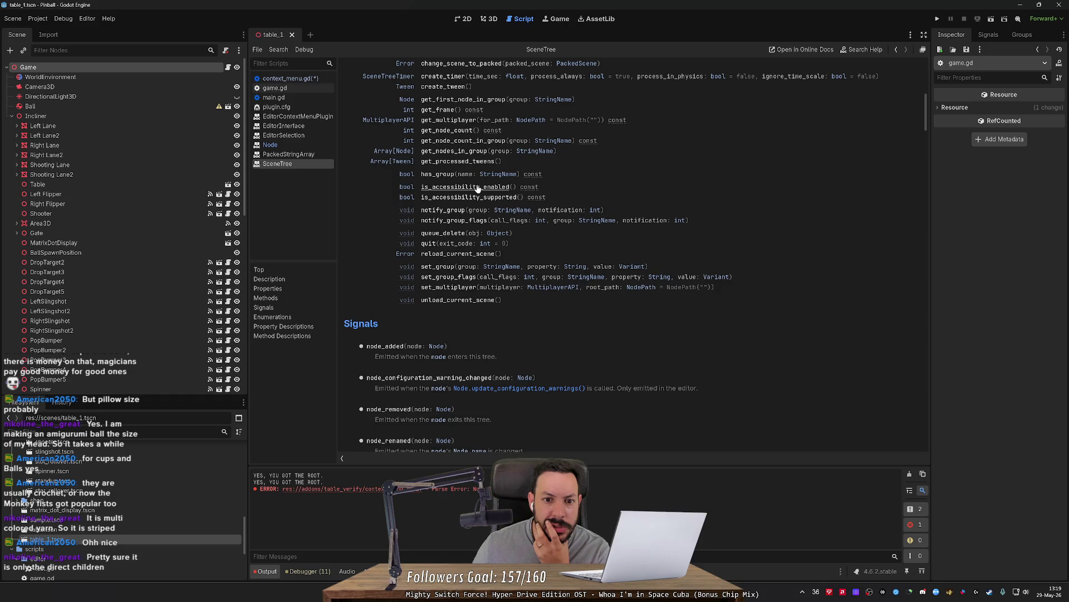
pyautogui.scroll(1, 478, 190)
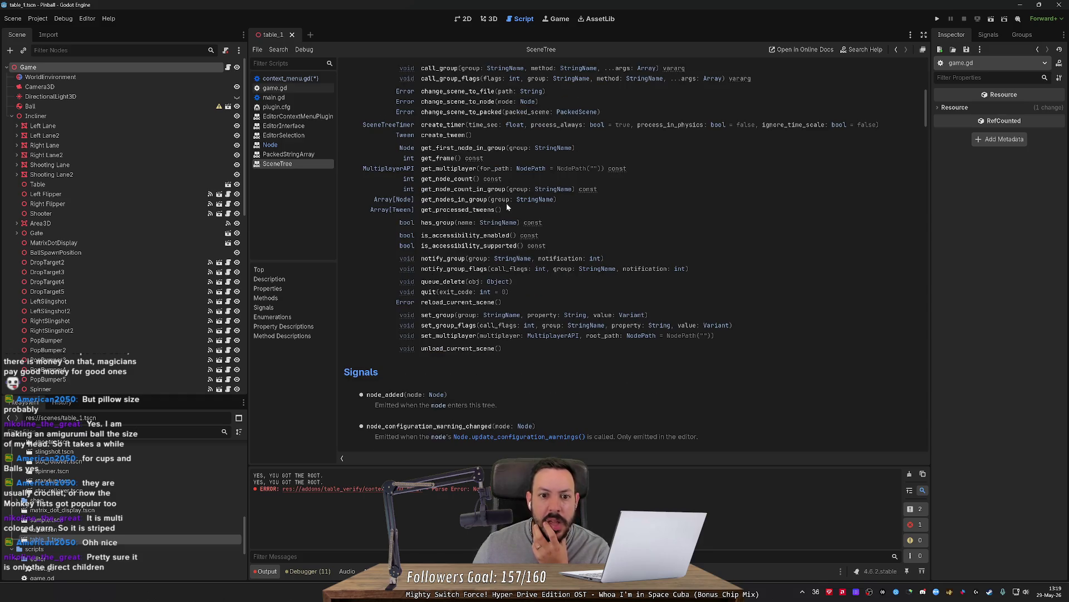
pyautogui.scroll(3, 507, 206)
pyautogui.scroll(5, 508, 200)
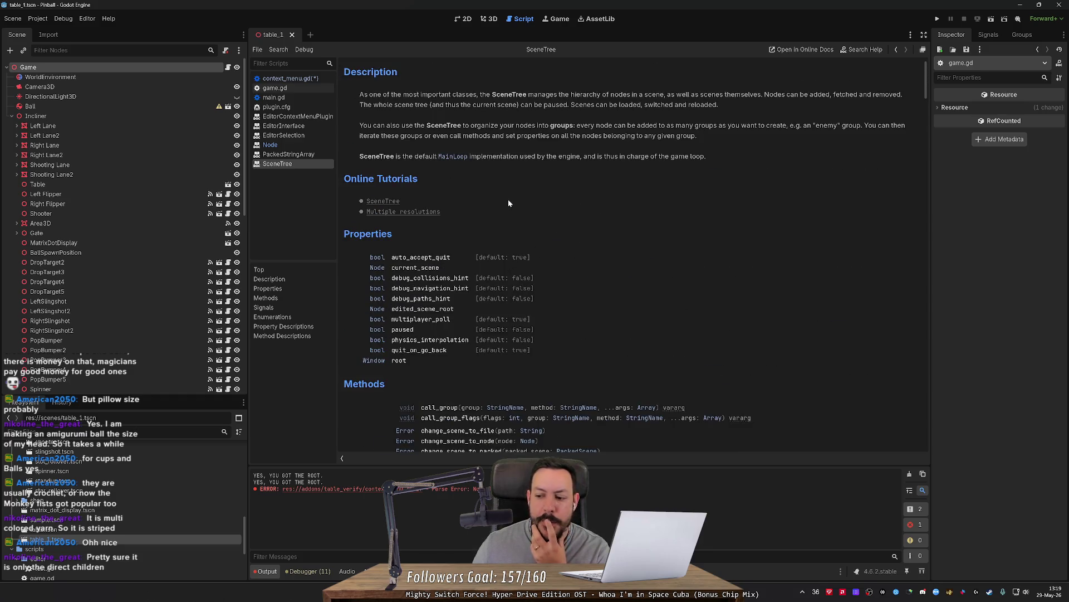
pyautogui.hotkey('alt', 'Left')
pyautogui.hotkey('alt', 'Left')
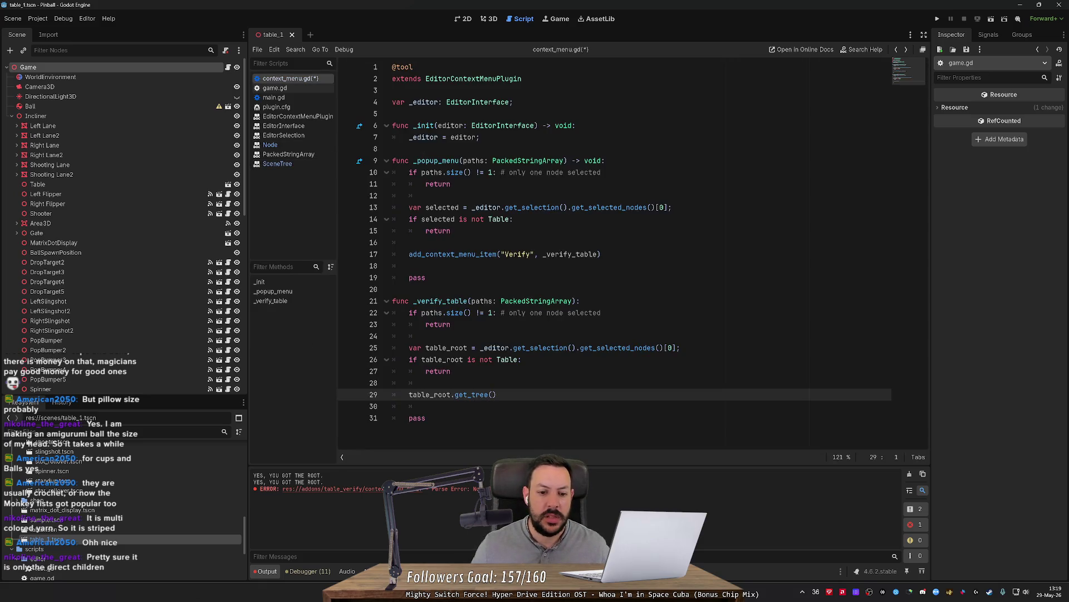
# - Change line 29 back from get_tree() to table_root.get_children()
pyautogui.moveTo(455, 394); pyautogui.dragTo(498, 394)
pyautogui.write('get_')
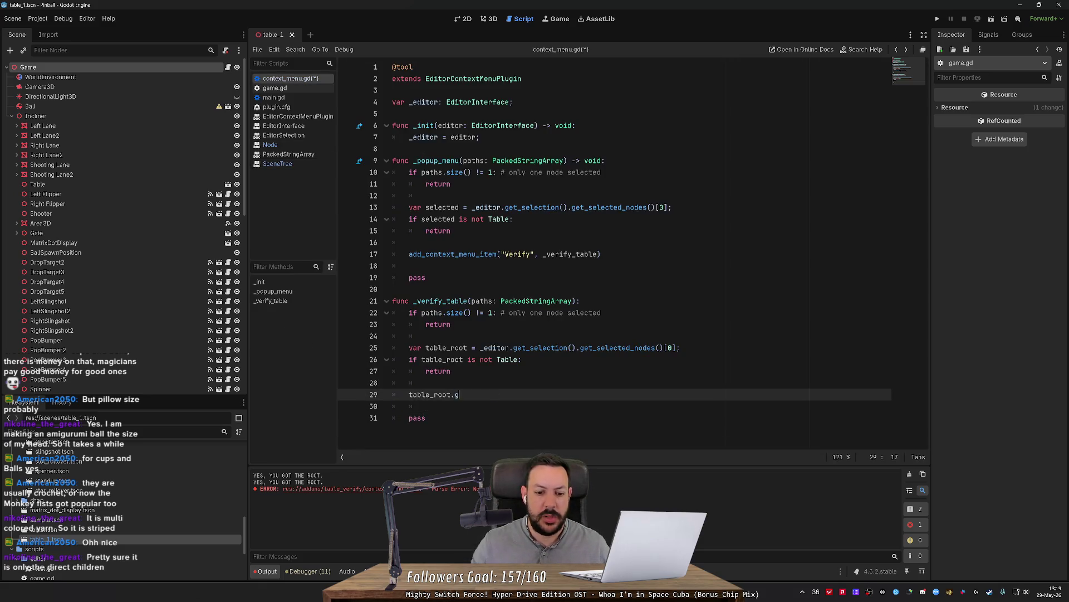
pyautogui.press('Down')
pyautogui.press('Down')
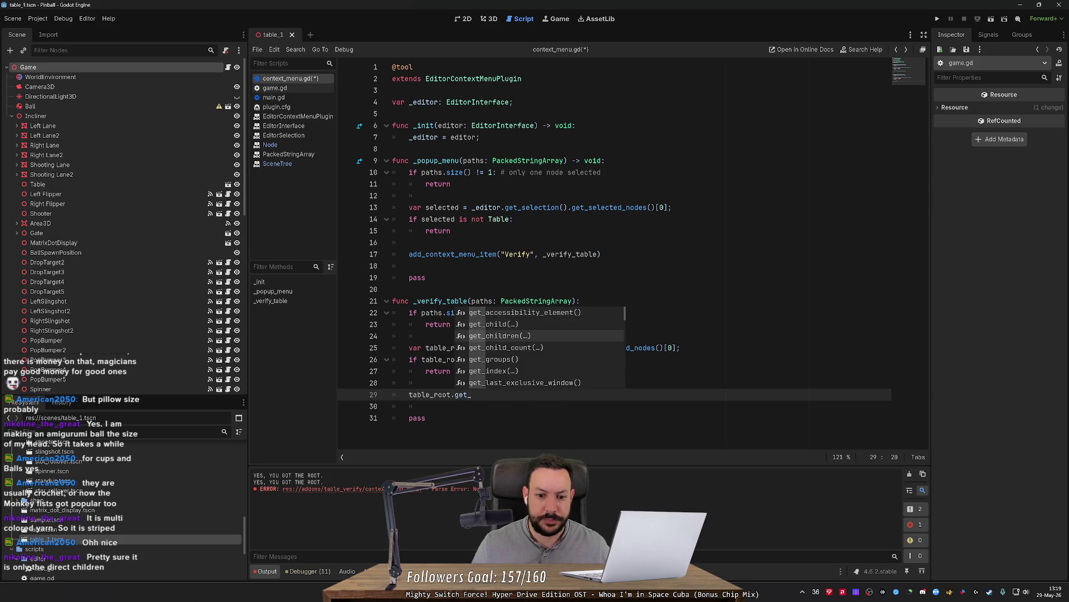
pyautogui.press('Return')
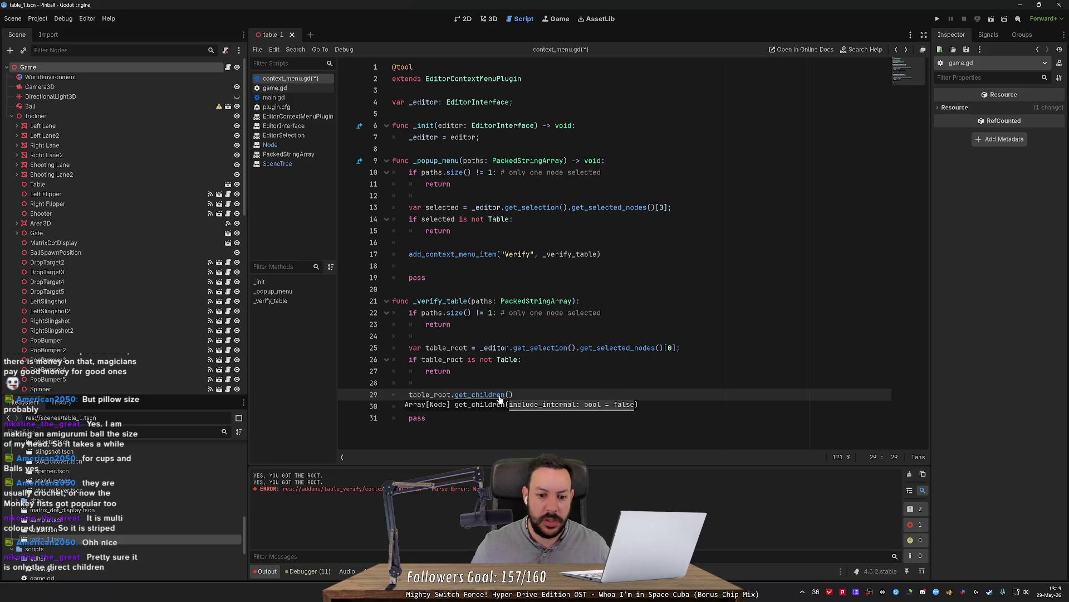
# - Read the Node docs for get_children, add_child and InternalMode, then return to the script
pyautogui.hotkey('alt', 'Right')
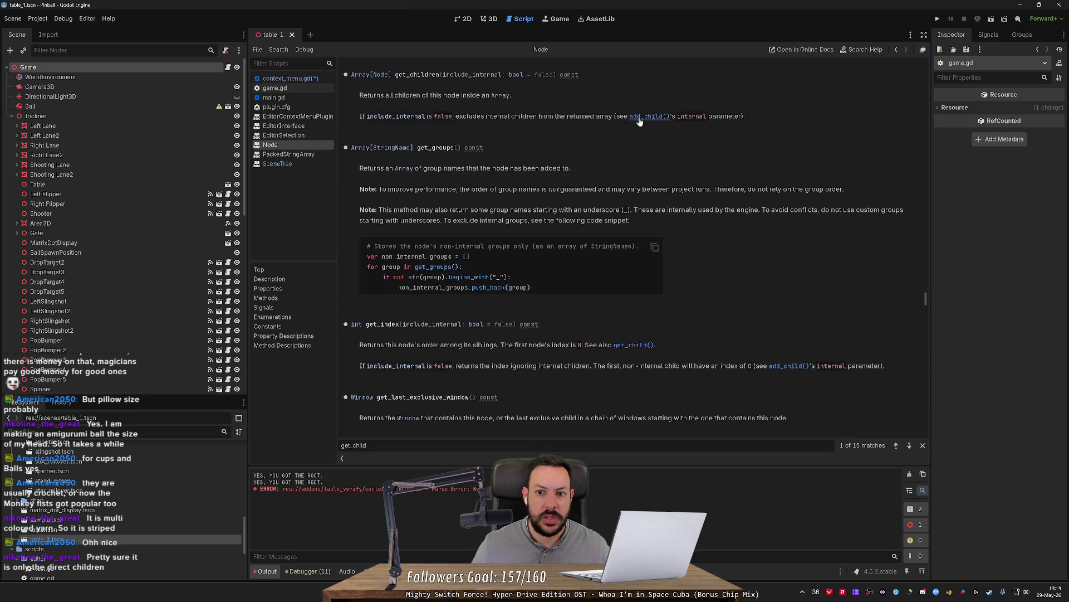
pyautogui.click(641, 117)
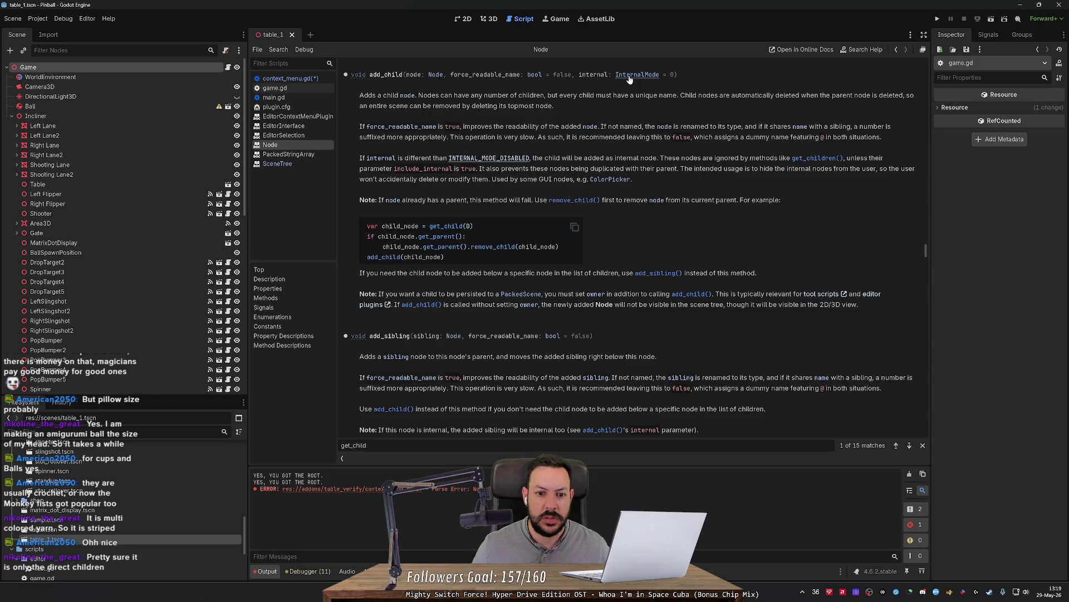
pyautogui.click(629, 75)
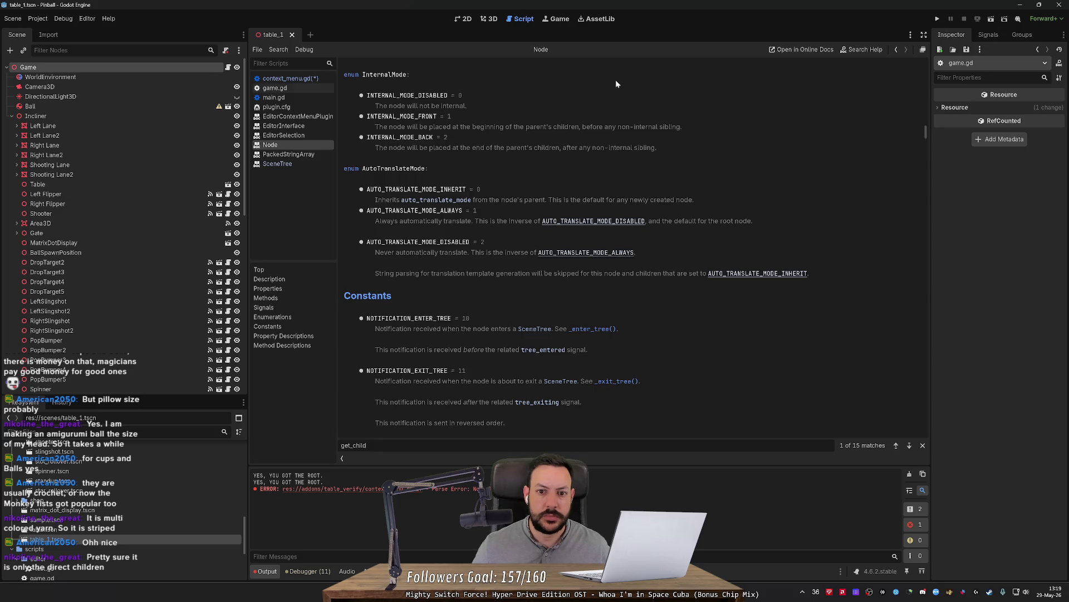
pyautogui.hotkey('alt', 'Left')
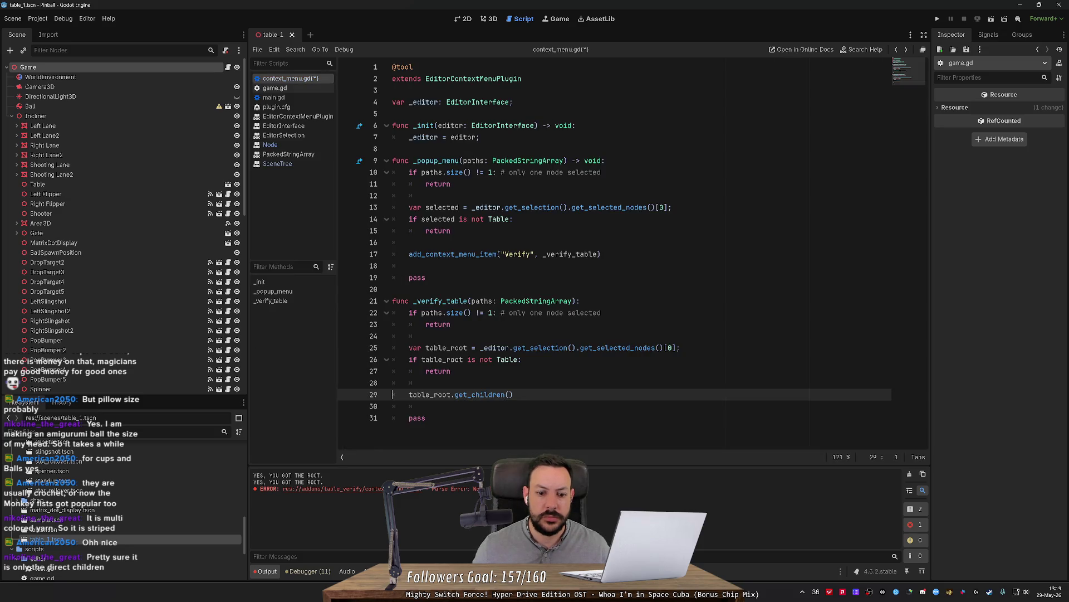
pyautogui.moveTo(479, 394)
pyautogui.keyDown('ctrl'); pyautogui.click(482, 396); pyautogui.keyUp('ctrl')
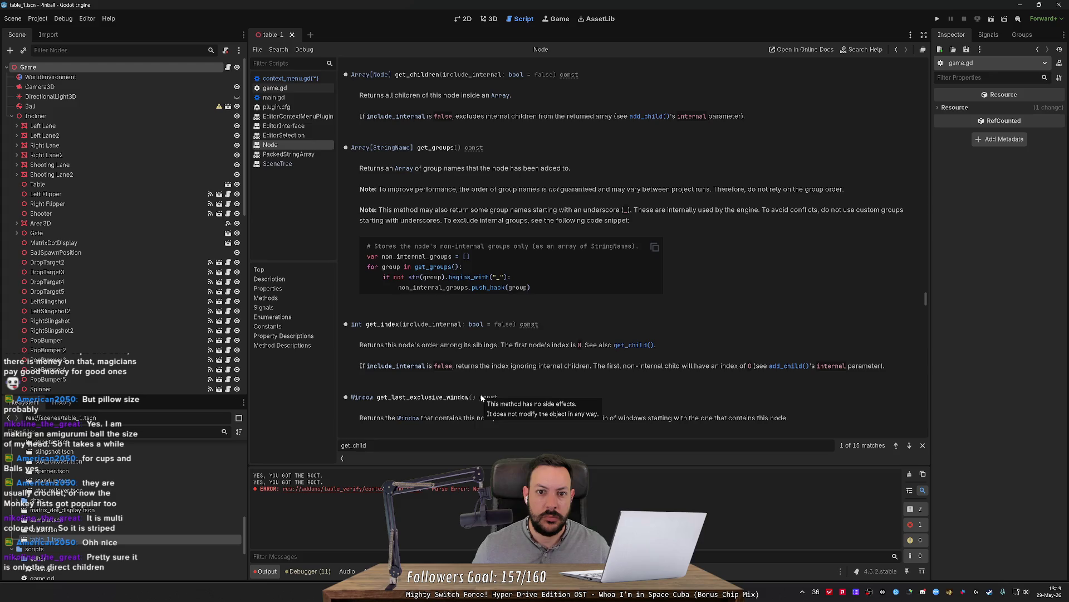
pyautogui.hotkey('alt', 'Left')
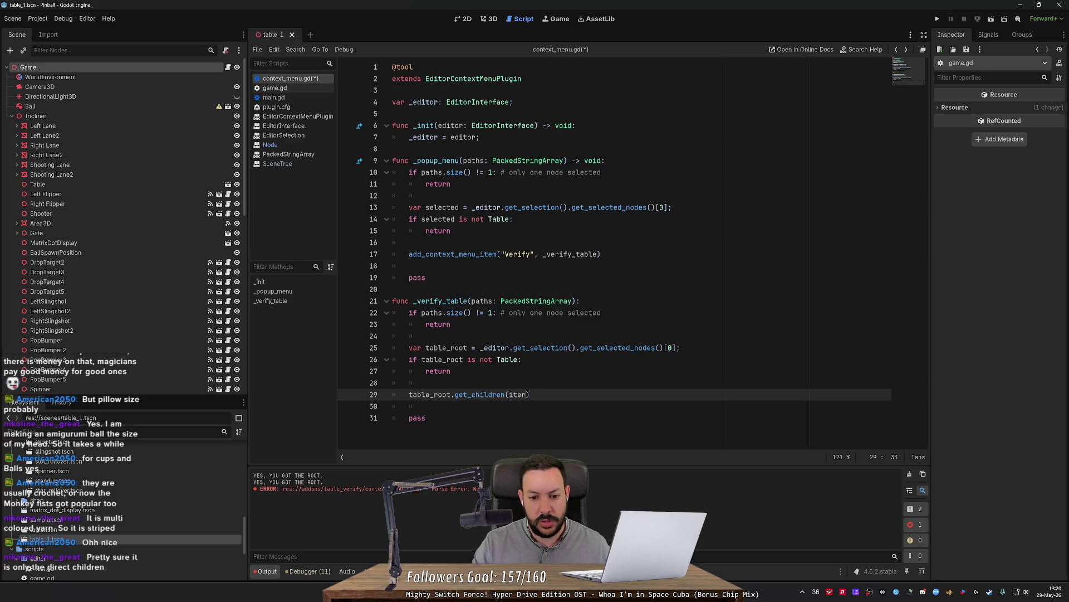
# - Store table_root.get_children(true) in a nodes variable on line 29
pyautogui.hotkey('ctrl', 'space')
pyautogui.press('Escape')
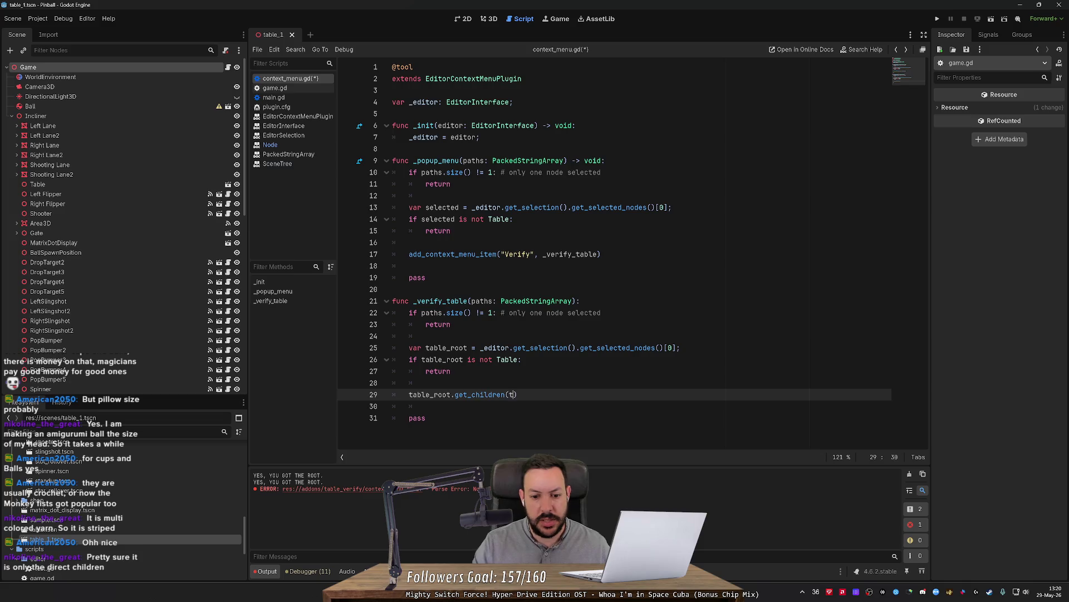
pyautogui.write('true')
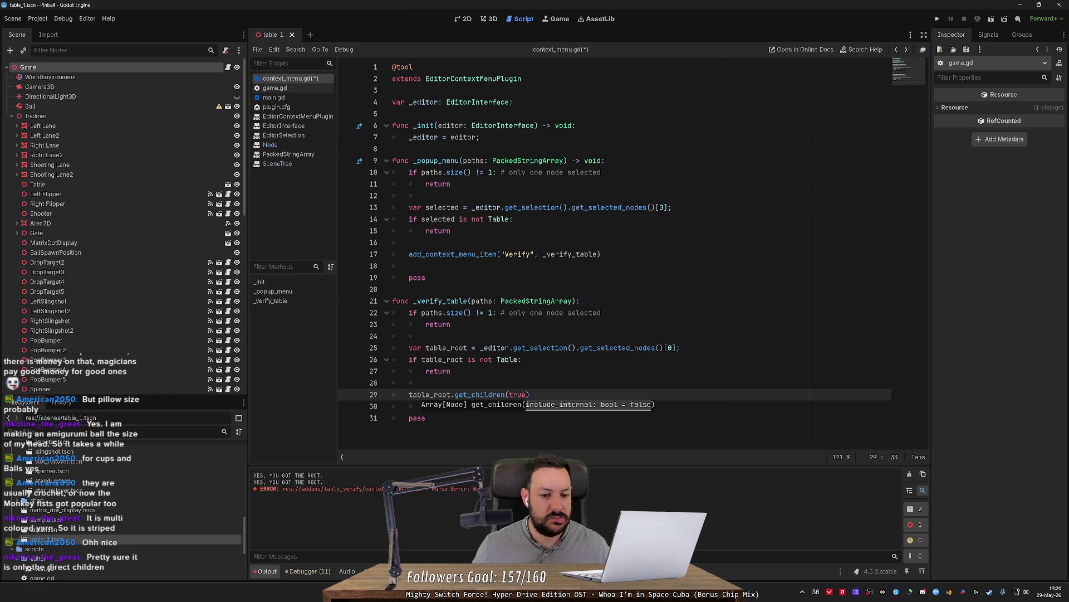
pyautogui.click(409, 394)
pyautogui.write('var no')
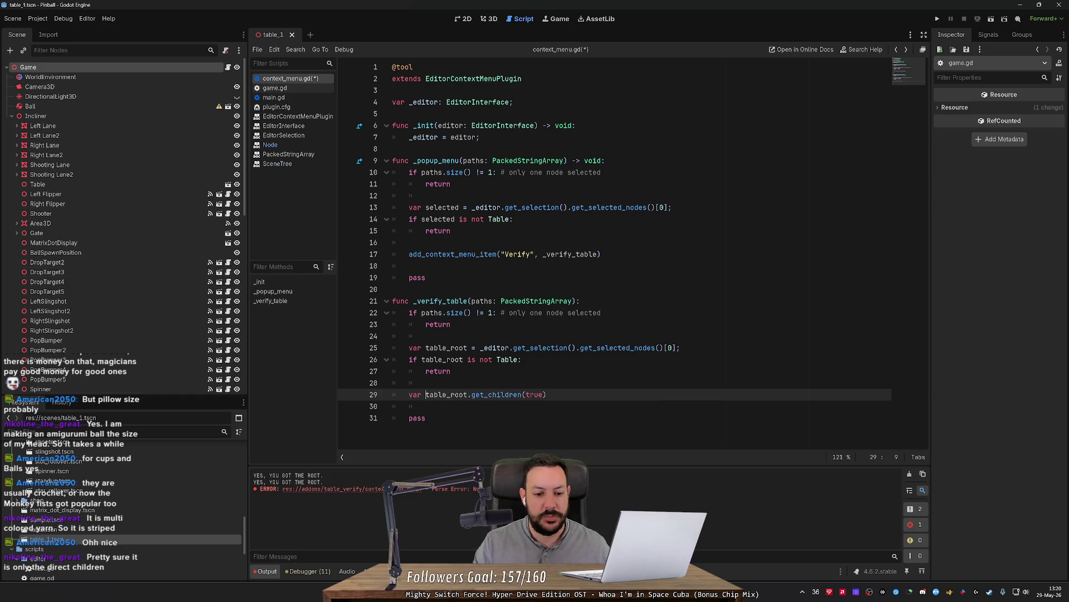
pyautogui.write('des =')
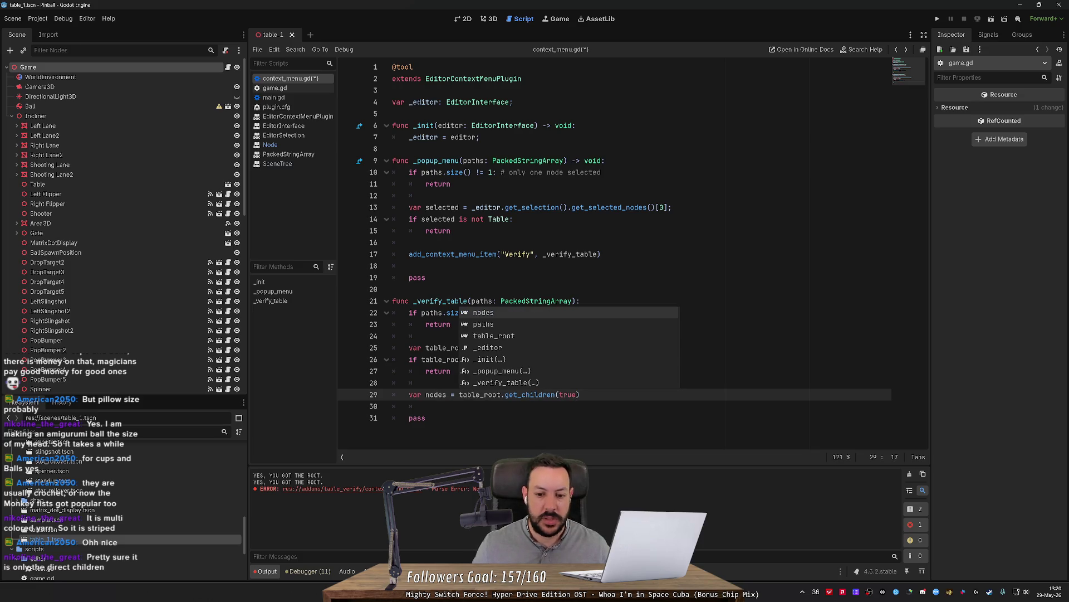
# - Add print(nodes) to _verify_table and save the script
pyautogui.click(426, 406)
pyautogui.press('Return')
pyautogui.press('Return')
pyautogui.press('Up')
pyautogui.write('print(nodes)')
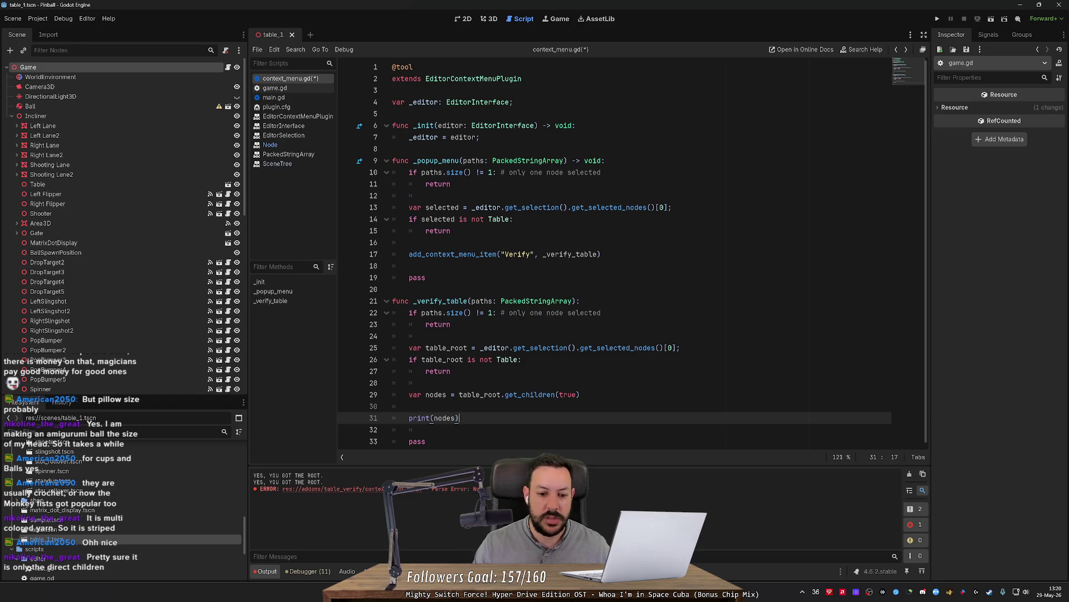
pyautogui.hotkey('ctrl', 's')
pyautogui.rightClick(140, 70)
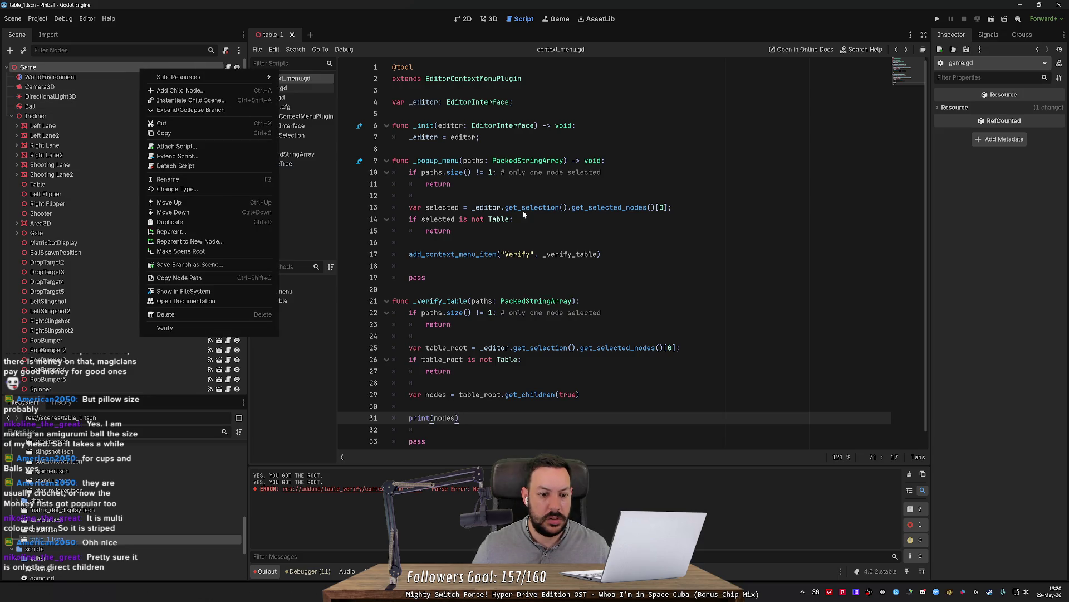
# - Clear the Output log and run Verify on the Game node
pyautogui.click(535, 397)
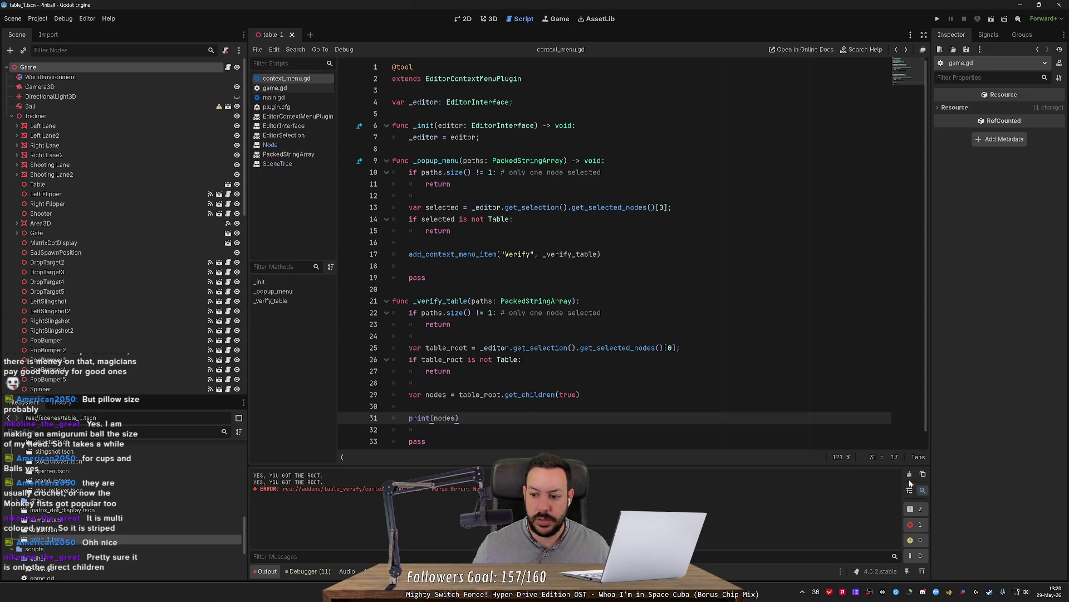
pyautogui.click(910, 474)
pyautogui.rightClick(100, 70)
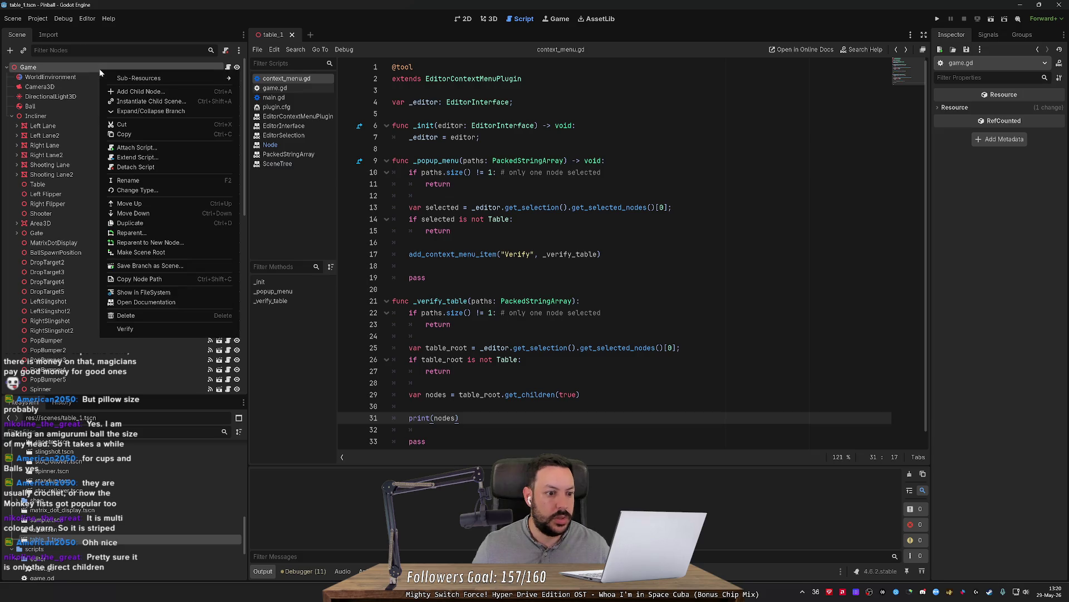
pyautogui.click(143, 330)
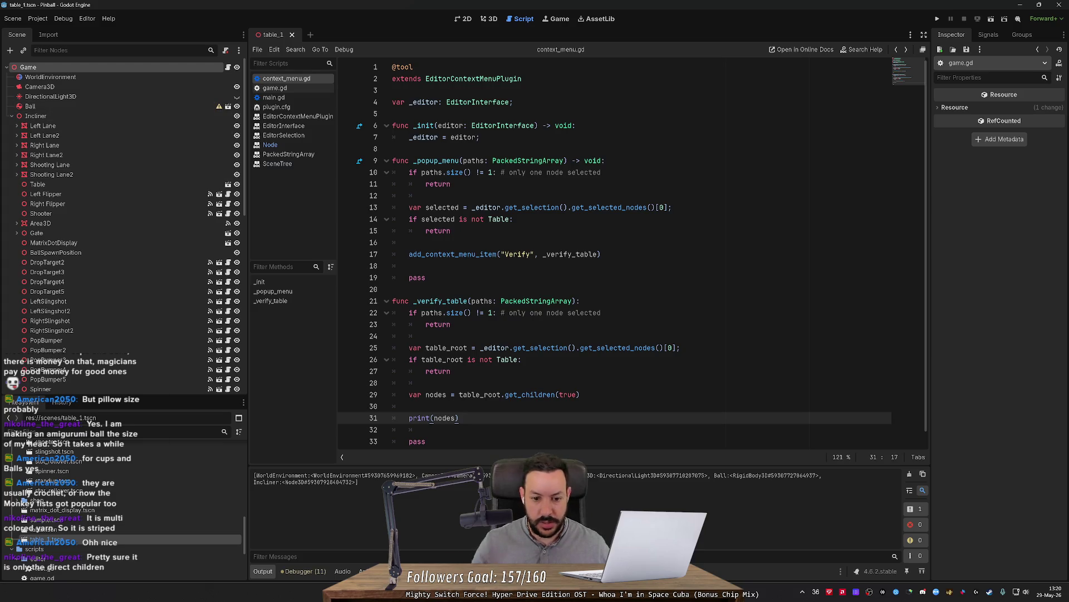
# - Remove true from get_children(), save, and run Verify on Game again
pyautogui.click(567, 395)
pyautogui.doubleClick(568, 394)
pyautogui.press('BackSpace')
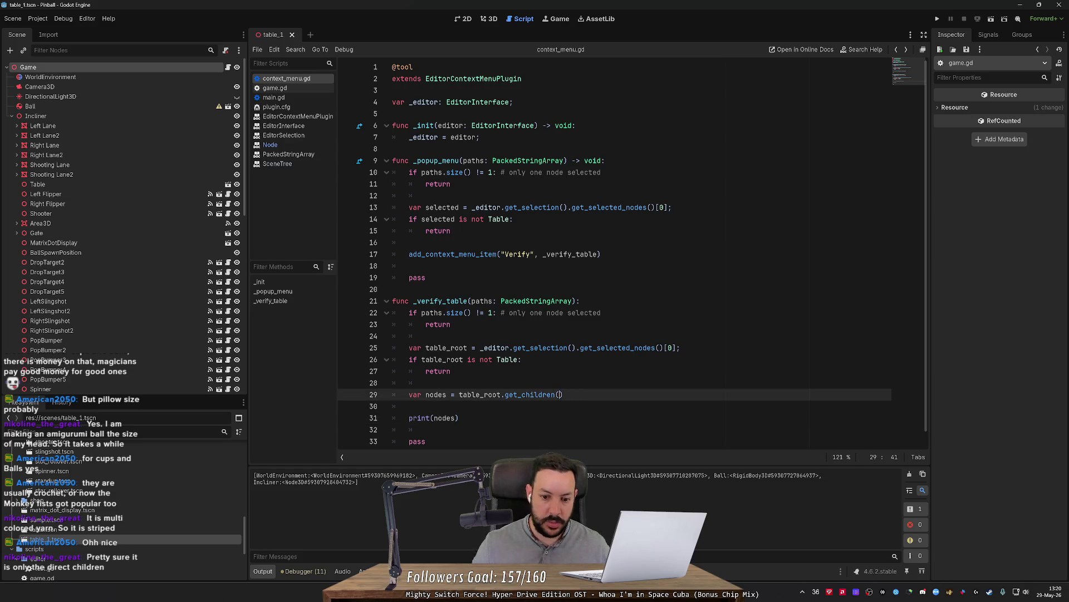
pyautogui.keyDown('ctrl'); pyautogui.click(535, 394); pyautogui.keyUp('ctrl')
pyautogui.hotkey('alt', 'Left')
pyautogui.hotkey('ctrl', 's')
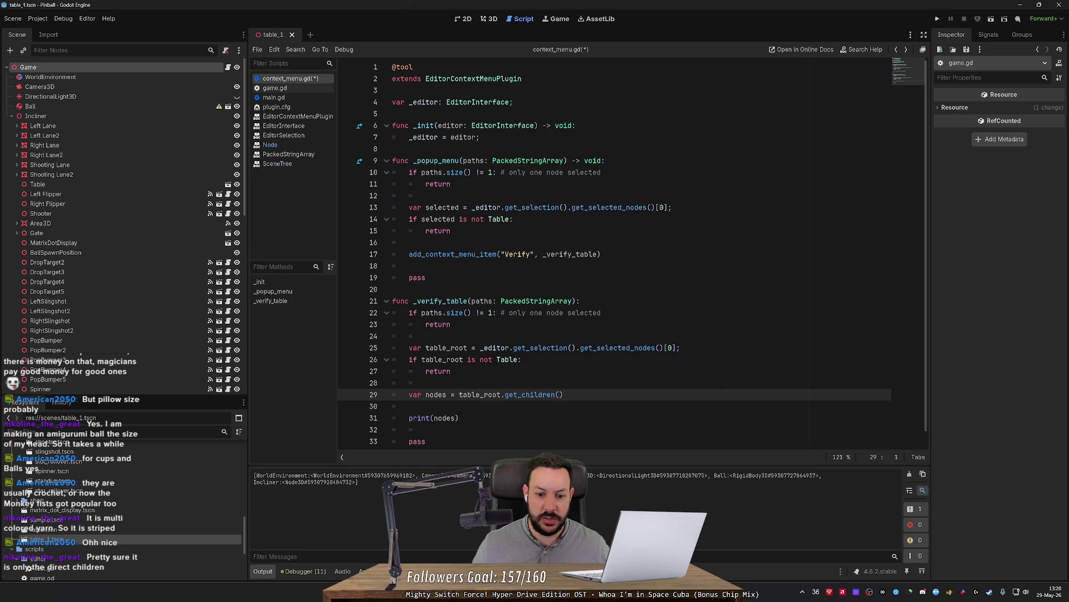
pyautogui.rightClick(139, 69)
pyautogui.click(185, 330)
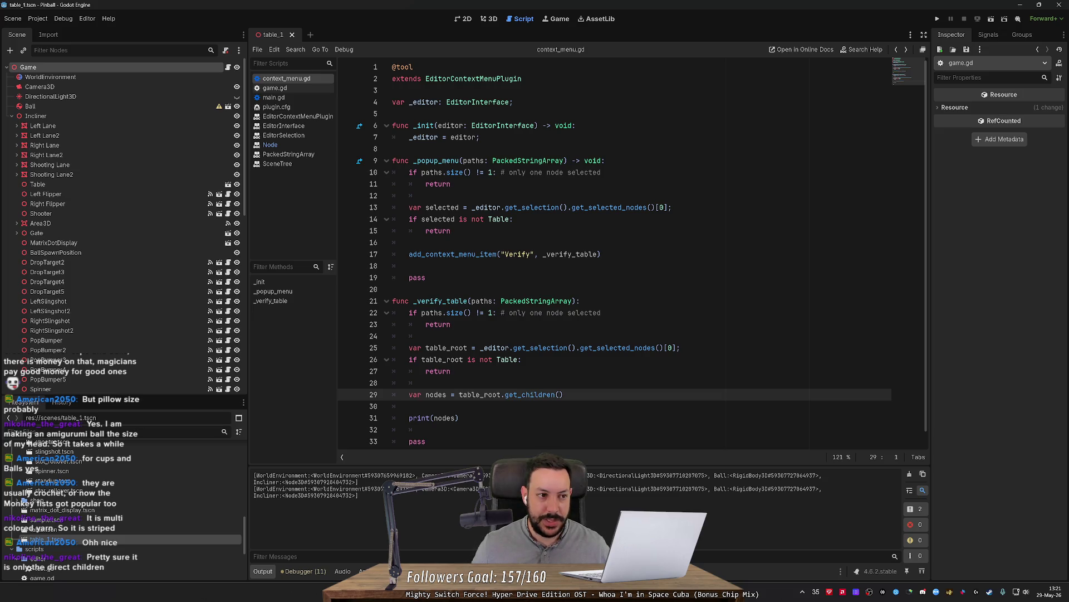
pyautogui.doubleClick(529, 394)
# - Replace get_children() on line 29 with get_tree().get and browse the SceneTree method completions
pyautogui.hotkey('shift', 'End')
pyautogui.write('get')
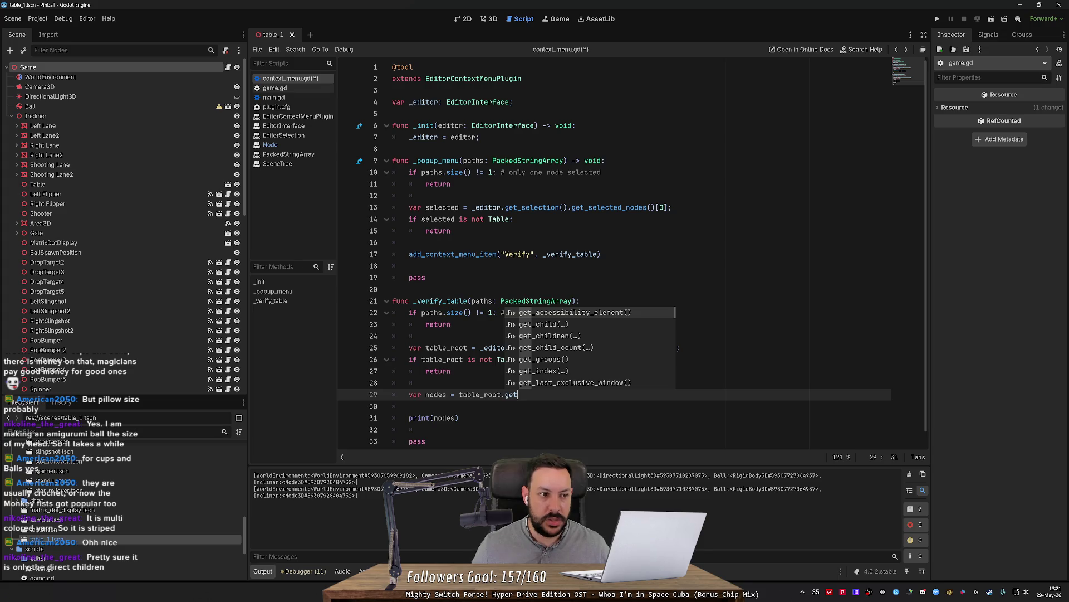
pyautogui.write('_tree')
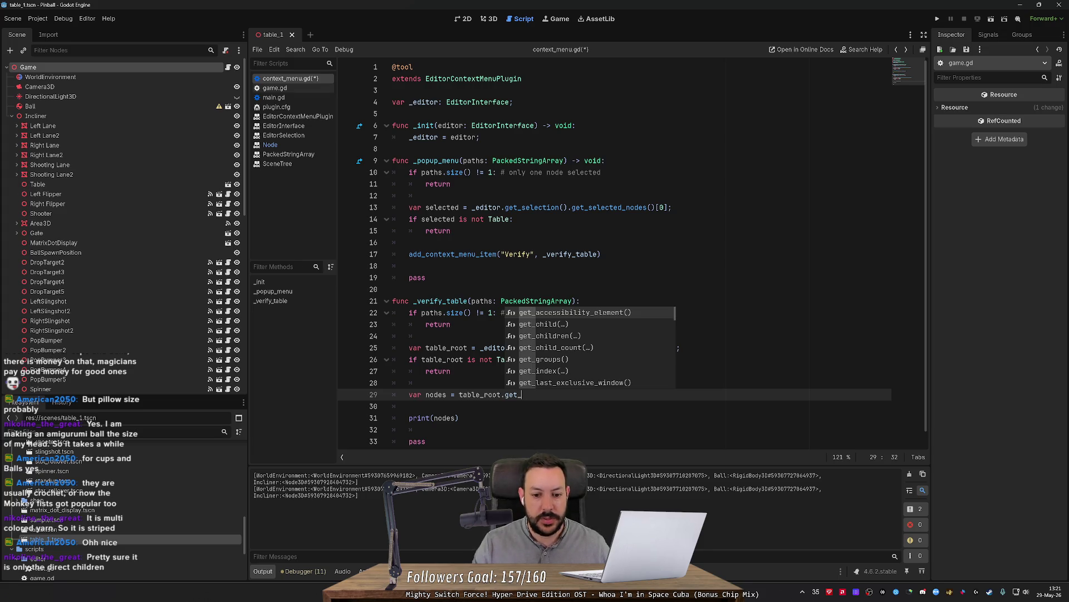
pyautogui.press('Return')
pyautogui.write('.get')
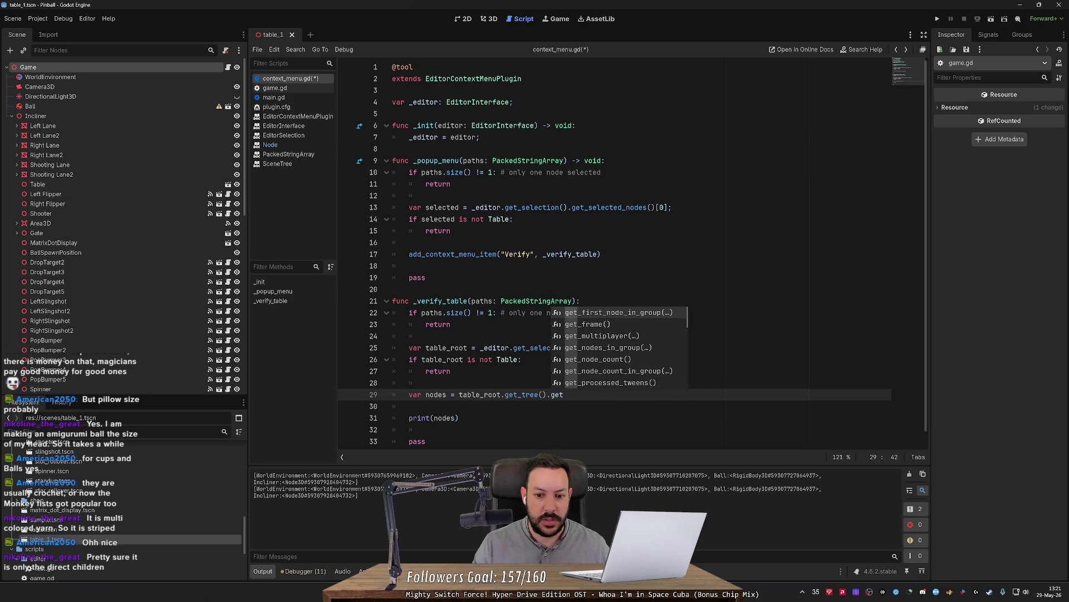
pyautogui.press('Down')
pyautogui.press('Down')
pyautogui.press('Down')
pyautogui.press('Down')
pyautogui.press('Down')
pyautogui.press('Down')
pyautogui.press('Down')
pyautogui.press('Down')
pyautogui.press('Down')
pyautogui.press('Down')
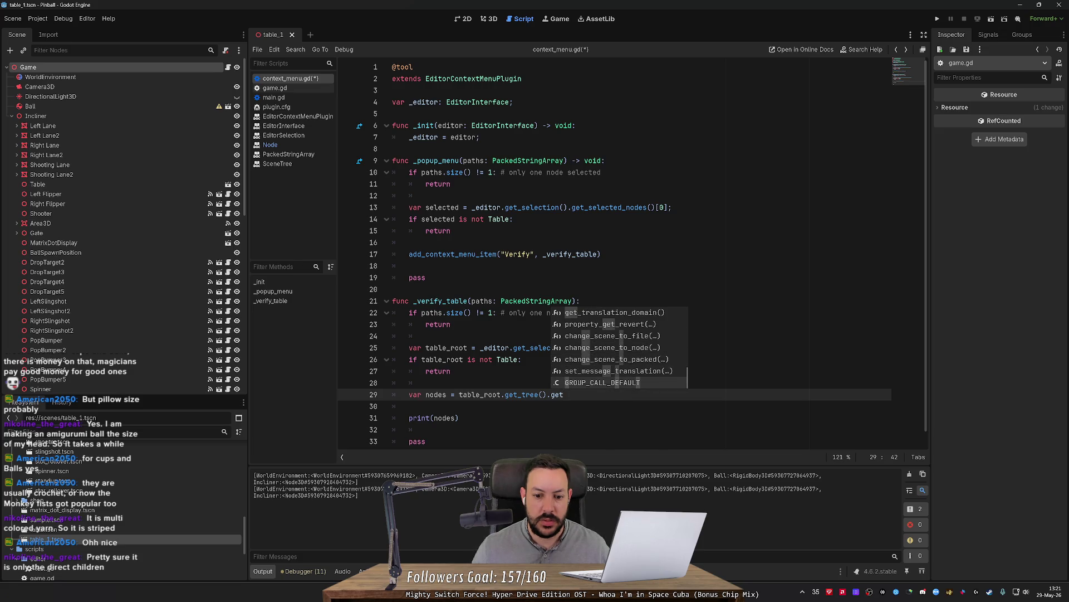
pyautogui.hotkey('alt', 'Tab')
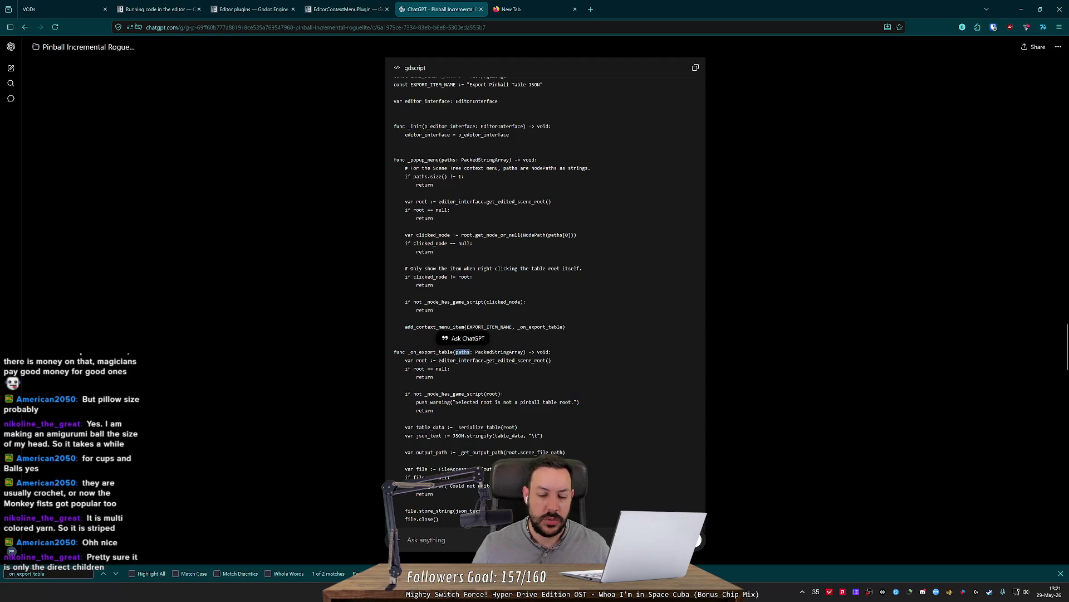
# - Search Google for 'godot get nodes with type' and open the top Reddit result
pyautogui.hotkey('ctrl', 't')
pyautogui.write('godot s')
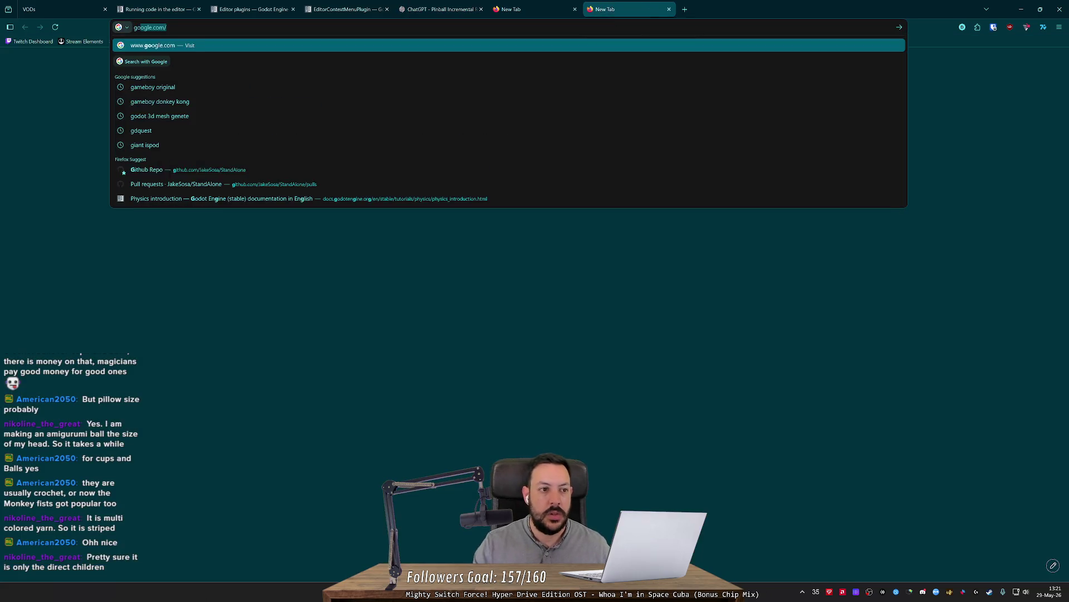
pyautogui.write('et sc')
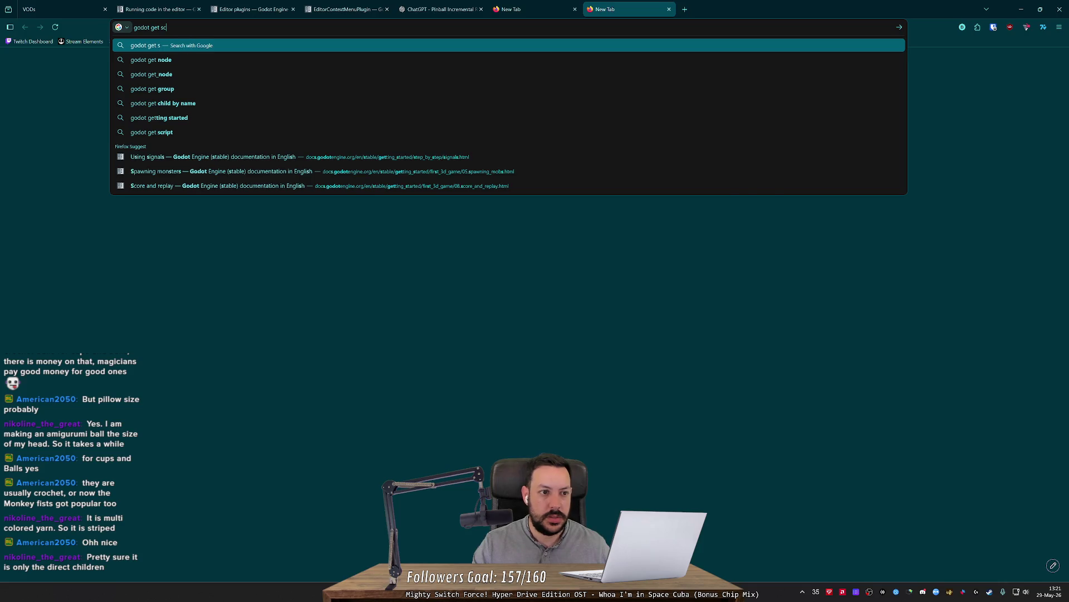
pyautogui.press('BackSpace')
pyautogui.press('BackSpace')
pyautogui.write('nodes with type')
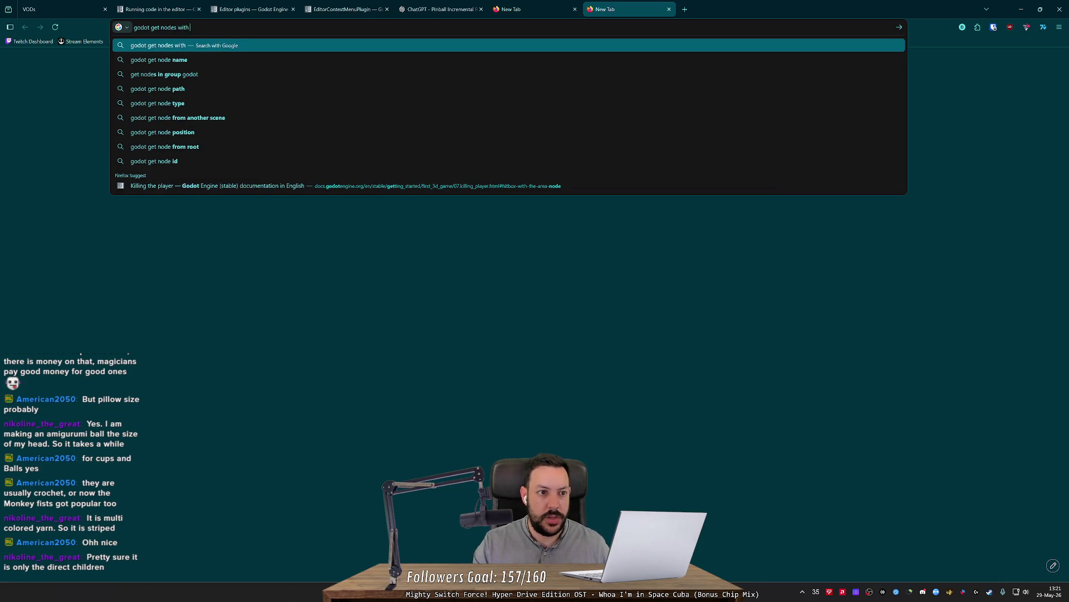
pyautogui.press('Return')
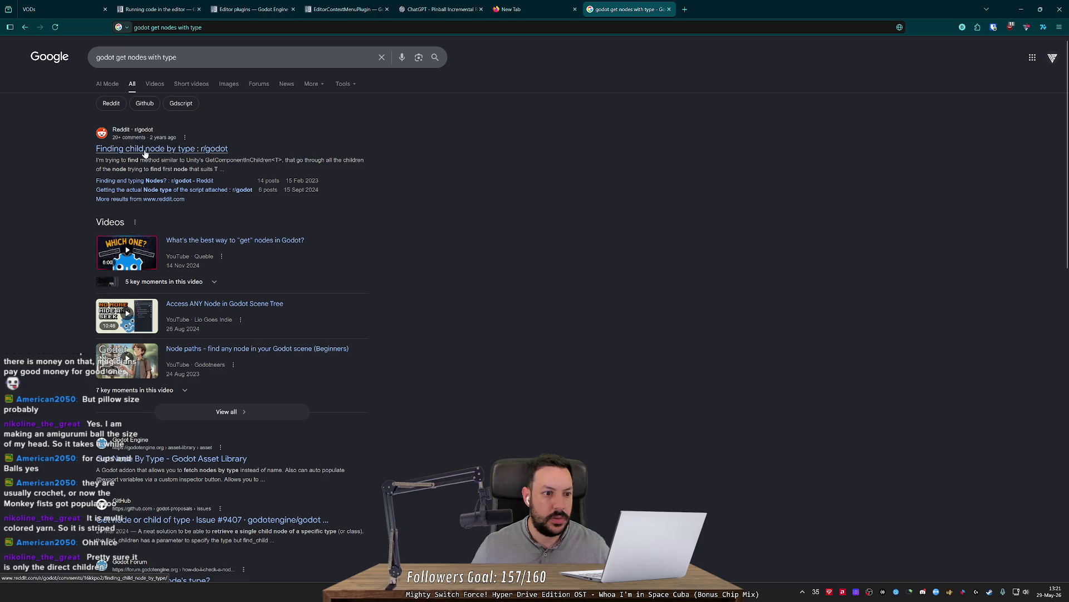
pyautogui.click(155, 156)
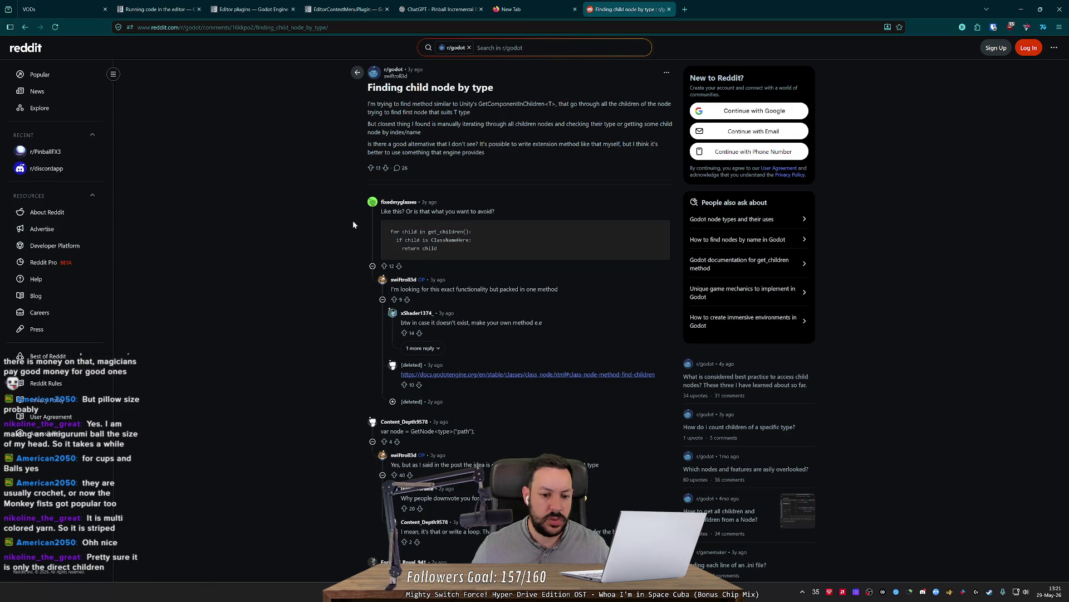
# - Read down the Reddit thread's answers and select the recursive find code block
pyautogui.scroll(-2, 354, 222)
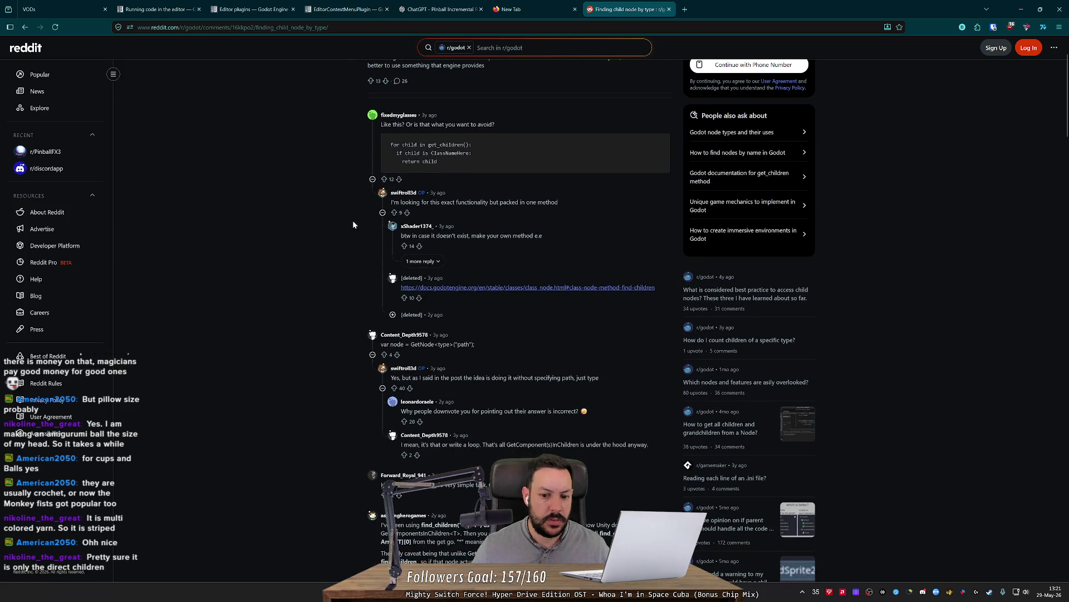
pyautogui.scroll(-1, 354, 222)
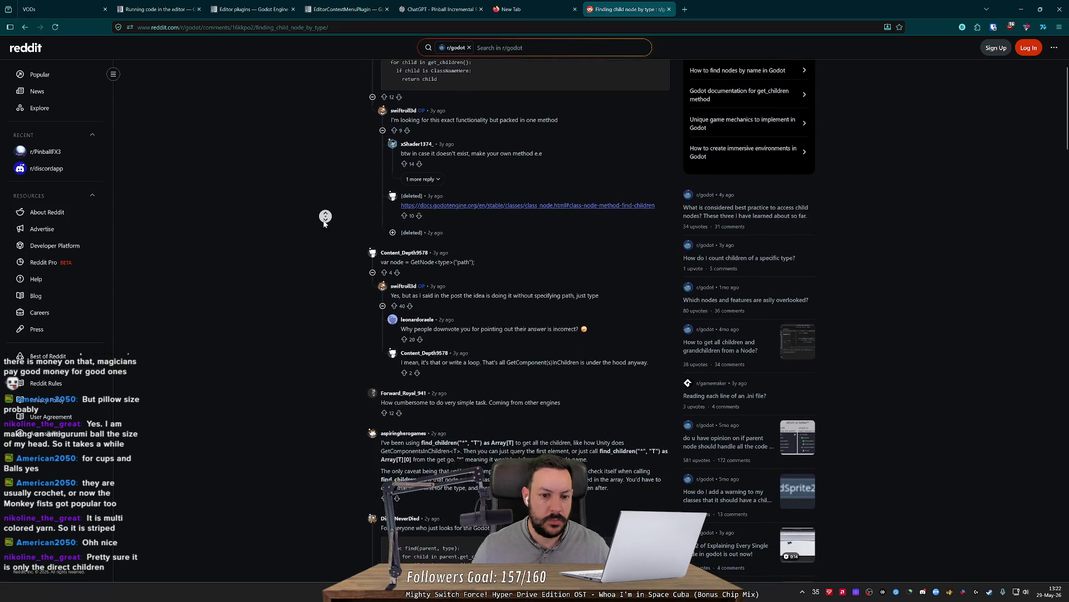
pyautogui.click(314, 258)
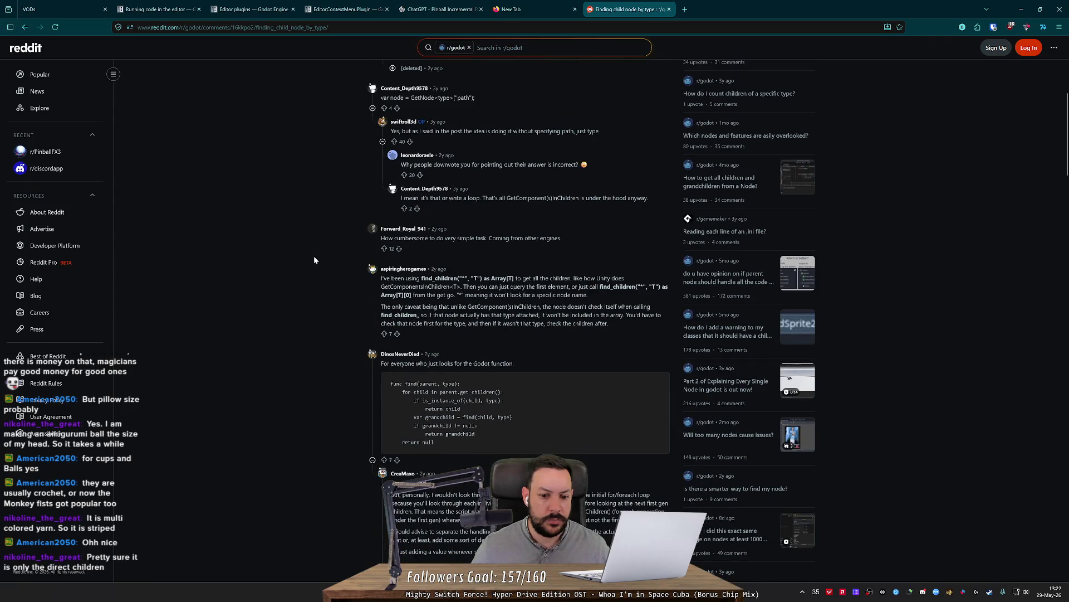
pyautogui.scroll(-1, 314, 260)
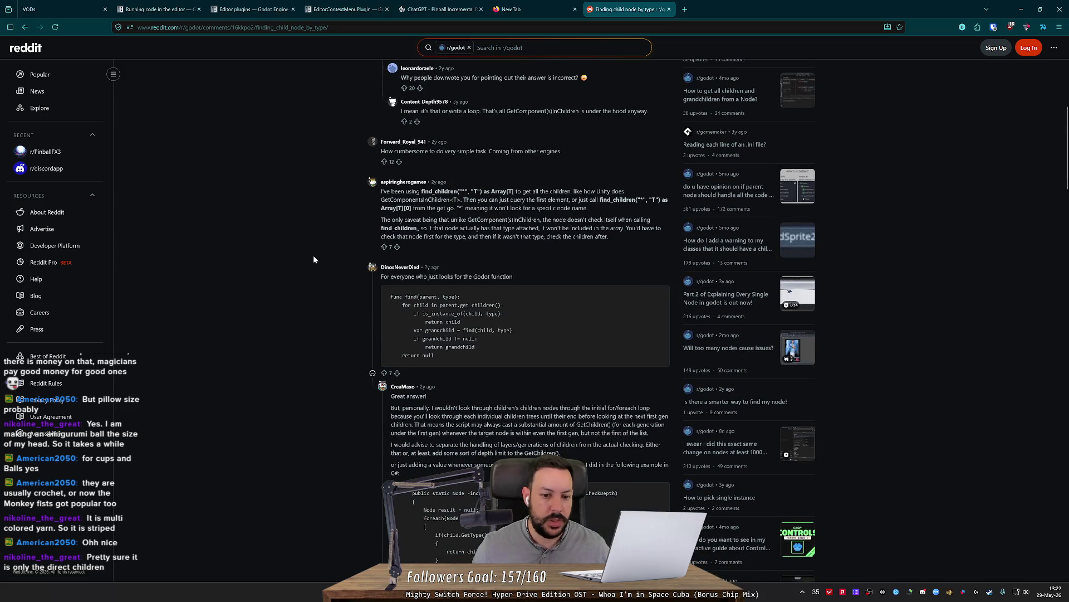
pyautogui.moveTo(400, 304)
pyautogui.mouseDown()
pyautogui.moveTo(501, 369)
pyautogui.moveTo(462, 346)
pyautogui.moveTo(462, 318)
pyautogui.moveTo(440, 356)
pyautogui.mouseUp()
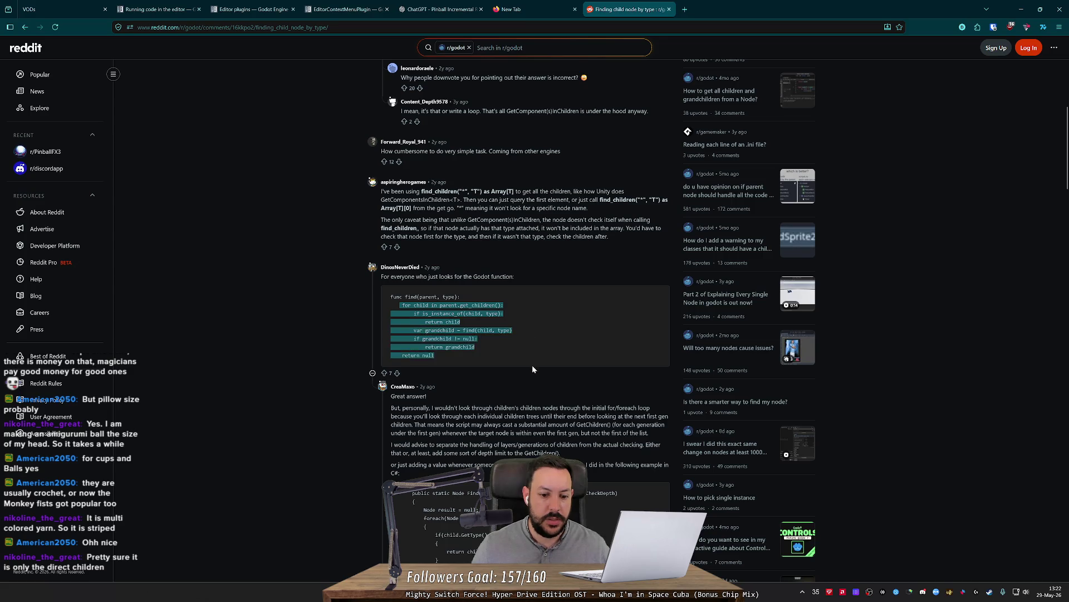
pyautogui.scroll(-3, 440, 357)
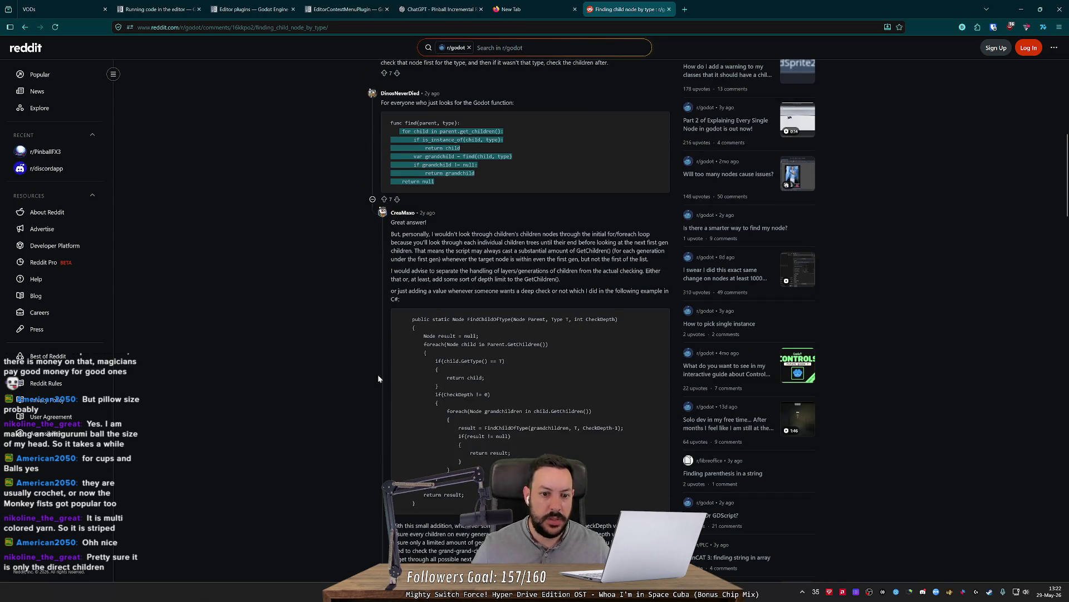
pyautogui.scroll(-6, 378, 374)
# - Revisit Google and return, then reread the sentence about find_children's type check
pyautogui.hotkey('alt', 'Left')
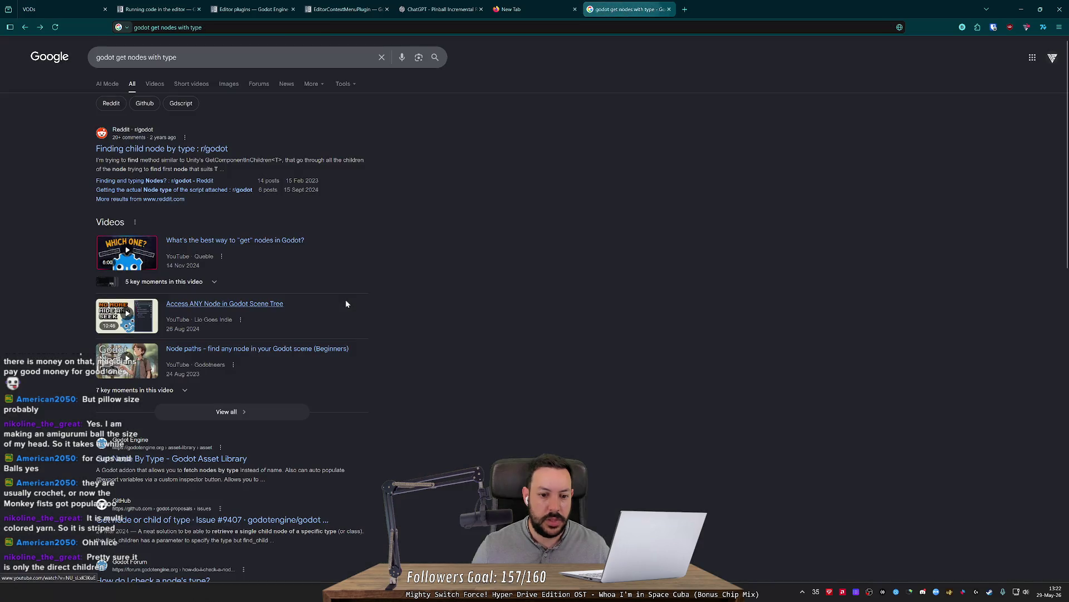
pyautogui.hotkey('alt', 'Right')
pyautogui.scroll(3, 398, 316)
pyautogui.scroll(5, 398, 317)
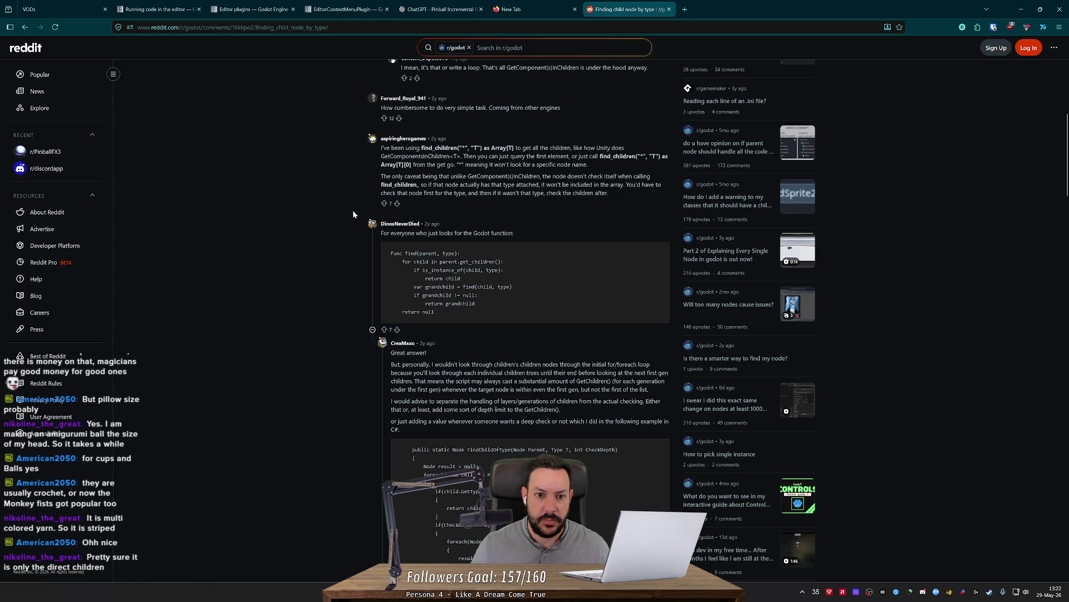
pyautogui.scroll(2, 439, 188)
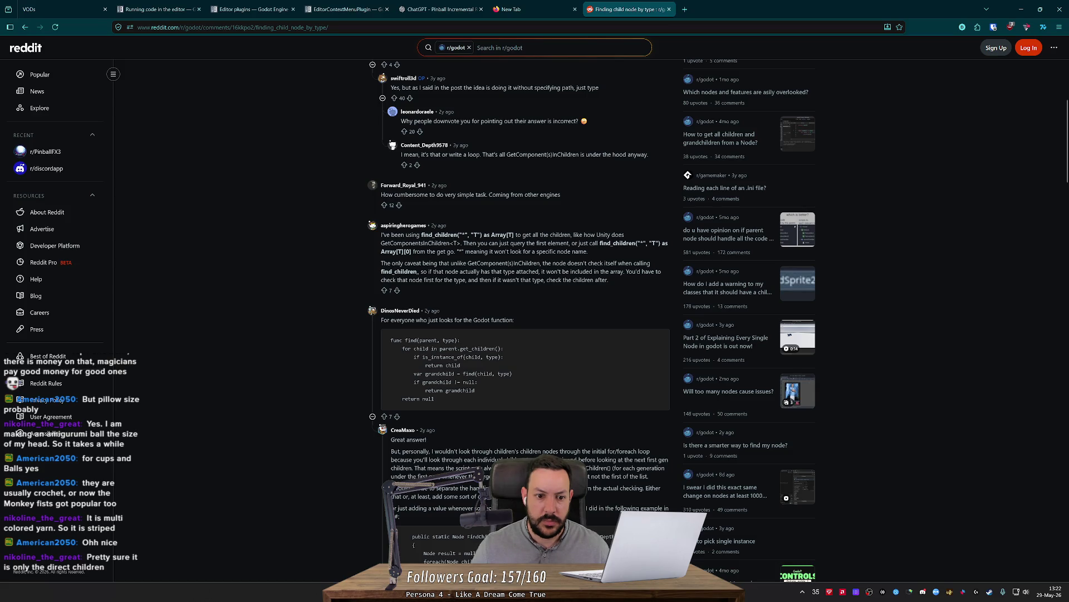
pyautogui.moveTo(423, 271); pyautogui.dragTo(530, 271)
pyautogui.click(530, 271)
# - Replace table_root.get_tree().get on line 29 with the start of a find_chi call
pyautogui.hotkey('alt', 'Tab')
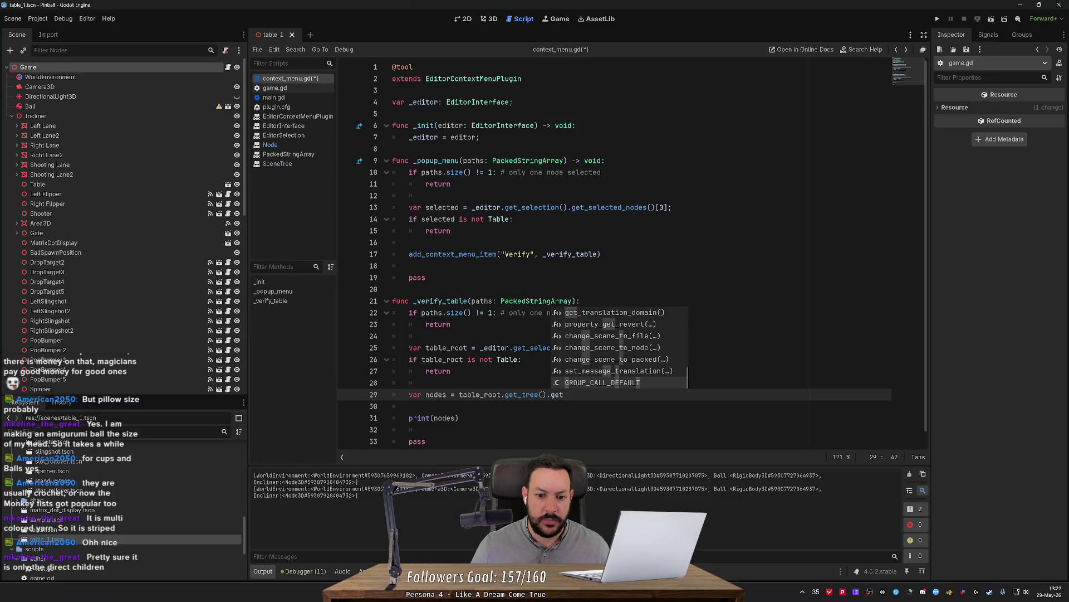
pyautogui.press('Escape')
pyautogui.moveTo(564, 394); pyautogui.dragTo(459, 394)
pyautogui.write('find_childr')
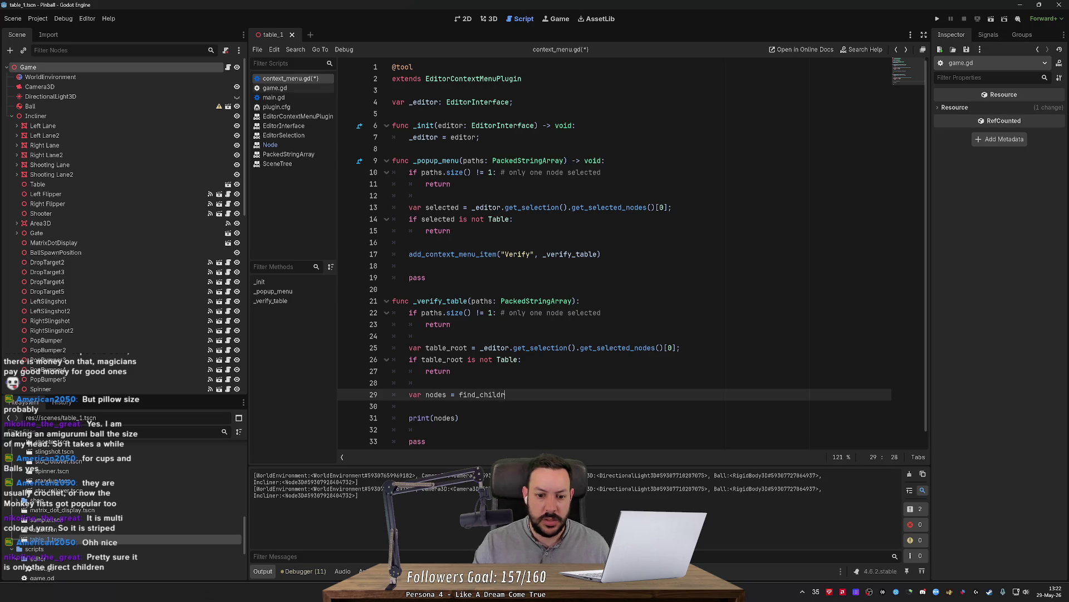
pyautogui.hotkey('alt', 'Tab')
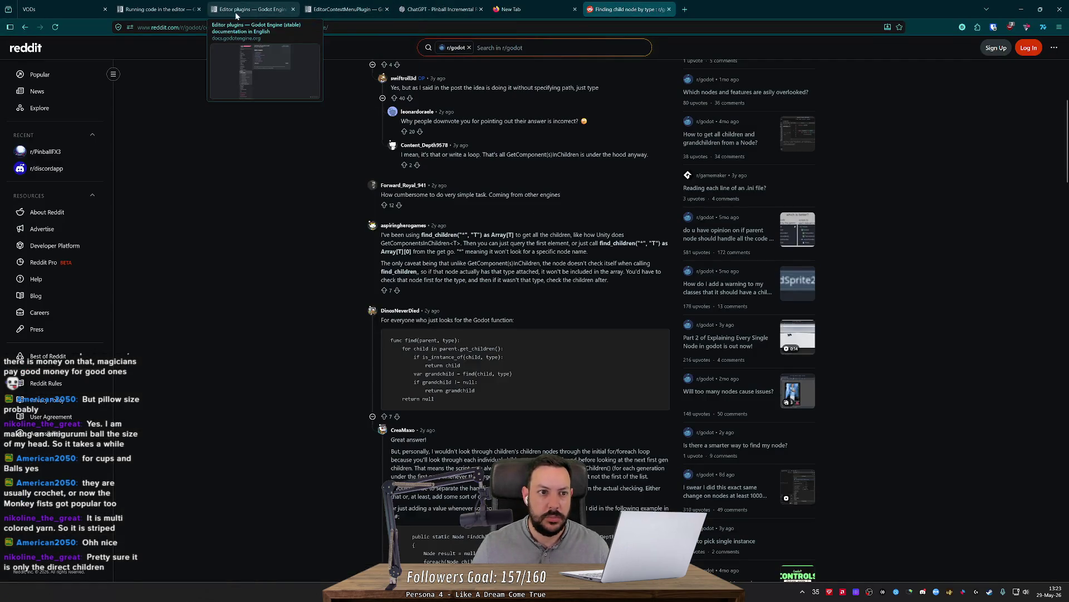
# - Search the Godot docs for 'find_child' and read the Node class find_children description
pyautogui.click(159, 9)
pyautogui.scroll(5, 234, 111)
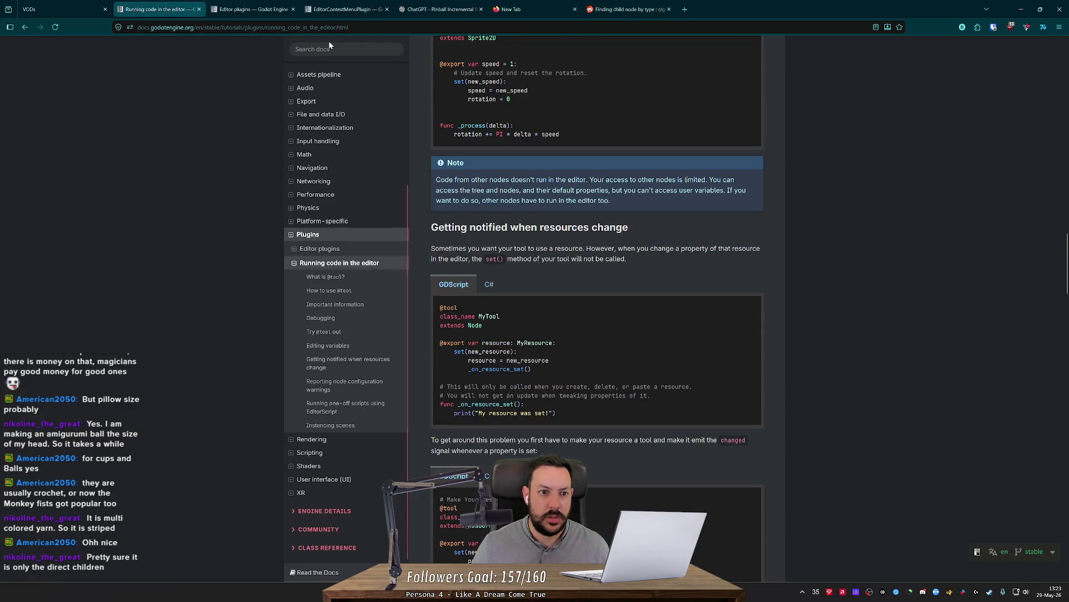
pyautogui.click(330, 49)
pyautogui.write('find_child')
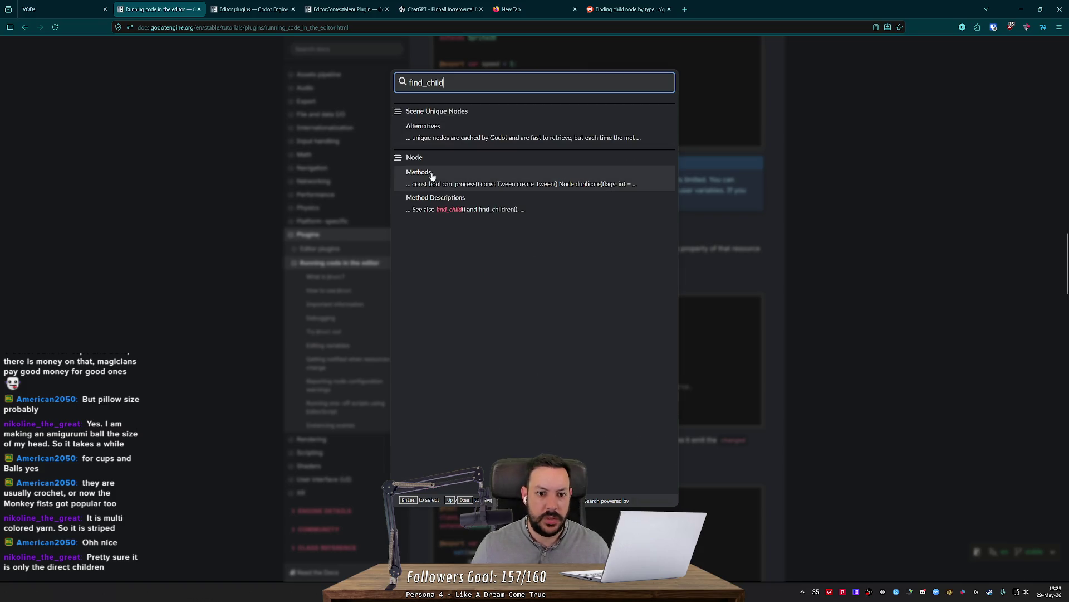
pyautogui.click(466, 211)
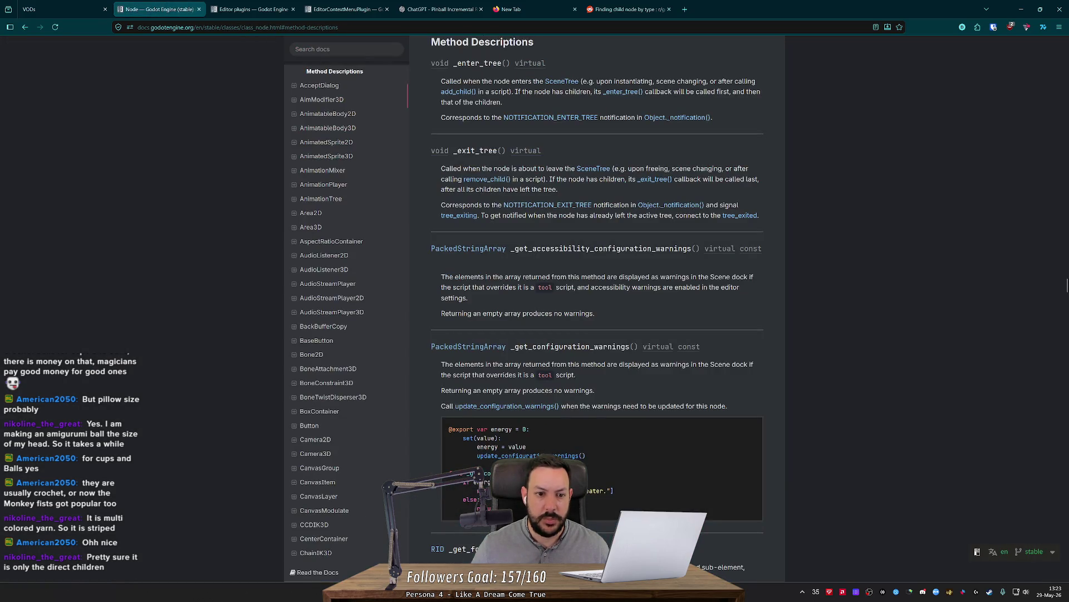
pyautogui.hotkey('ctrl', 'f')
pyautogui.write('find_chil')
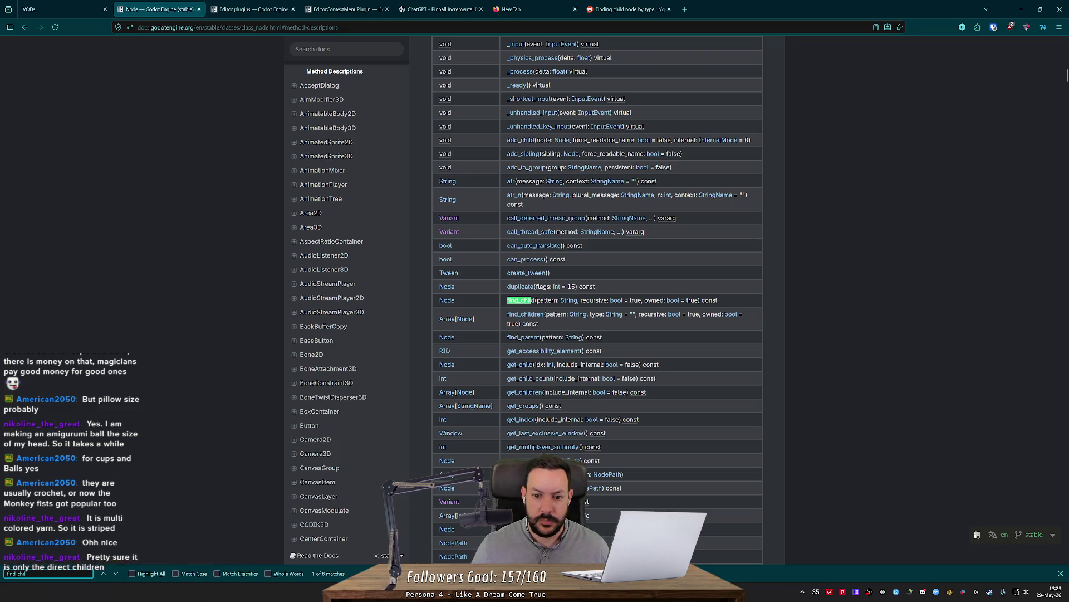
pyautogui.click(523, 313)
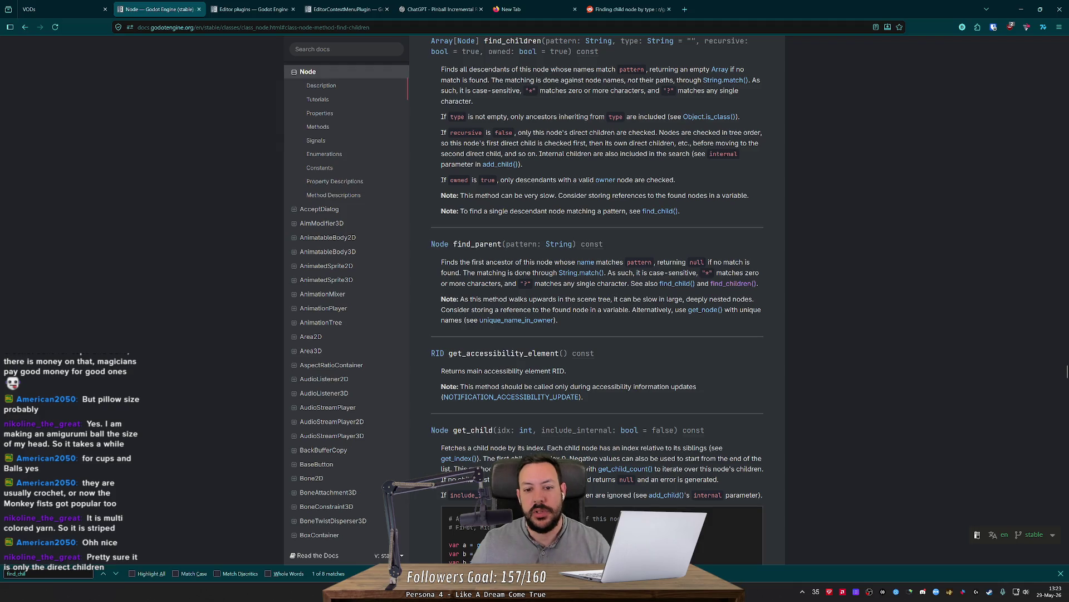
pyautogui.hotkey('alt', 'Tab')
pyautogui.click(451, 371)
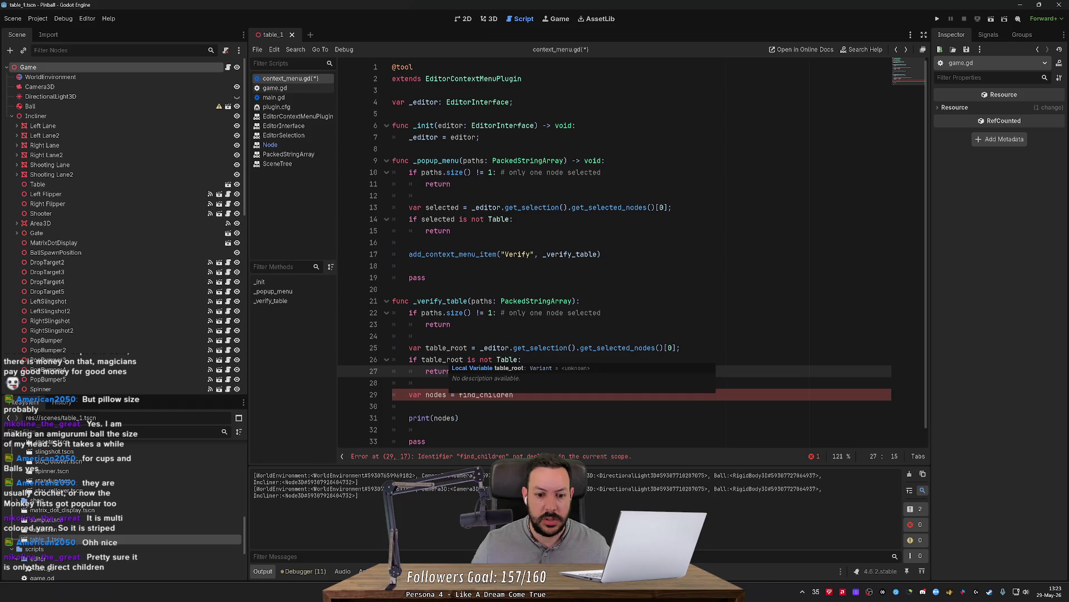
# - Change line 29 to call table_root.find_children using the copied variable name and autocomplete
pyautogui.doubleClick(443, 359)
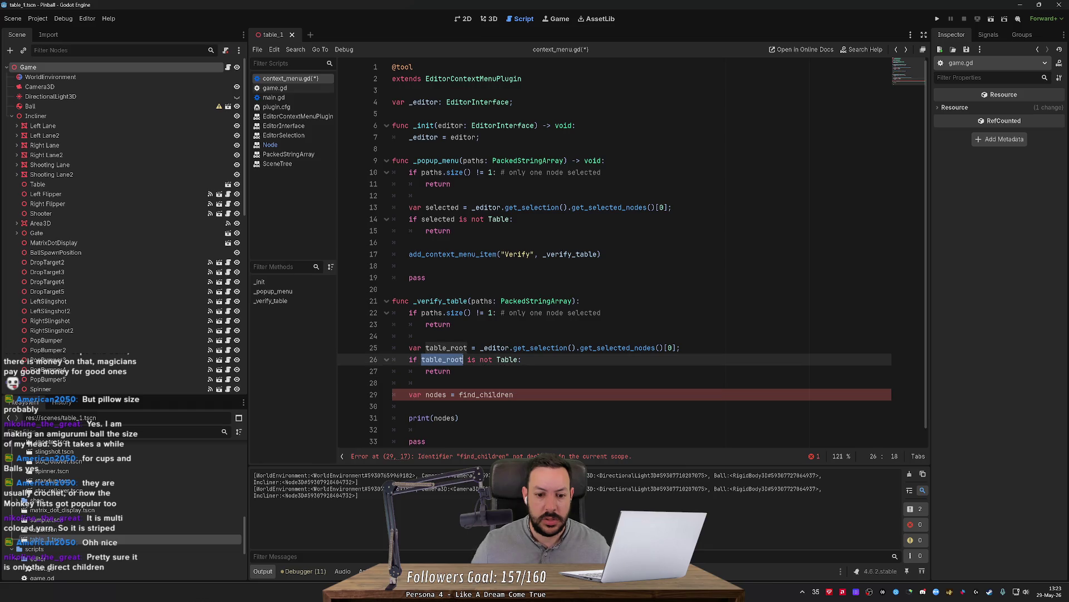
pyautogui.hotkey('ctrl', 'c')
pyautogui.doubleClick(486, 394)
pyautogui.hotkey('ctrl', 'v')
pyautogui.write('.find_')
pyautogui.press('Down')
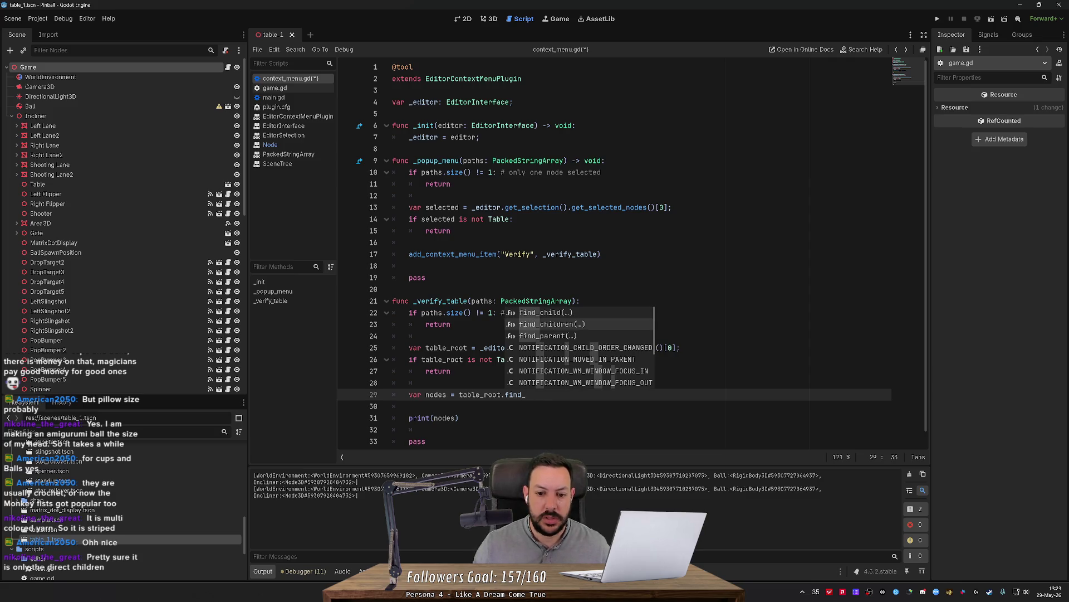
pyautogui.press('Return')
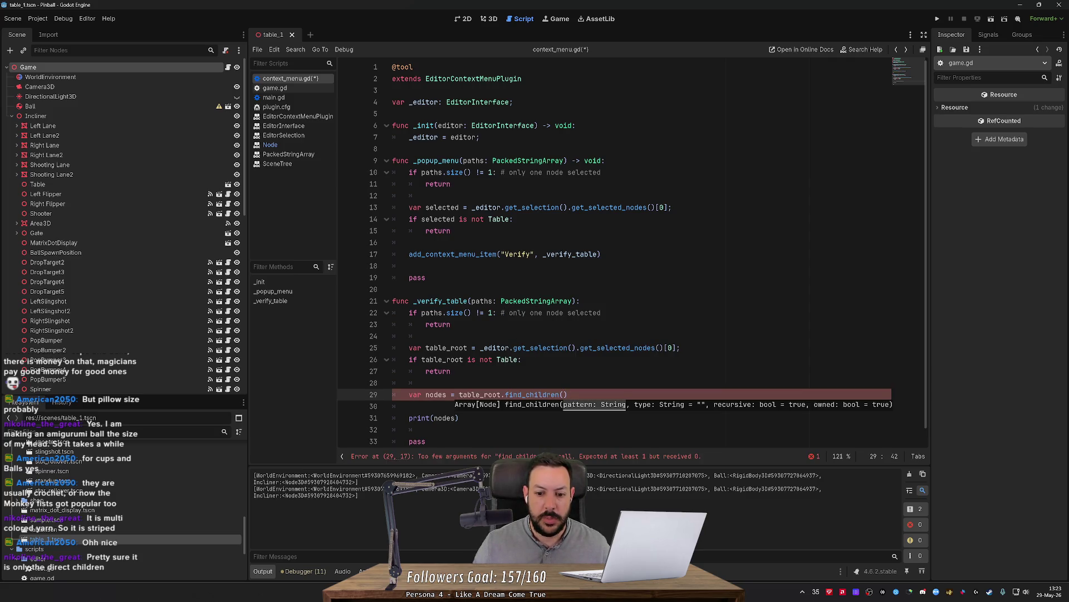
# - Give find_children the arguments ("*", "*"), drop the semicolon, and save context_menu.gd
pyautogui.write('"*"')
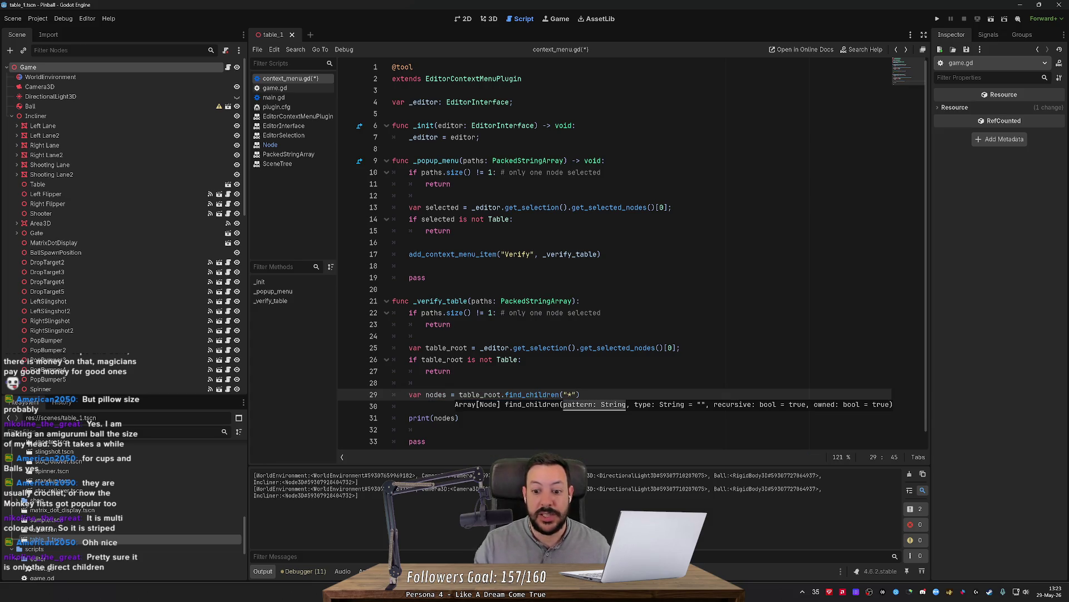
pyautogui.write(', ')
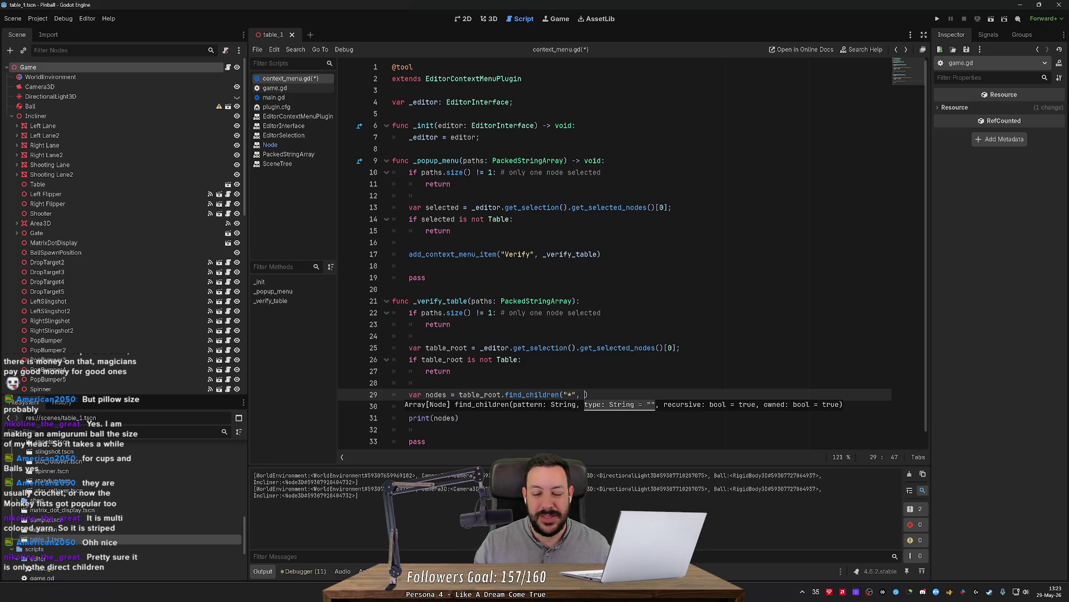
pyautogui.write('"Table"')
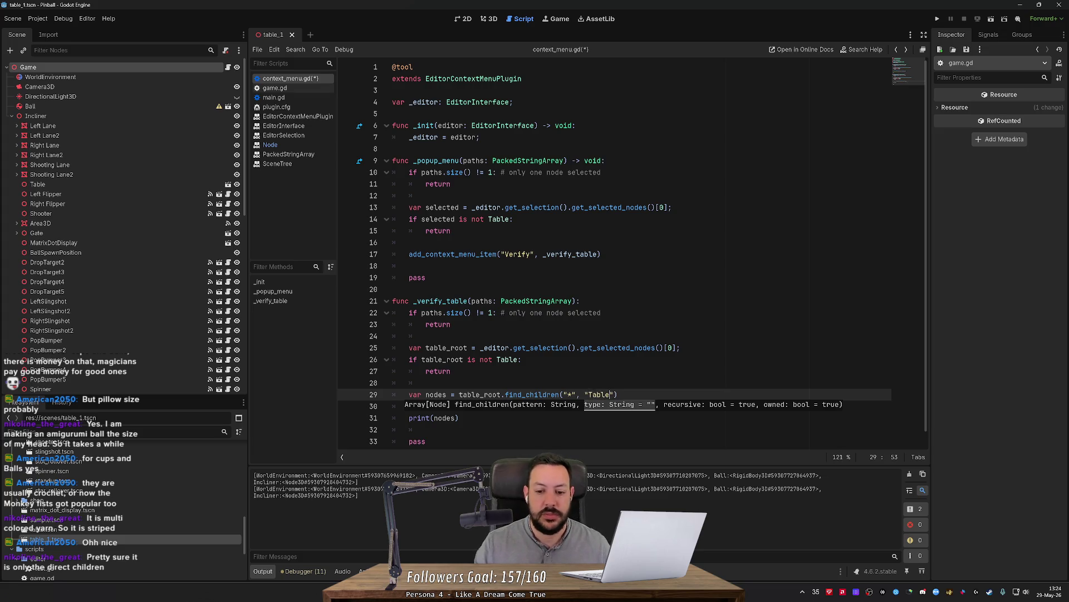
pyautogui.write(')')
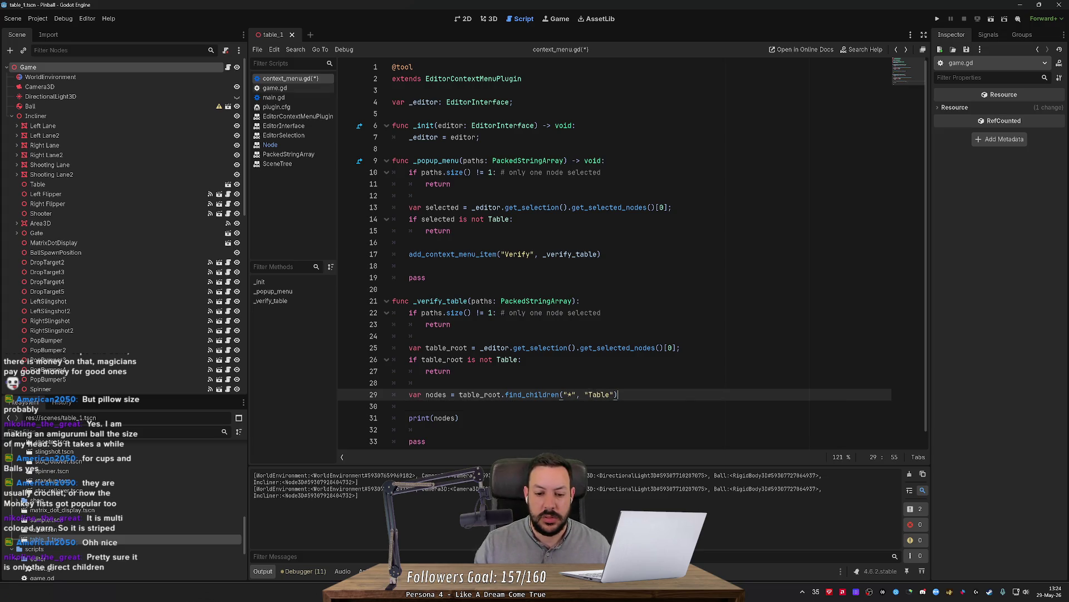
pyautogui.press('BackSpace')
pyautogui.press('BackSpace')
pyautogui.press('BackSpace')
pyautogui.write('"*"')
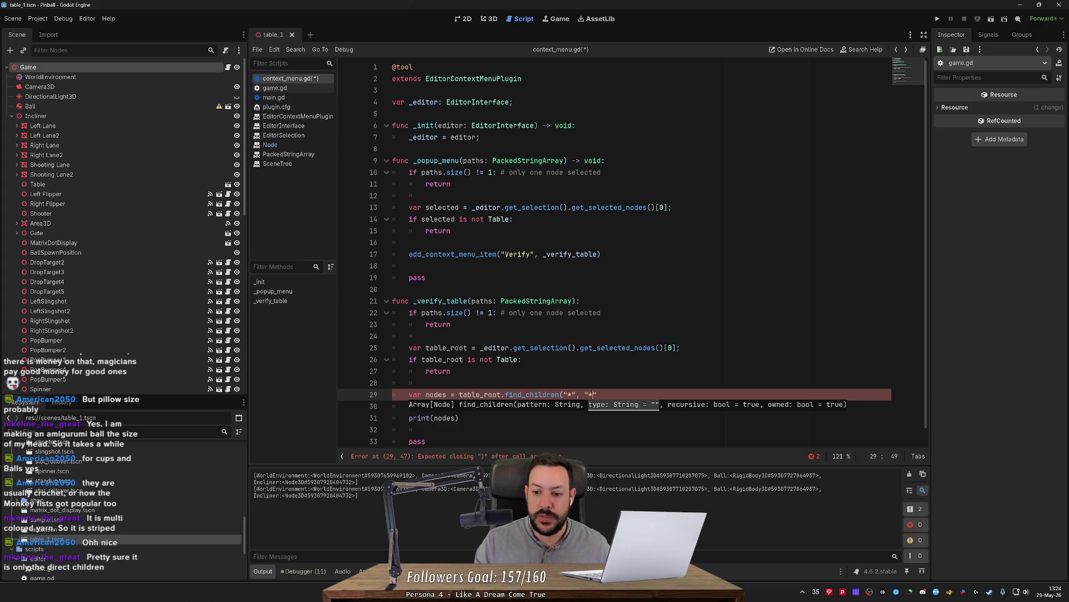
pyautogui.write(');')
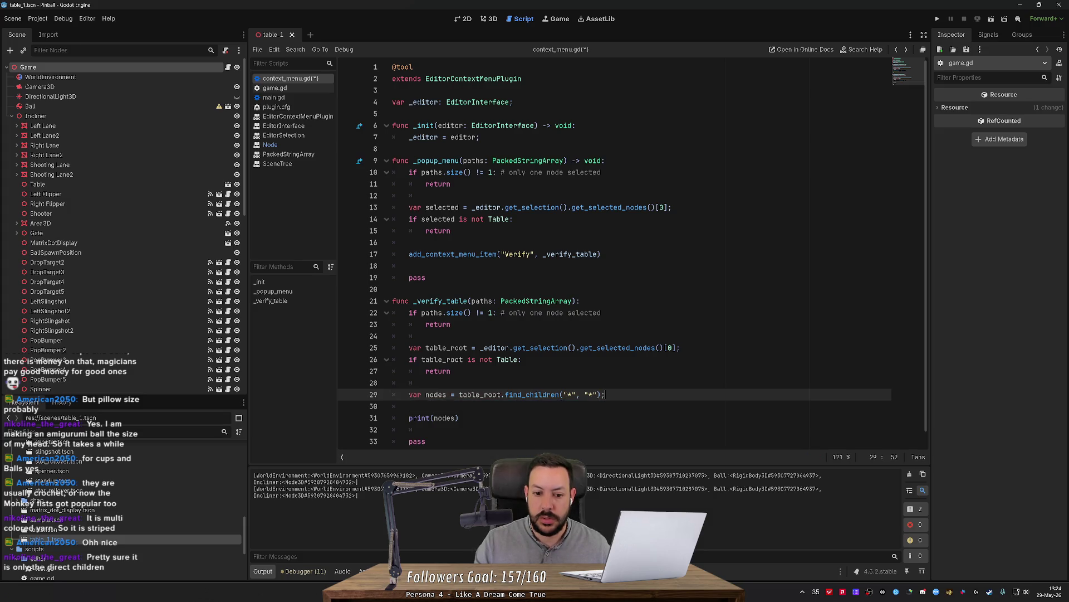
pyautogui.press('BackSpace')
pyautogui.hotkey('ctrl', 's')
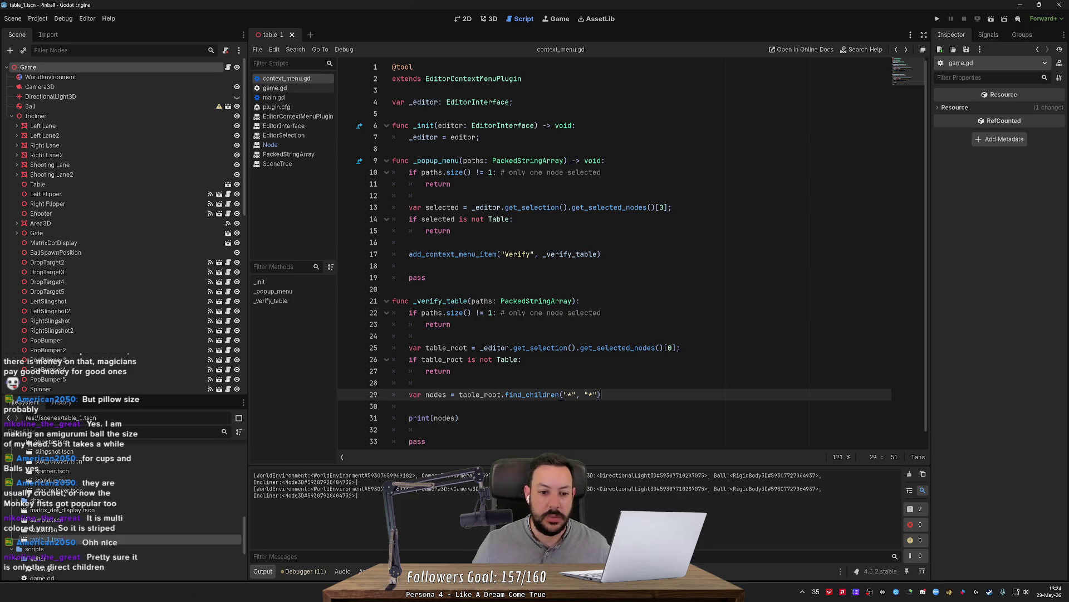
# - Run Verify on the Game node with the wildcard find_children filter
pyautogui.rightClick(137, 67)
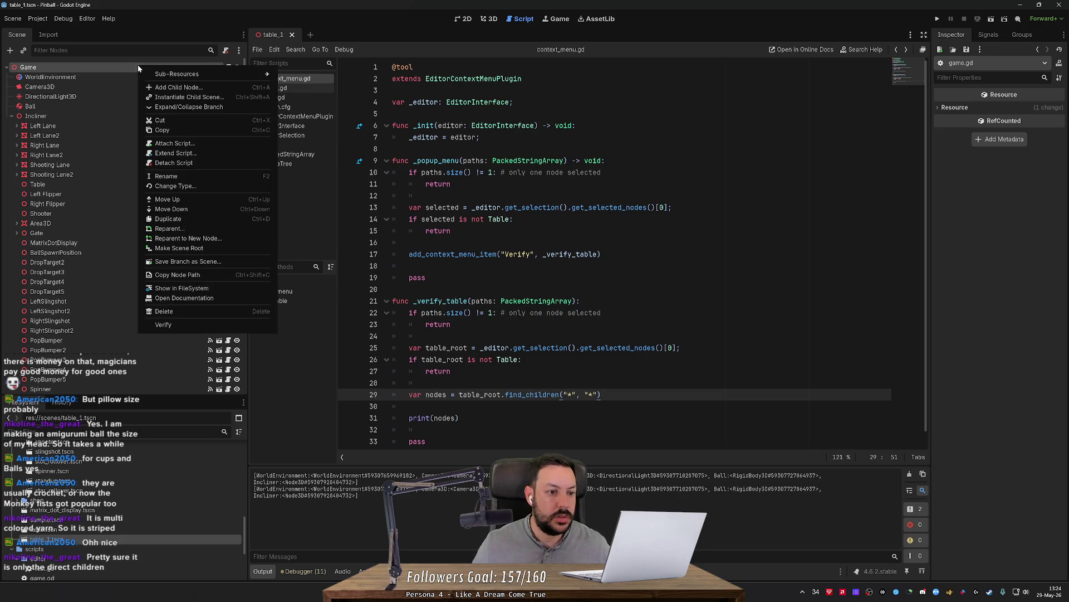
pyautogui.click(168, 324)
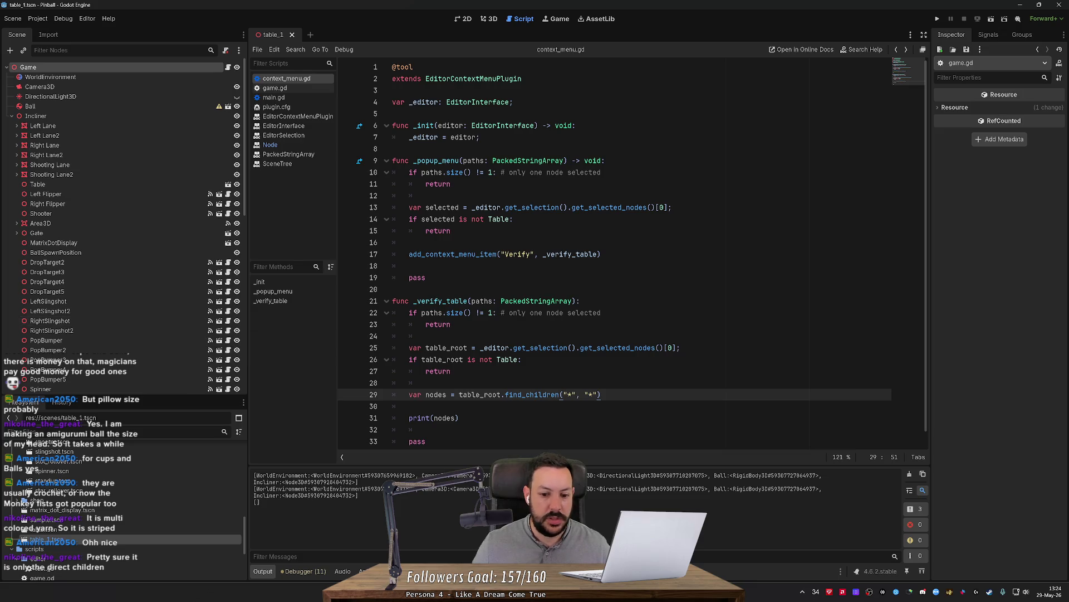
pyautogui.hotkey('alt', 'Tab')
pyautogui.click(651, 5)
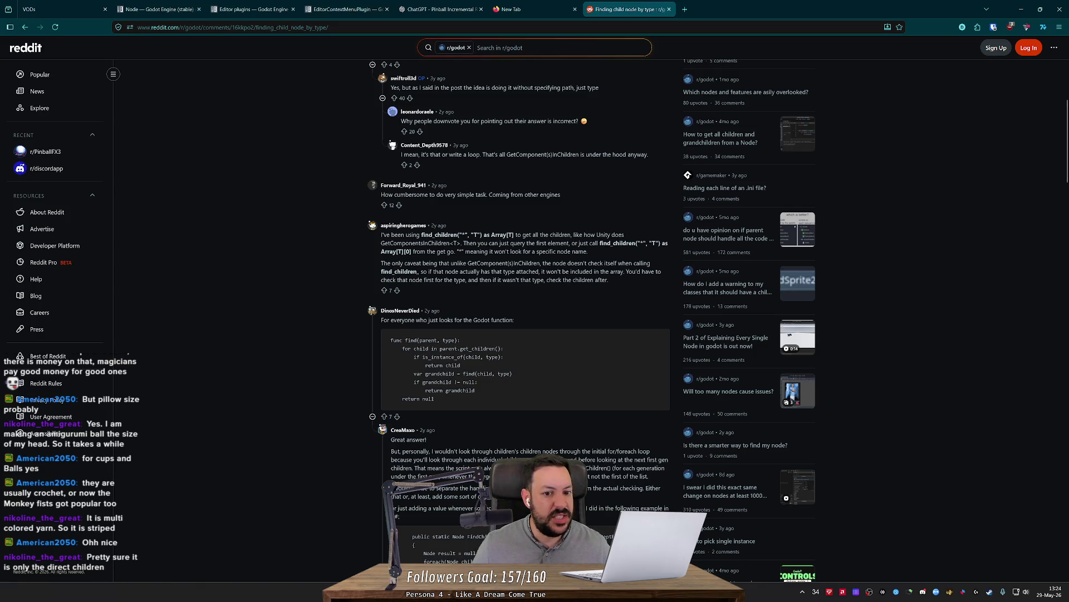
pyautogui.hotkey('alt', 'Tab')
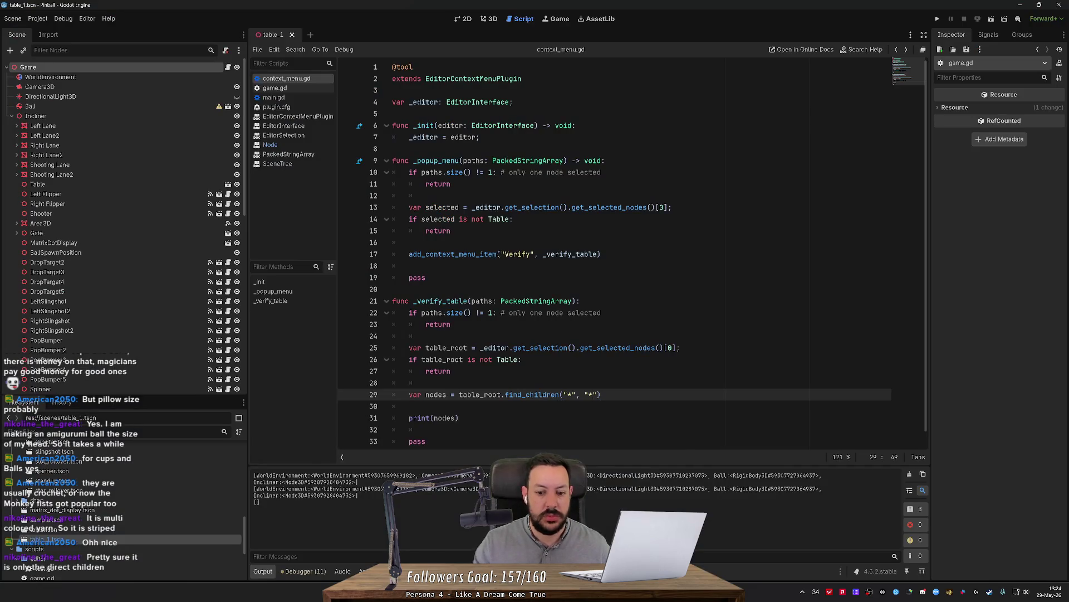
# - Set find_children's type filter to Node3D and run Verify on Game
pyautogui.press('BackSpace')
pyautogui.write('Node3D')
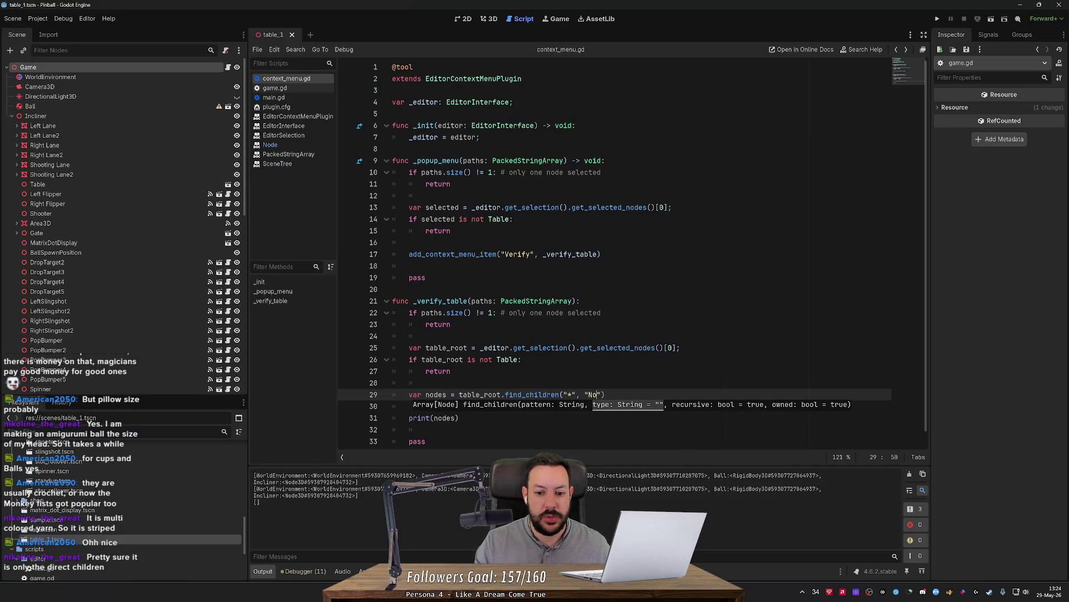
pyautogui.rightClick(211, 68)
pyautogui.click(246, 328)
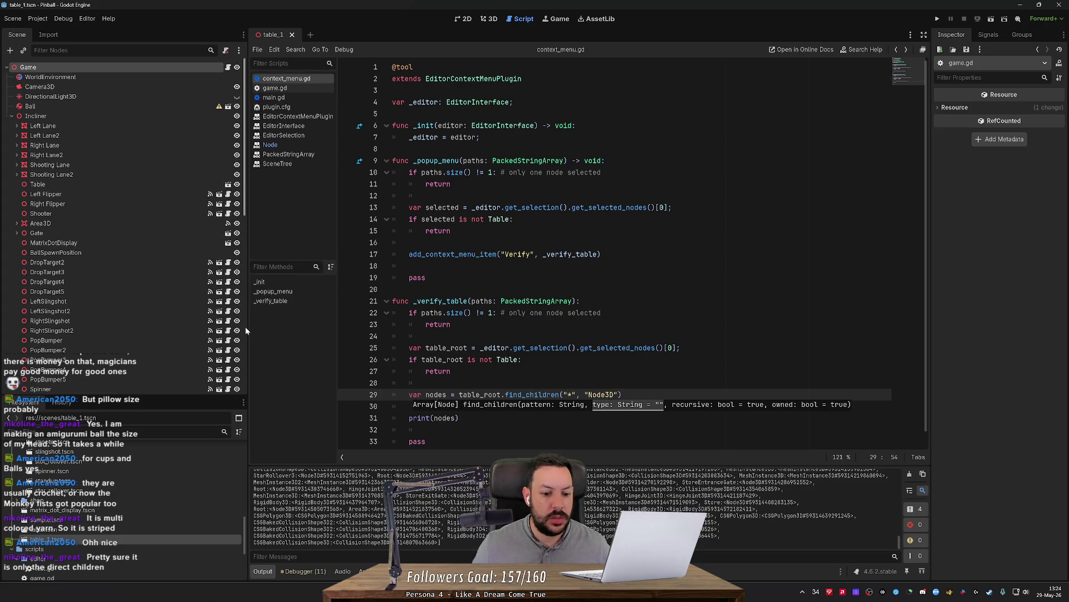
# - Change the type filter to "PinballElement" and run Verify to print the pinball elements
pyautogui.doubleClick(601, 394)
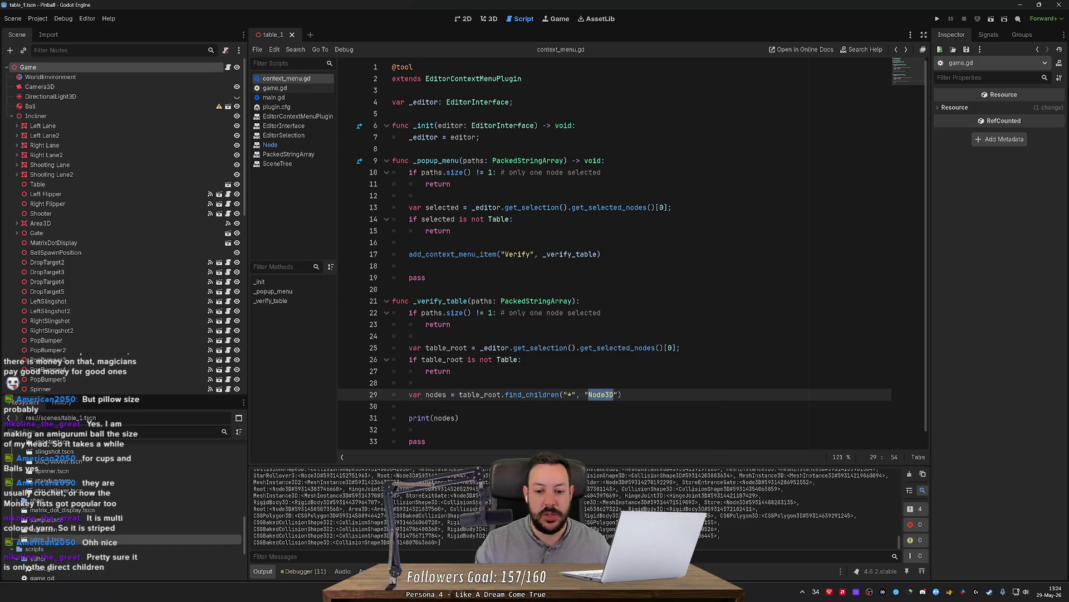
pyautogui.write('PinballEleme')
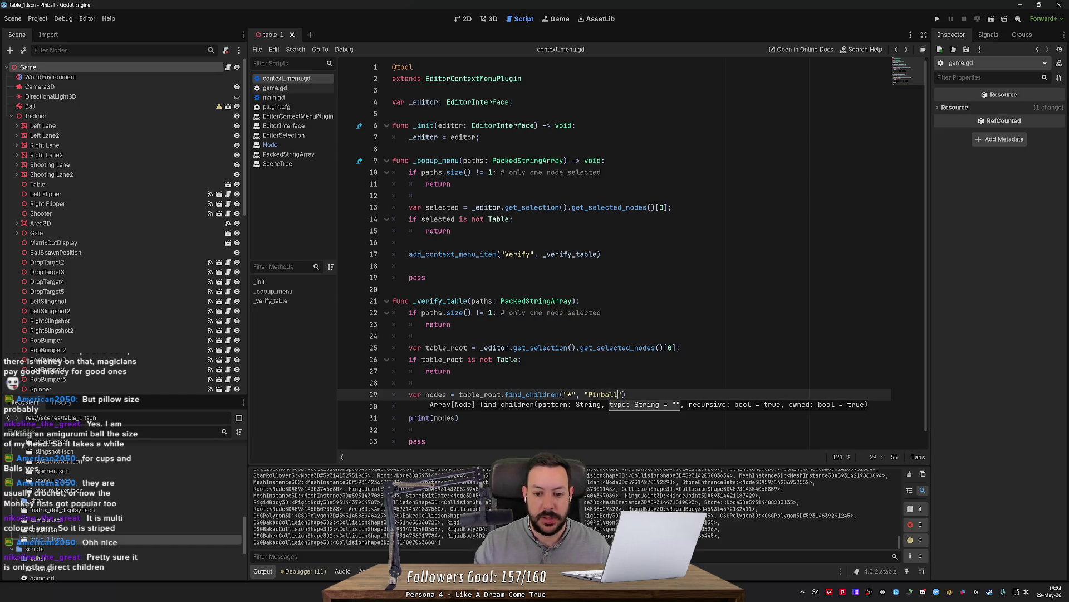
pyautogui.write('nt')
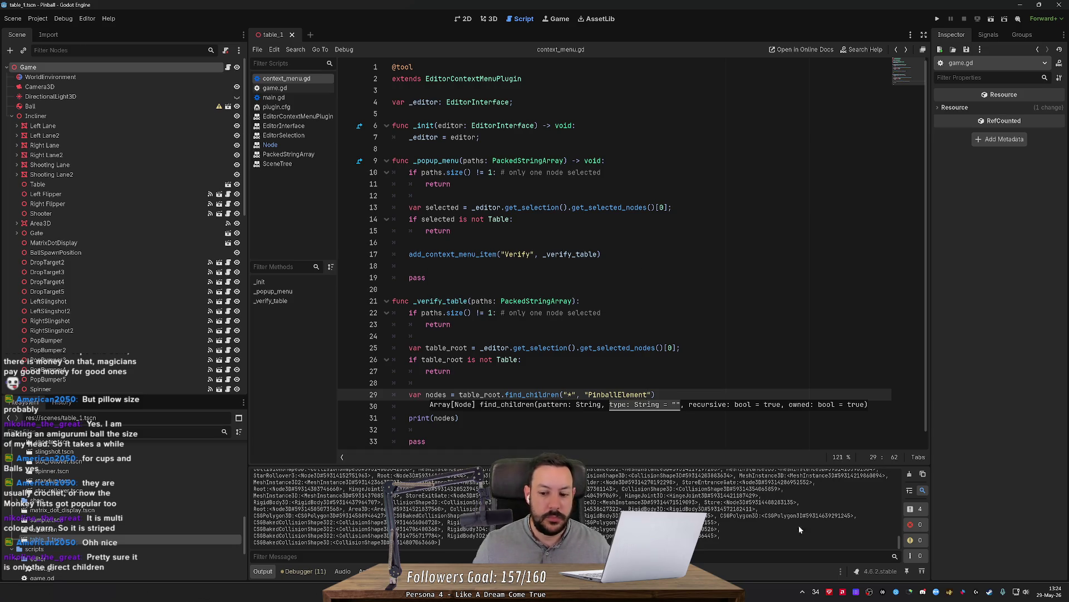
pyautogui.rightClick(79, 69)
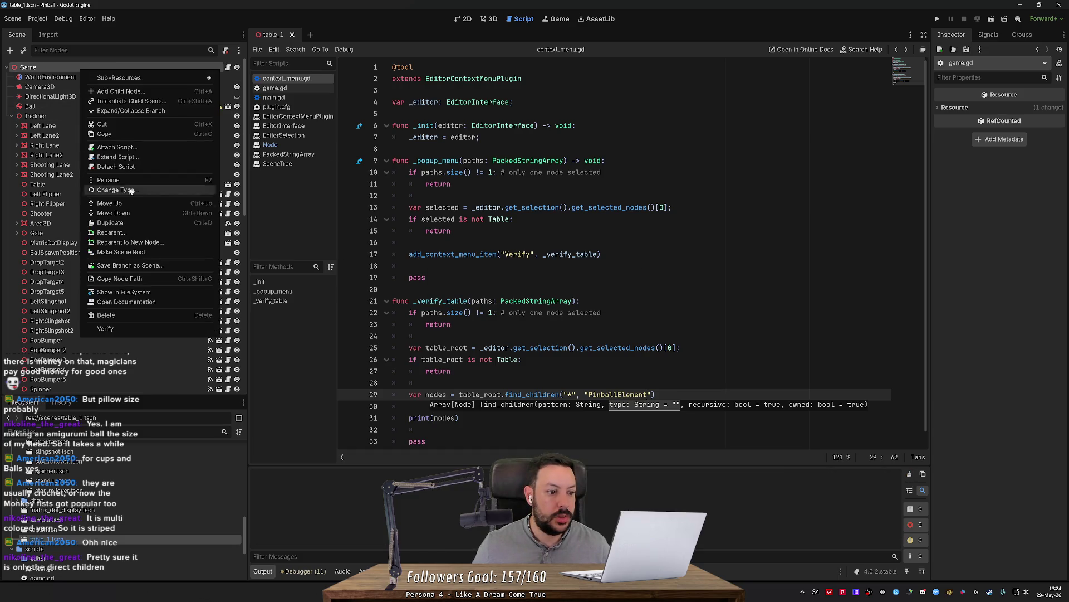
pyautogui.click(150, 325)
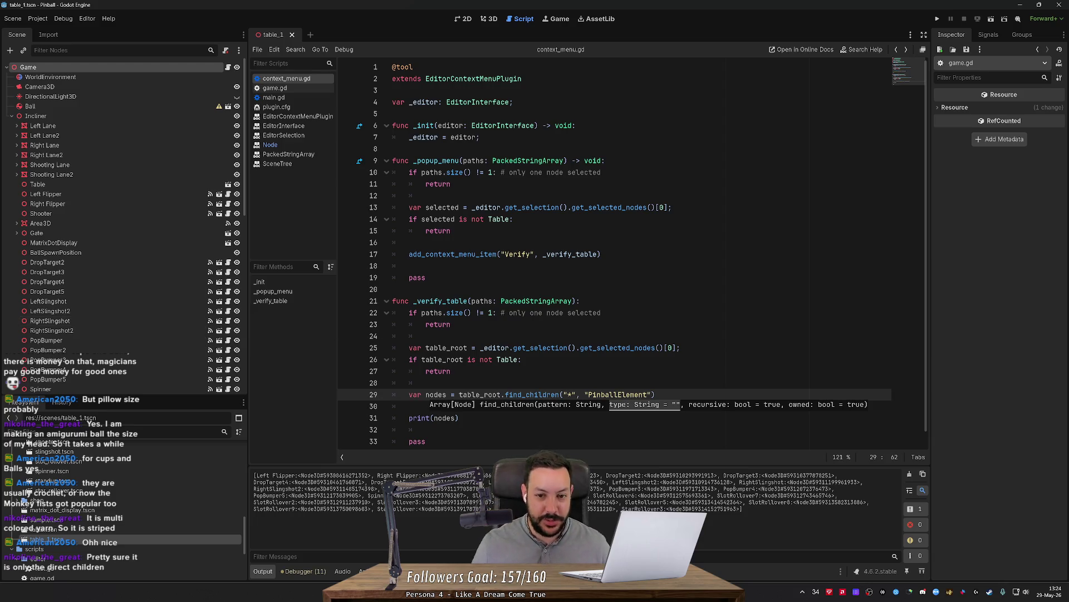
pyautogui.scroll(-1, 612, 251)
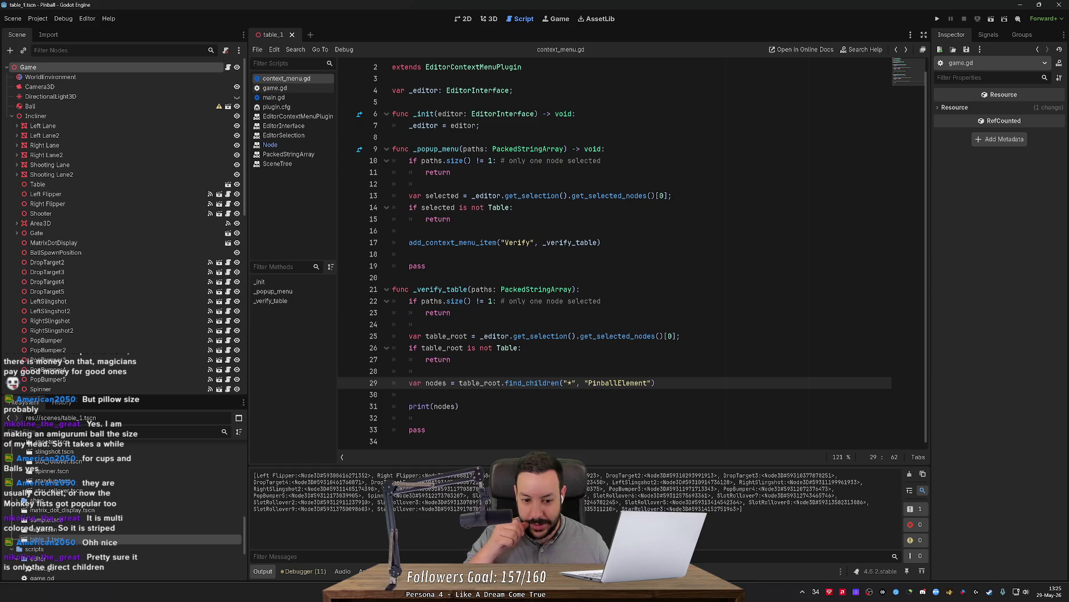
pyautogui.moveTo(490, 242)
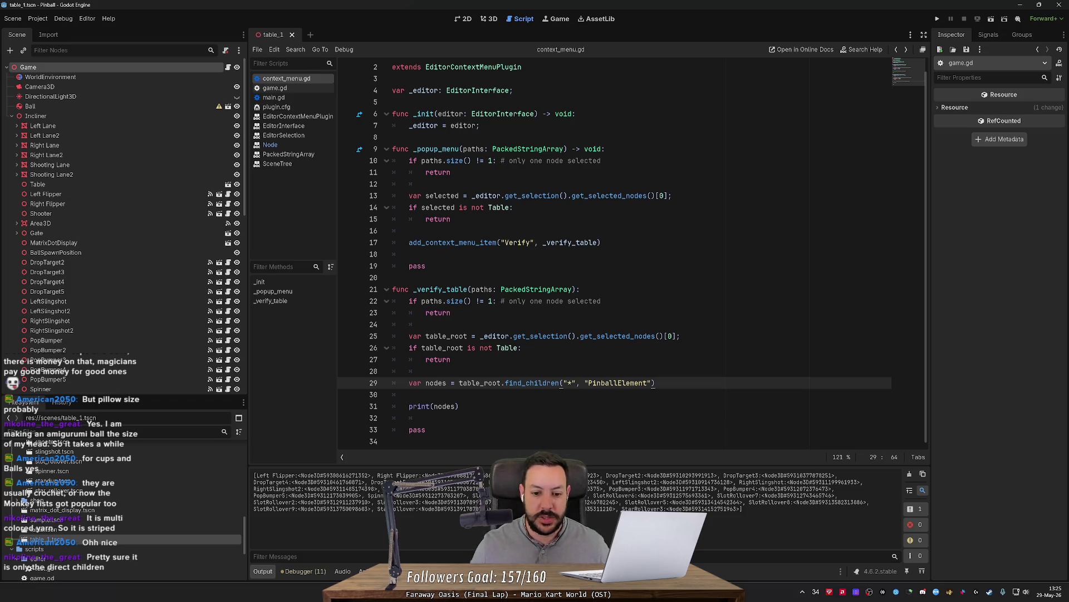
pyautogui.moveTo(496, 383)
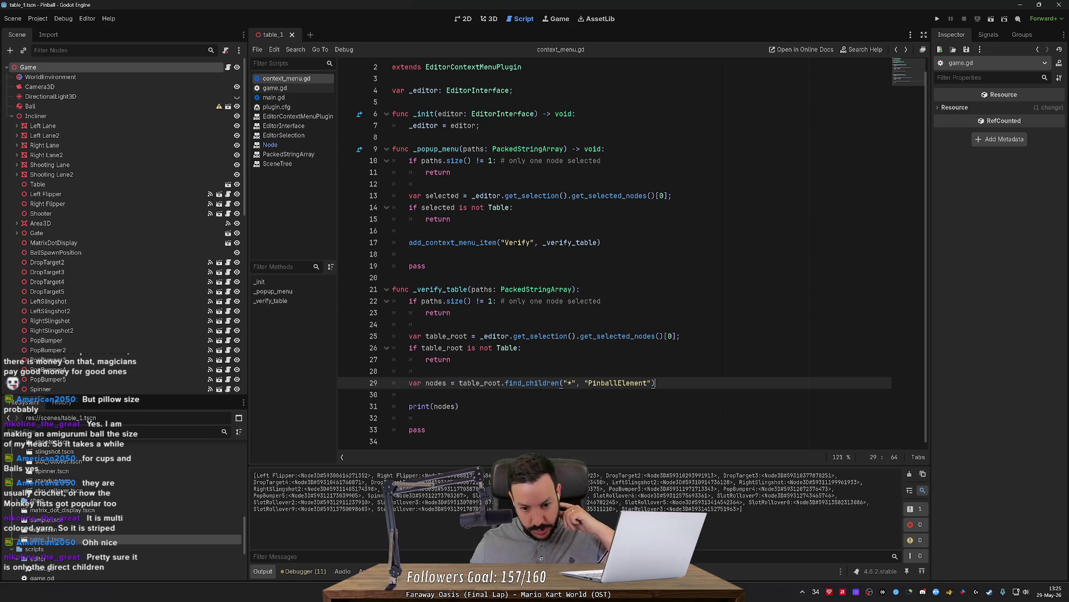
# - Rename the nodes variable to pinball_elements and delete the print(nodes) line
pyautogui.click(459, 406)
pyautogui.doubleClick(434, 383)
pyautogui.write('pin')
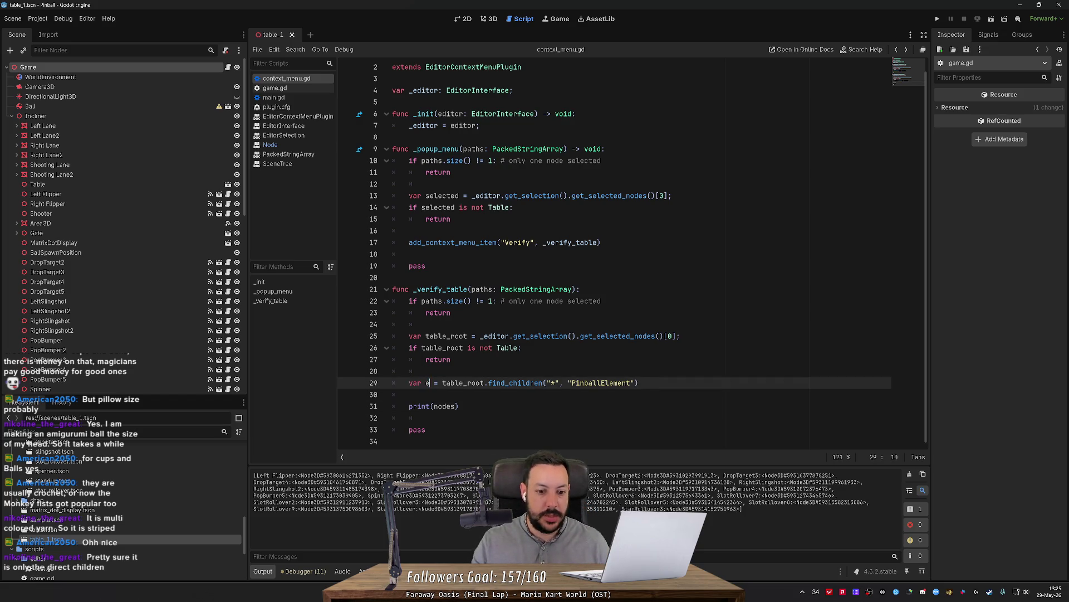
pyautogui.write('ball_elements')
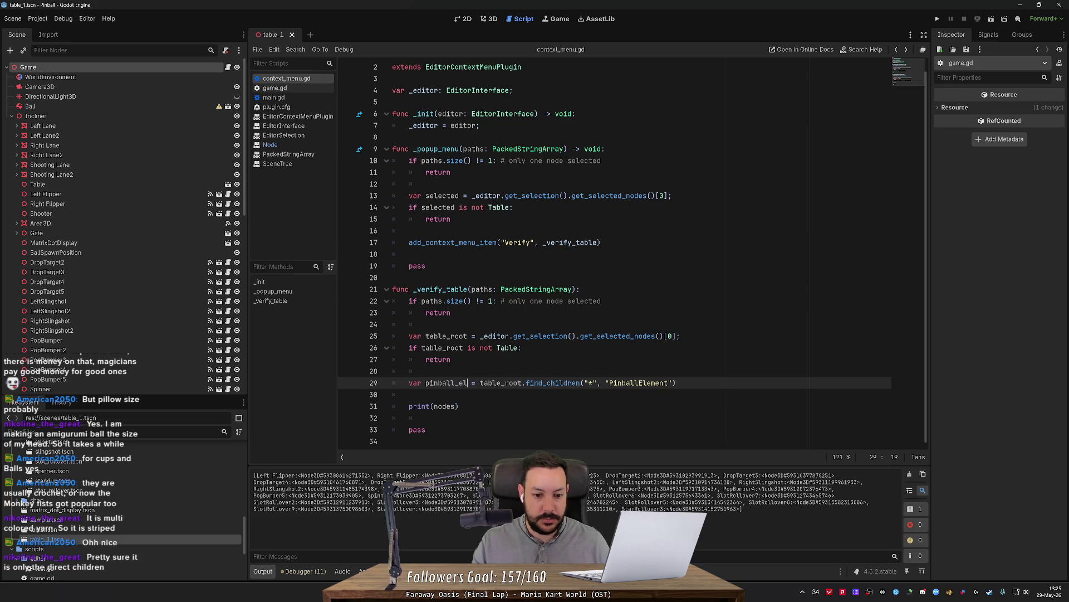
pyautogui.press('Down')
pyautogui.hotkey('ctrl', 'shift', 'k')
pyautogui.hotkey('ctrl', 'shift', 'k')
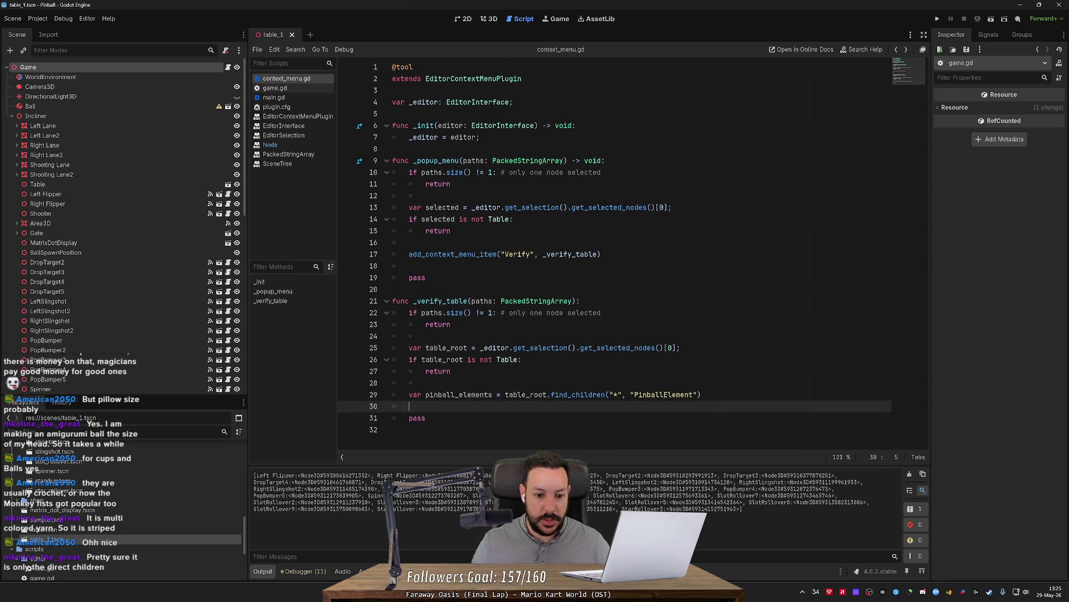
# - Add a for loop over pinball_elements with a pass body and save
pyautogui.press('Return')
pyautogui.write('for')
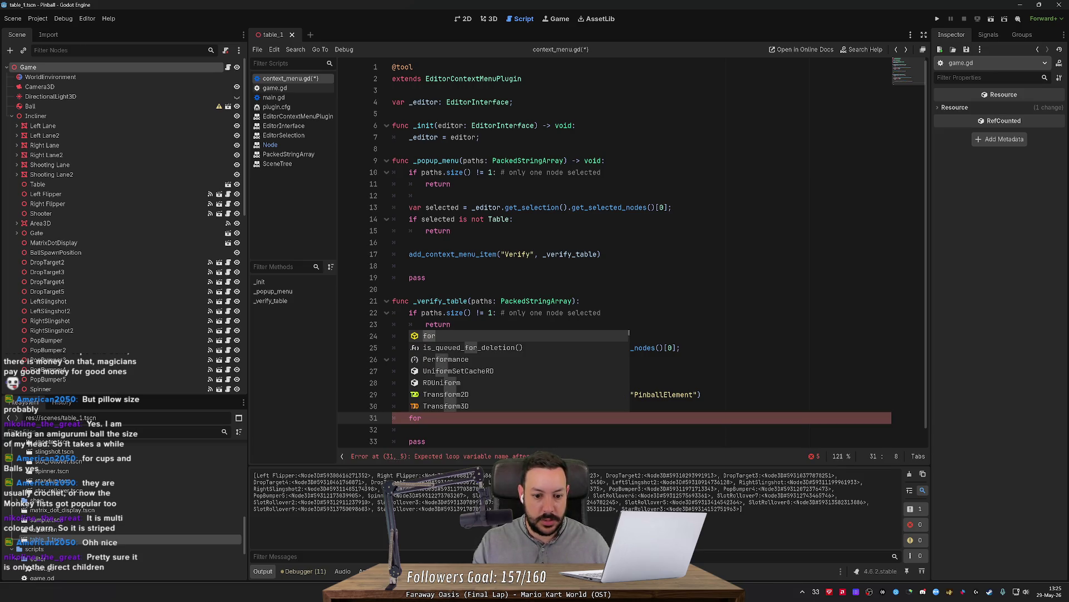
pyautogui.write('eac')
pyautogui.press('BackSpace')
pyautogui.press('BackSpace')
pyautogui.press('BackSpace')
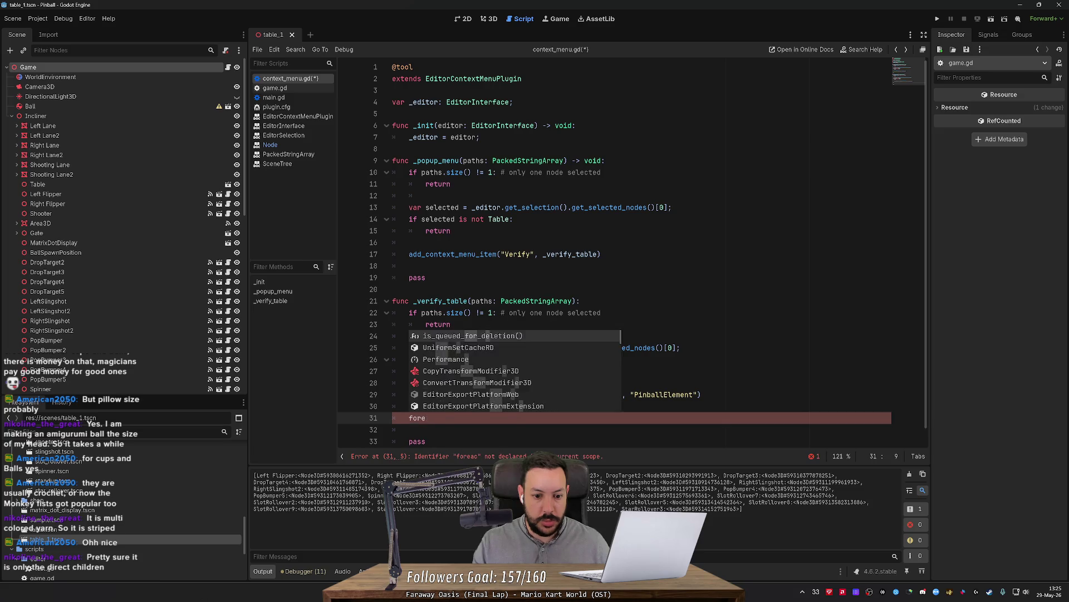
pyautogui.write('(')
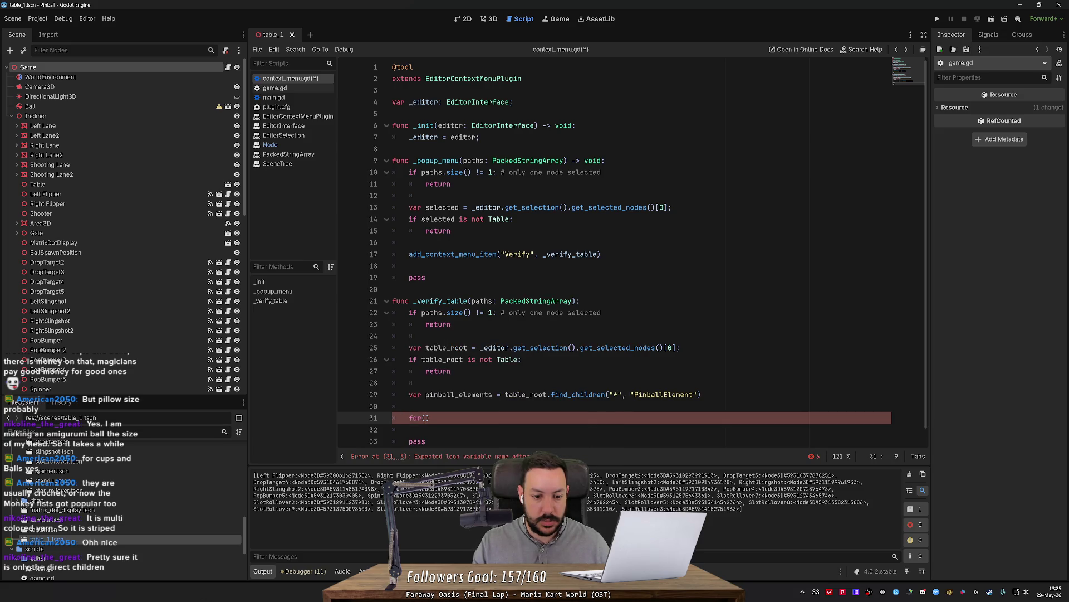
pyautogui.write('var element ')
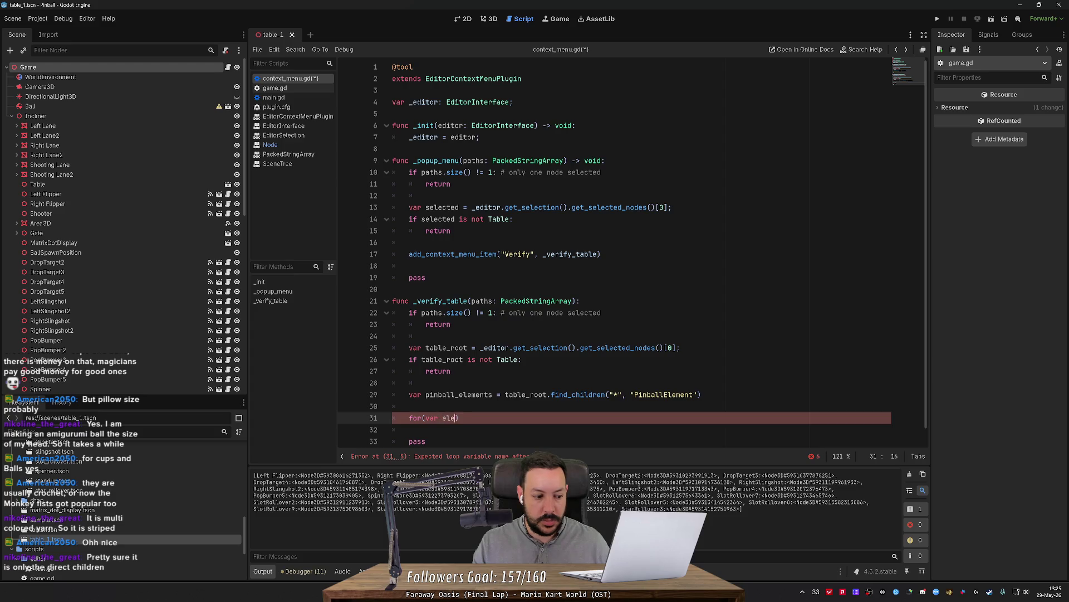
pyautogui.write('in pinball_eme')
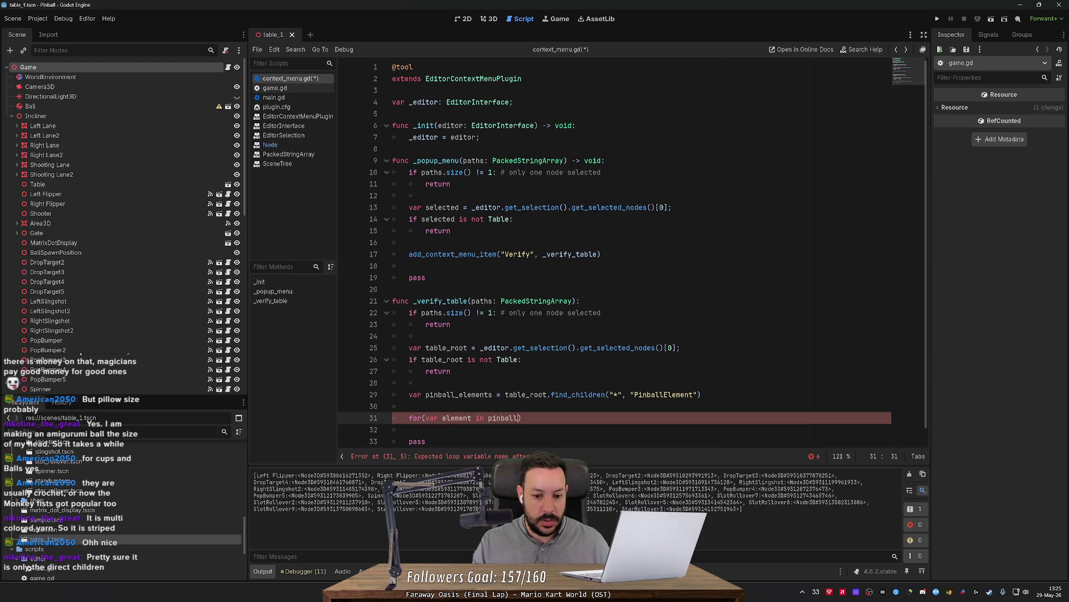
pyautogui.press('BackSpace')
pyautogui.press('BackSpace')
pyautogui.press('BackSpace')
pyautogui.write('elements):')
pyautogui.press('Return')
pyautogui.write('pass')
pyautogui.hotkey('ctrl', 's')
# - Remove the parenthesis from the loop header and save the script again
pyautogui.scroll(-1, 613, 251)
pyautogui.click(417, 394)
pyautogui.click(423, 394)
pyautogui.press('BackSpace')
pyautogui.click(556, 394)
pyautogui.hotkey('ctrl', 's')
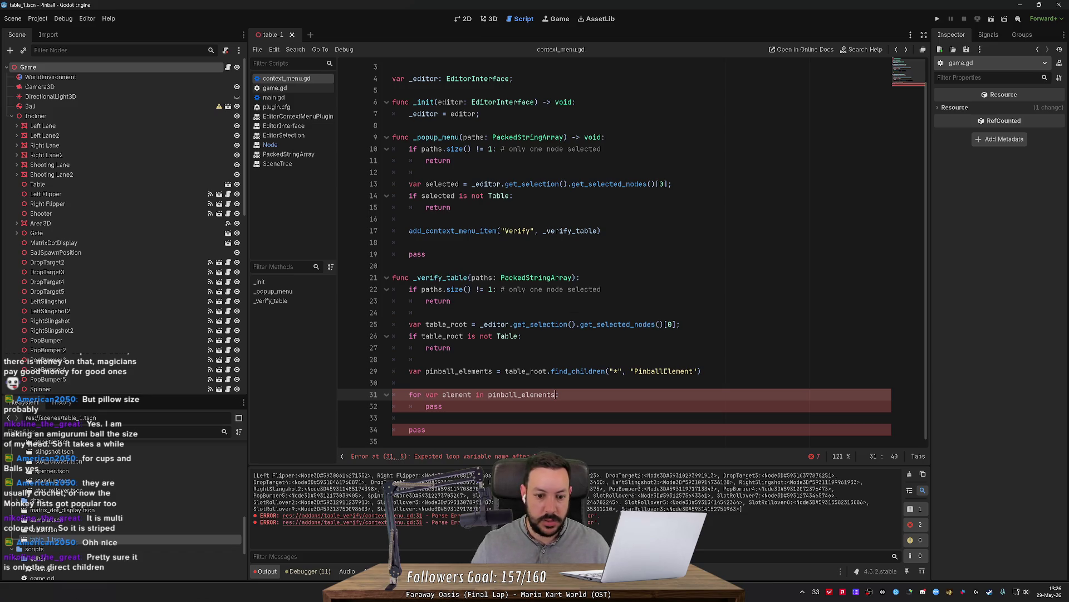
pyautogui.hotkey('alt', 'Tab')
# - Search 'foreach godot', open the Reddit foreach thread, then delete var from the loop header
pyautogui.hotkey('ctrl', 't')
pyautogui.write('foreach godot')
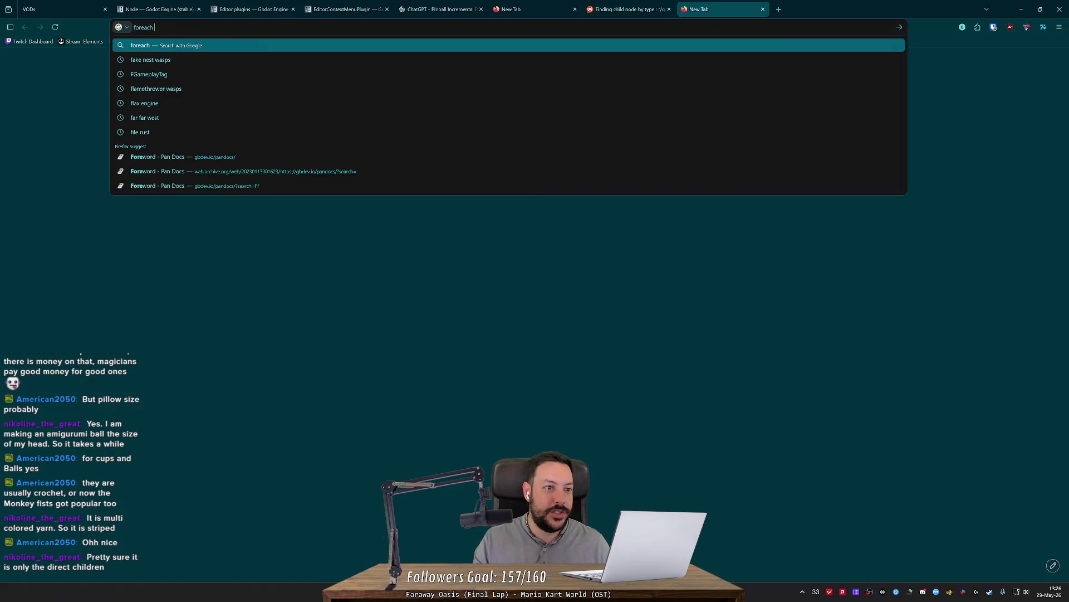
pyautogui.press('Return')
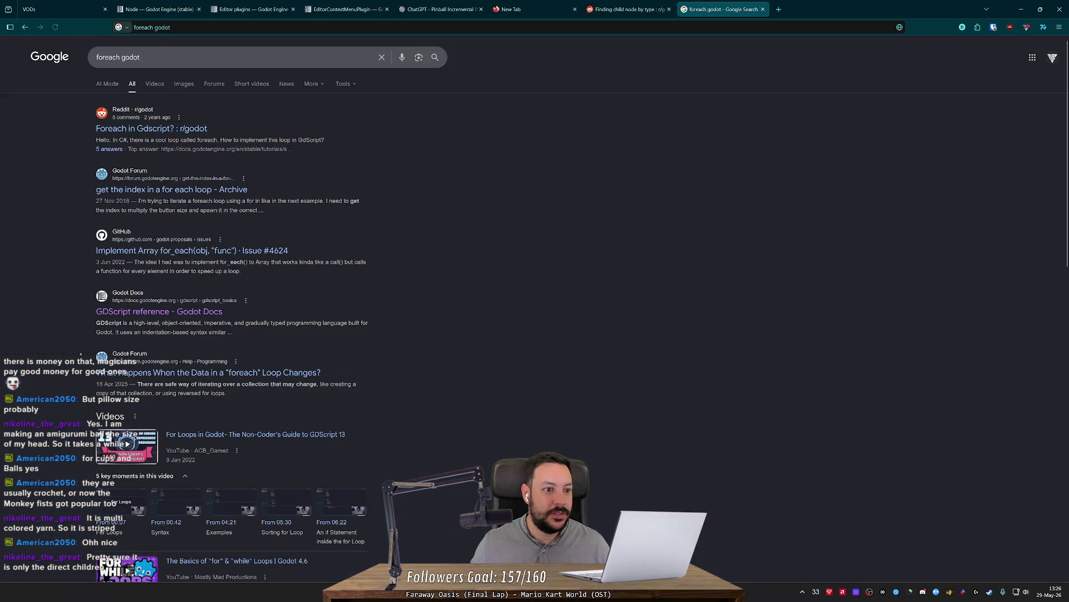
pyautogui.click(170, 129)
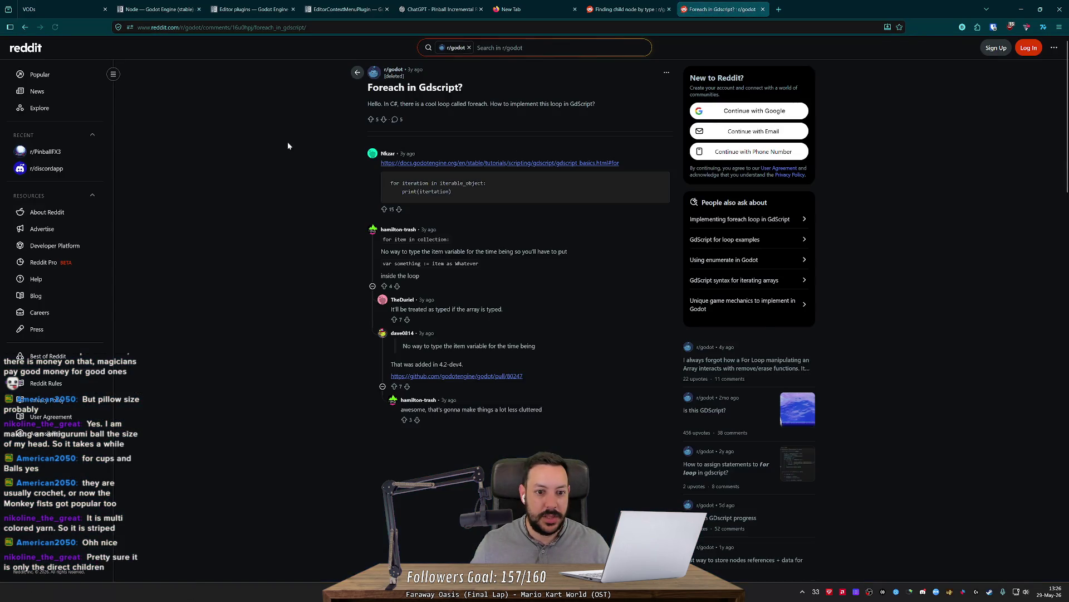
pyautogui.hotkey('alt', 'Tab')
pyautogui.press('Delete')
pyautogui.press('Delete')
pyautogui.press('Delete')
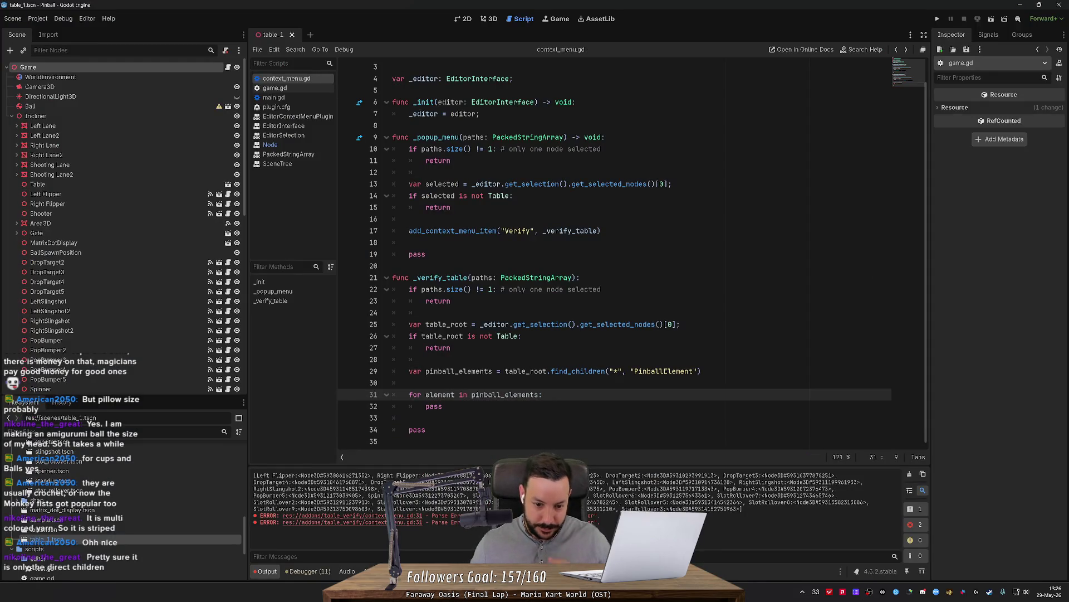
# - Add an element.id line at the top of the loop body, above pass
pyautogui.press('Return')
pyautogui.write('element.id')
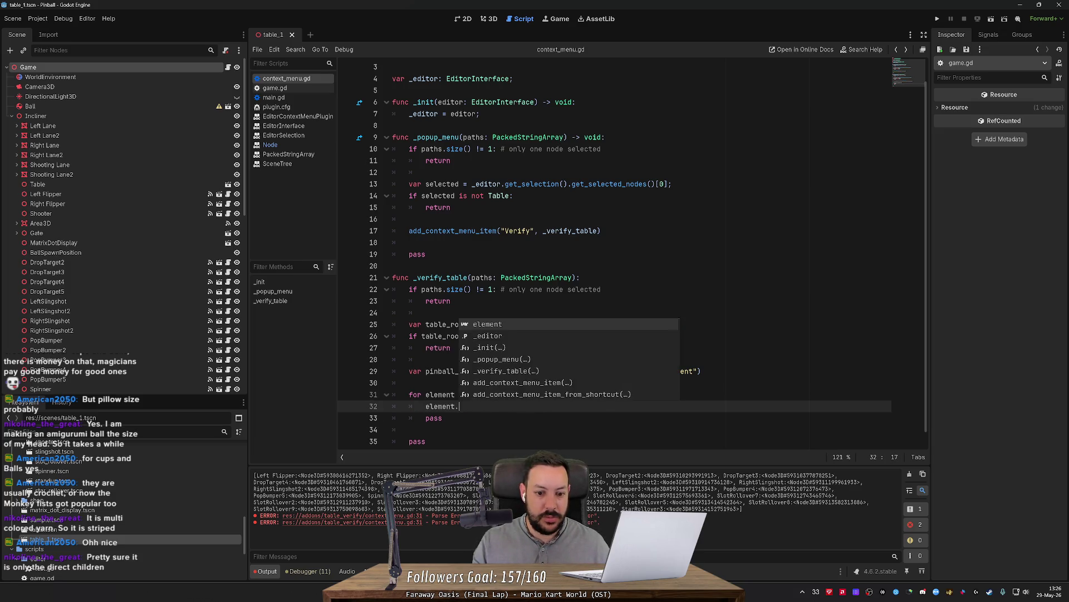
pyautogui.press('Escape')
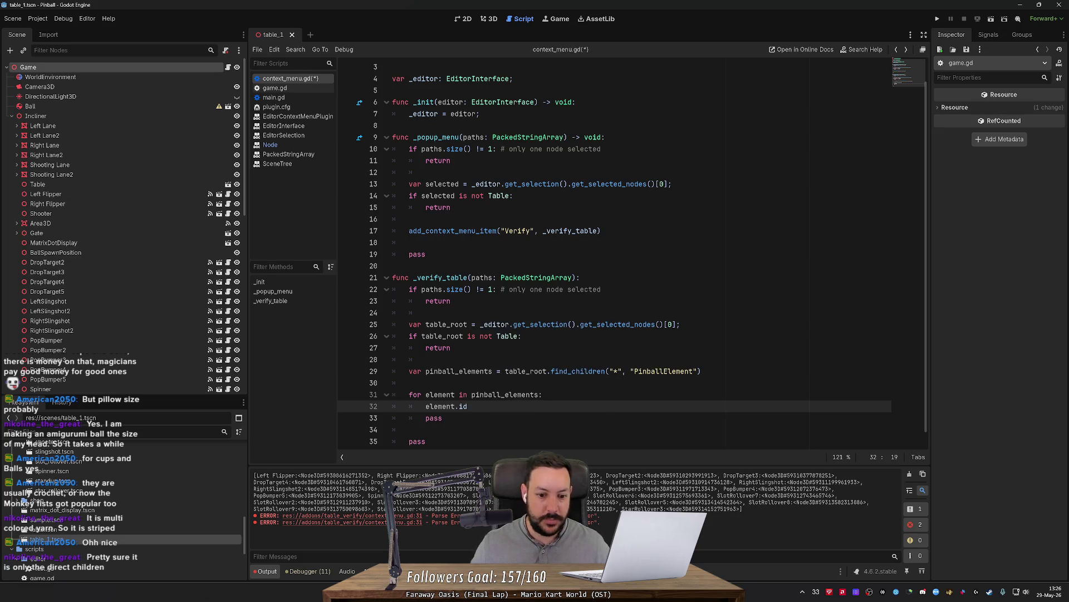
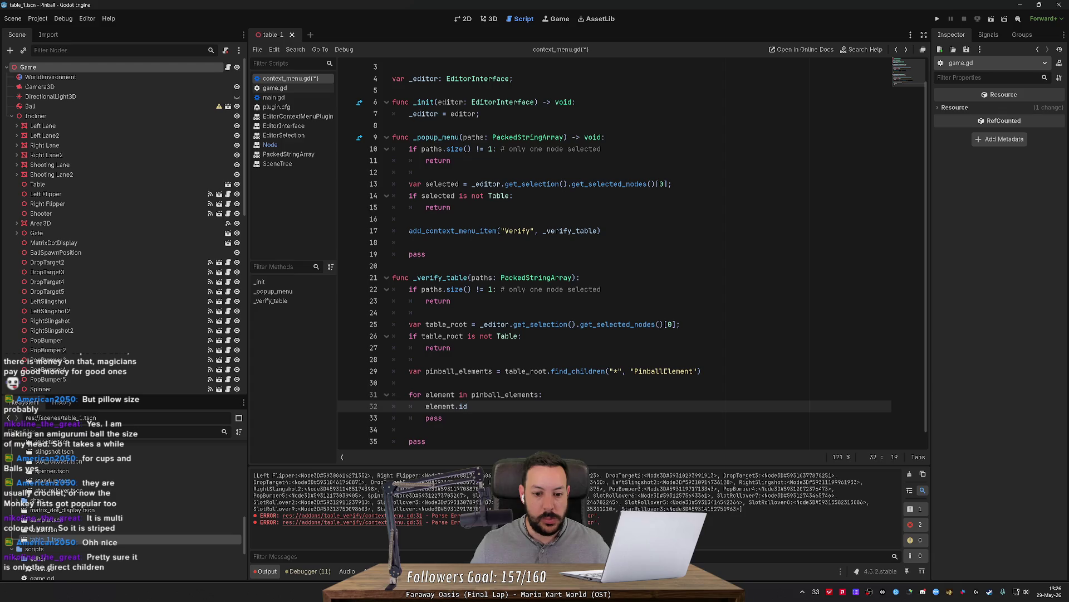
# - Rename the line-31 loop variable to node and add 'var element = node as PinballElement' inside the loop
pyautogui.click(542, 394)
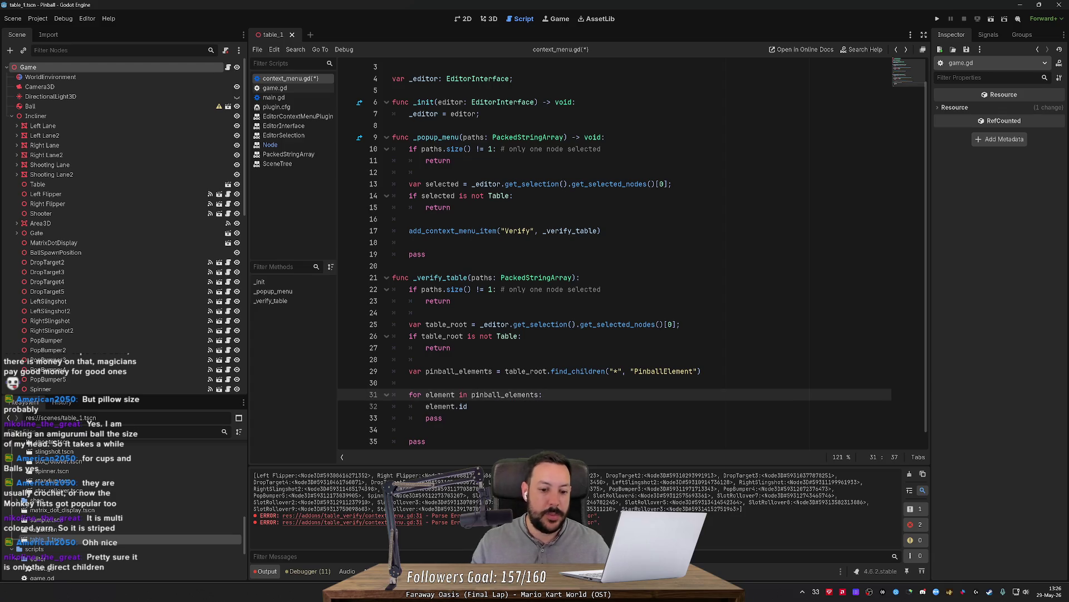
pyautogui.click(459, 395)
pyautogui.hotkey('ctrl', 'shift', 'Left')
pyautogui.write('node')
pyautogui.press('End')
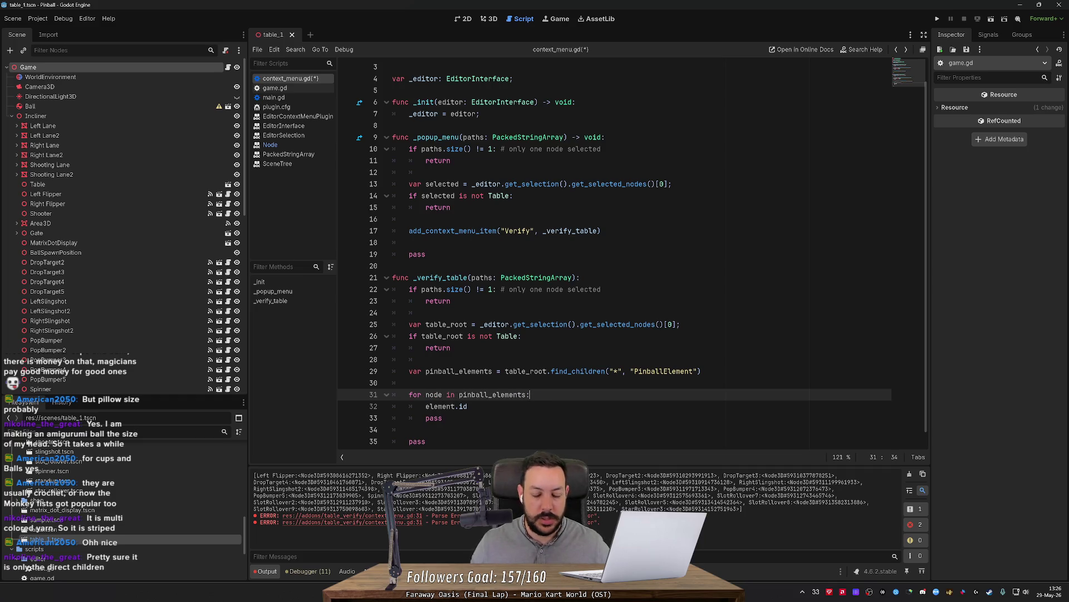
pyautogui.press('Return')
pyautogui.write('var element')
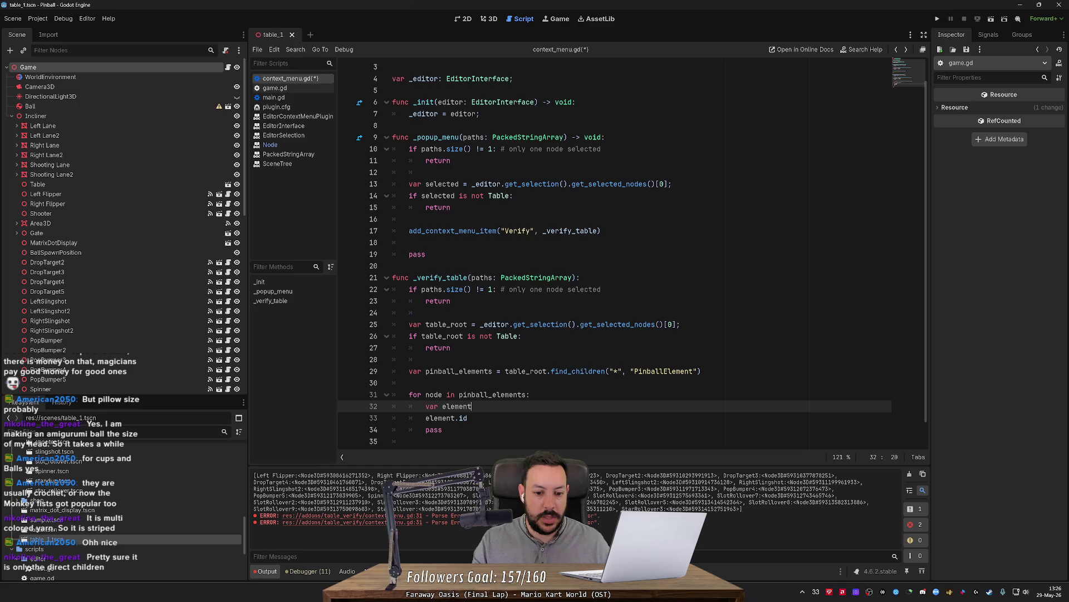
pyautogui.write(' = nod')
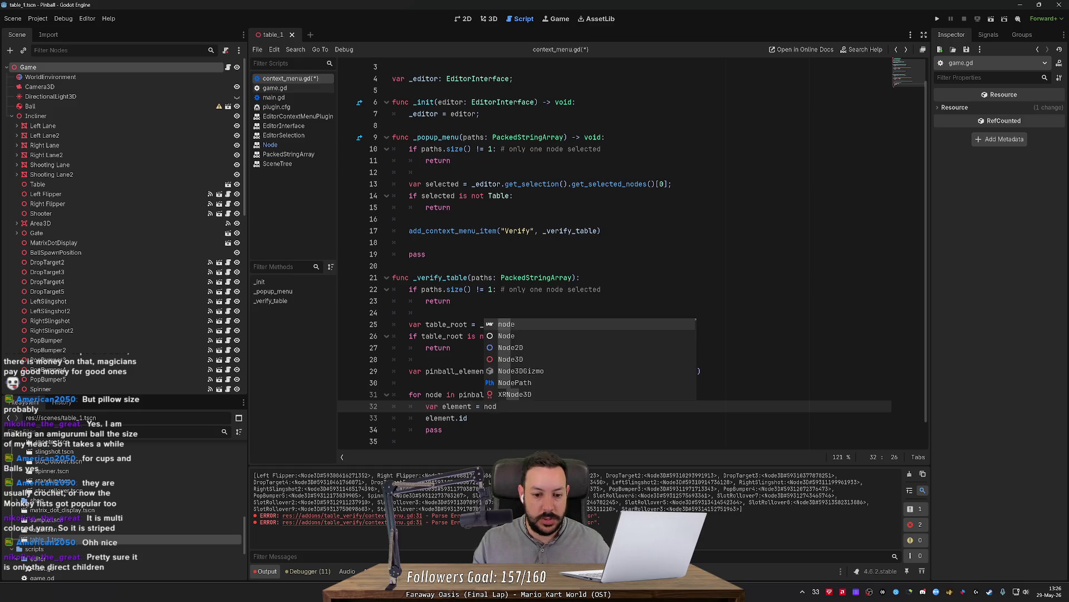
pyautogui.write('e as PinballElement')
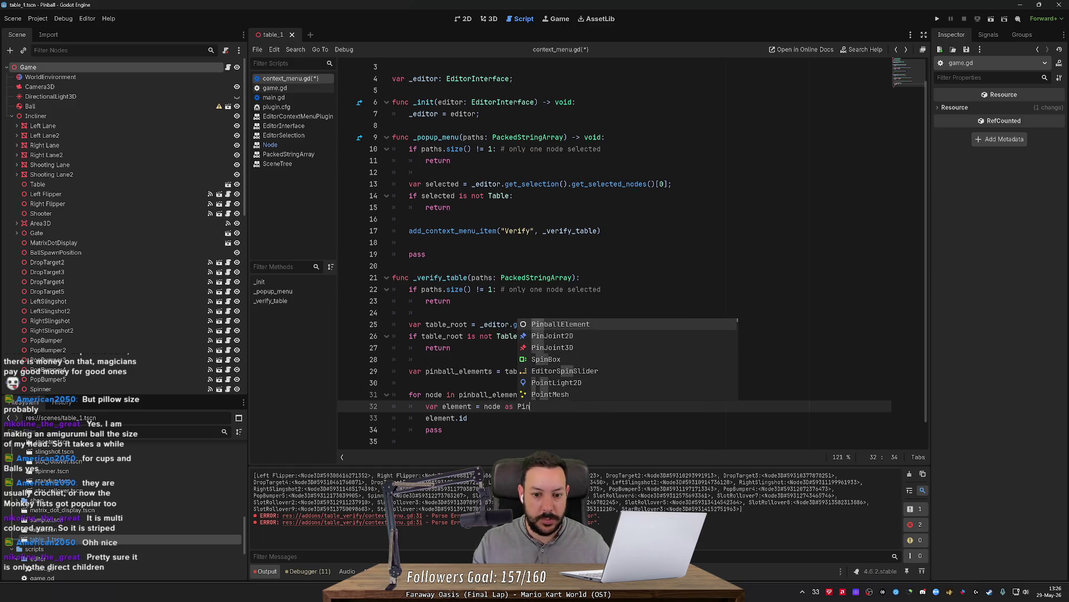
# - Retype the end of element.id and briefly check the pinball_element.gd script
pyautogui.press('Down')
pyautogui.press('BackSpace')
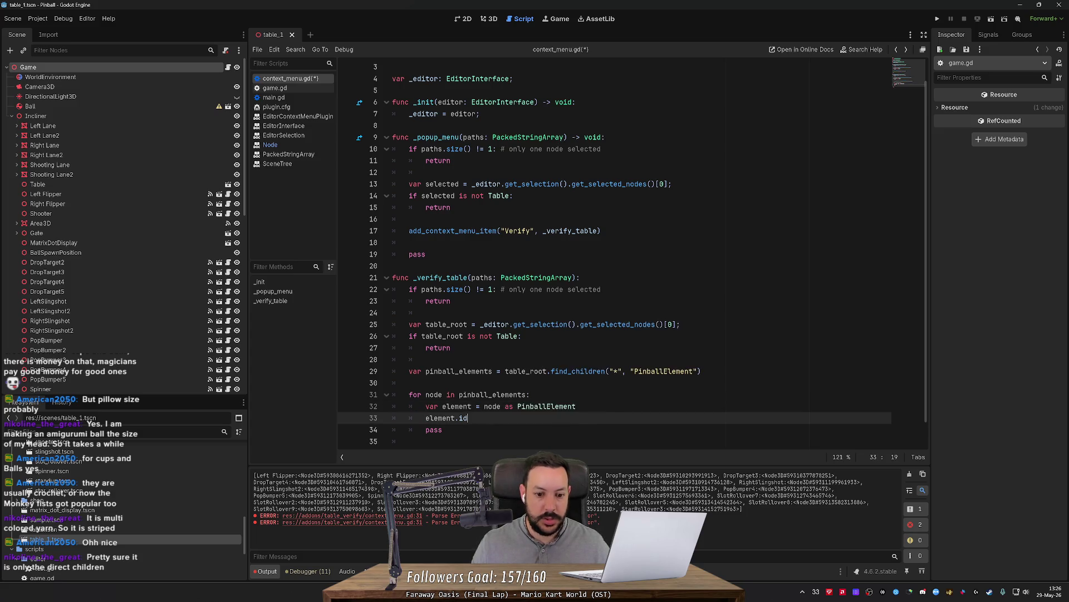
pyautogui.write('d')
pyautogui.click(459, 421)
pyautogui.keyDown('ctrl'); pyautogui.click(459, 421); pyautogui.keyUp('ctrl')
pyautogui.hotkey('alt', 'Left')
# - Begin a 'var ids = S' declaration on a new line above the loop
pyautogui.press('Up')
pyautogui.press('Up')
pyautogui.press('Up')
pyautogui.press('End')
pyautogui.press('Return')
pyautogui.write('var ')
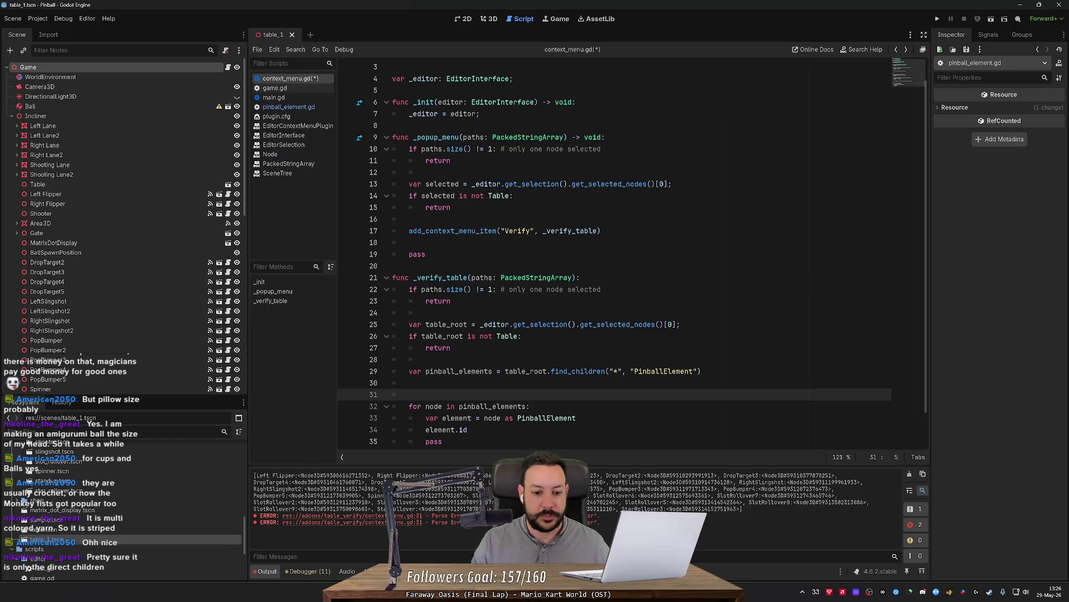
pyautogui.write('ids = ')
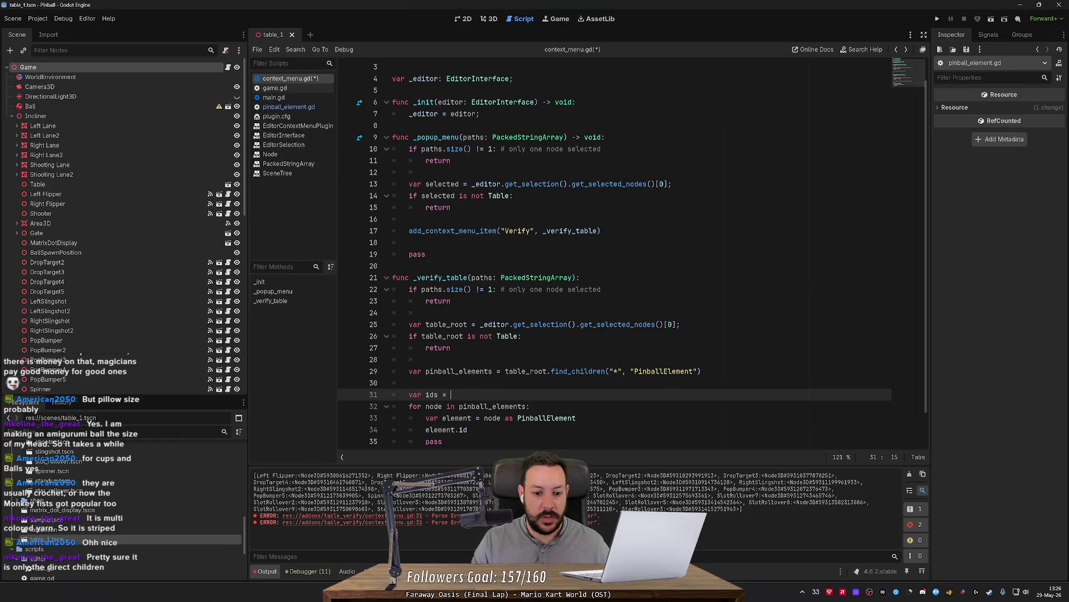
pyautogui.write('S')
# - Write set() as the ids initializer and look up its documentation
pyautogui.press('BackSpace')
pyautogui.write('set()')
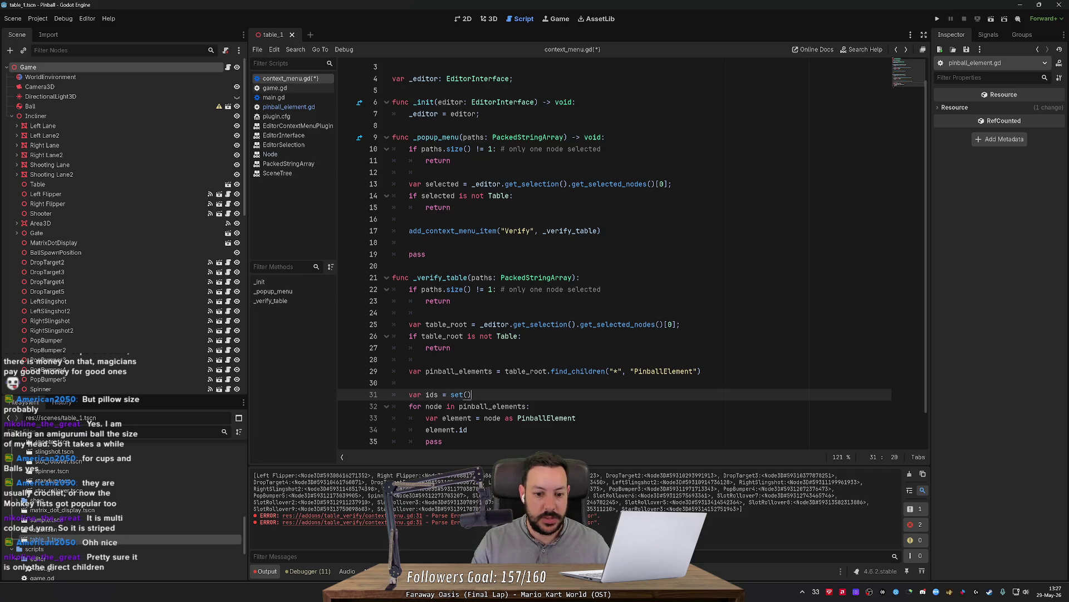
pyautogui.keyDown('ctrl'); pyautogui.click(455, 395); pyautogui.keyUp('ctrl')
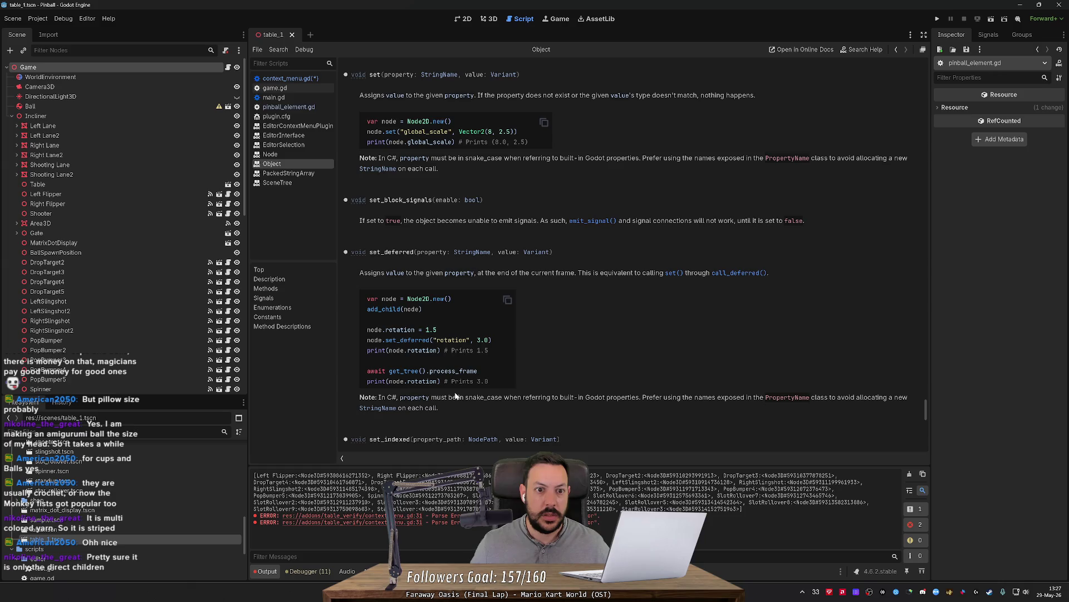
pyautogui.hotkey('alt', 'Left')
pyautogui.press('Left')
pyautogui.press('Delete')
pyautogui.write('S')
pyautogui.press('Right')
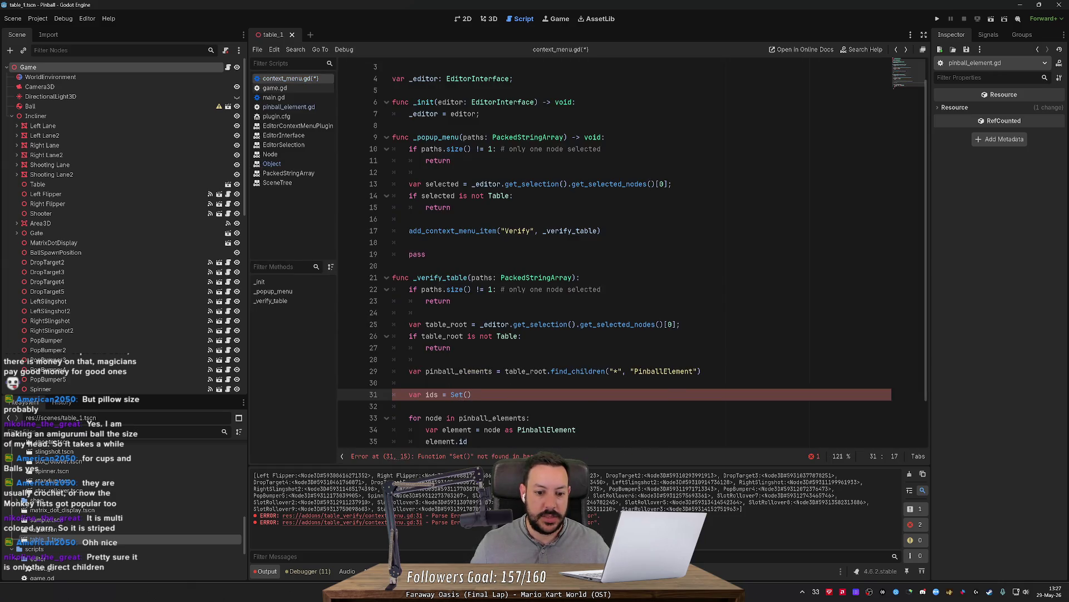
# - Try HashSet and MapSet variants before settling on Set(), then save
pyautogui.write('G')
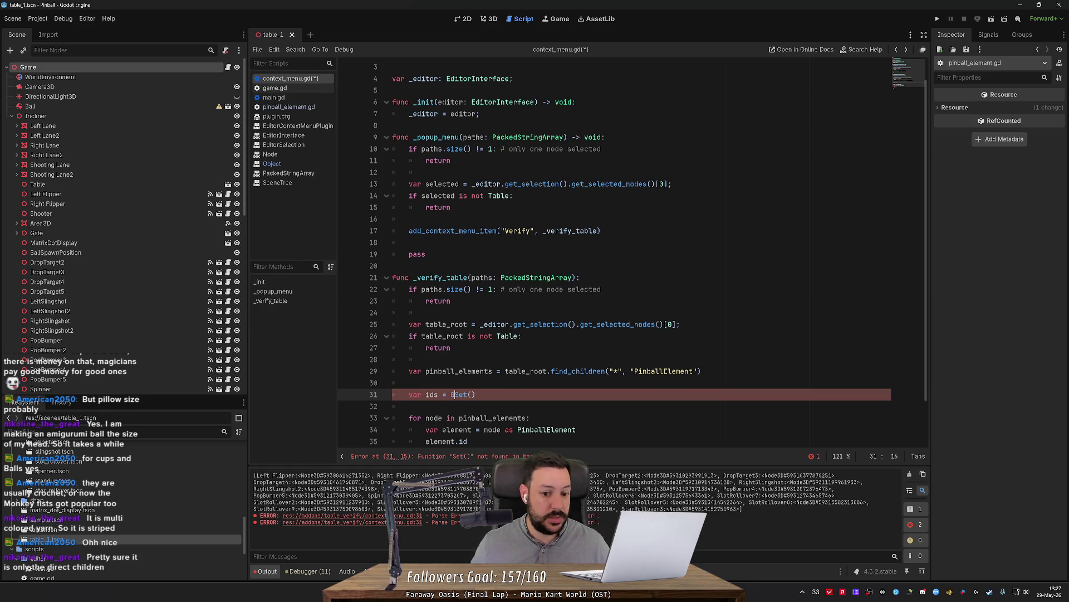
pyautogui.press('BackSpace')
pyautogui.write('Hash')
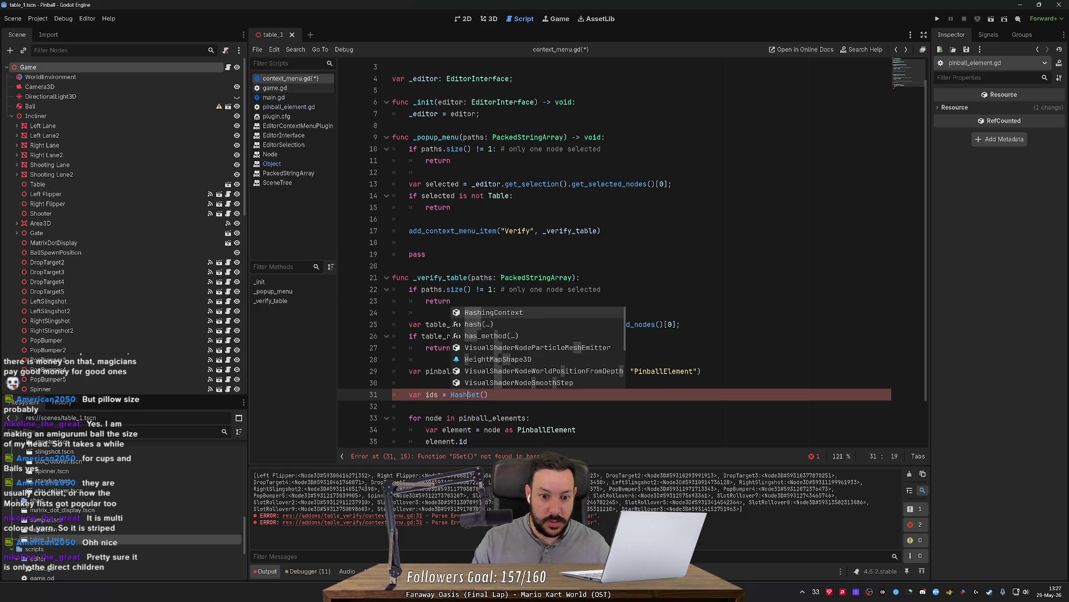
pyautogui.press('BackSpace')
pyautogui.press('BackSpace')
pyautogui.press('BackSpace')
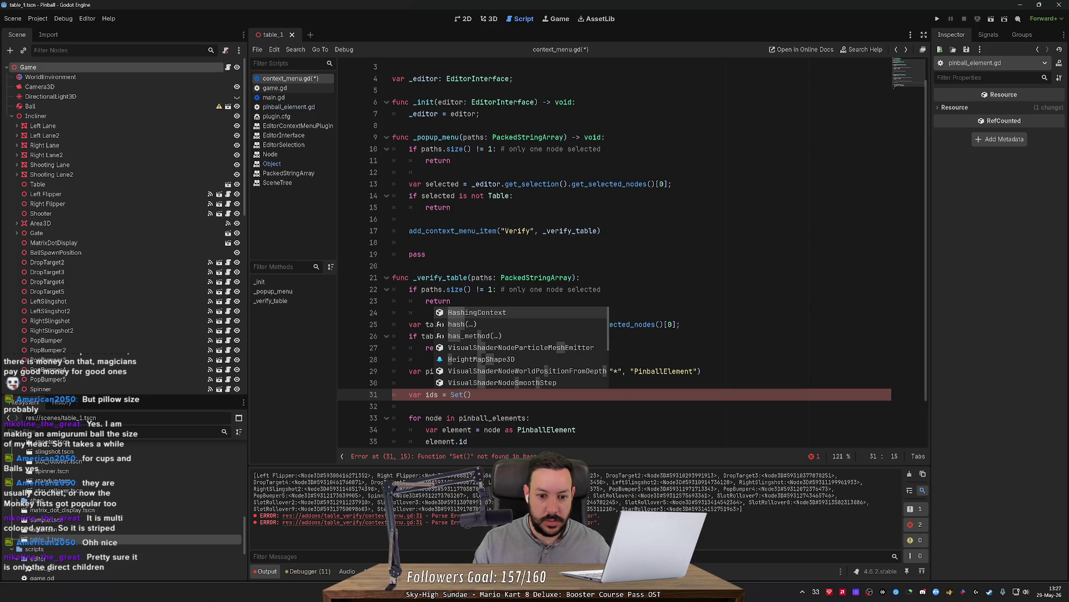
pyautogui.write('Map')
pyautogui.press('BackSpace')
pyautogui.press('BackSpace')
pyautogui.press('BackSpace')
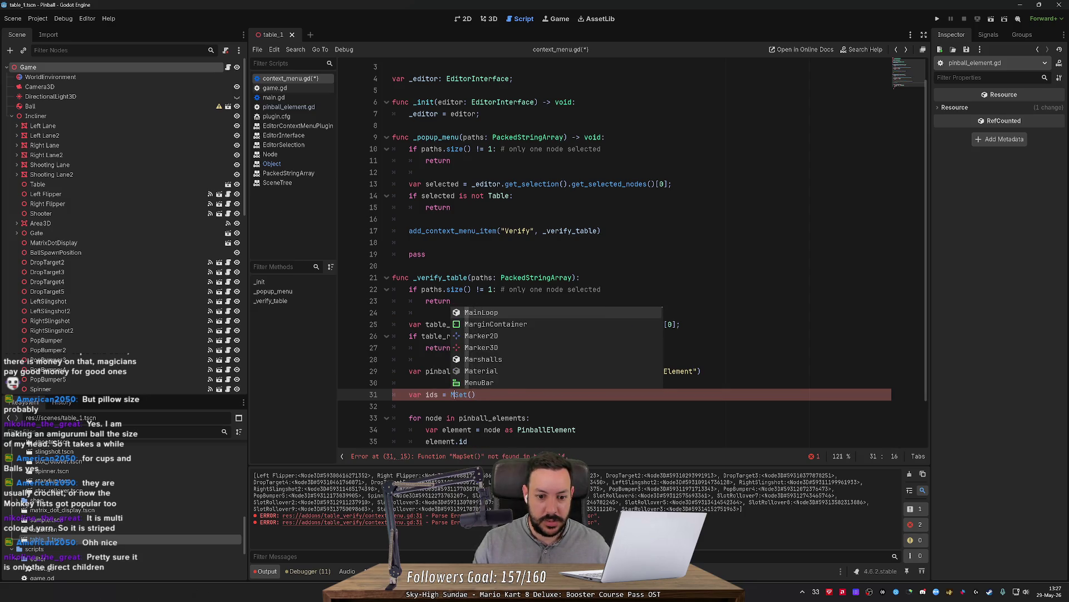
pyautogui.hotkey('ctrl', 's')
# - Turn the line into 'var ids: Set<int> = new Set()' and save to recheck the parse error
pyautogui.click(410, 406)
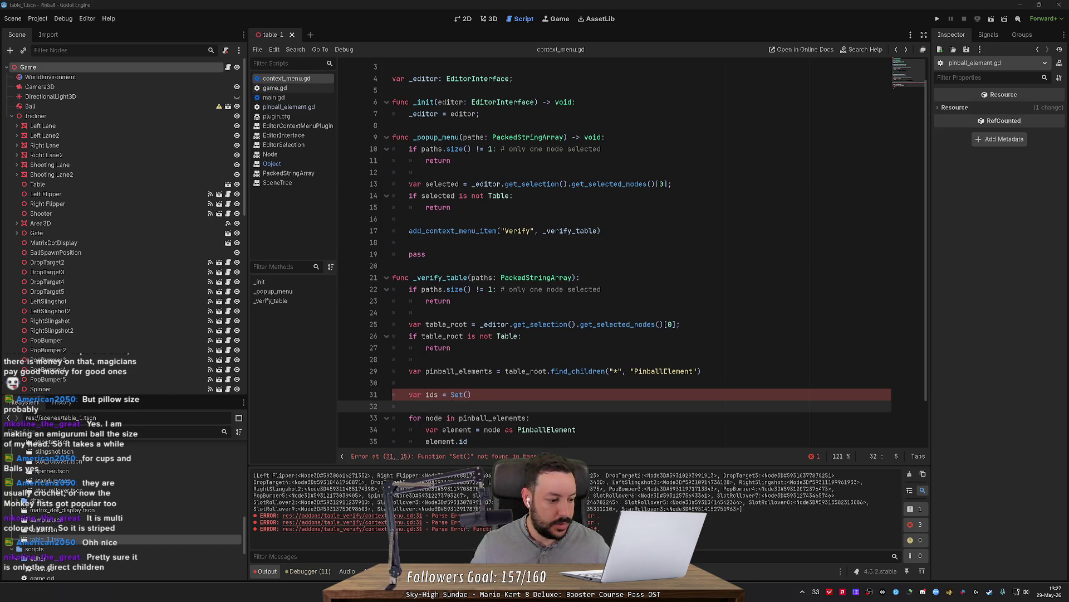
pyautogui.click(470, 394)
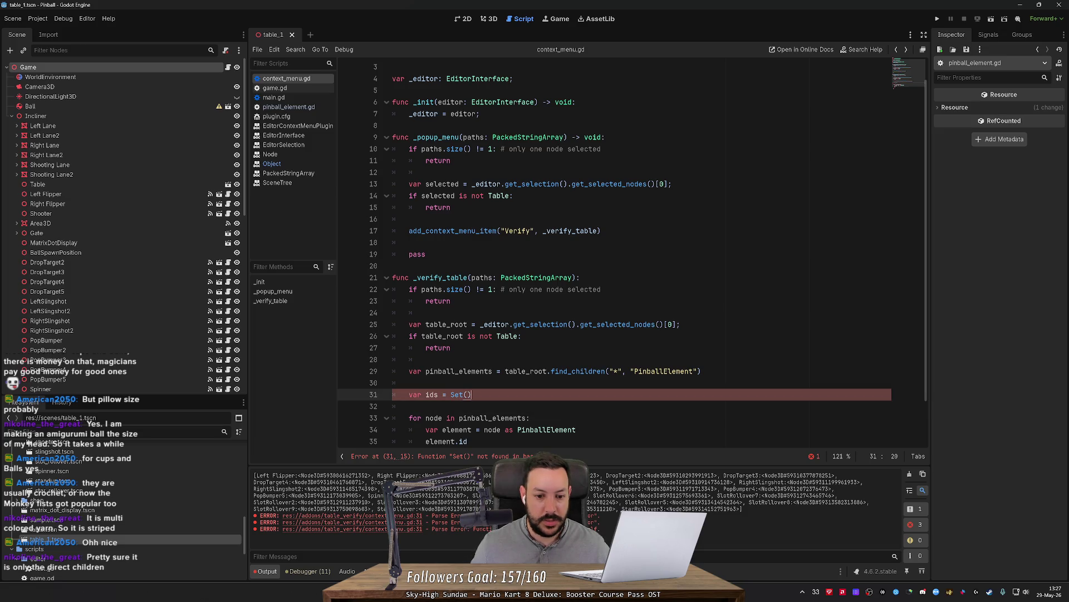
pyautogui.press('Left')
pyautogui.press('Left')
pyautogui.press('Left')
pyautogui.write('new')
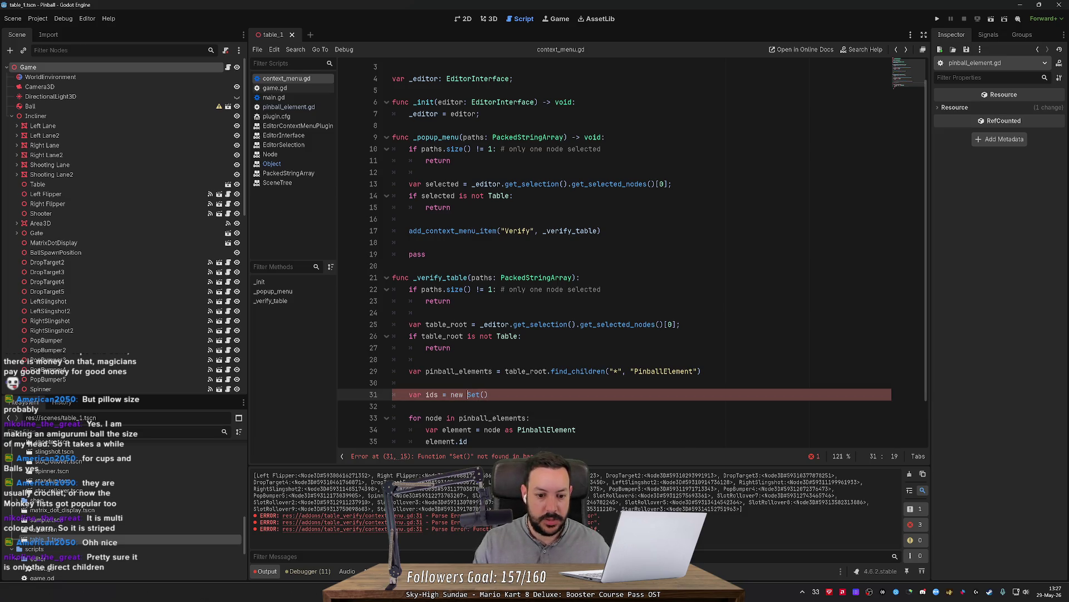
pyautogui.hotkey('ctrl', 's')
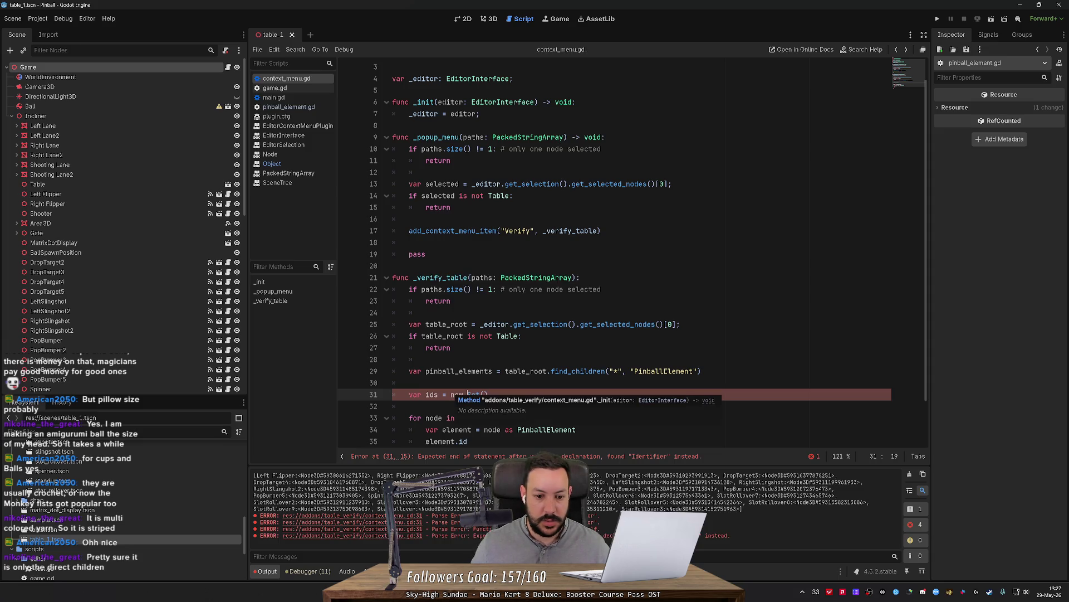
pyautogui.click(410, 383)
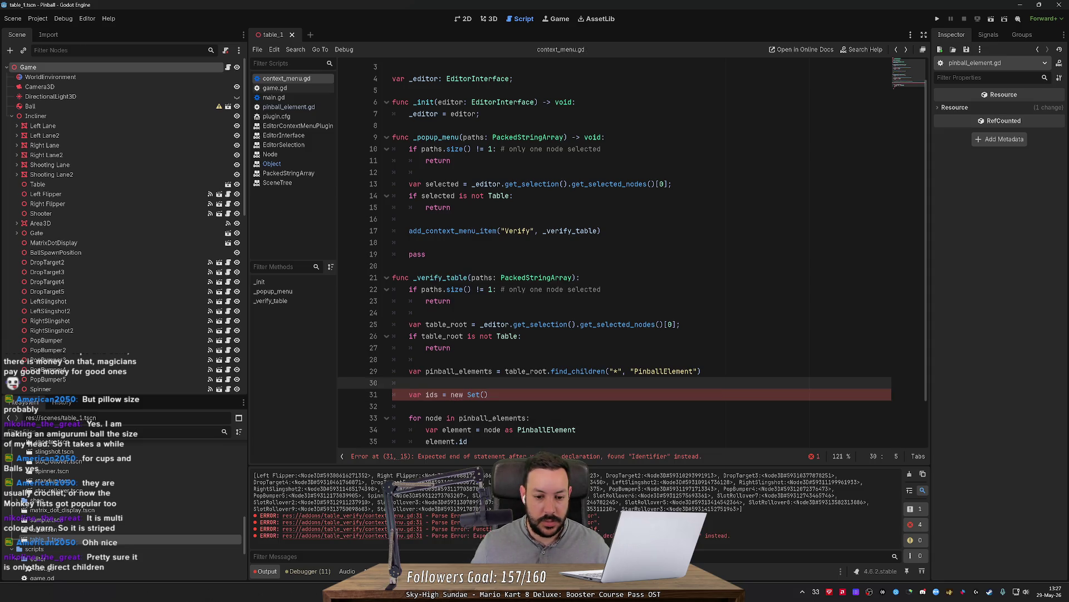
pyautogui.click(439, 395)
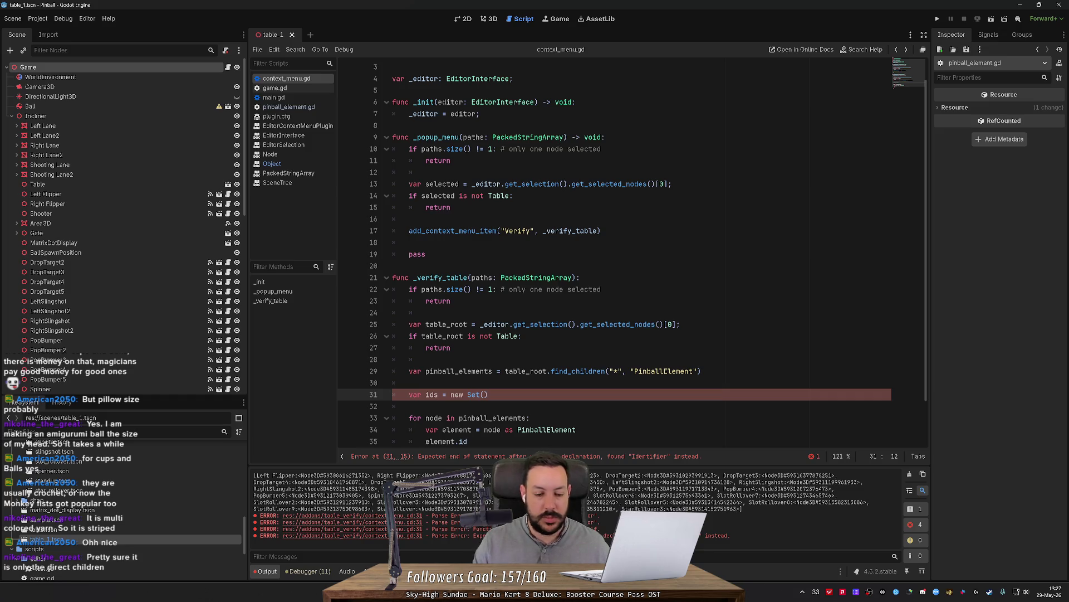
pyautogui.write(': Set<')
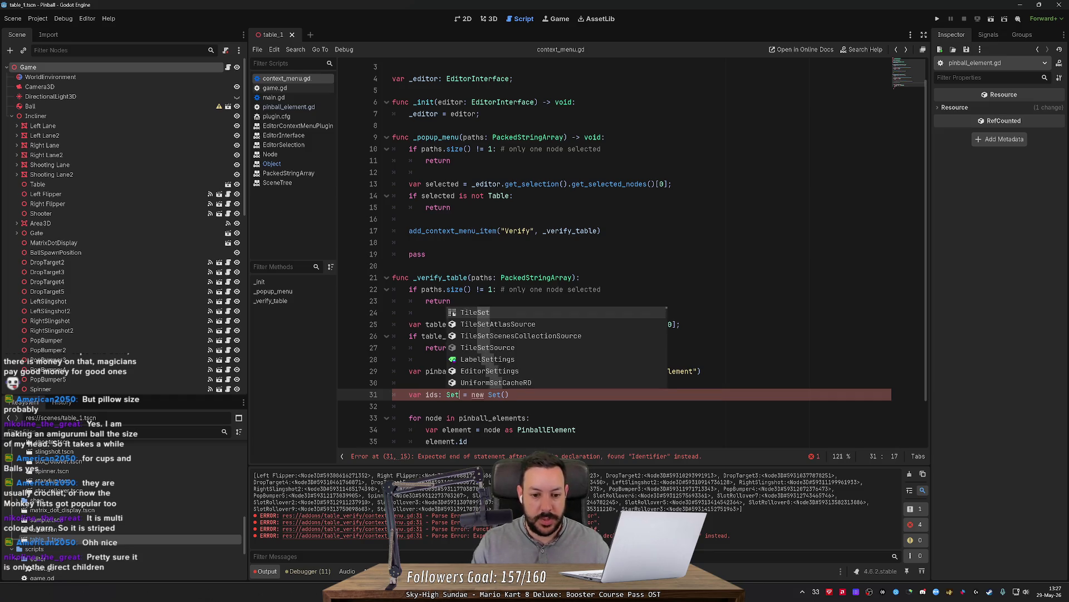
pyautogui.write('int>')
pyautogui.hotkey('ctrl', 's')
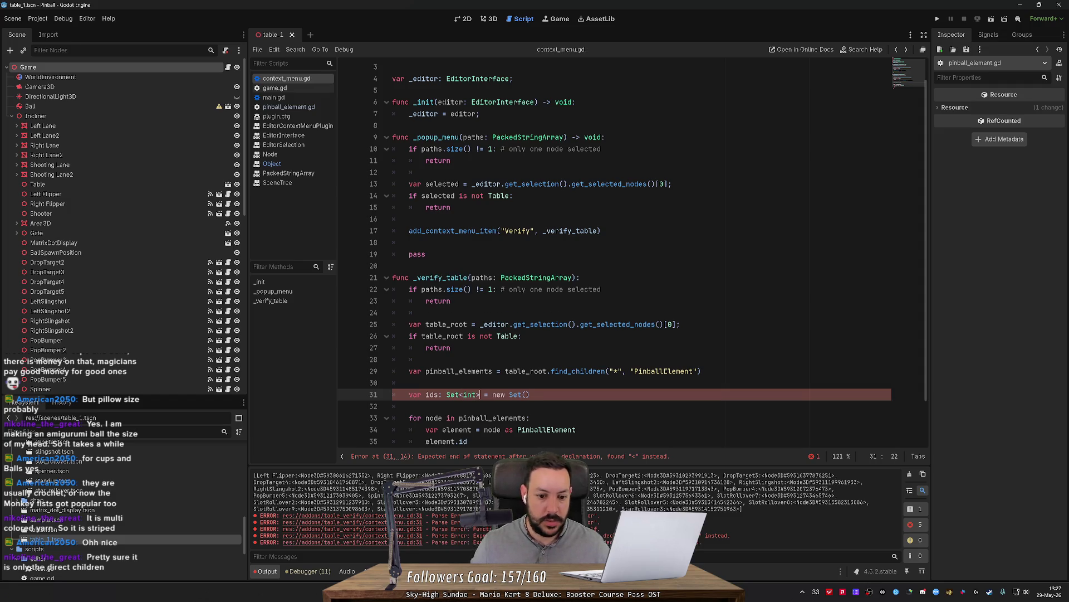
# - Select the ' = new Set()' initializer and switch to the web browser's address bar
pyautogui.click(614, 371)
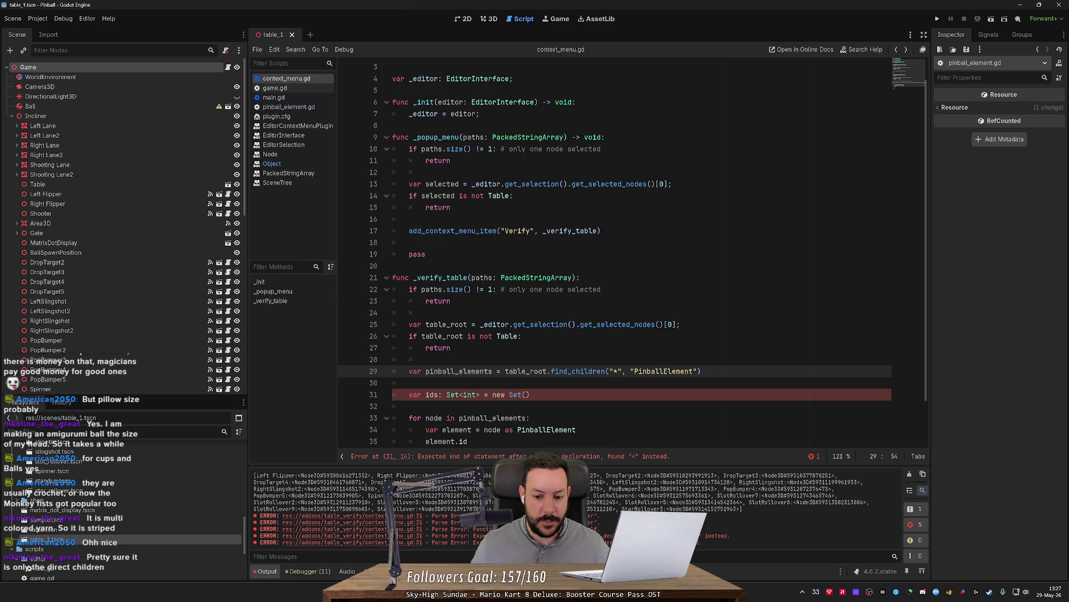
pyautogui.click(530, 394)
pyautogui.moveTo(480, 395); pyautogui.dragTo(531, 394)
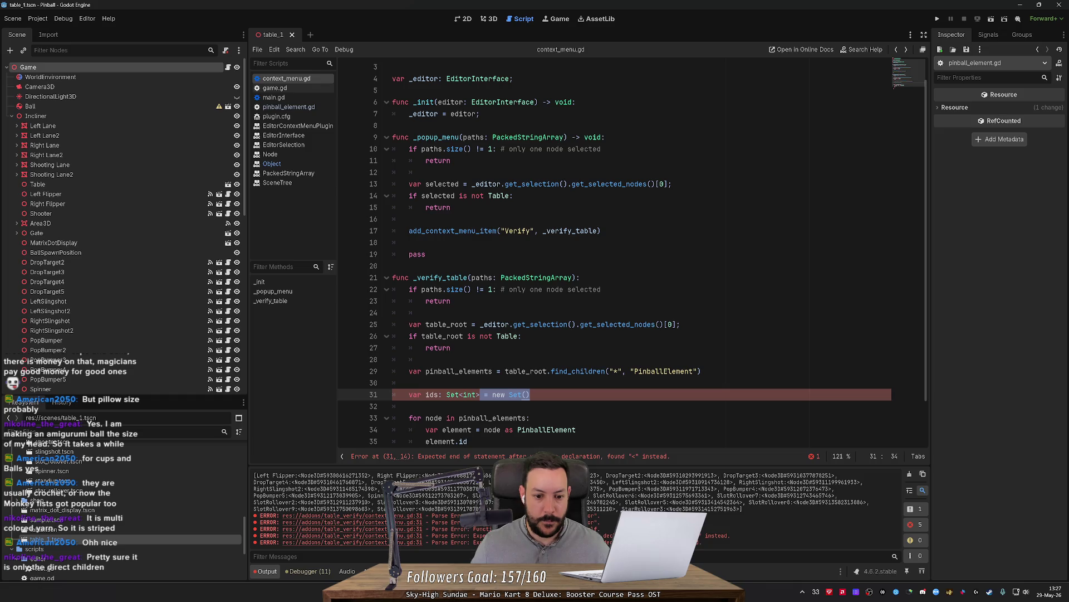
pyautogui.hotkey('alt', 'Tab')
pyautogui.hotkey('ctrl', 'l')
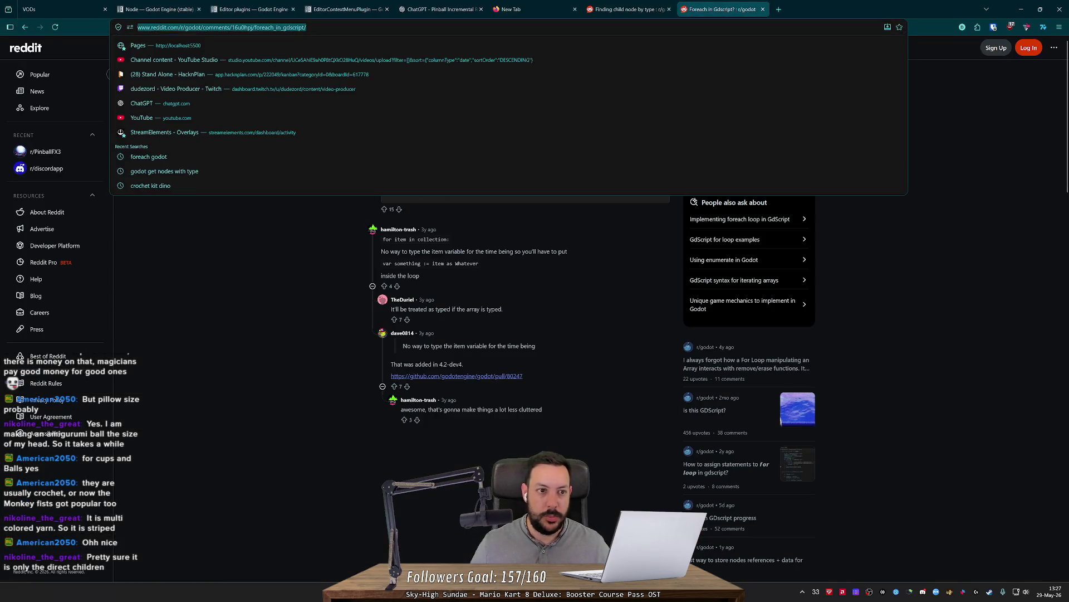
# - Search 'godot hash set' and read the r/godot thread recommending a Dictionary instead of Set
pyautogui.write('godot hash set')
pyautogui.press('Return')
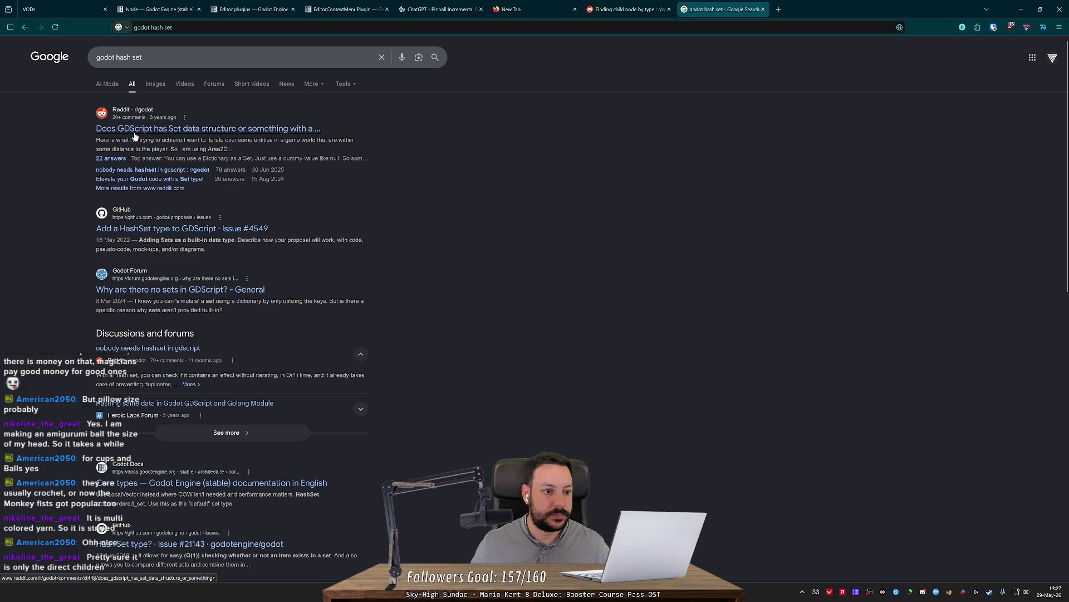
pyautogui.click(135, 134)
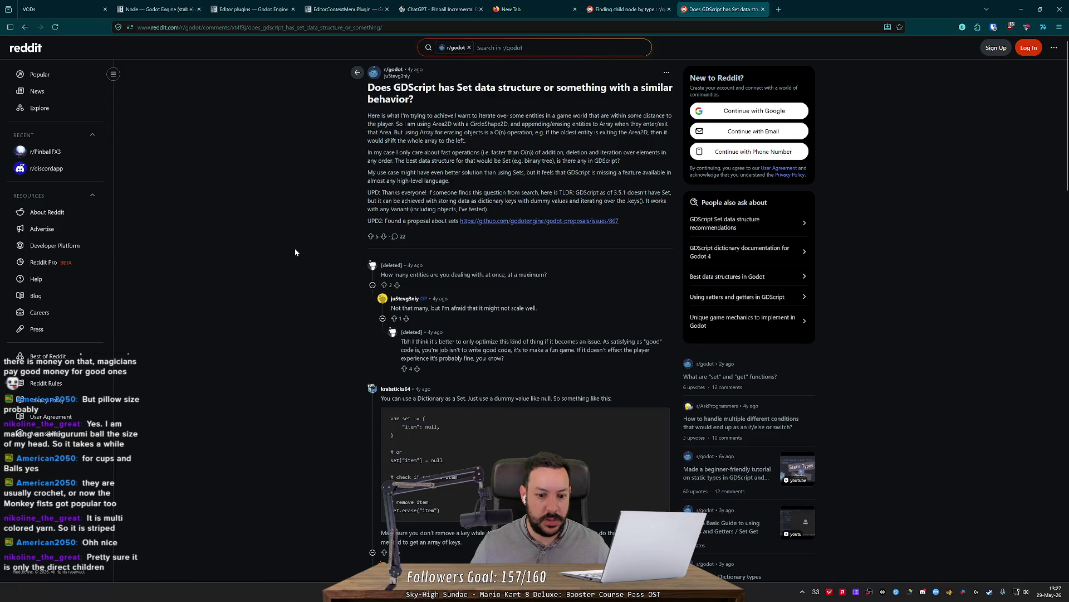
pyautogui.scroll(-3, 295, 252)
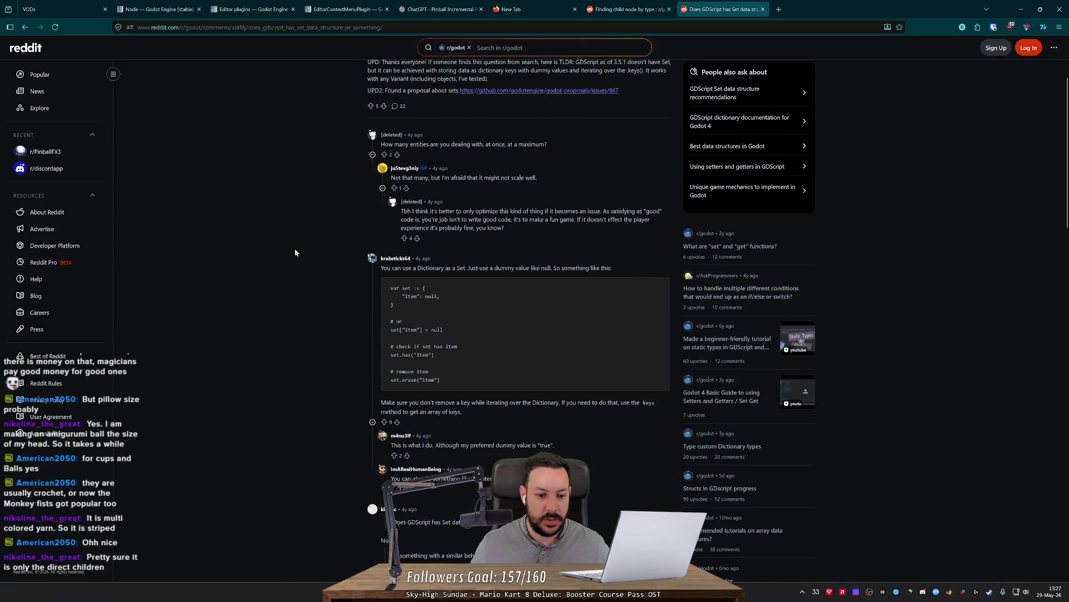
pyautogui.middleClick(311, 211)
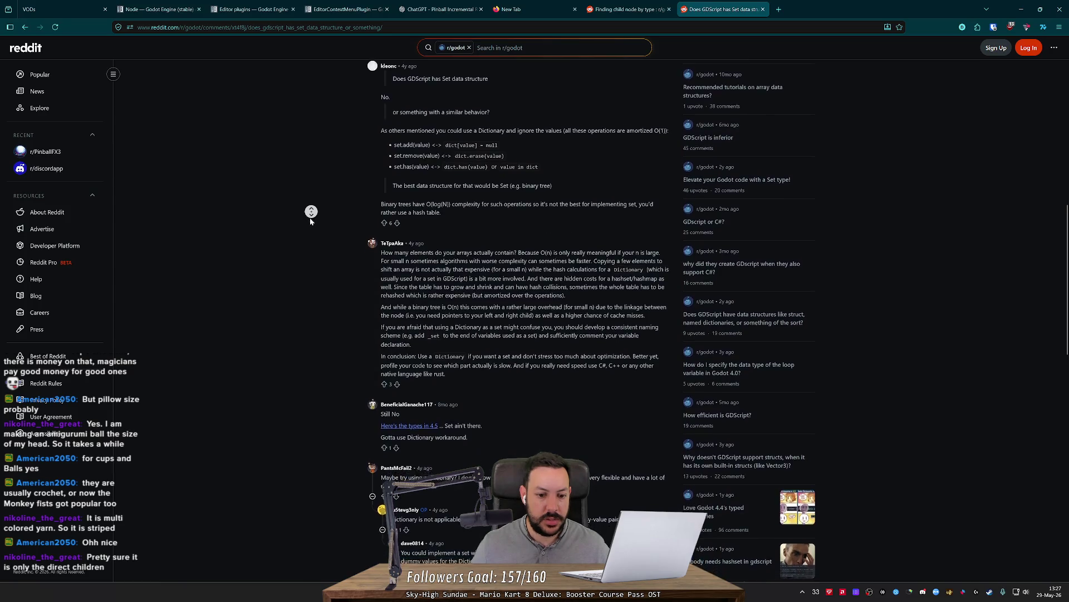
pyautogui.click(321, 251)
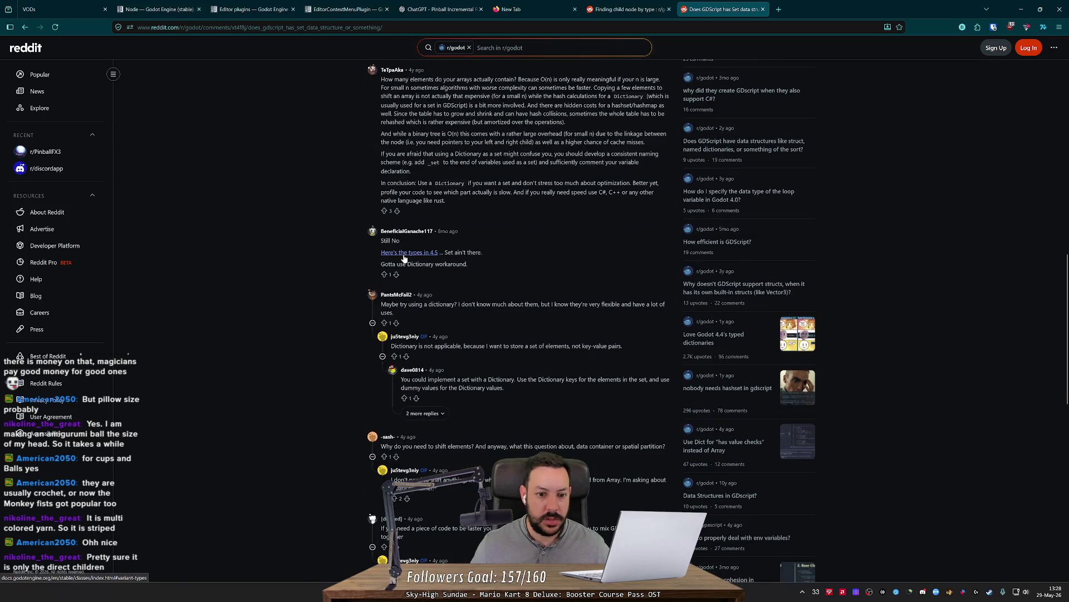
pyautogui.hotkey('alt', 'Tab')
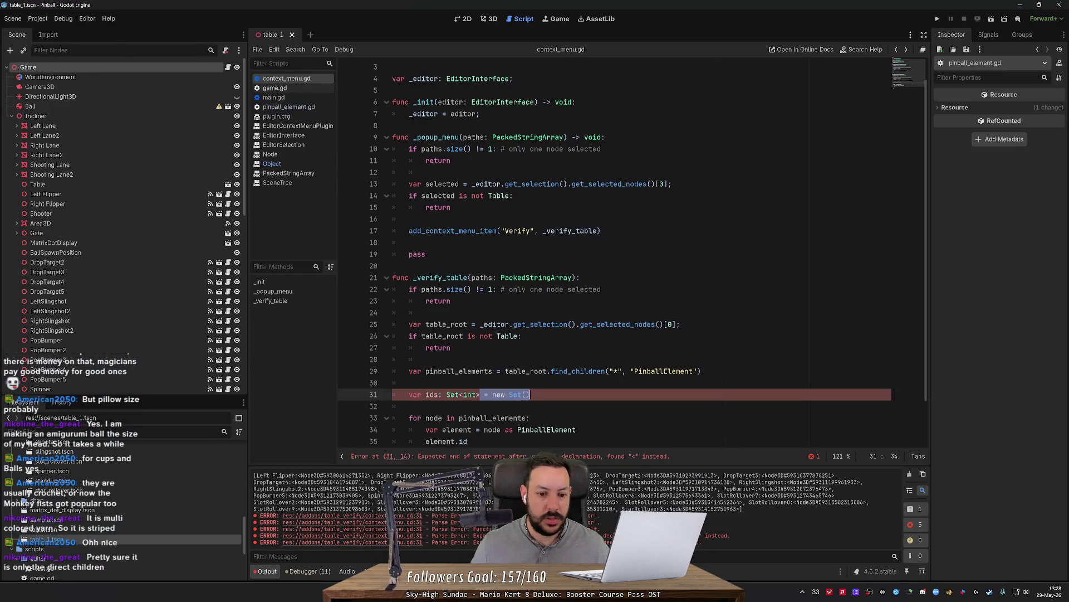
# - Replace the Set declaration with '= new Dictionary<int, int>()' and save
pyautogui.hotkey('ctrl', 'shift', 'Left')
pyautogui.hotkey('ctrl', 'shift', 'Left')
pyautogui.hotkey('ctrl', 'shift', 'Left')
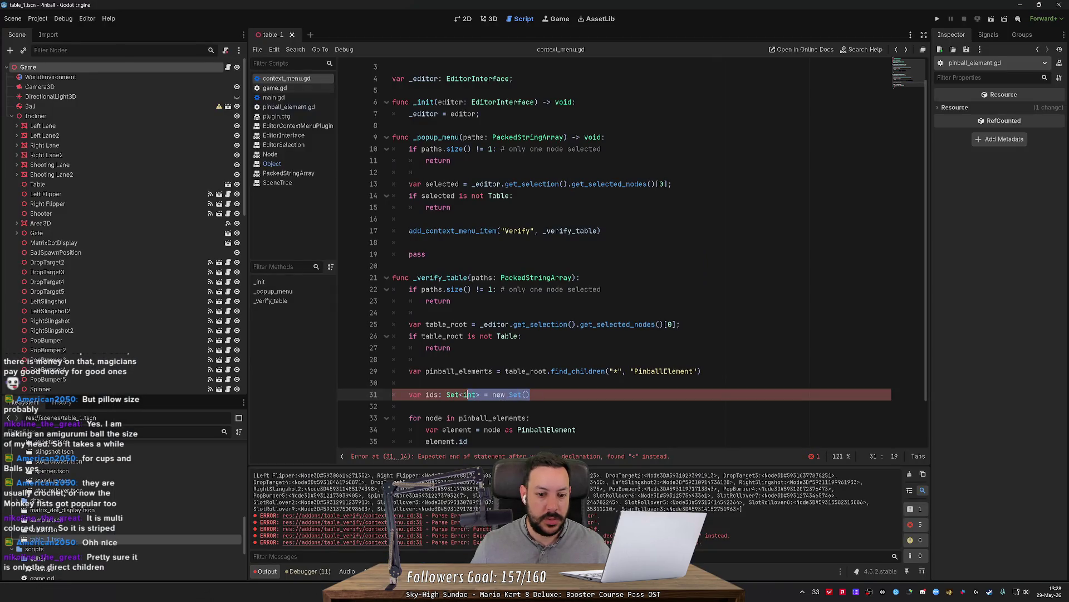
pyautogui.write('= new Di')
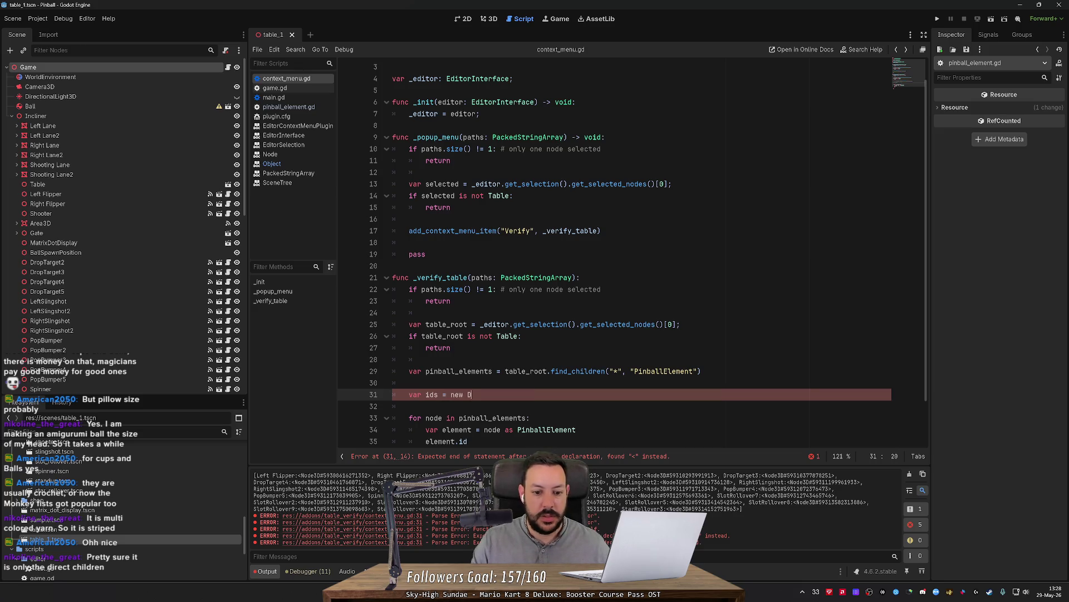
pyautogui.press('Return')
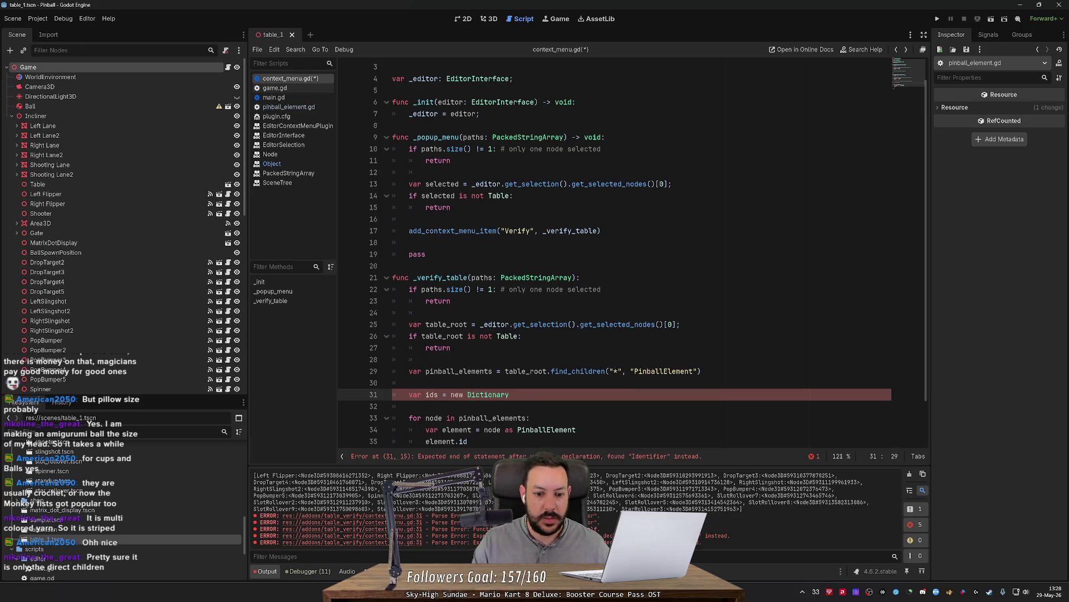
pyautogui.write('()')
pyautogui.hotkey('ctrl', 's')
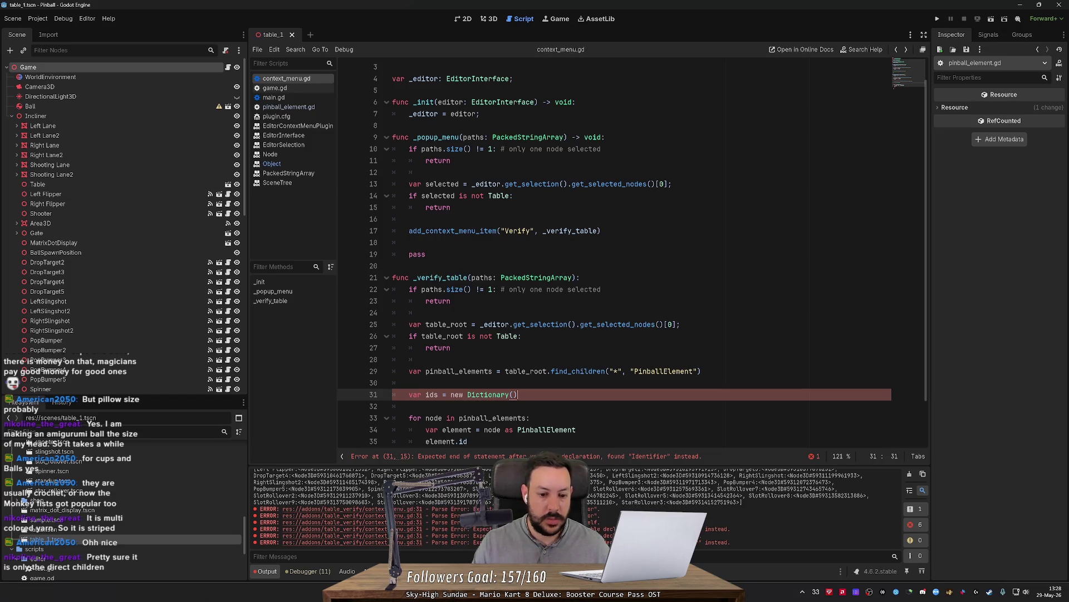
pyautogui.scroll(-2, 490, 347)
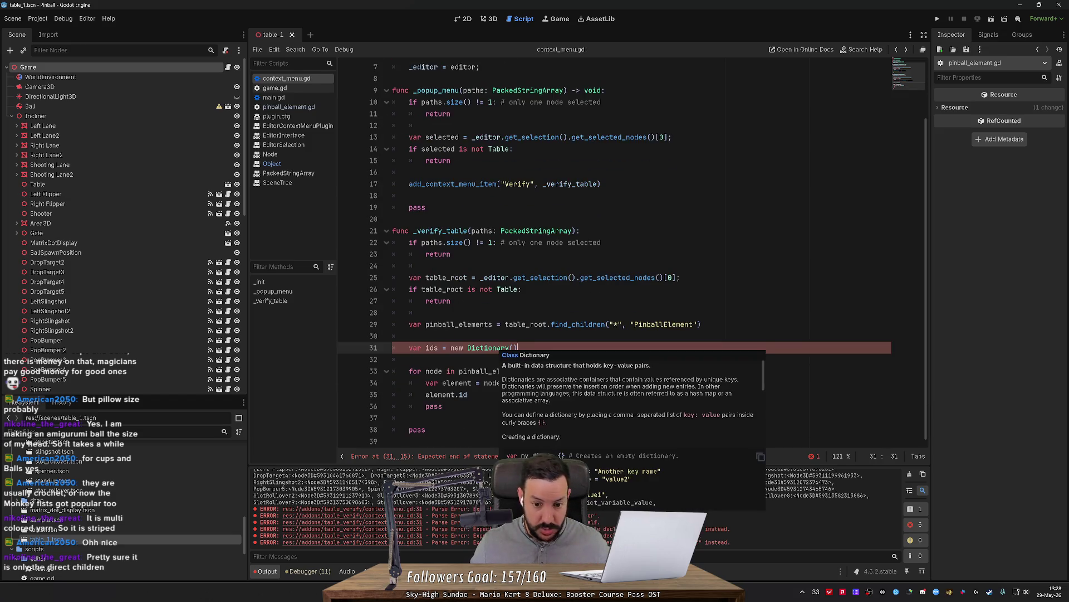
pyautogui.press('Left')
pyautogui.press('Left')
pyautogui.write('<int')
pyautogui.write(', int>')
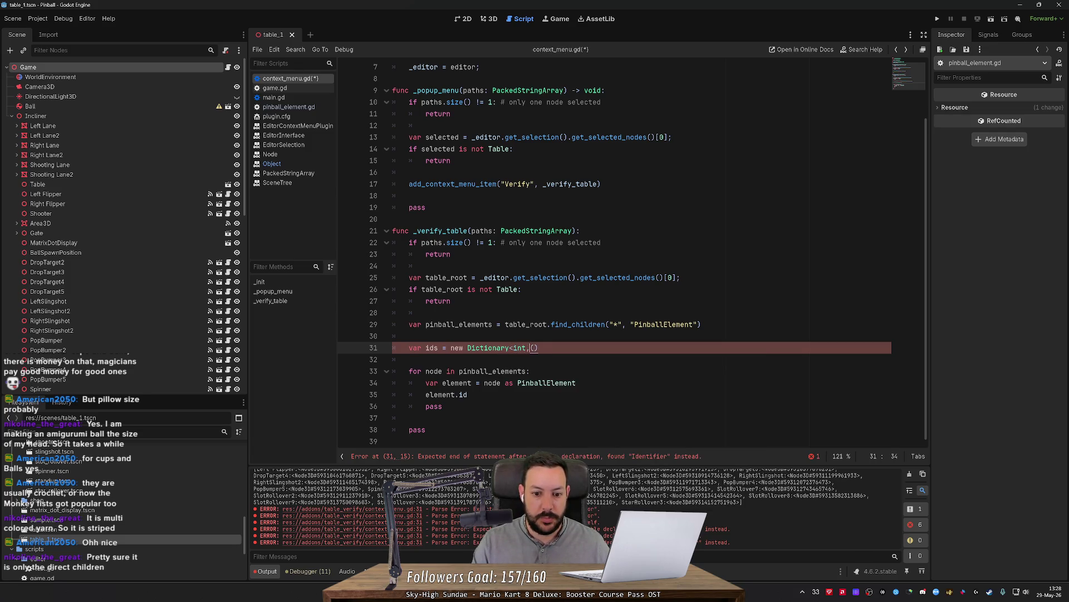
pyautogui.hotkey('ctrl', 's')
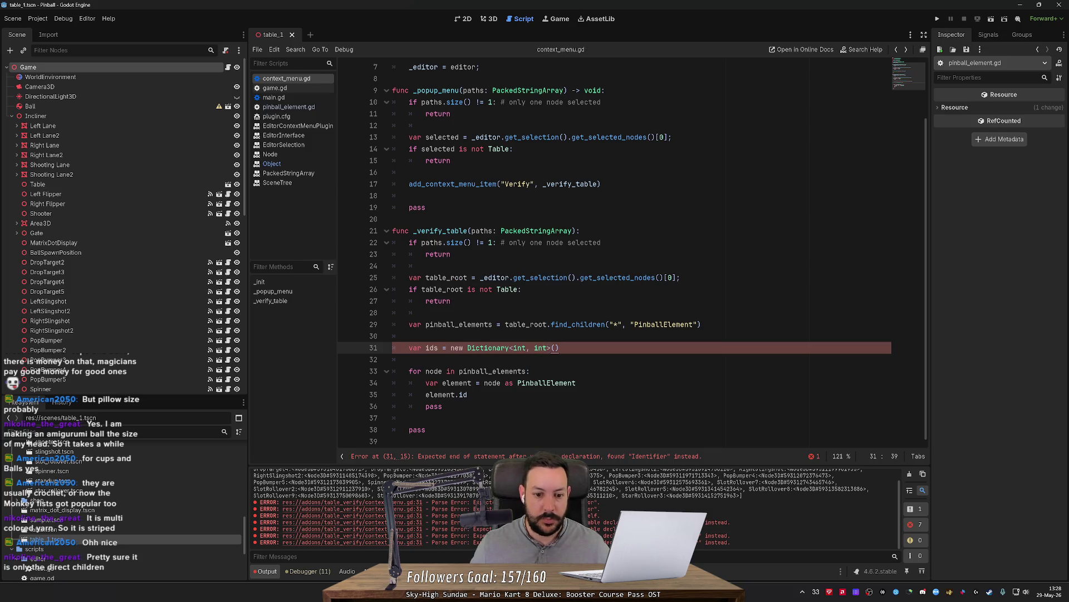
# - Delete the new keyword and consult the Reddit thread and Dictionary documentation
pyautogui.click(450, 347)
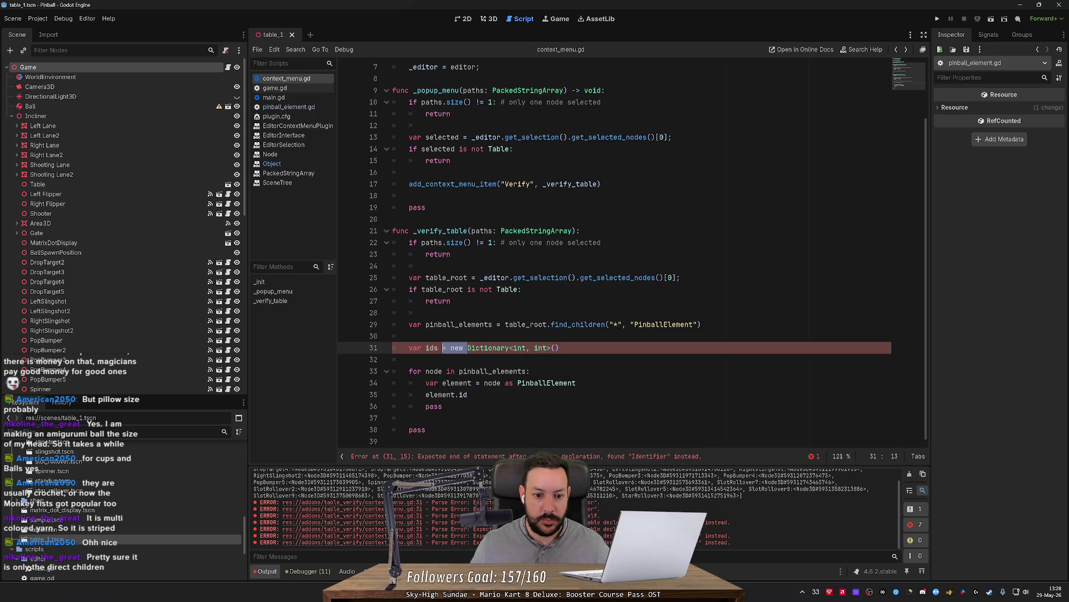
pyautogui.press('Delete')
pyautogui.press('Delete')
pyautogui.press('Delete')
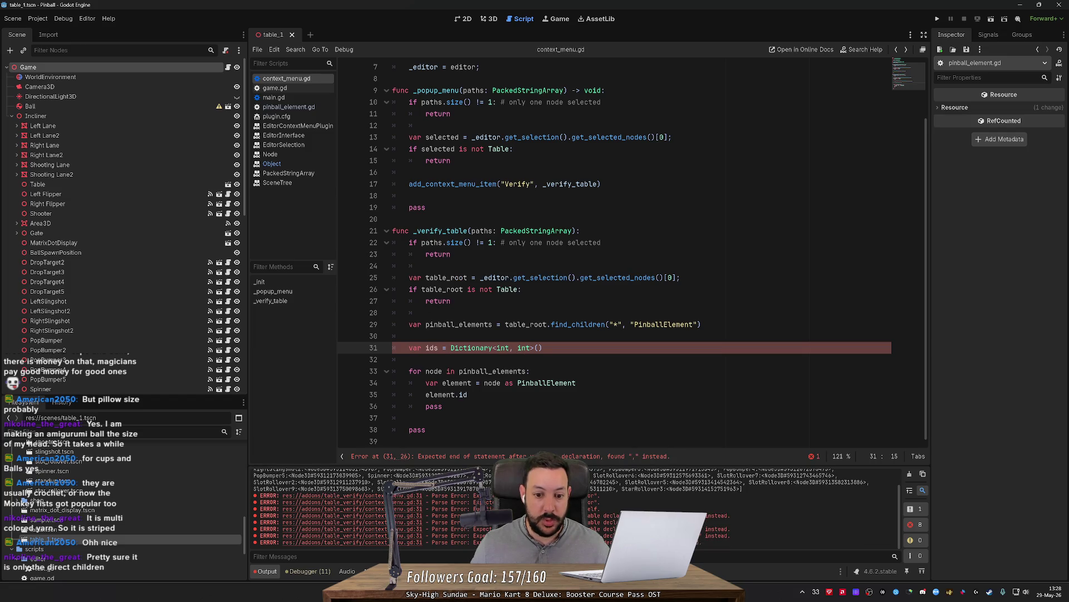
pyautogui.hotkey('alt', 'Tab')
pyautogui.scroll(-1, 592, 322)
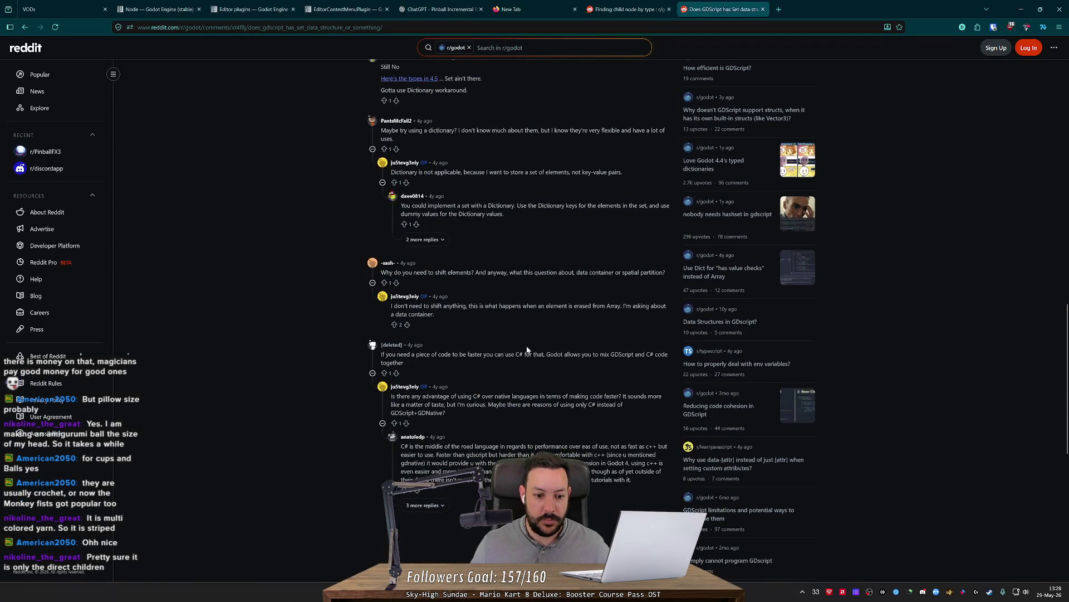
pyautogui.hotkey('alt', 'Tab')
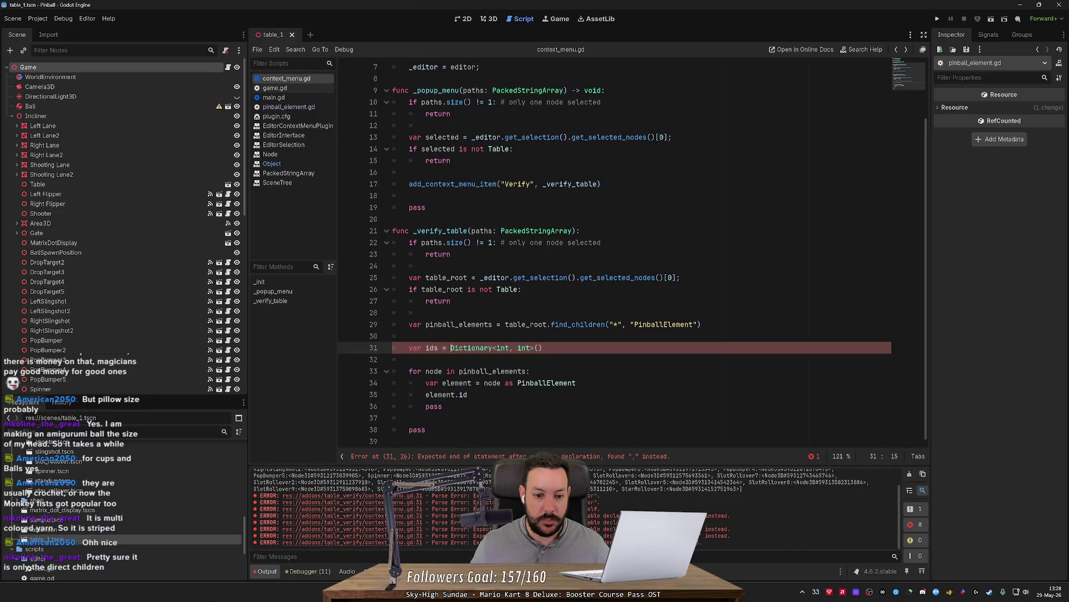
pyautogui.keyDown('ctrl'); pyautogui.click(475, 349); pyautogui.keyUp('ctrl')
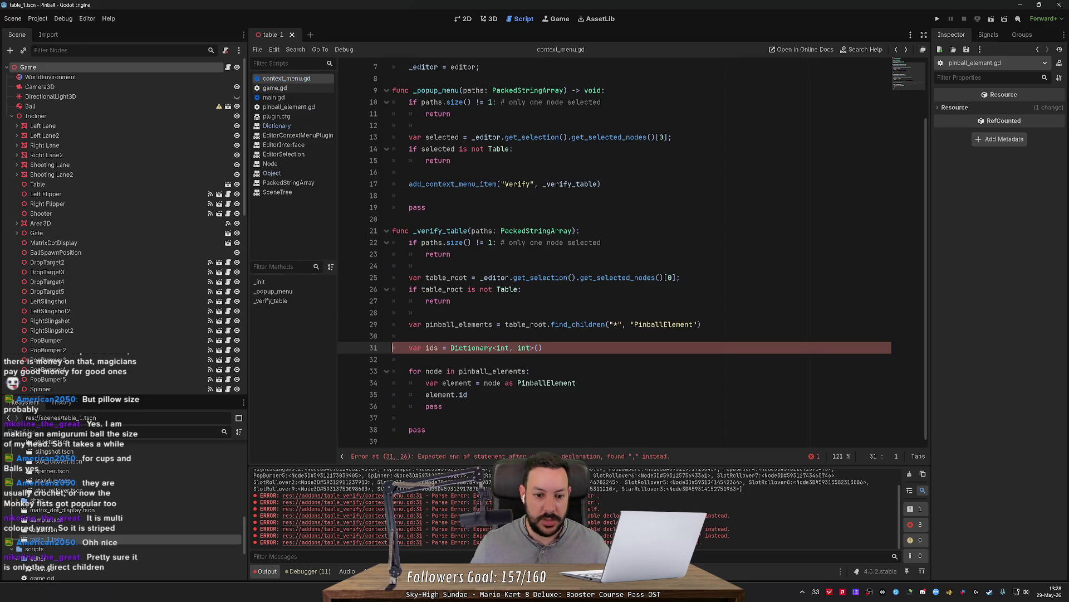
# - Replace the Dictionary constructor with an empty '{}' literal so line 31 reads 'var ids = {}'
pyautogui.hotkey('ctrl', 'Right')
pyautogui.hotkey('ctrl', 'Right')
pyautogui.hotkey('ctrl', 'Right')
pyautogui.hotkey('ctrl', 'shift', 'Right')
pyautogui.hotkey('shift', 'End')
pyautogui.press('BackSpace')
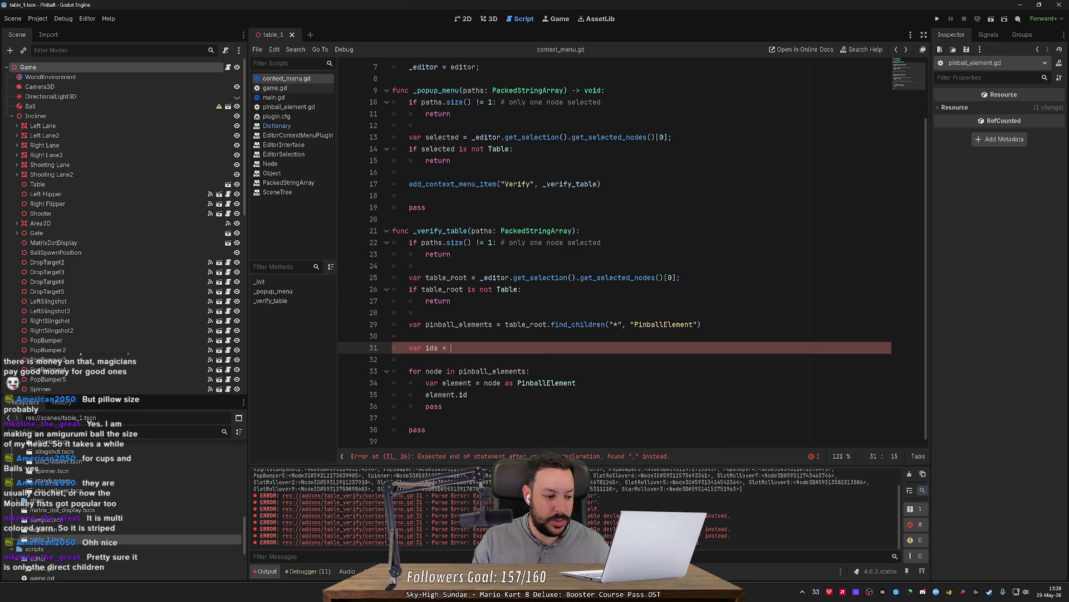
pyautogui.write('{')
pyautogui.scroll(1, 613, 251)
pyautogui.scroll(-1, 613, 251)
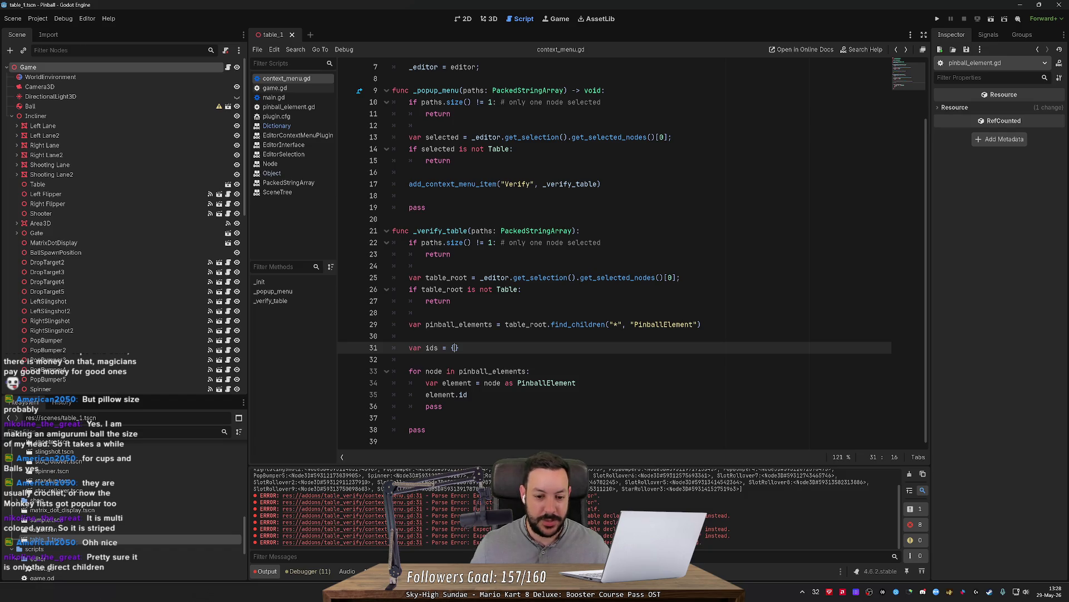
# - Add 'if ids.has(element.id)' below the element.id line in the loop
pyautogui.press('Down')
pyautogui.press('Down')
pyautogui.press('Down')
pyautogui.press('Down')
pyautogui.press('End')
pyautogui.press('Return')
pyautogui.press('Return')
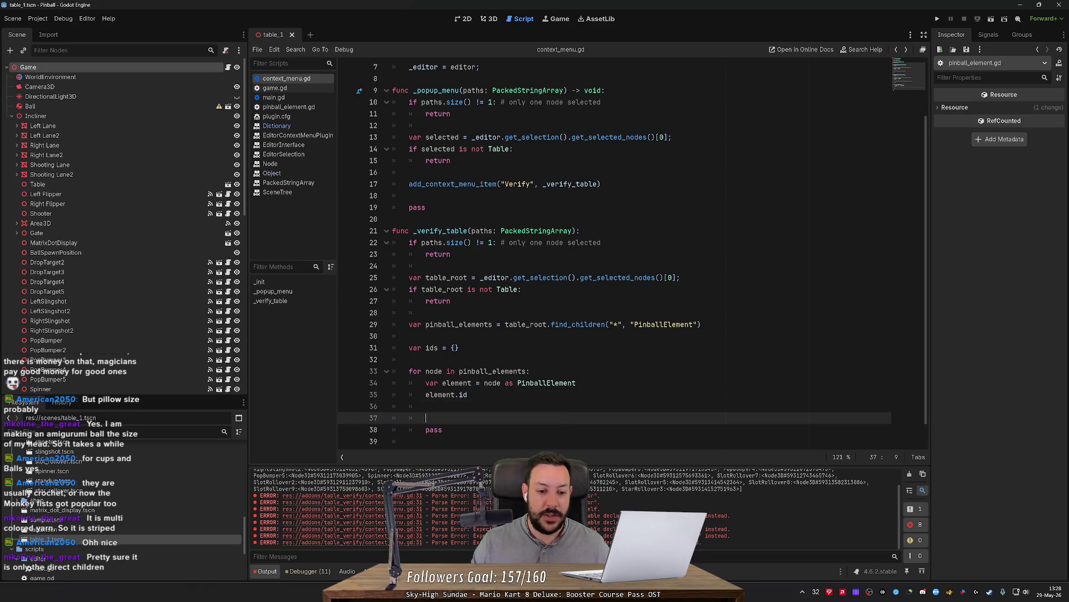
pyautogui.write('if ids.')
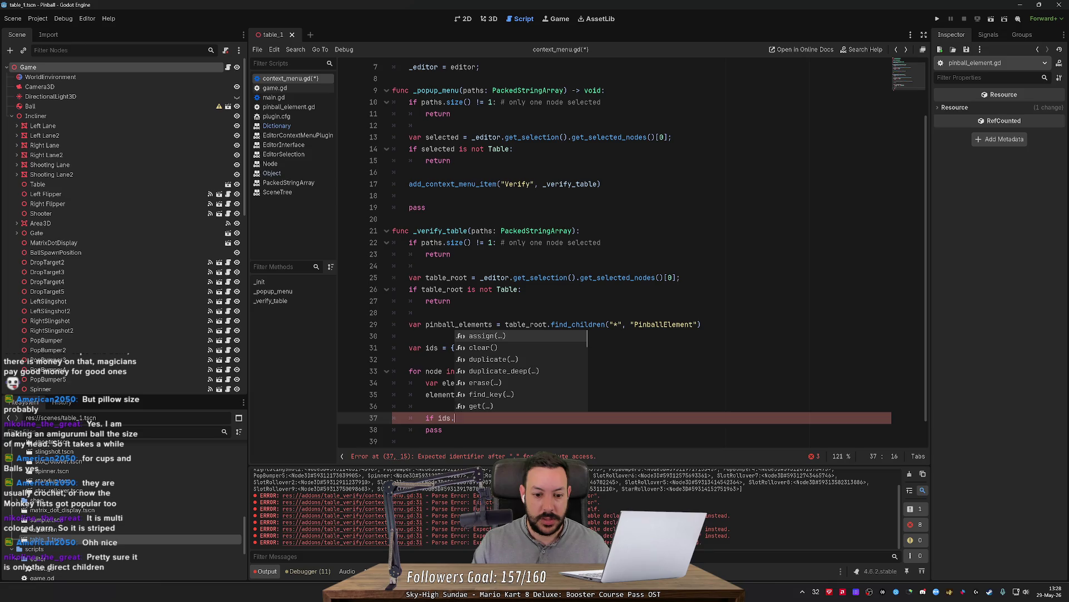
pyautogui.press('Down')
pyautogui.press('Down')
pyautogui.press('Down')
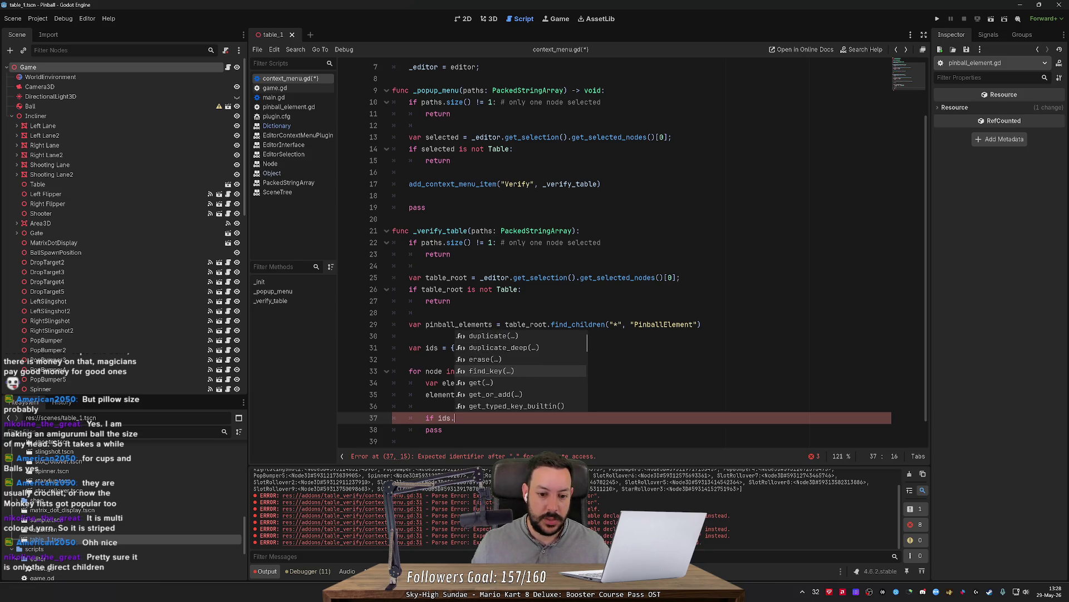
pyautogui.write('has')
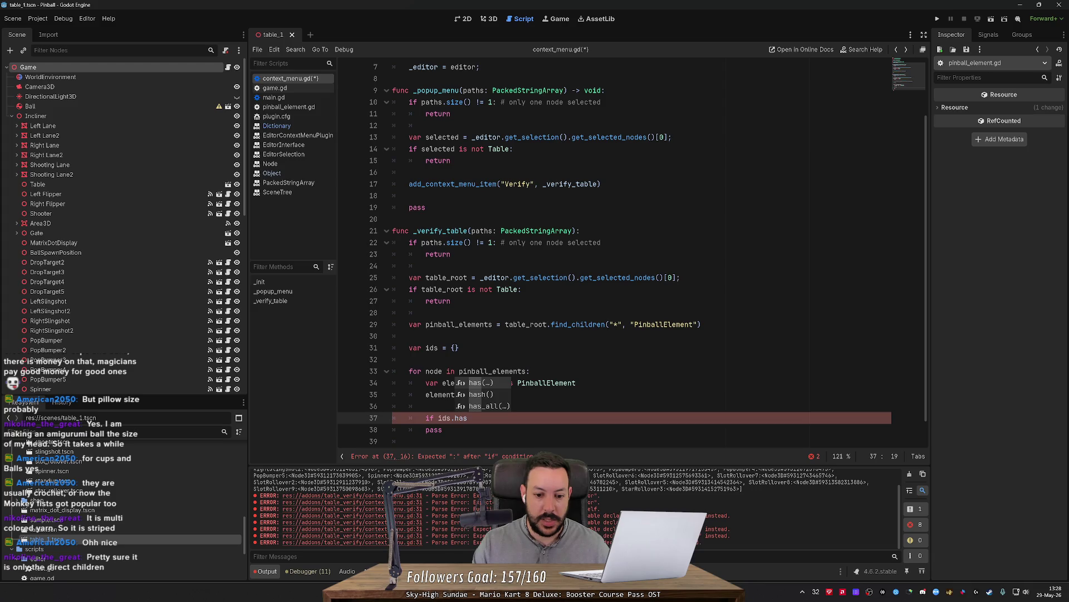
pyautogui.press('Return')
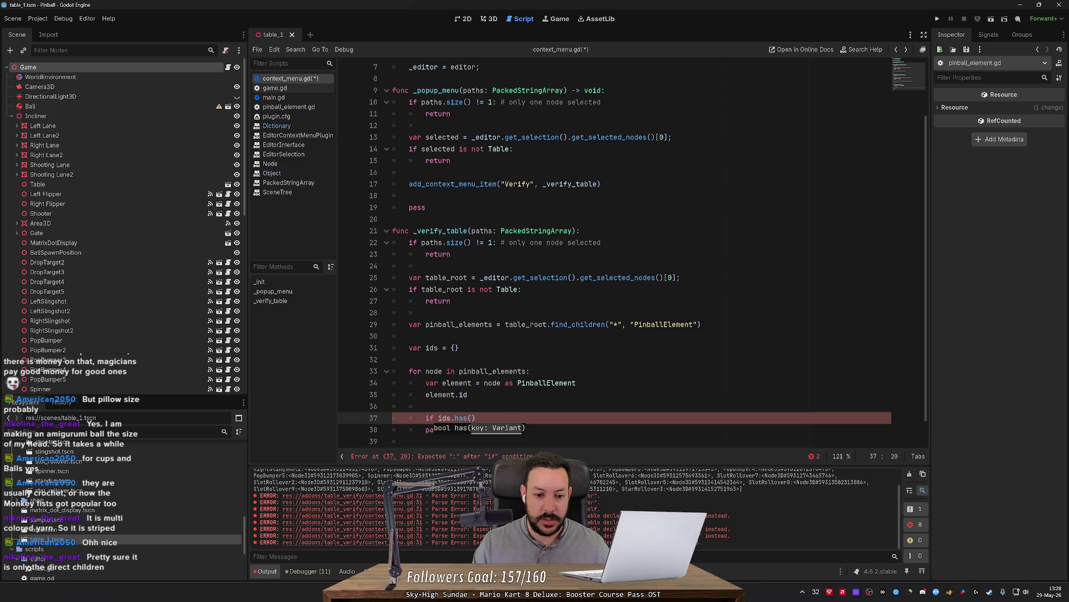
pyautogui.write('element.id)')
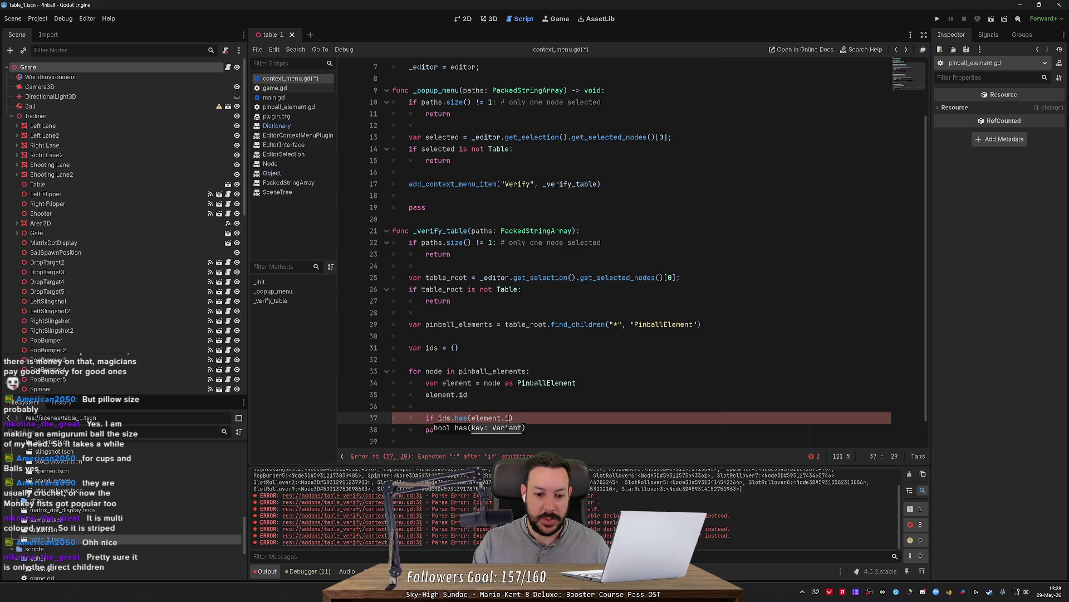
# - Add an indented printerr("Duplicate element with %d line under the if
pyautogui.press('Return')
pyautogui.press('Tab')
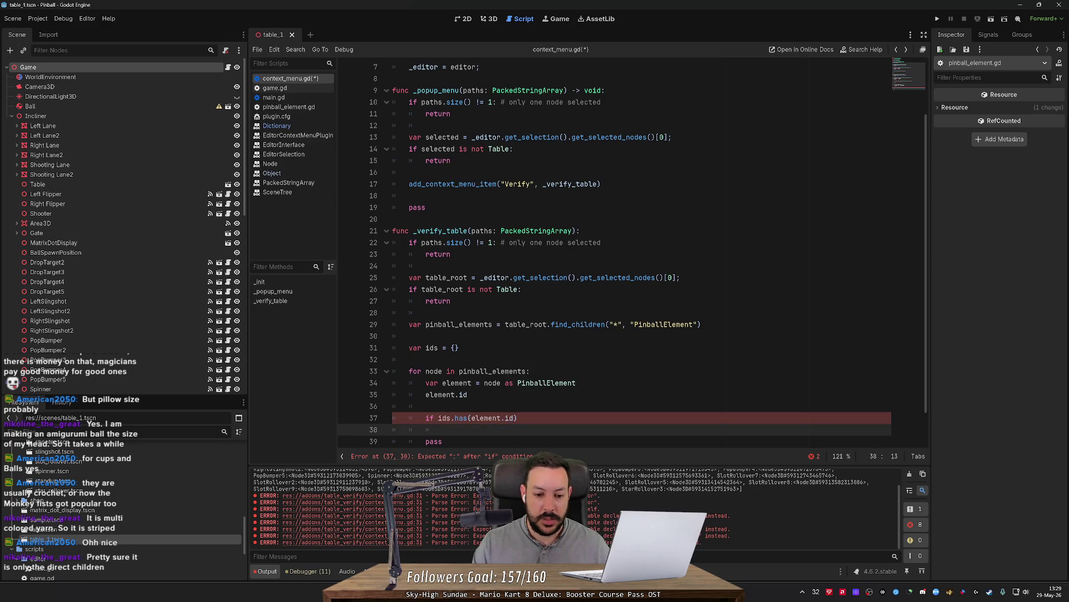
pyautogui.write('err')
pyautogui.press('BackSpace')
pyautogui.press('BackSpace')
pyautogui.press('BackSpace')
pyautogui.write('printer')
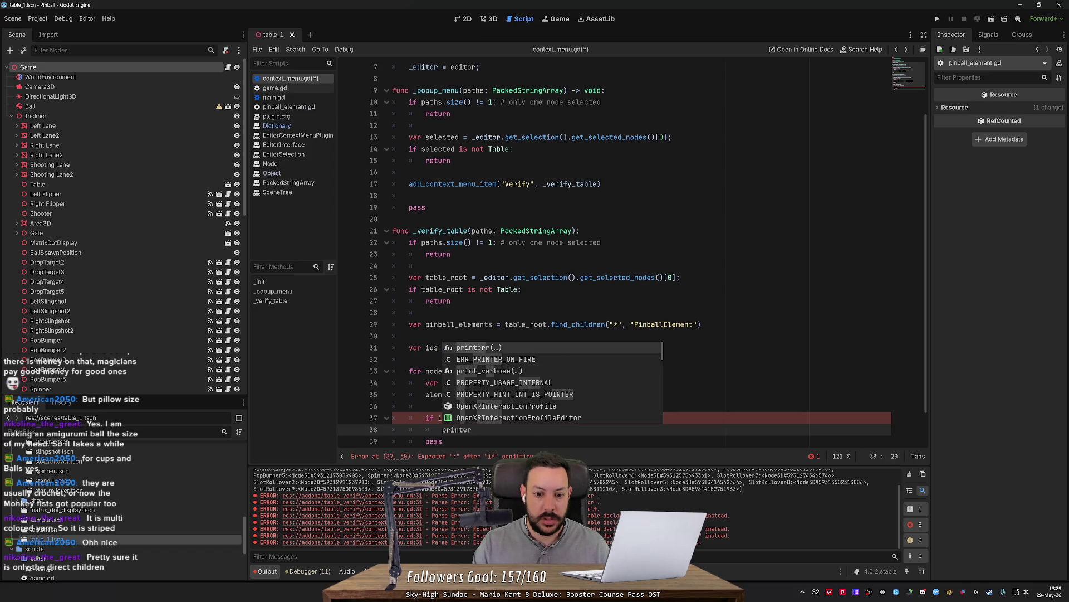
pyautogui.press('Return')
pyautogui.write('"')
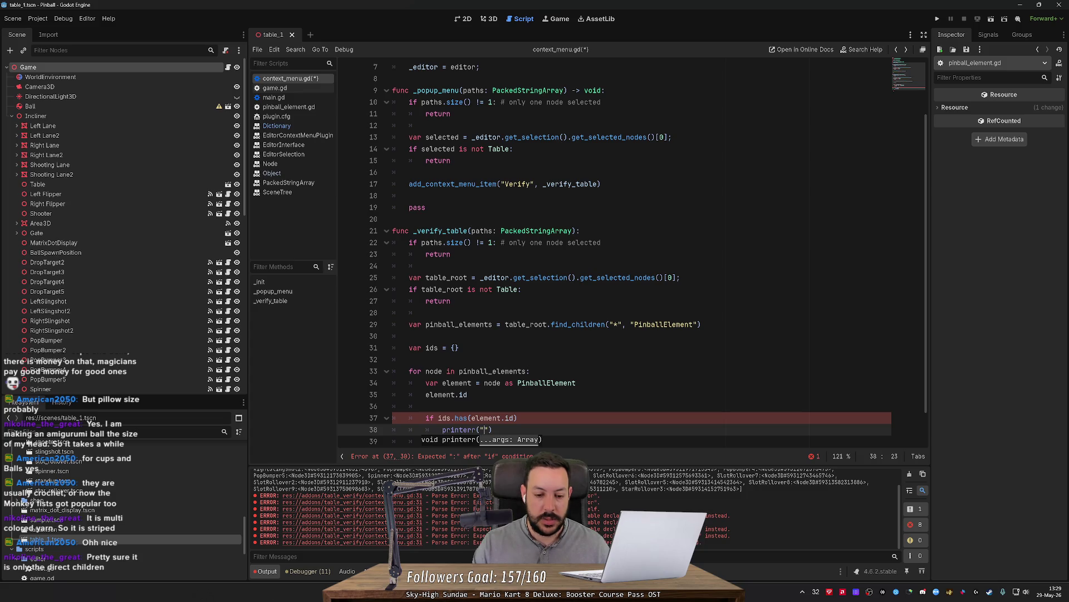
pyautogui.write('Duplicate element with ')
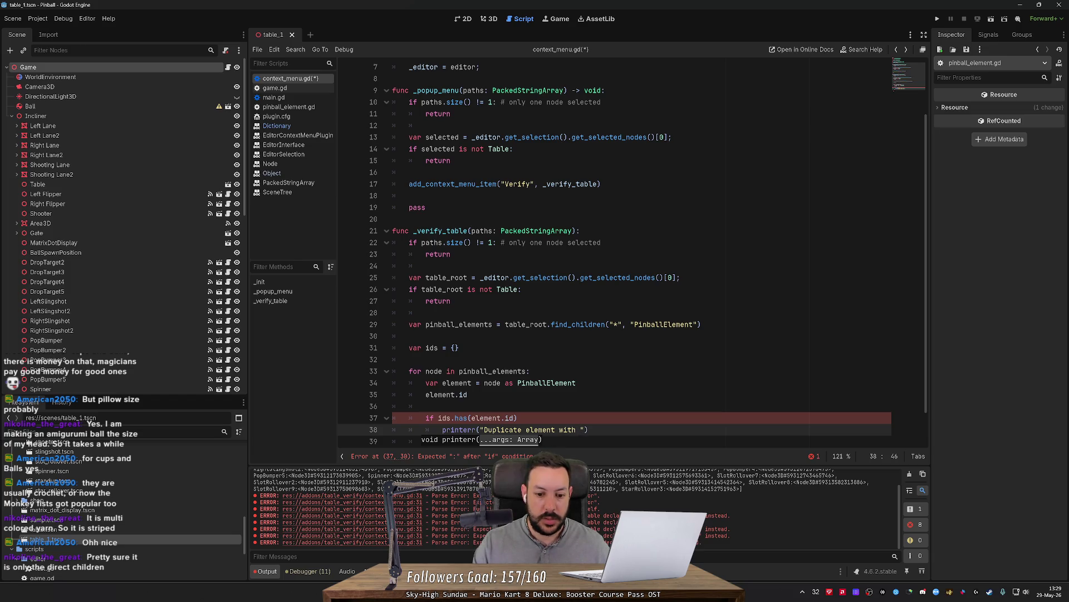
pyautogui.write('%')
pyautogui.write('d')
# - Complete the printerr message with a '%s' id placeholder and pass element.id
pyautogui.press('BackSpace')
pyautogui.press('BackSpace')
pyautogui.write('id=')
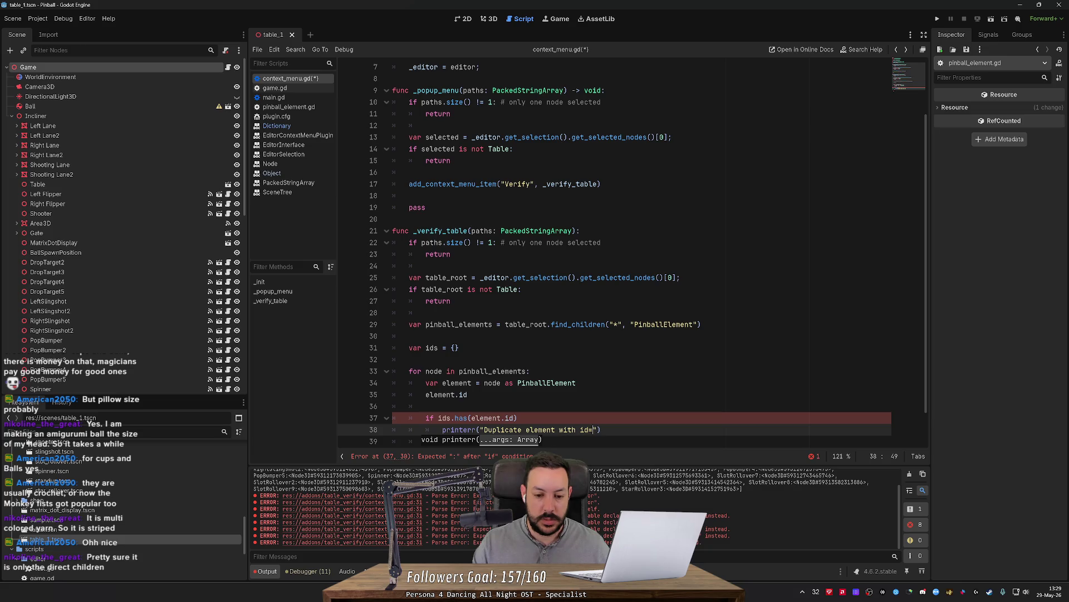
pyautogui.write('%')
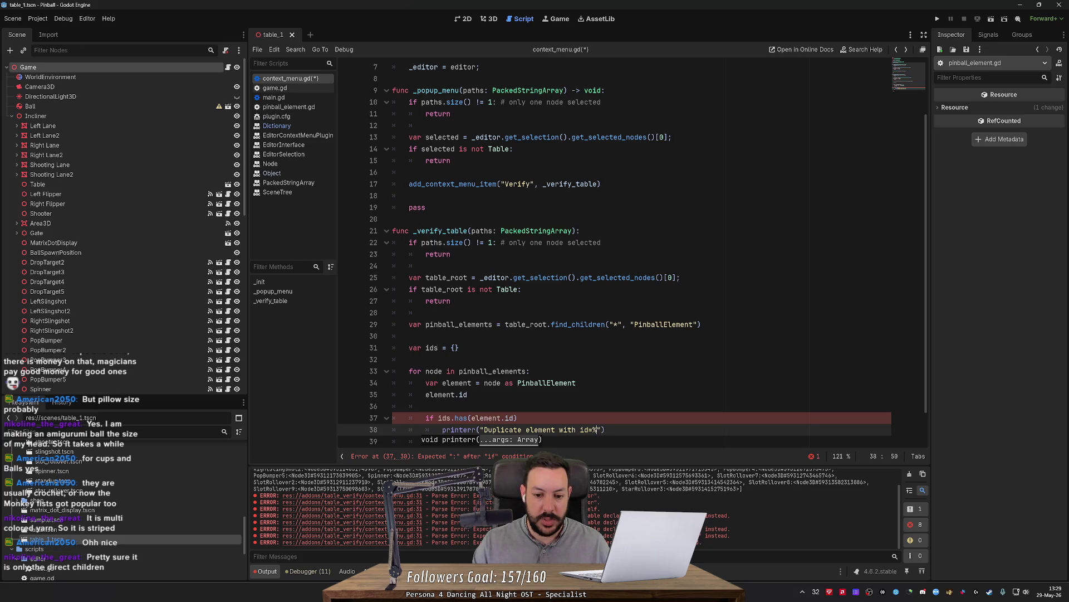
pyautogui.write('s')
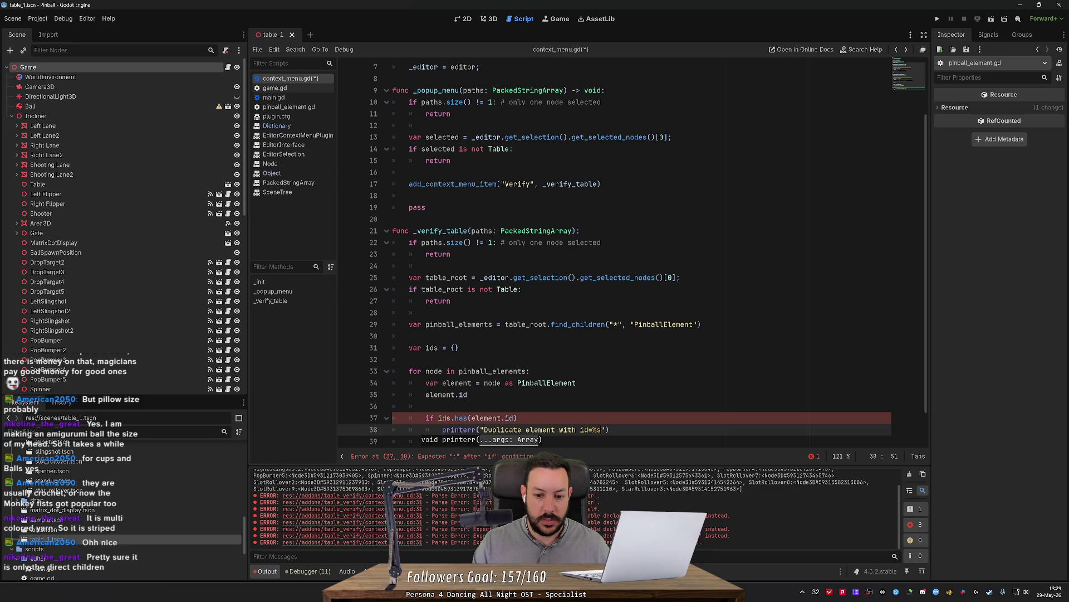
pyautogui.write("%s'")
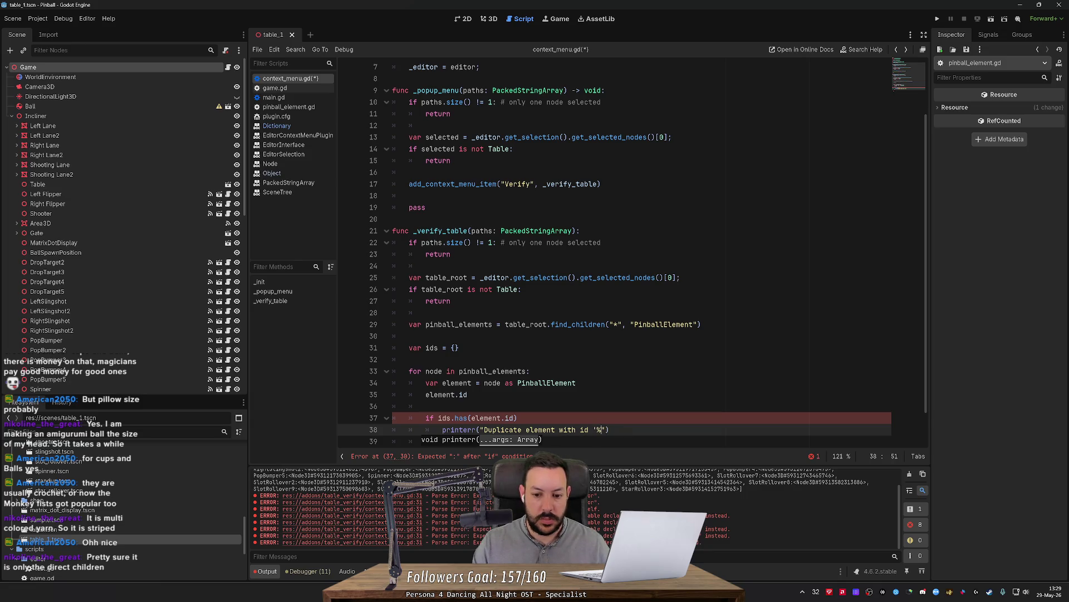
pyautogui.write(' was')
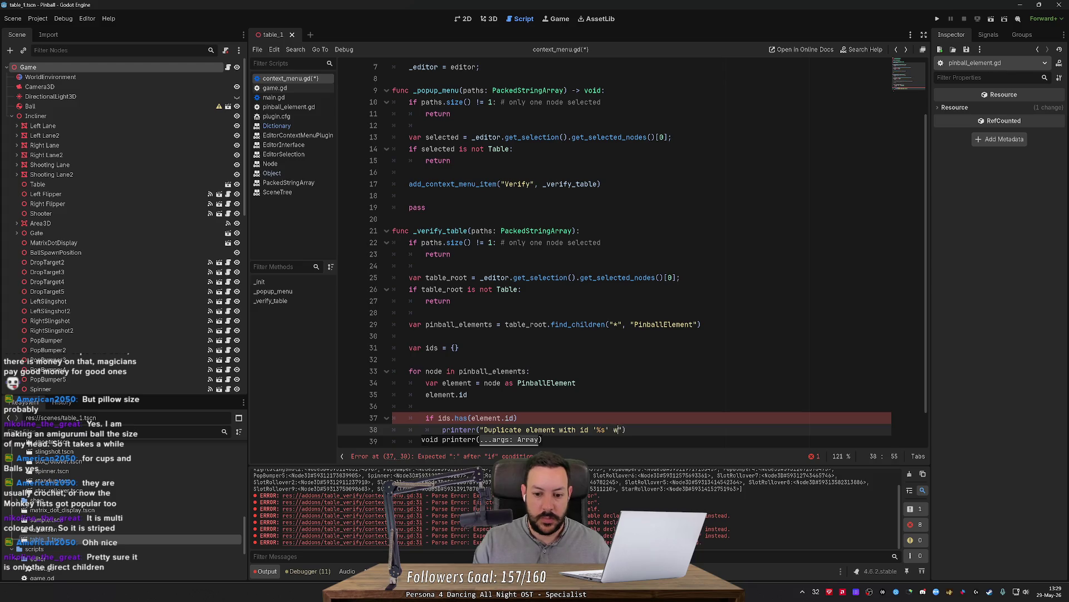
pyautogui.press('BackSpace')
pyautogui.press('BackSpace')
pyautogui.press('BackSpace')
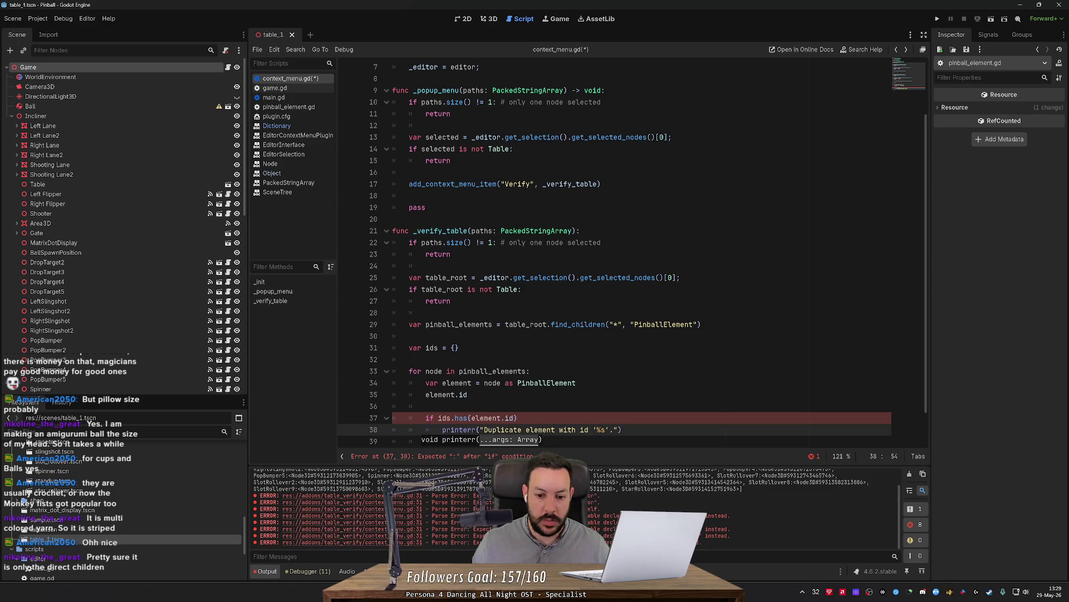
pyautogui.write('", element.id')
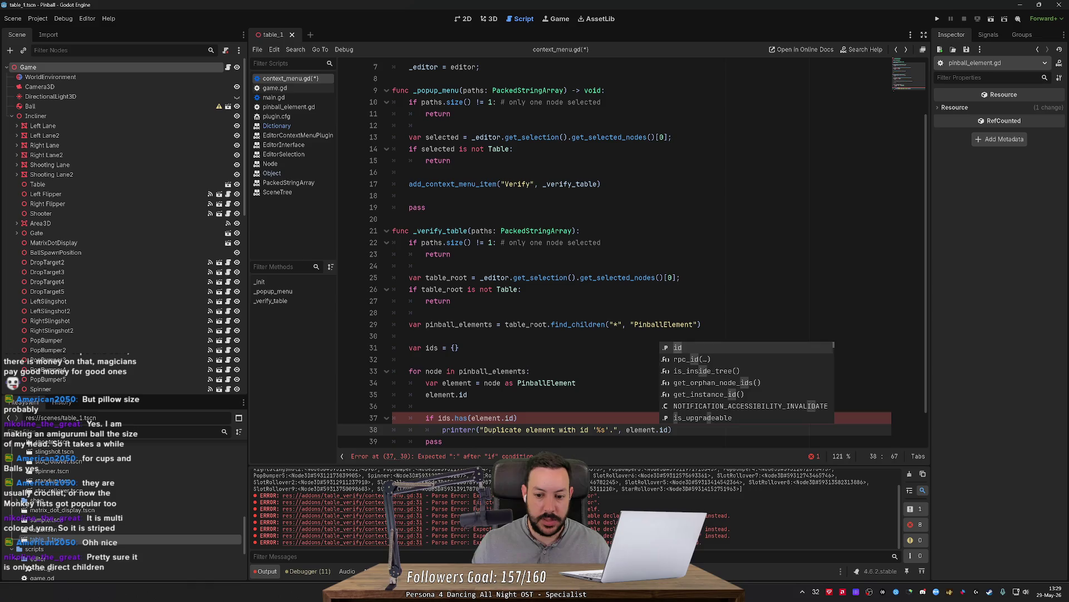
pyautogui.press('Escape')
# - Add the missing colon to the if line, record 'ids[element.id] = 1' below, and save
pyautogui.press('Up')
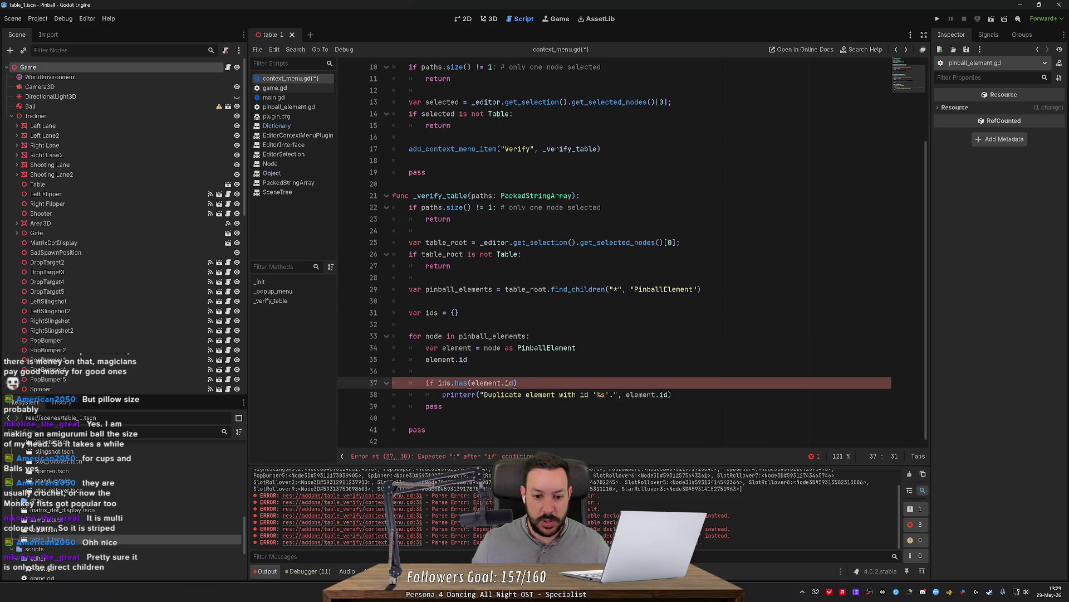
pyautogui.write(':')
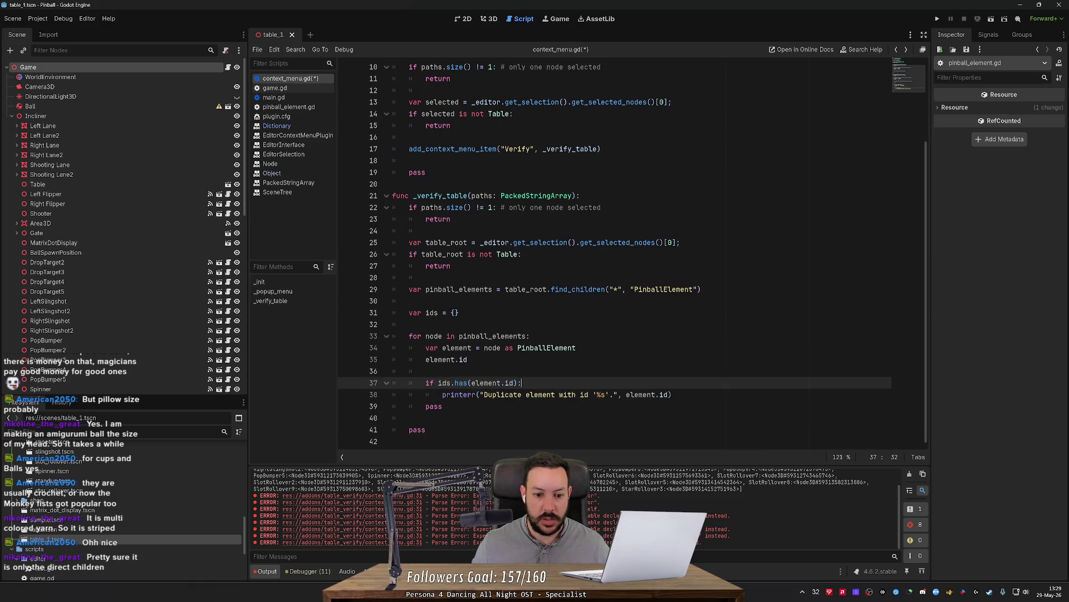
pyautogui.click(672, 394)
pyautogui.press('Return')
pyautogui.press('Return')
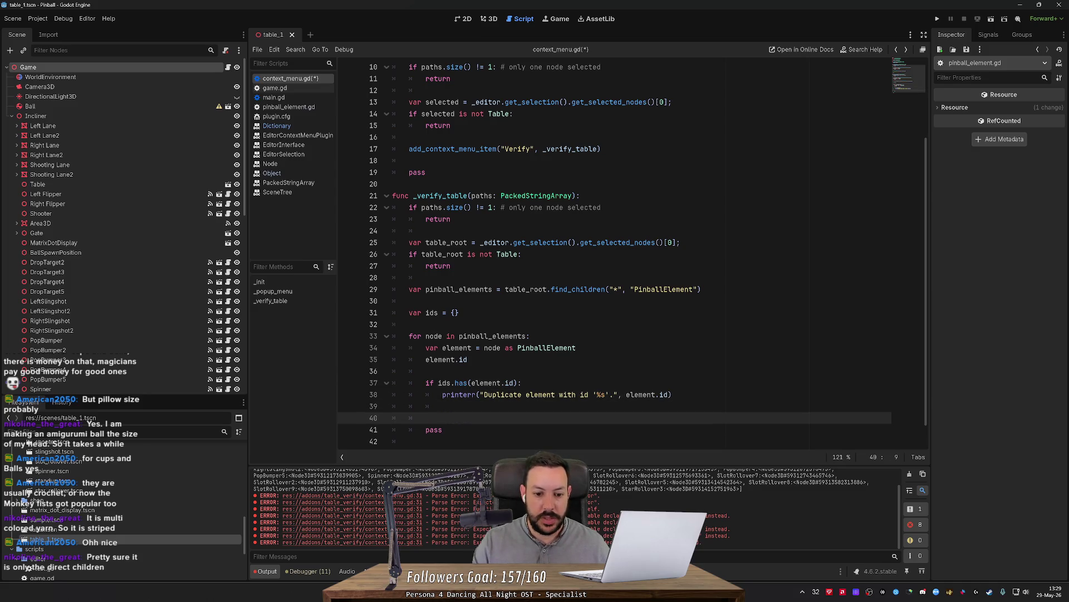
pyautogui.write('ids.')
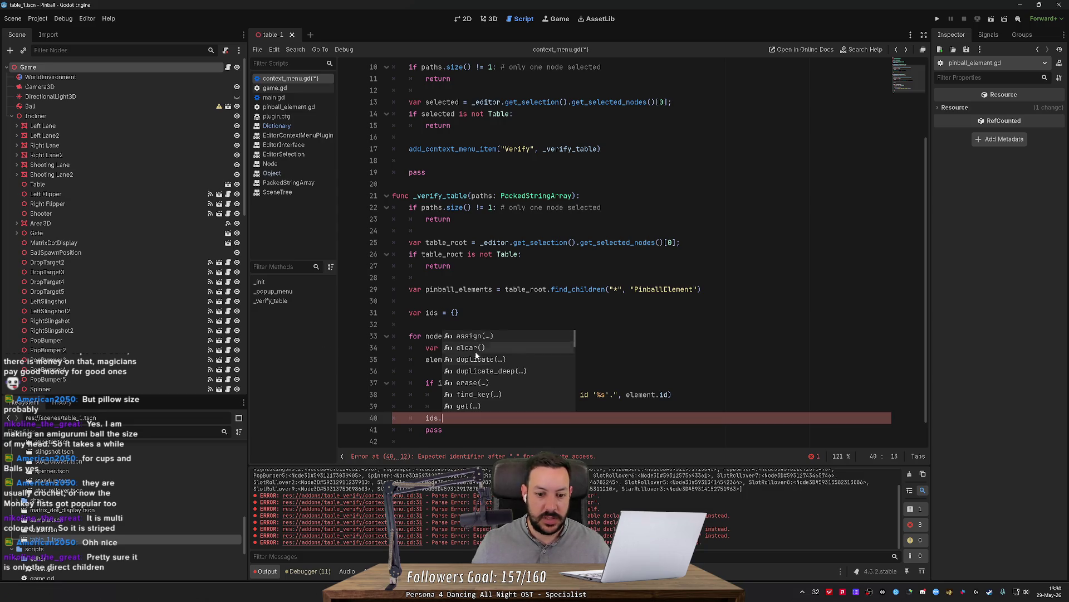
pyautogui.press('BackSpace')
pyautogui.write('[element.id]= 1')
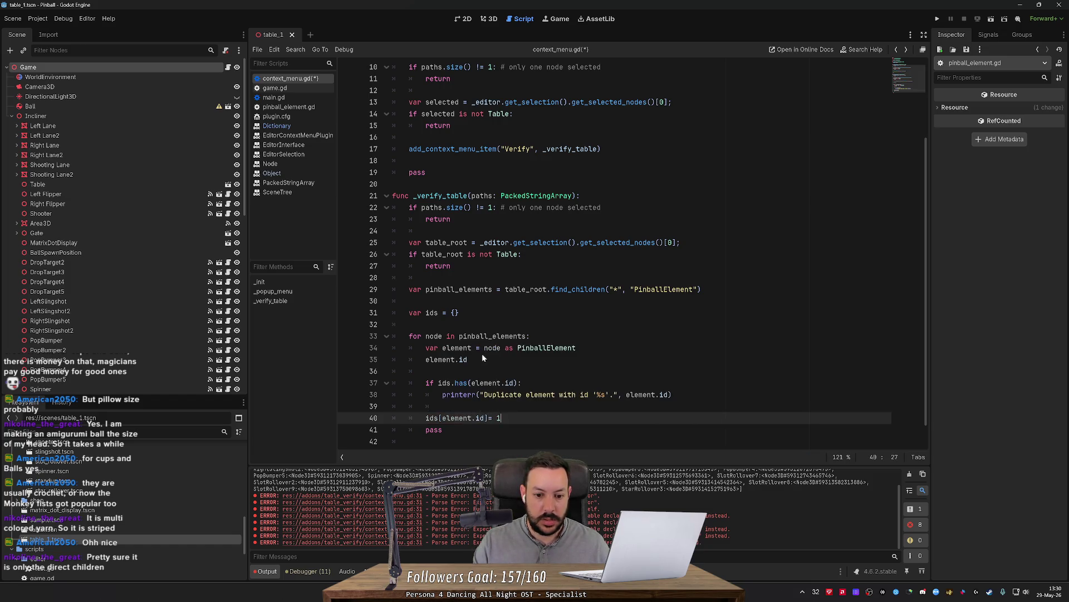
pyautogui.press('Left')
pyautogui.press('Left')
pyautogui.press('Left')
pyautogui.hotkey('ctrl', 's')
pyautogui.scroll(-1, 483, 353)
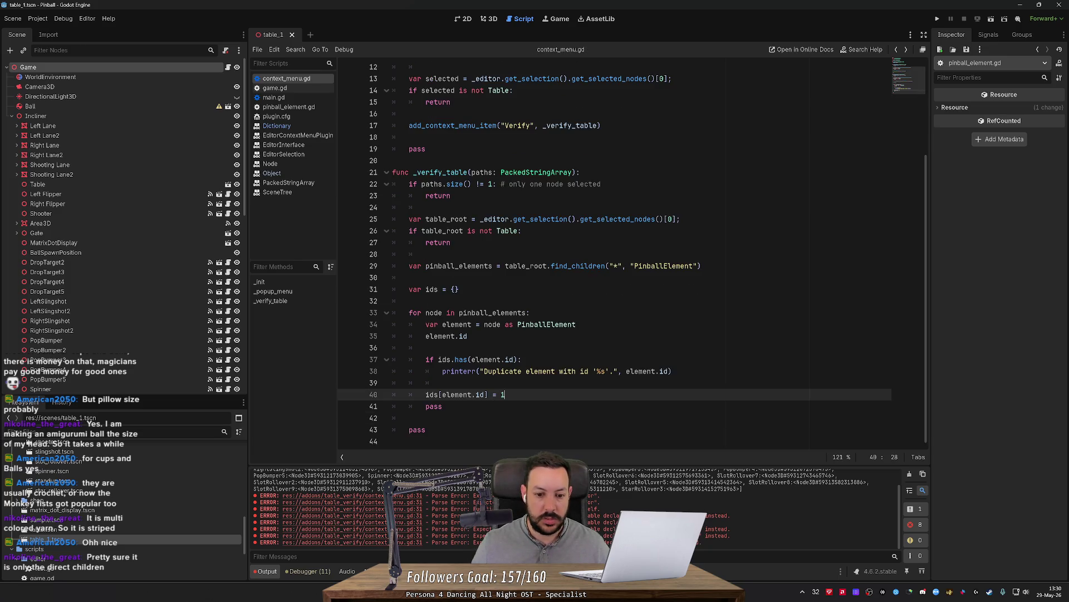
pyautogui.press('Down')
pyautogui.hotkey('alt', 'Tab')
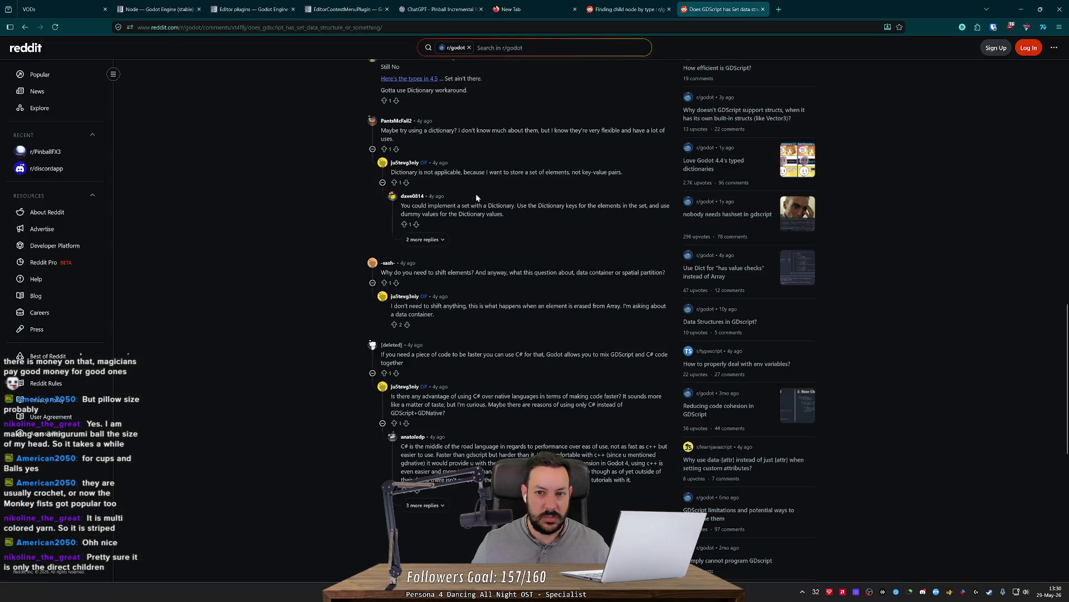
pyautogui.scroll(-10, 526, 245)
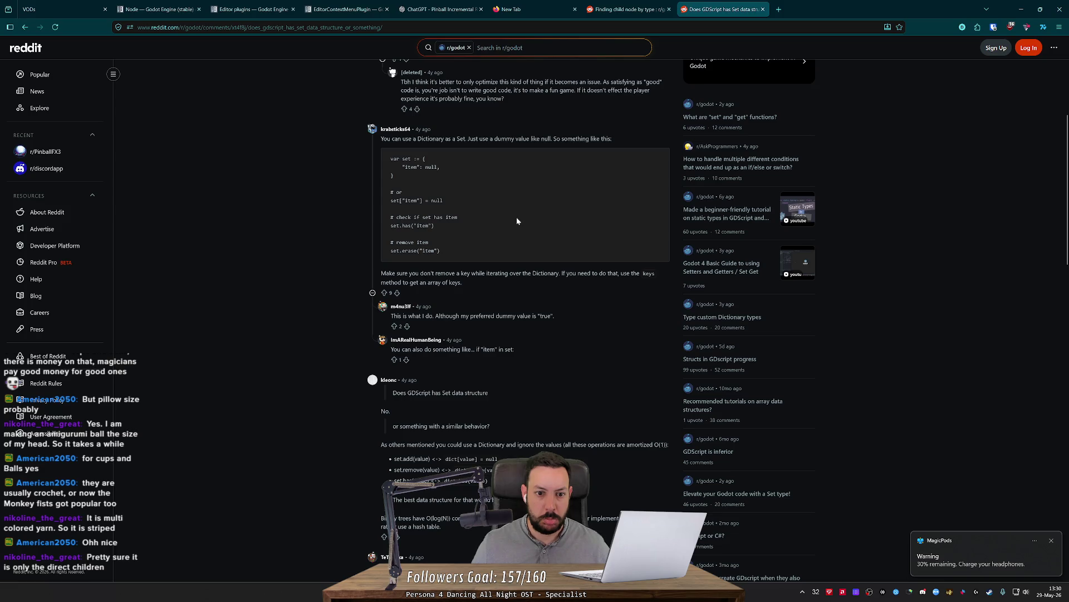
pyautogui.hotkey('alt', 'Tab')
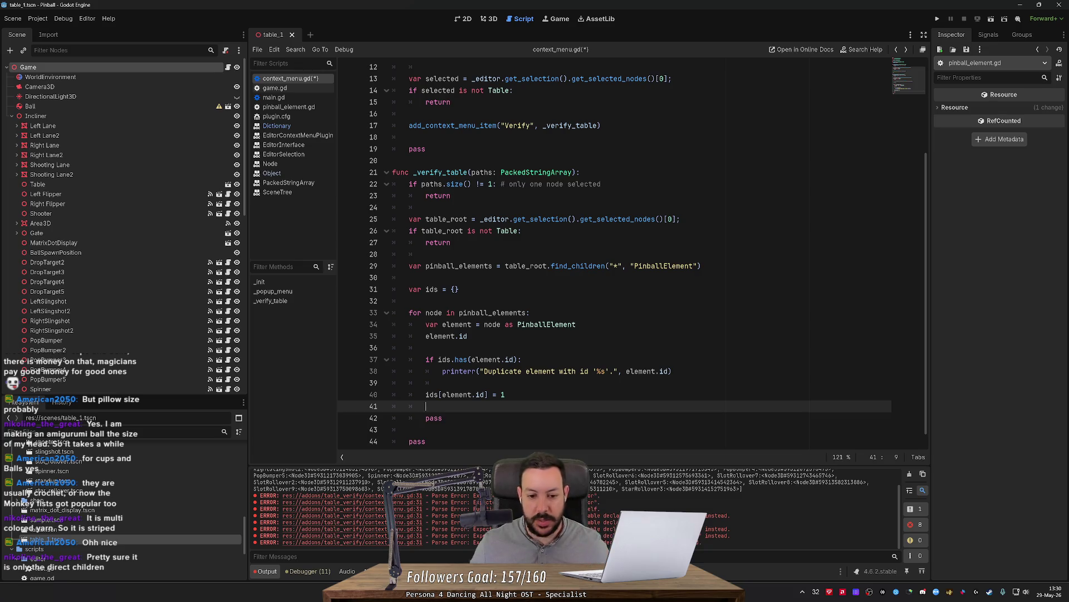
# - Clear the output log and declare 'var has_duplicates = false' before the loop
pyautogui.scroll(-1, 632, 272)
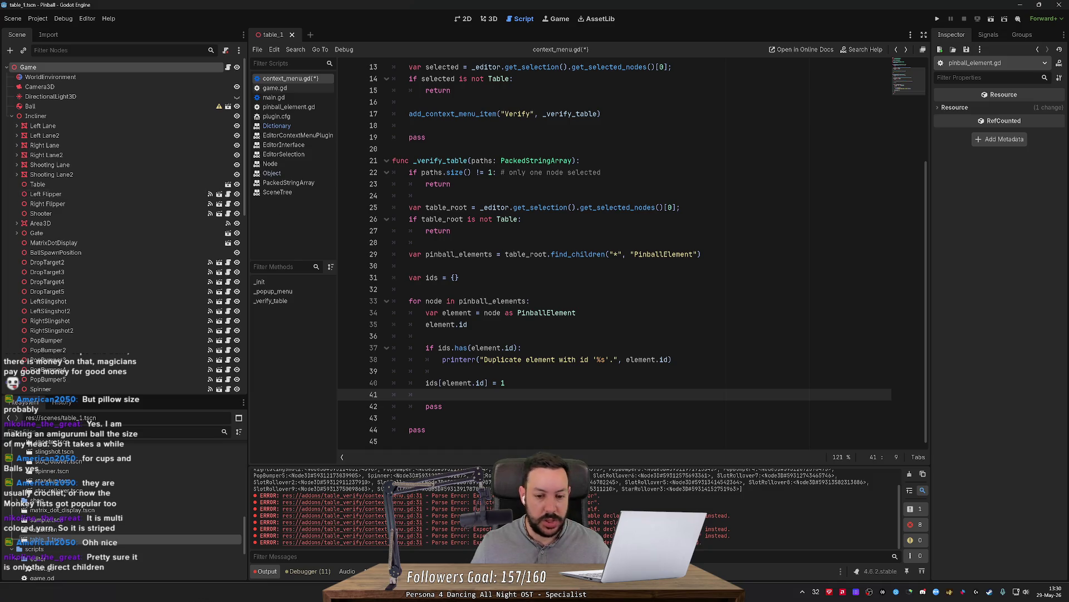
pyautogui.click(505, 382)
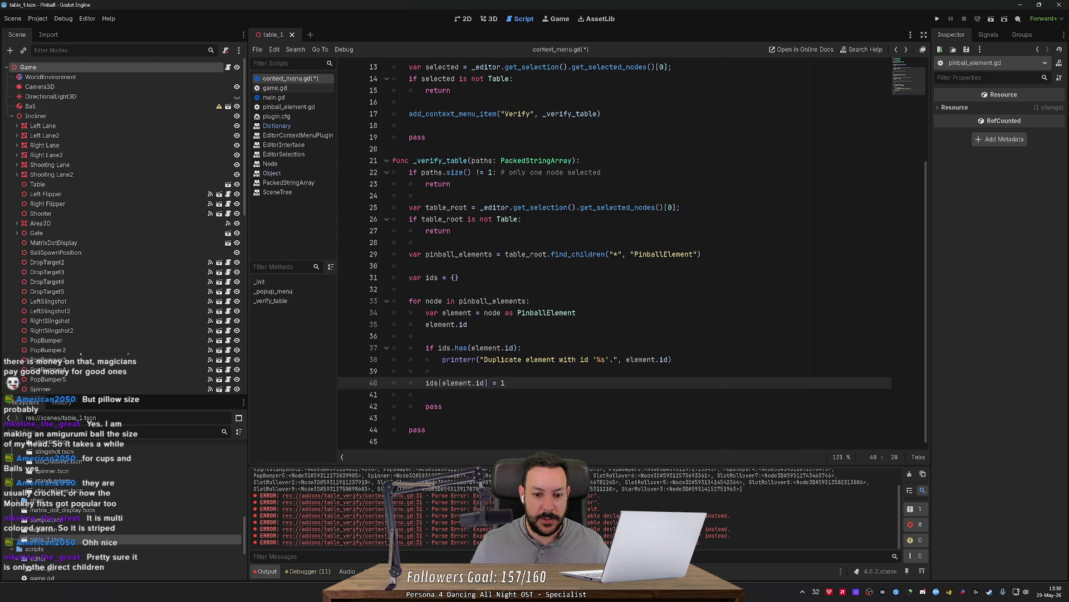
pyautogui.click(909, 473)
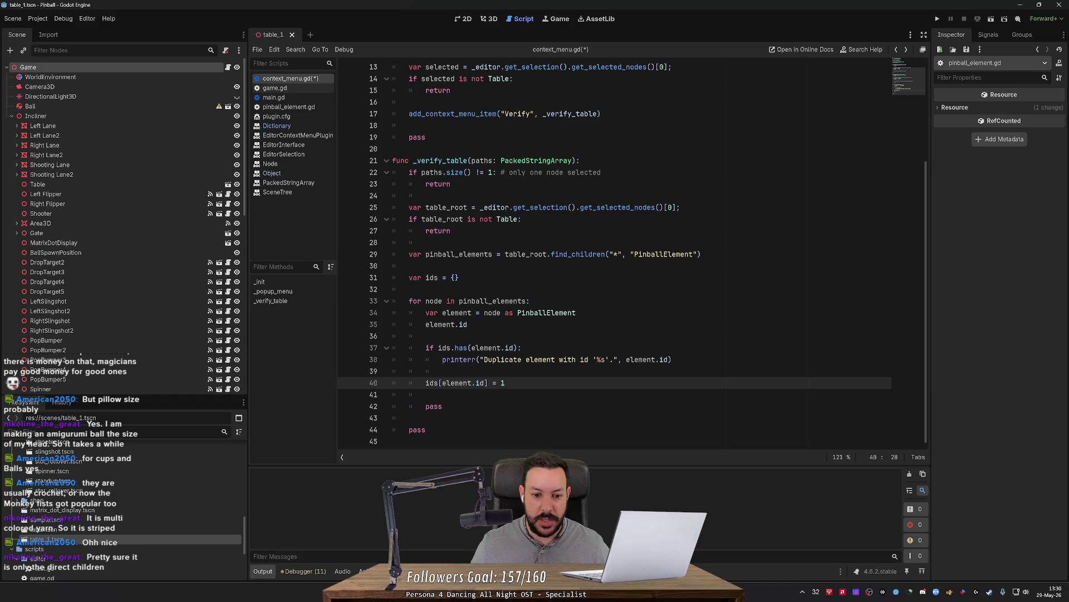
pyautogui.click(409, 289)
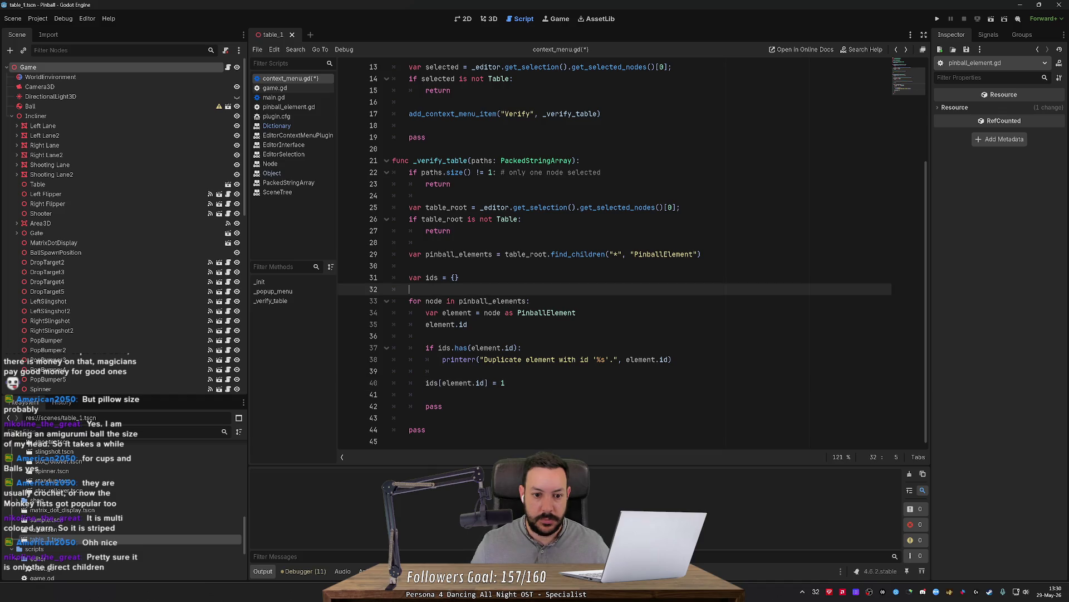
pyautogui.press('Return')
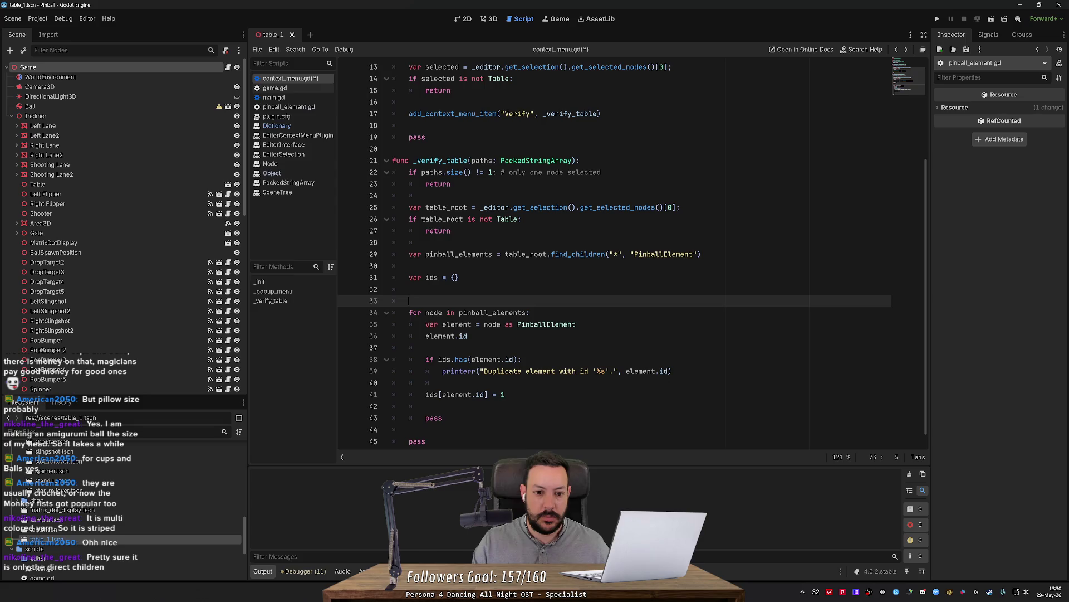
pyautogui.write('var has_duplicated ')
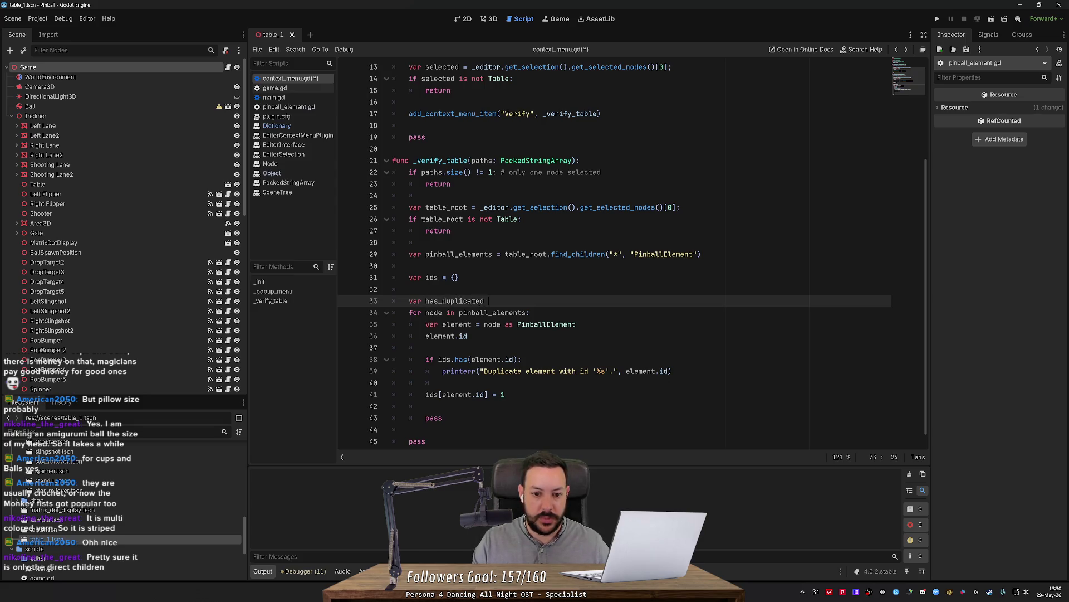
pyautogui.write(' = false')
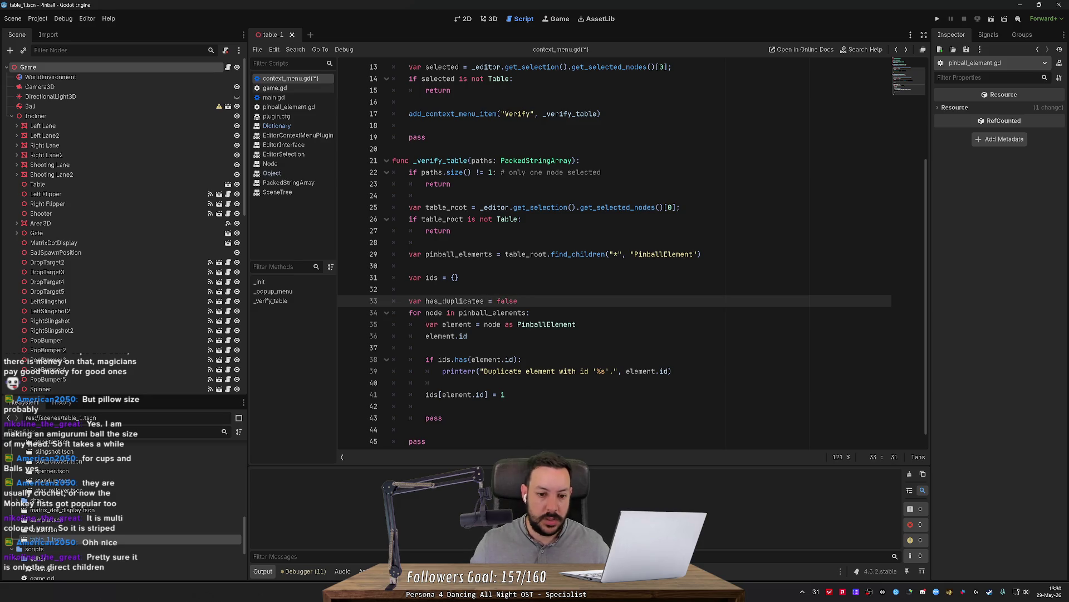
# - Set has_duplicates to true right after the printerr call
pyautogui.doubleClick(466, 301)
pyautogui.hotkey('ctrl', 'c')
pyautogui.click(673, 371)
pyautogui.press('Return')
pyautogui.hotkey('ctrl', 'v')
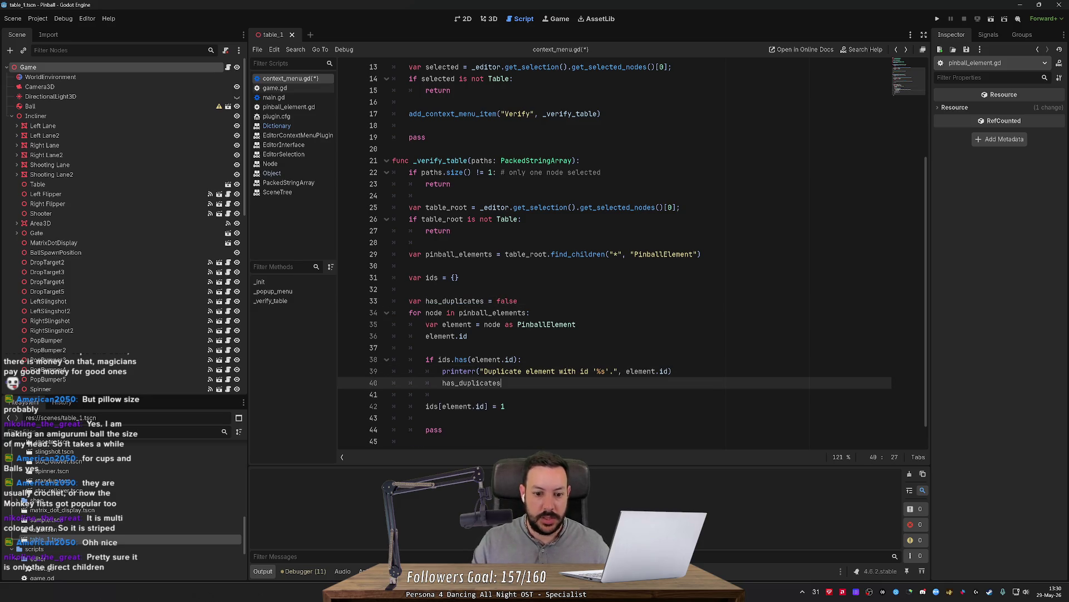
pyautogui.write('rue')
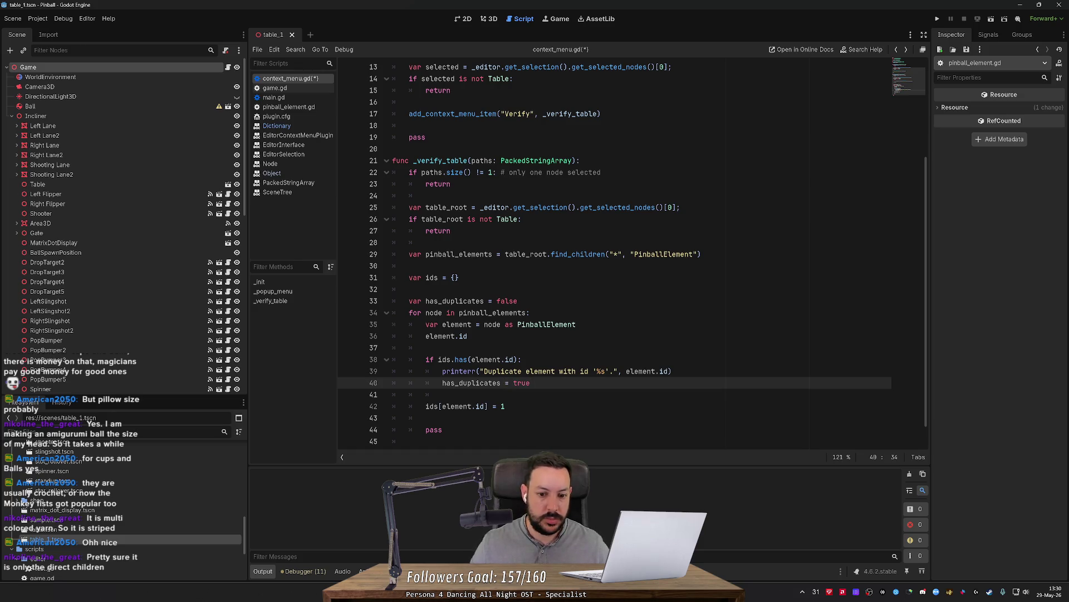
# - After the loop, add 'if not has_duplicates: print("Table has not duplicate elements")' and save
pyautogui.scroll(-1, 613, 251)
pyautogui.press('Down')
pyautogui.press('Down')
pyautogui.press('Down')
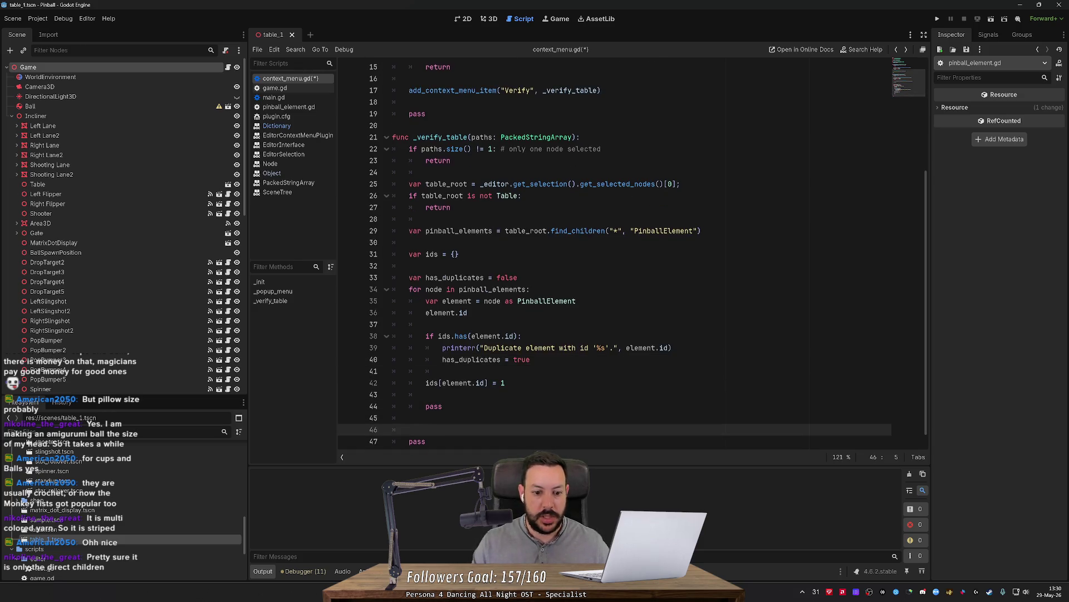
pyautogui.press('BackSpace')
pyautogui.press('BackSpace')
pyautogui.press('BackSpace')
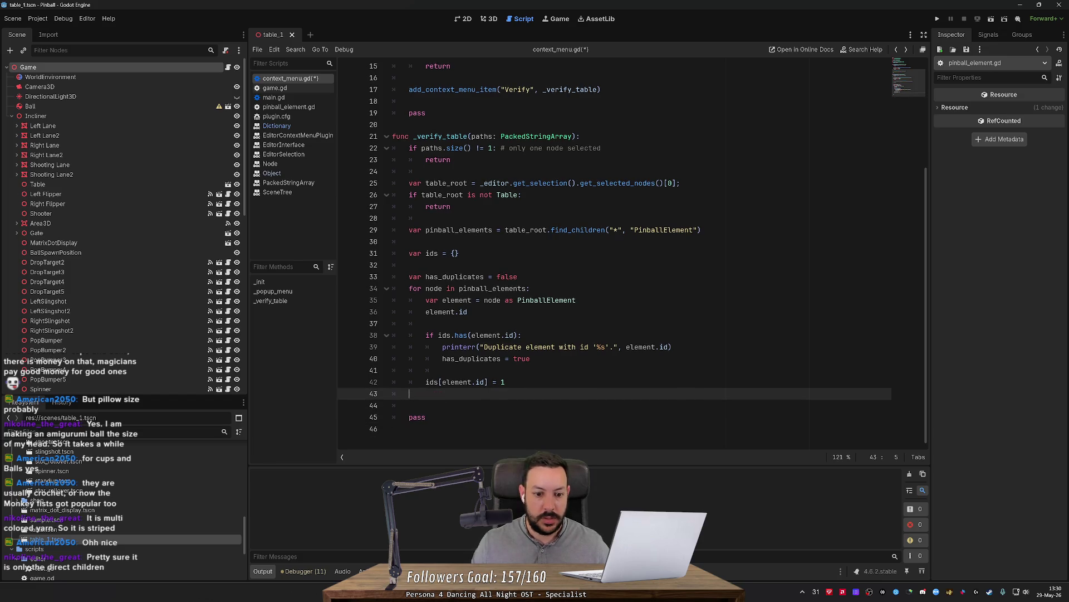
pyautogui.write('if ')
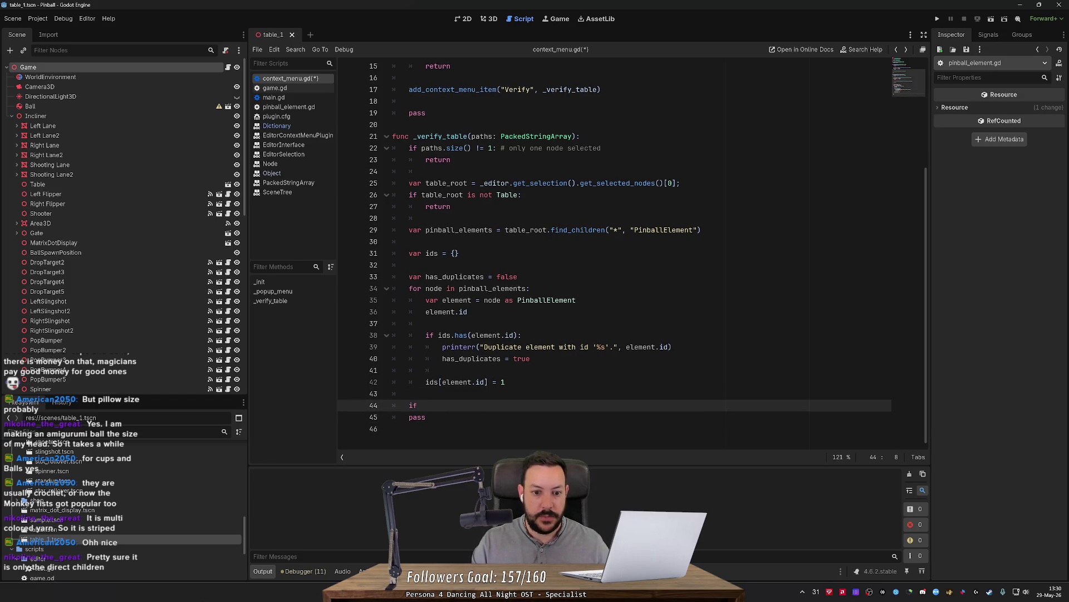
pyautogui.write('not has')
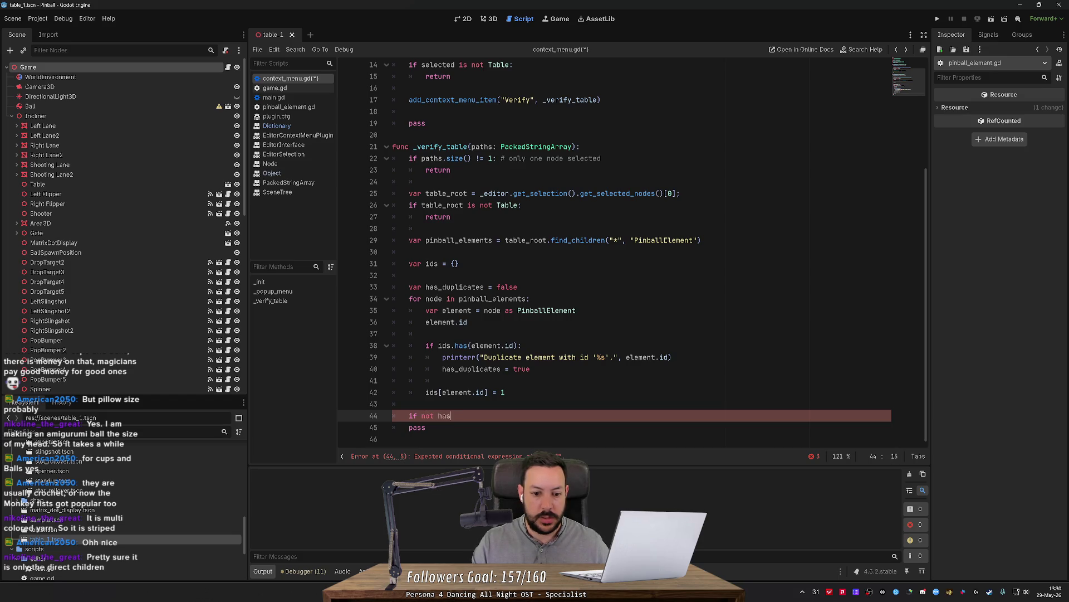
pyautogui.press('Return')
pyautogui.write(':')
pyautogui.press('Return')
pyautogui.write('print("')
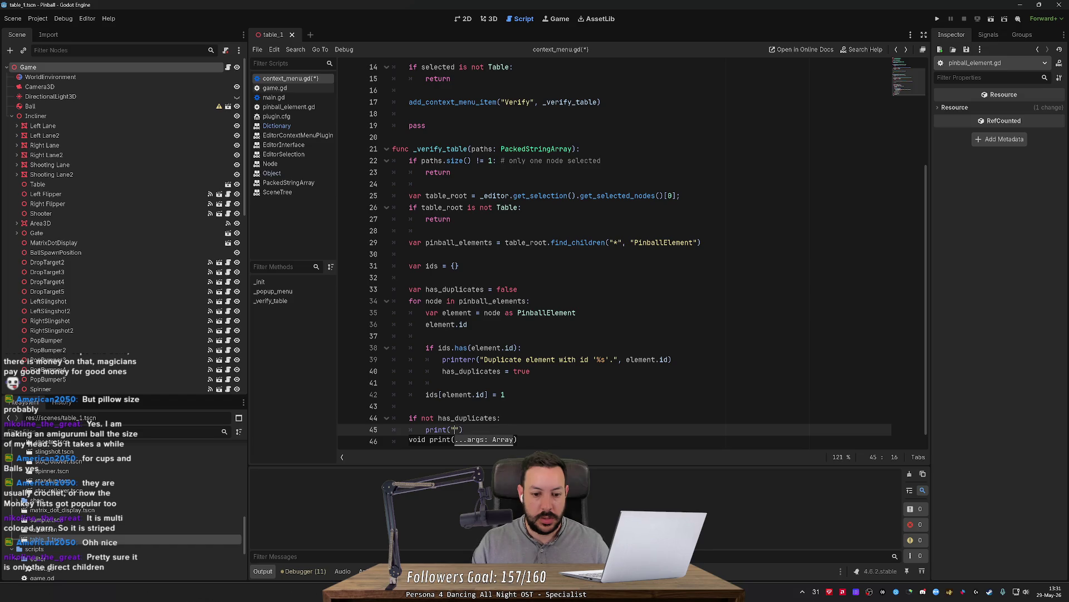
pyautogui.write('Table')
pyautogui.write(' has not duplicate elements.')
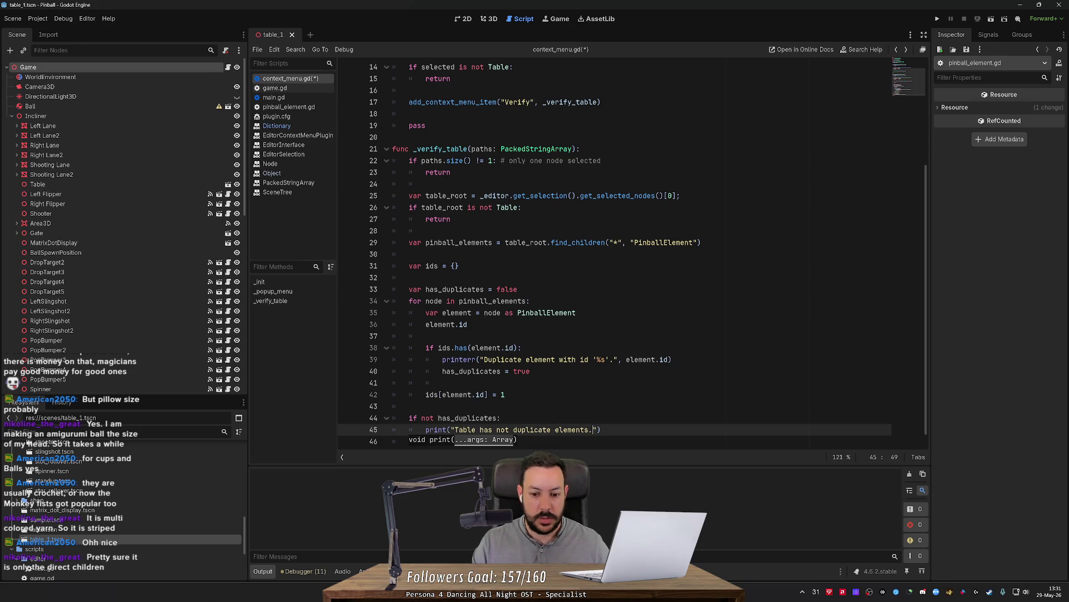
pyautogui.press('Return')
pyautogui.hotkey('ctrl', 's')
pyautogui.press('Escape')
pyautogui.click(529, 348)
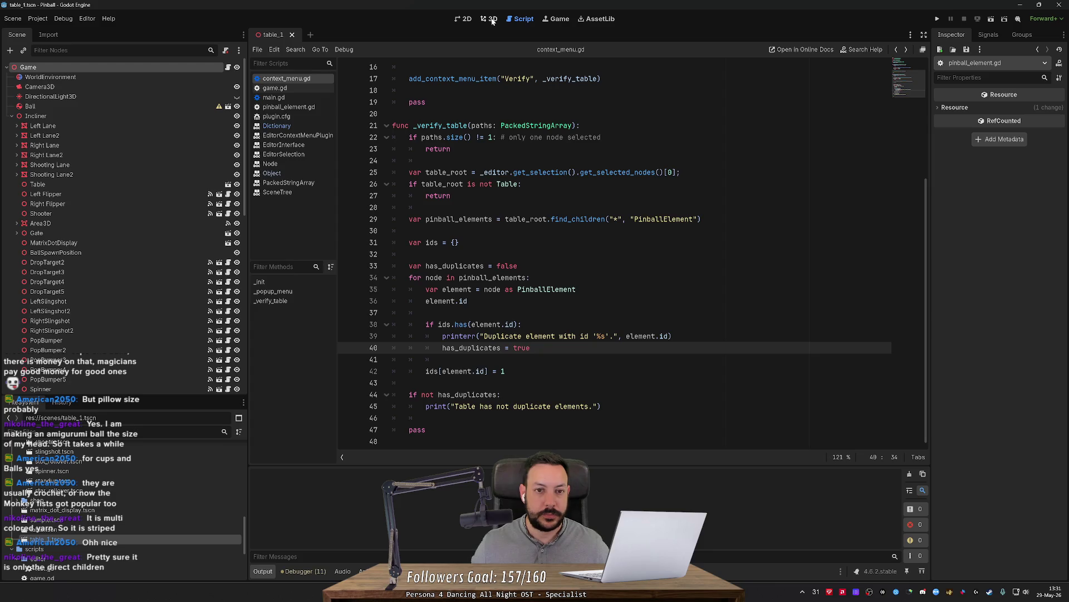
# - Run Verify on the Game node to list duplicate id errors, then try removing the trailing pass
pyautogui.rightClick(148, 68)
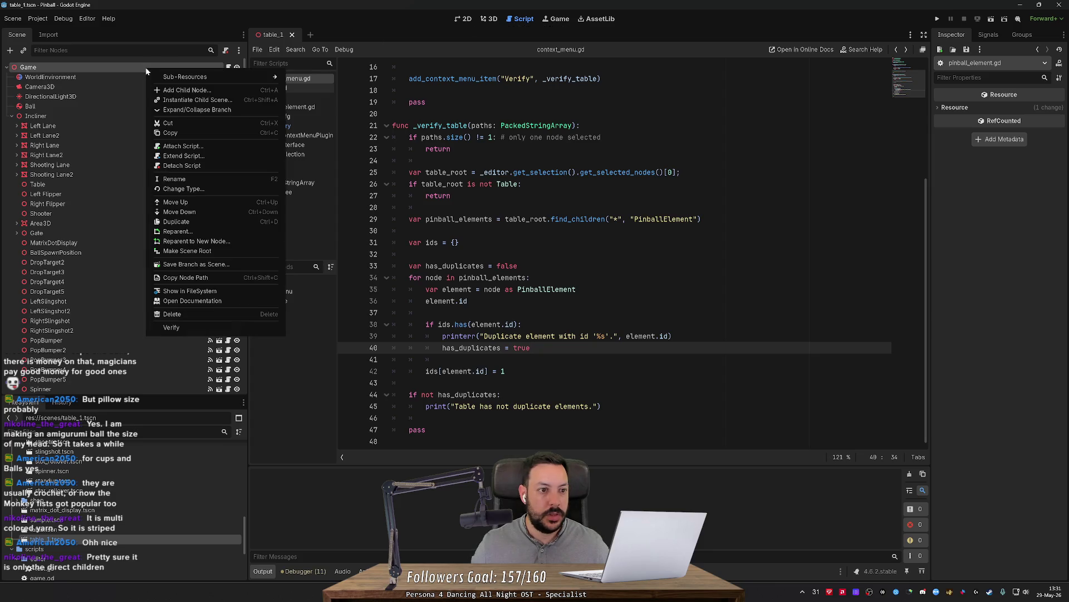
pyautogui.click(182, 327)
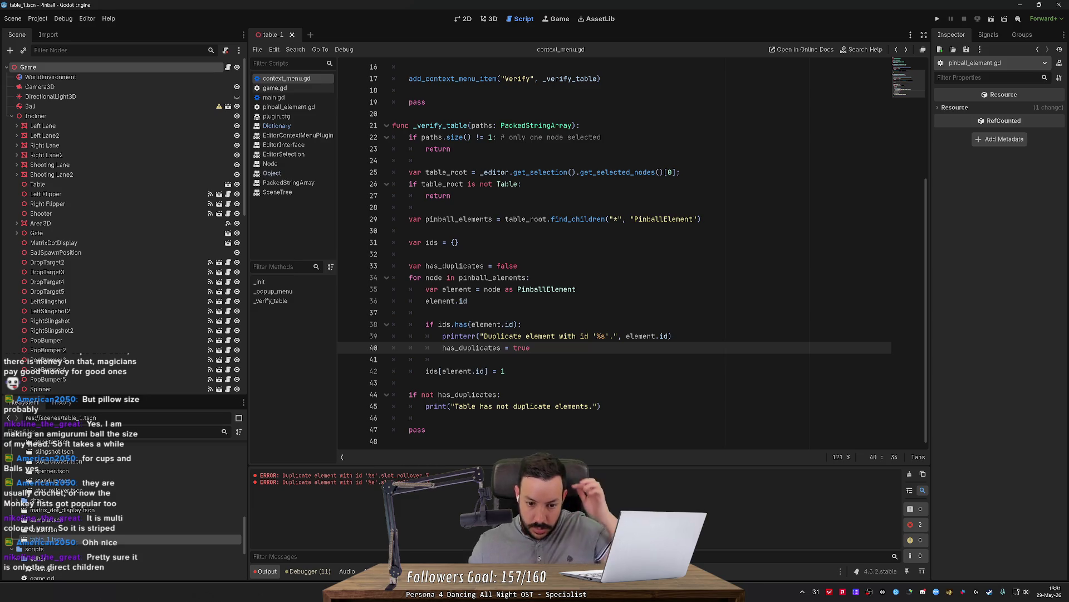
pyautogui.click(393, 417)
pyautogui.hotkey('ctrl', 'shift', 'End')
pyautogui.press('Delete')
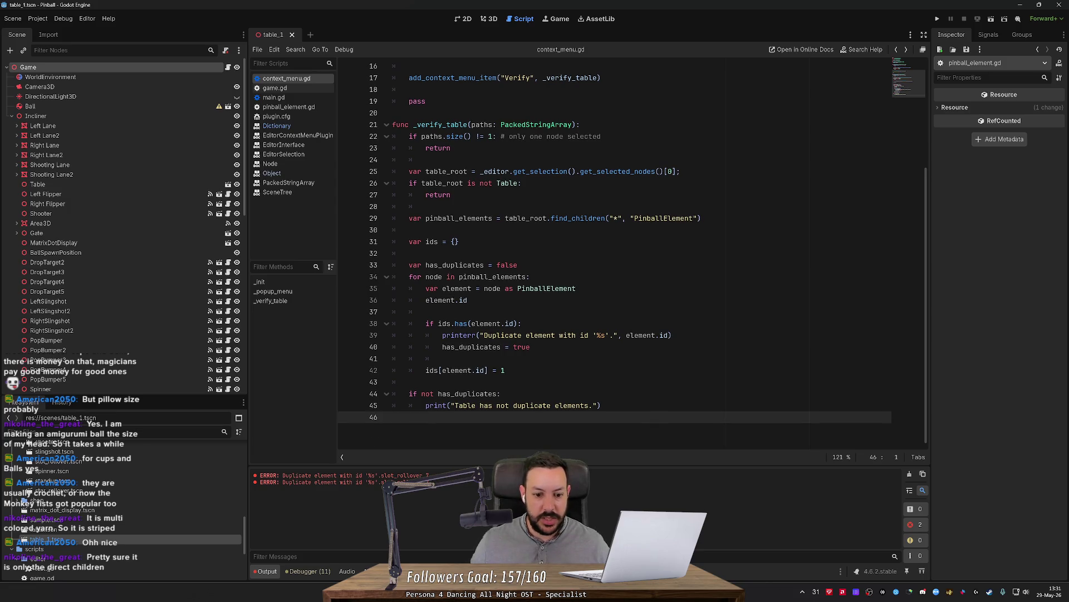
pyautogui.hotkey('ctrl', 'z')
pyautogui.hotkey('ctrl', 'z')
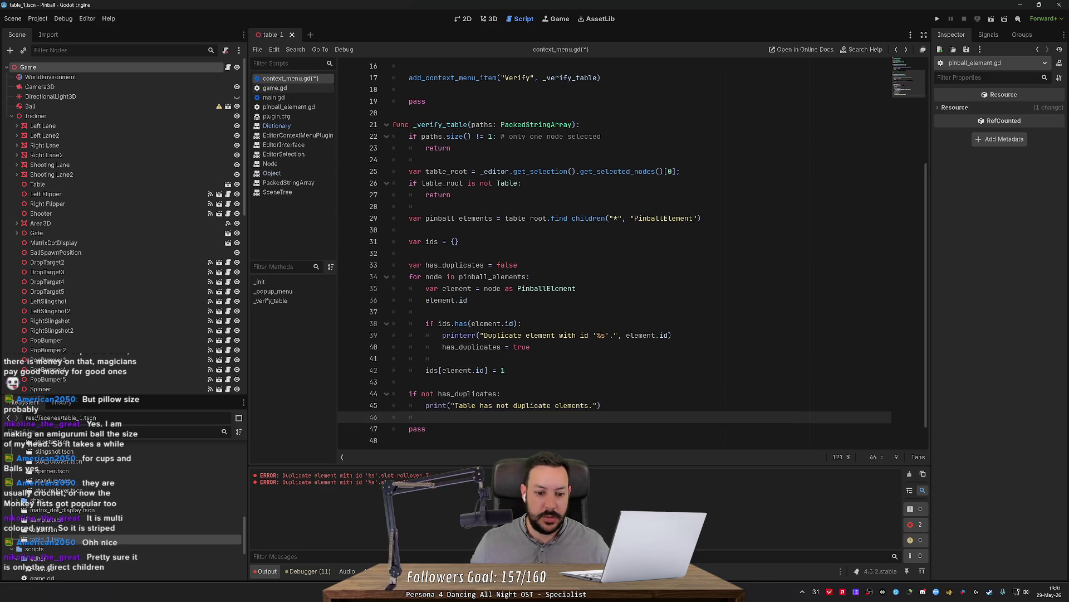
# - Replace the '%s' placeholder in line 39's printerr with a separate element.id argument and save
pyautogui.hotkey('ctrl', 'z')
pyautogui.hotkey('ctrl', 'z')
pyautogui.click(409, 428)
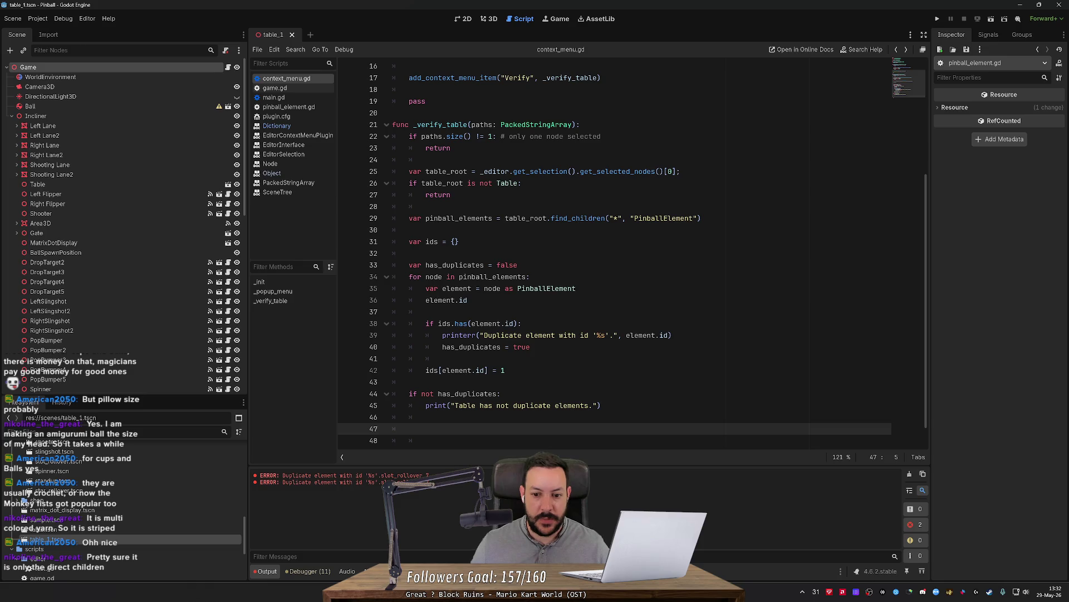
pyautogui.click(613, 335)
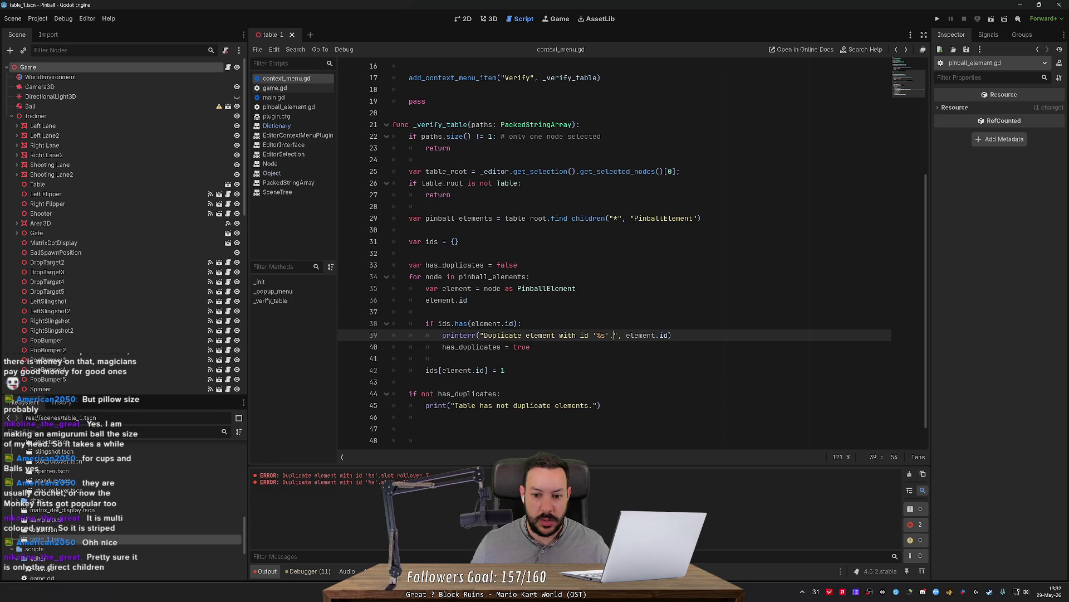
pyautogui.moveTo(596, 335); pyautogui.dragTo(626, 335)
pyautogui.press('BackSpace')
pyautogui.press('BackSpace')
pyautogui.write('",')
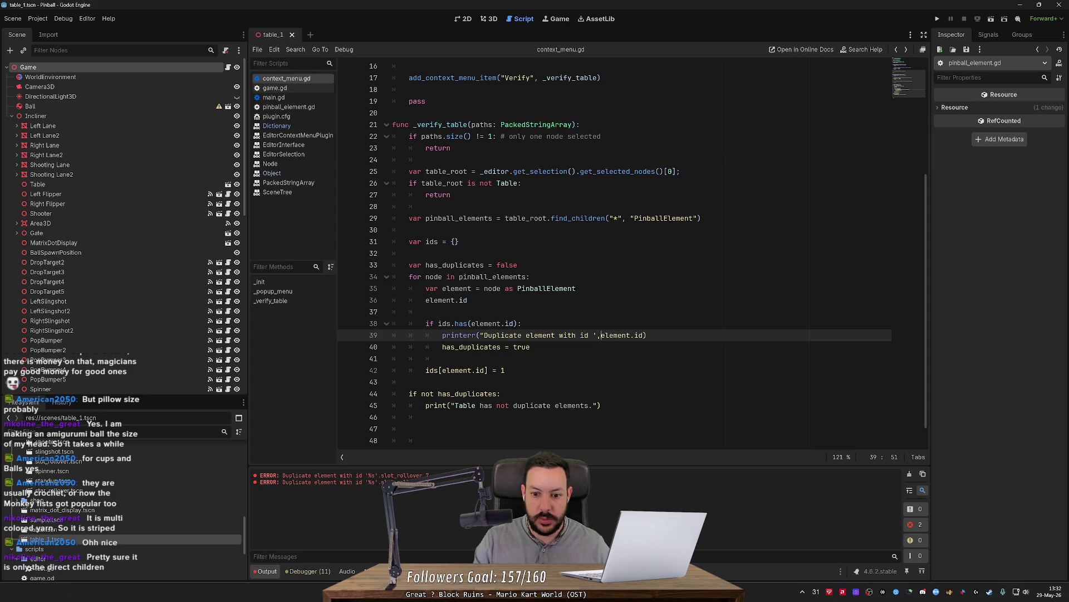
pyautogui.click(648, 336)
pyautogui.write(',')
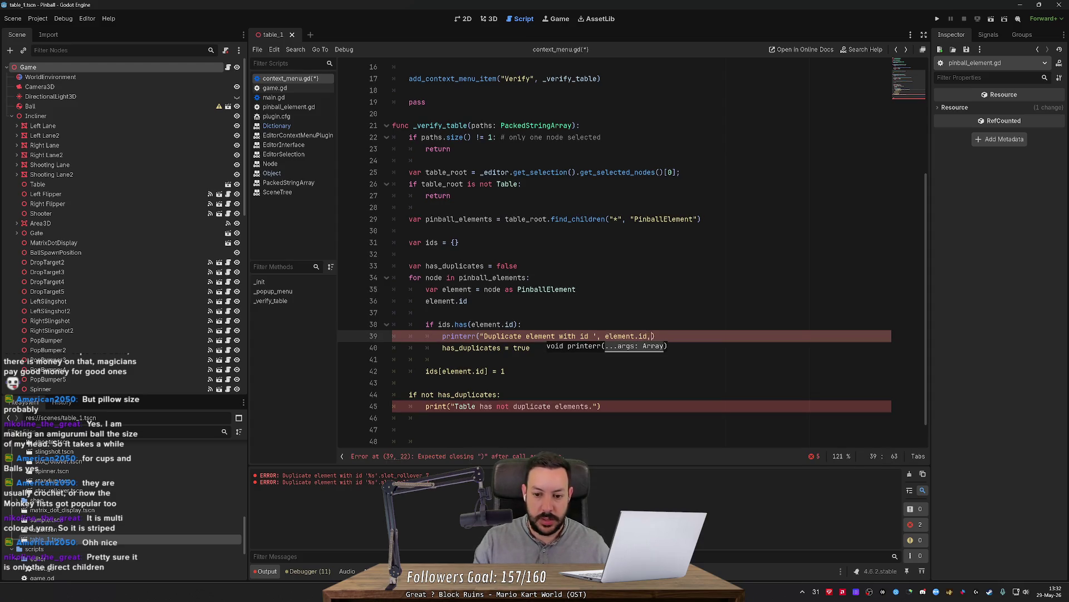
pyautogui.write(' "\':')
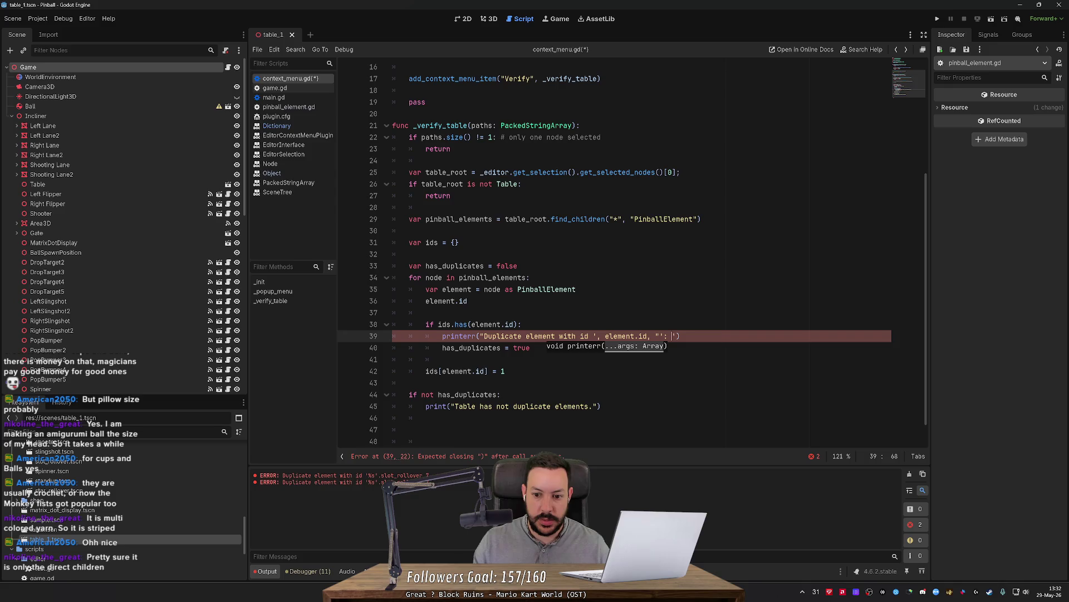
pyautogui.press('Delete')
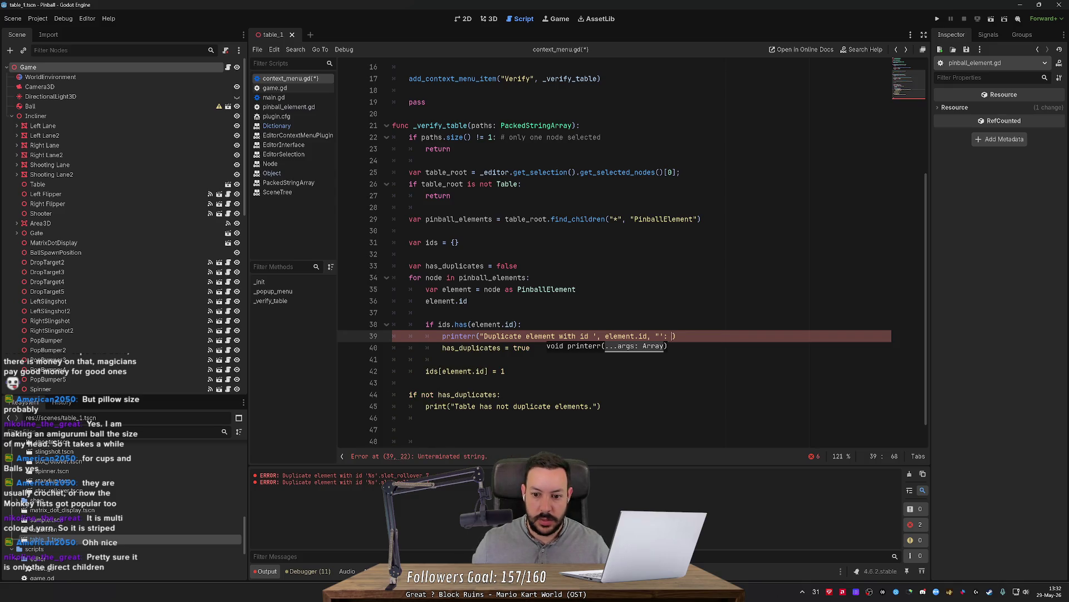
pyautogui.click(662, 336)
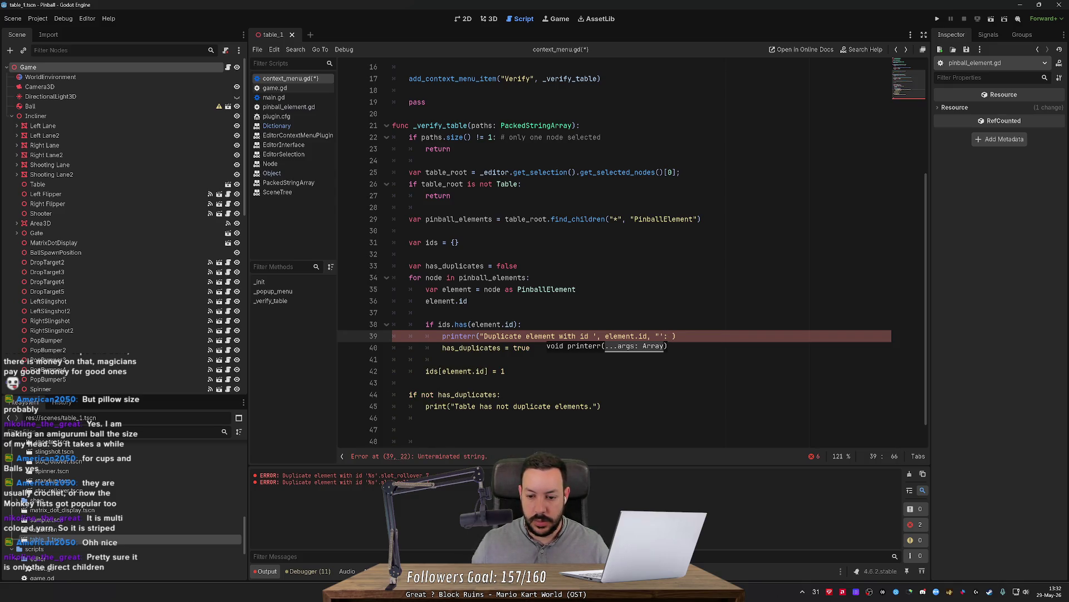
pyautogui.write('", ')
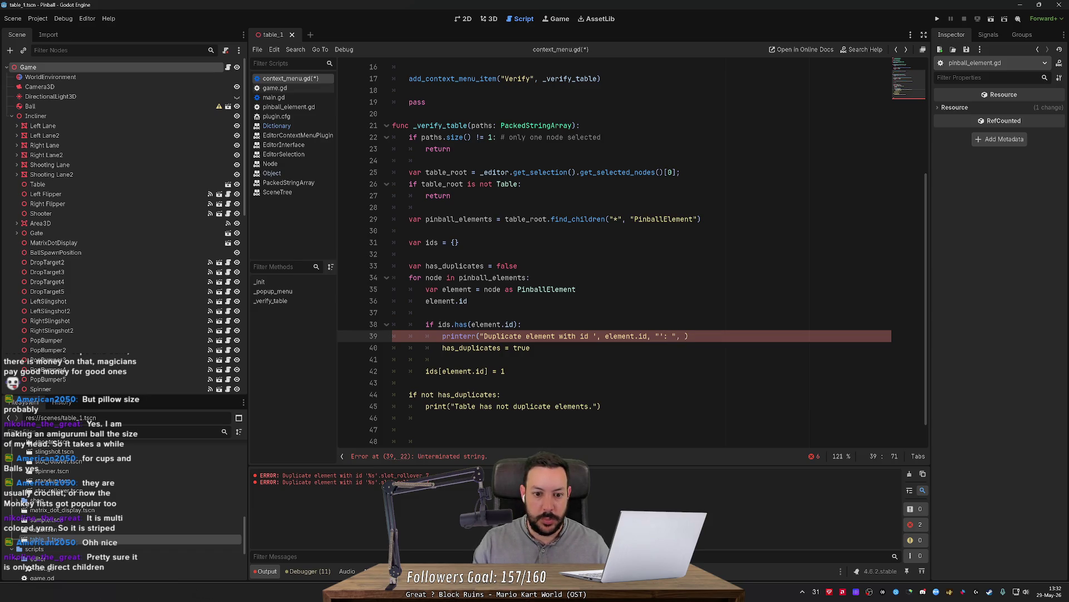
pyautogui.write('element')
pyautogui.hotkey('ctrl', 's')
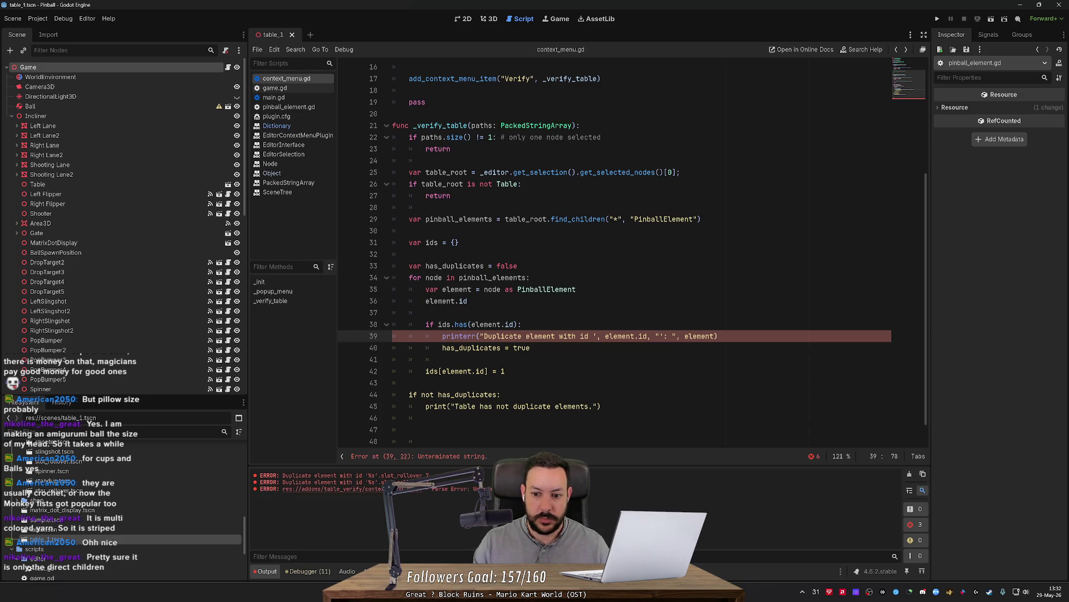
# - Close the quoted id string and change the final argument from element to node, then save
pyautogui.click(530, 348)
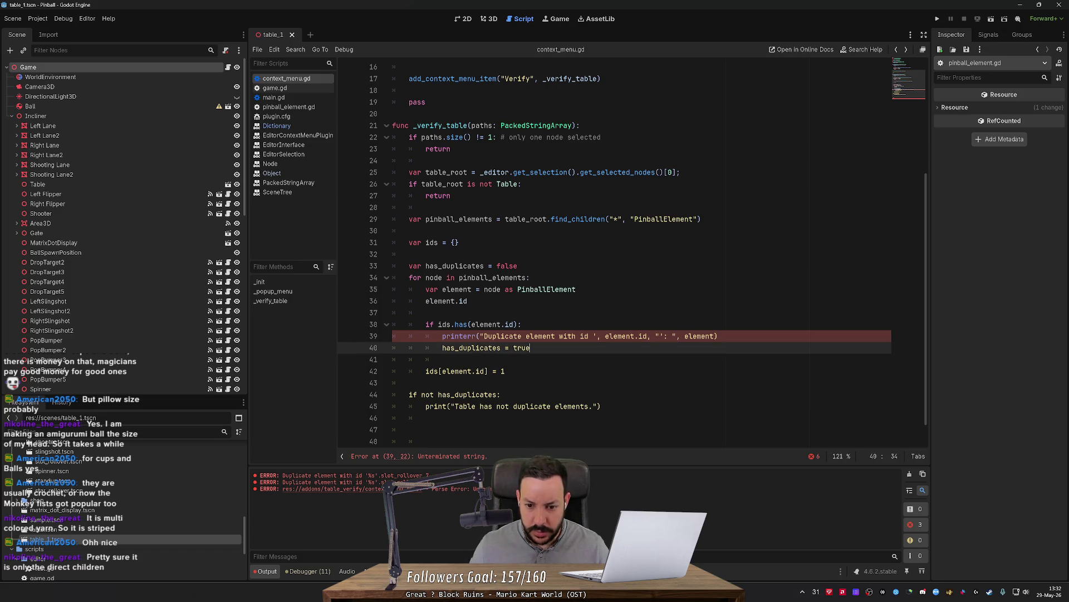
pyautogui.click(598, 336)
pyautogui.write('"')
pyautogui.doubleClick(704, 335)
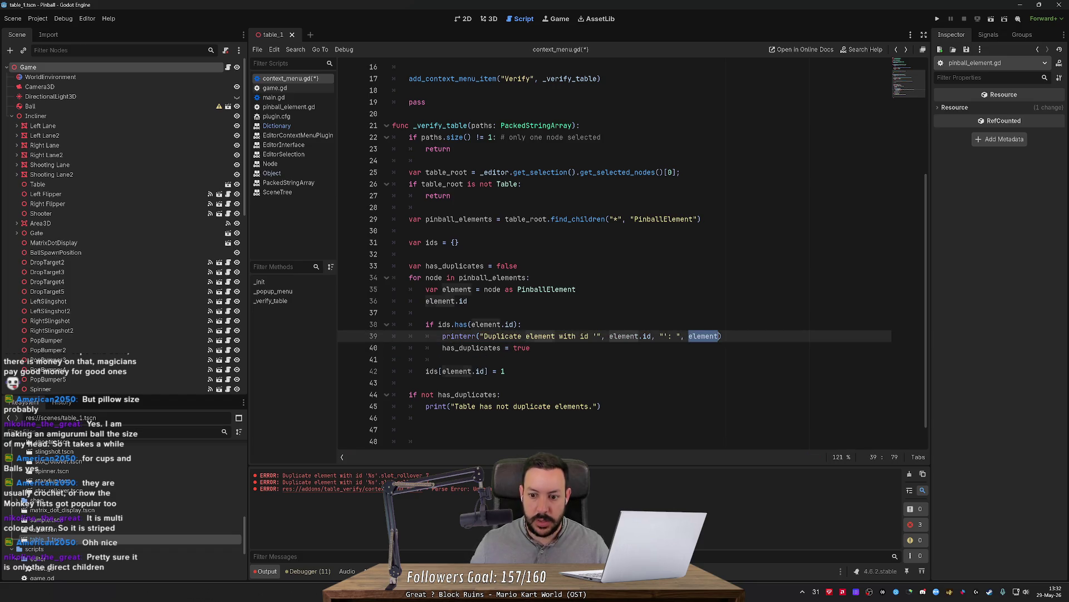
pyautogui.write('node')
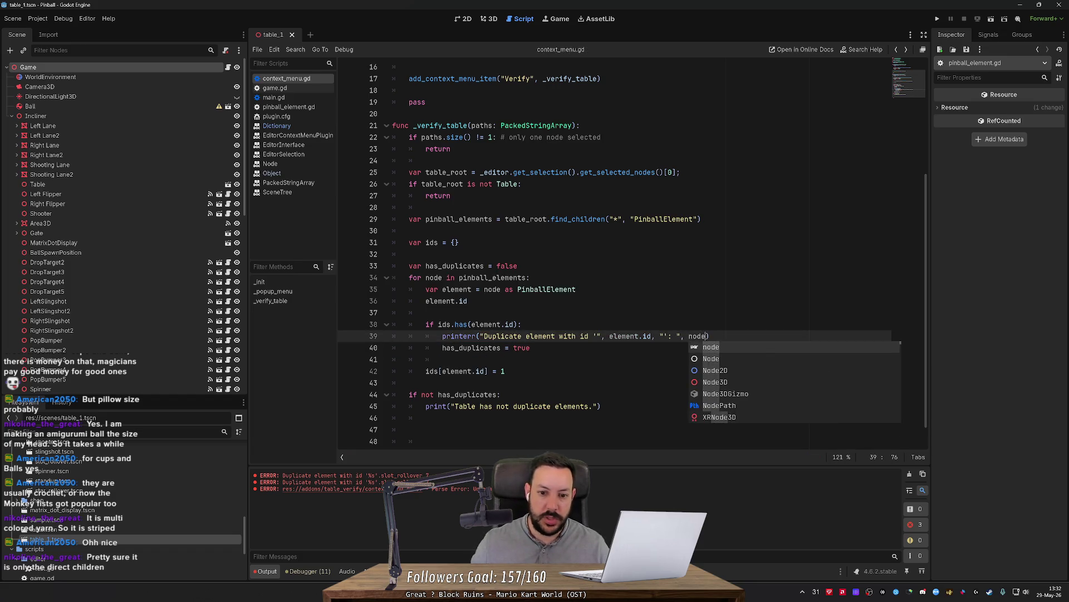
pyautogui.click(521, 324)
pyautogui.hotkey('ctrl', 's')
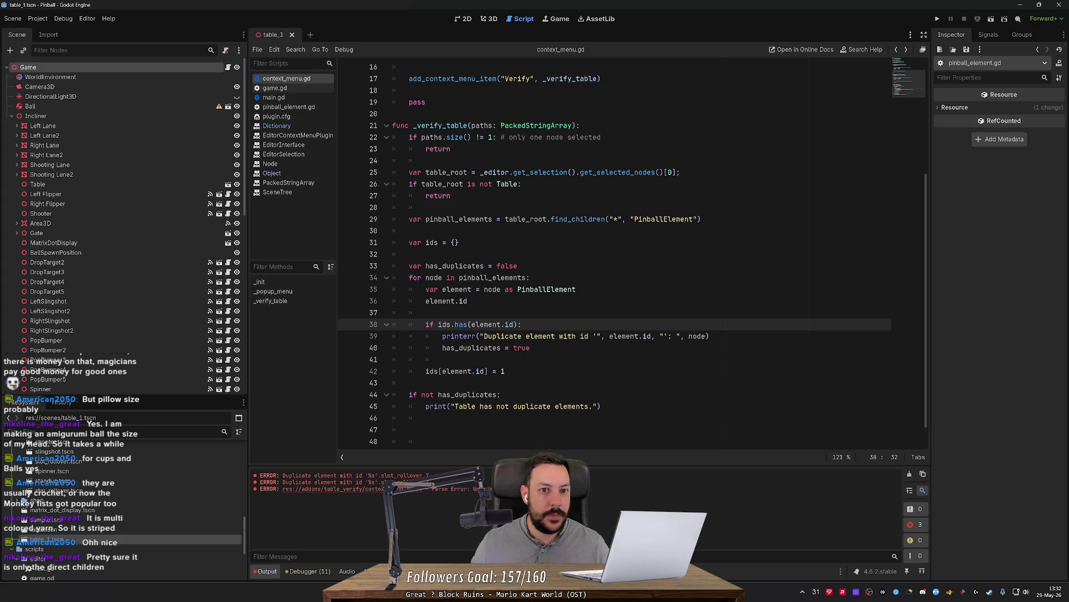
# - Clear the Output, run Verify on the Game node, and locate the duplicated slot_rollover_7 id
pyautogui.rightClick(108, 68)
pyautogui.click(909, 474)
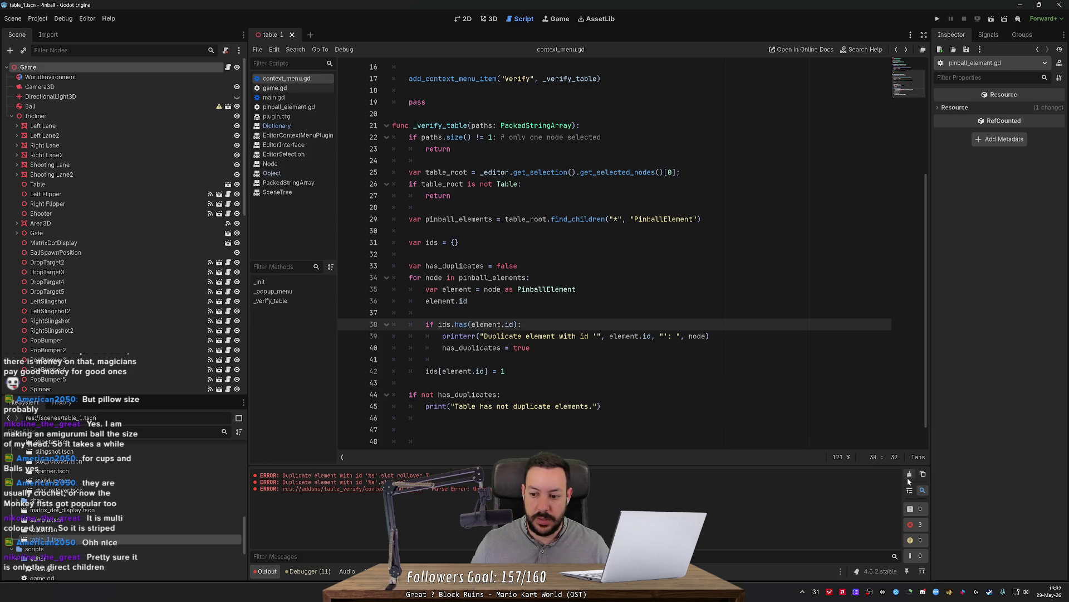
pyautogui.click(909, 474)
pyautogui.rightClick(115, 70)
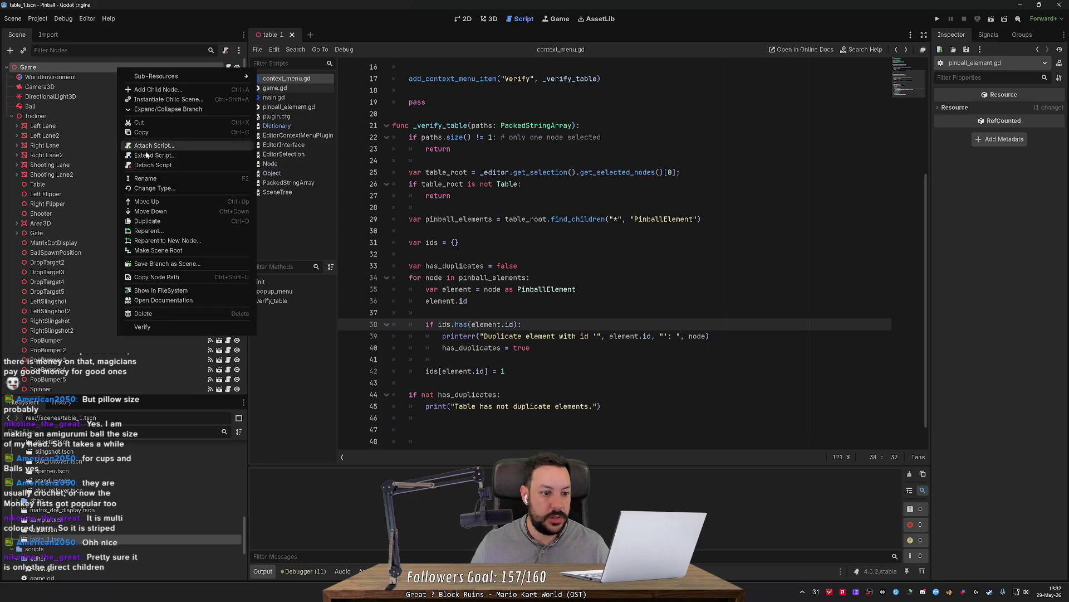
pyautogui.click(172, 325)
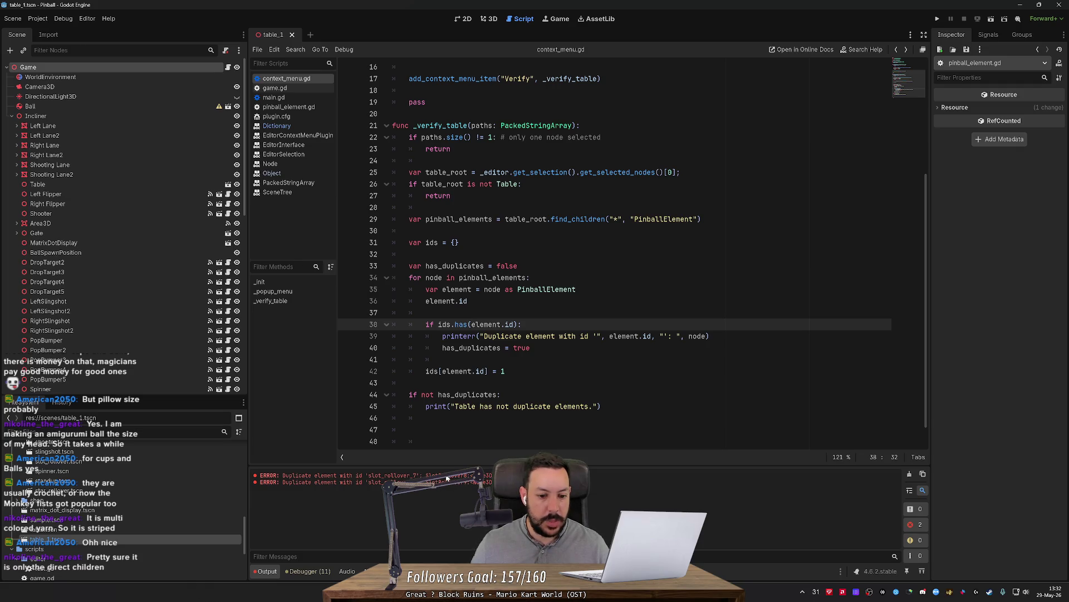
pyautogui.moveTo(462, 480); pyautogui.dragTo(423, 474)
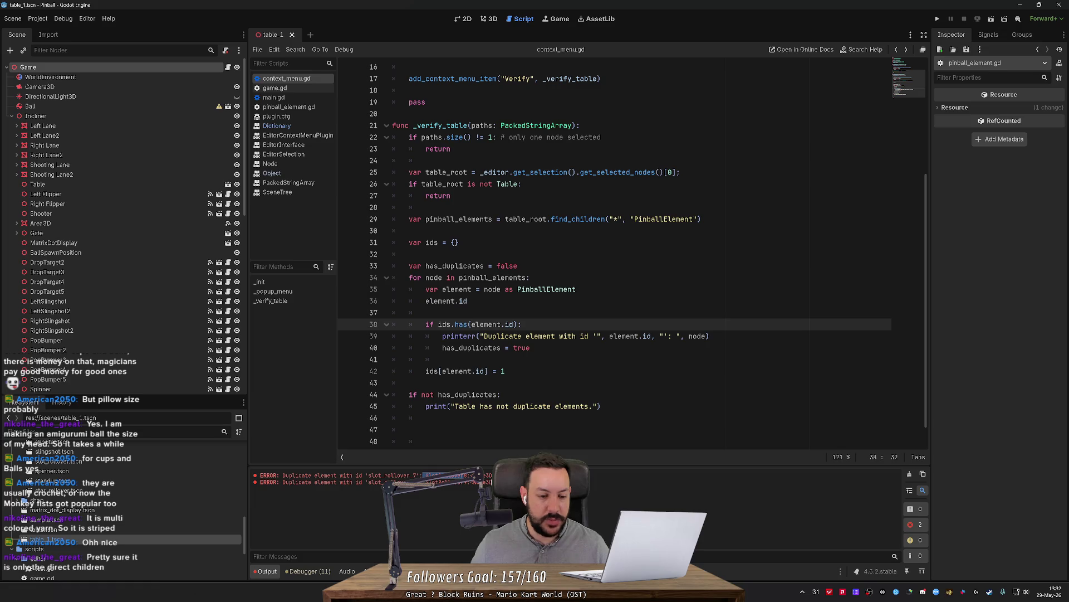
pyautogui.click(134, 263)
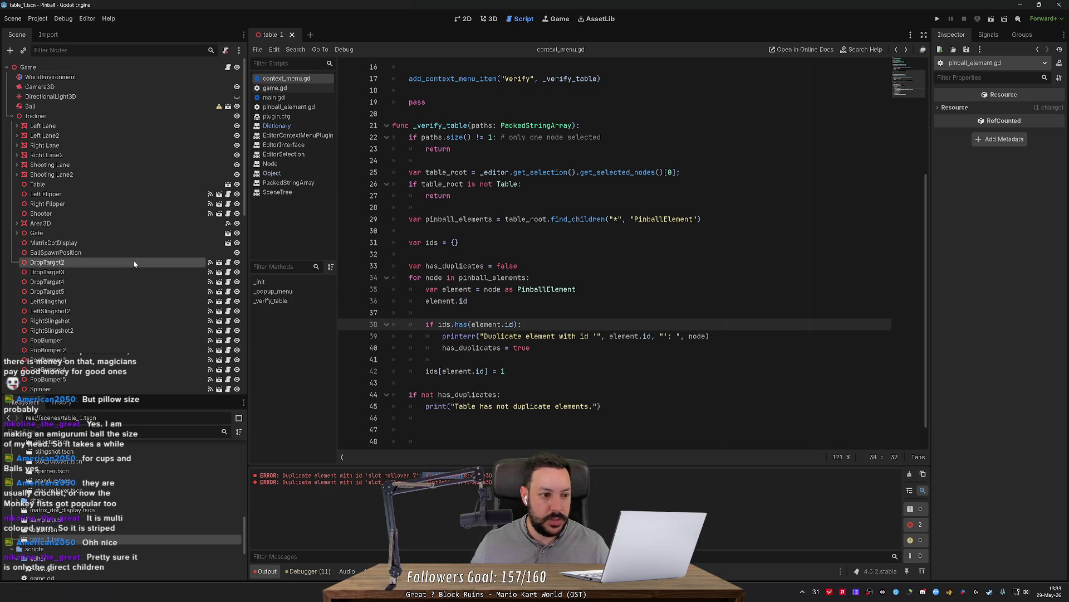
# - Back out of the DropTarget renames and restore the accidentally renamed node's name to Ball
pyautogui.press('F2')
pyautogui.press('Return')
pyautogui.click(120, 273)
pyautogui.press('F2')
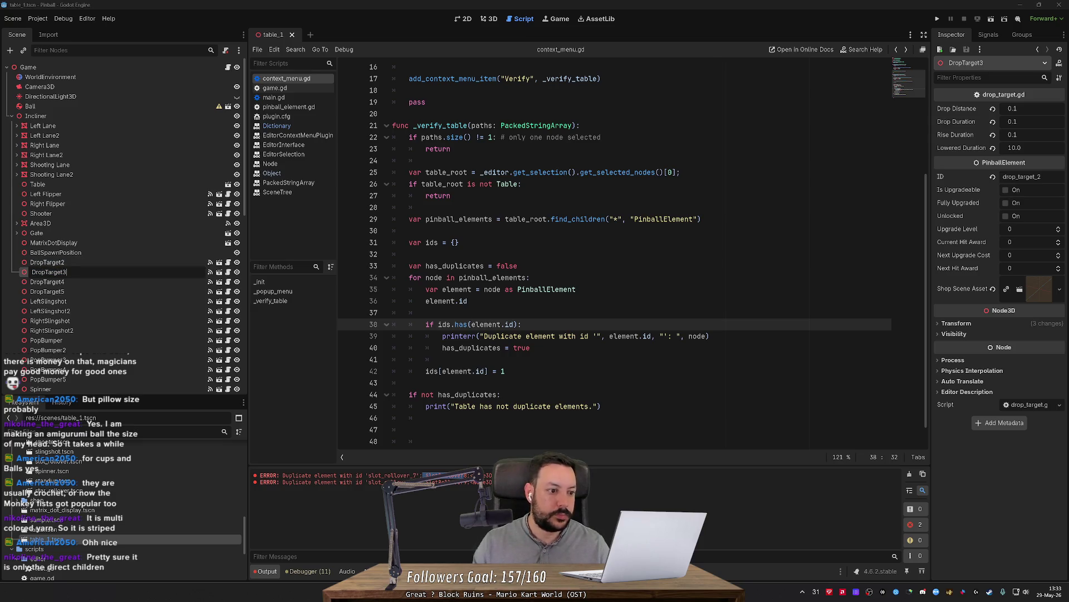
pyautogui.press('Escape')
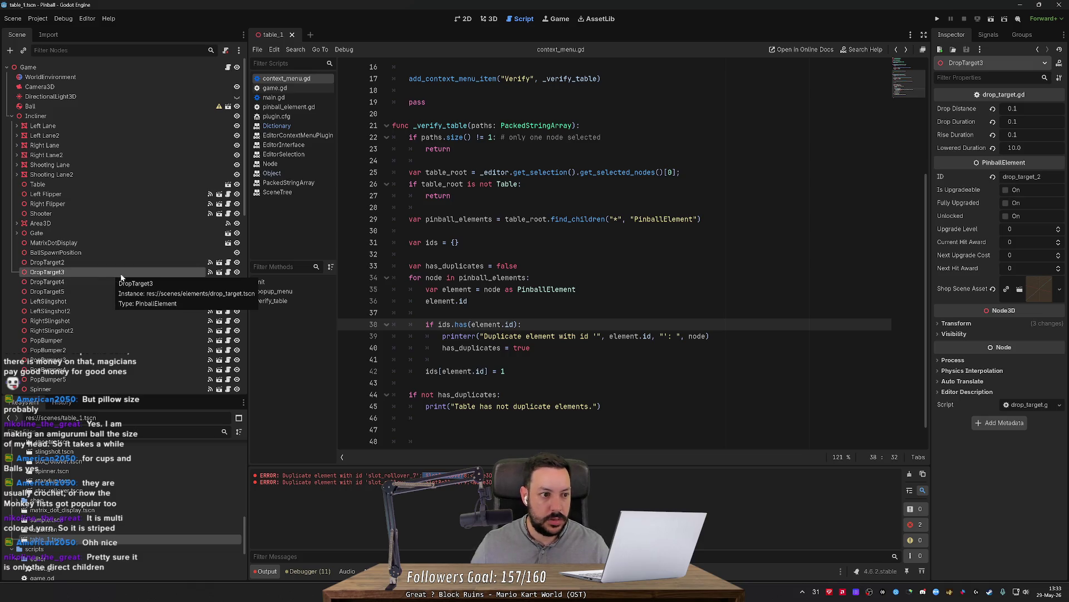
pyautogui.press('F2')
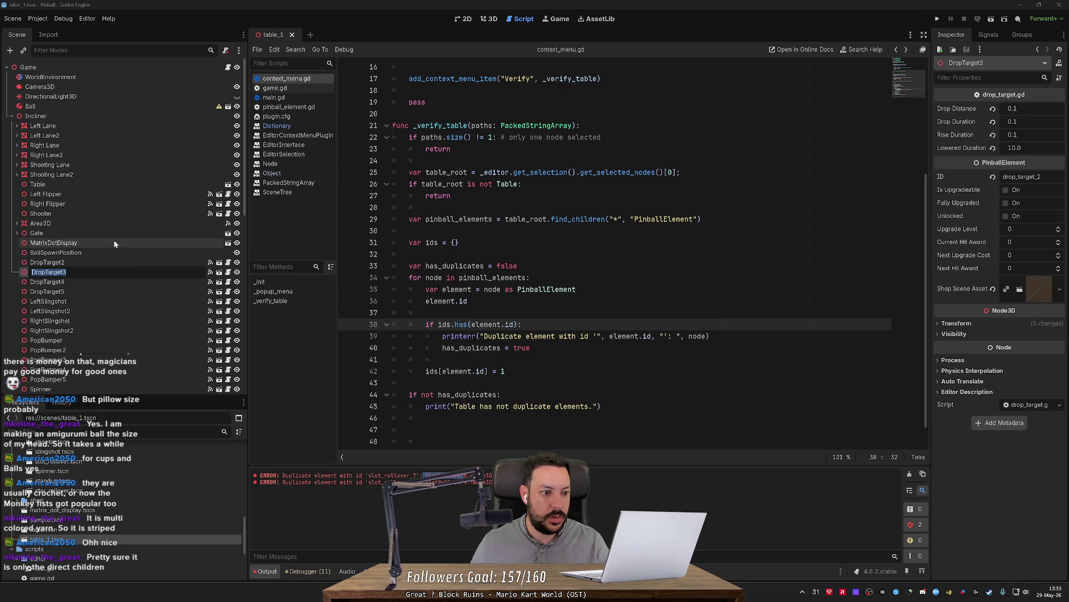
pyautogui.click(72, 104)
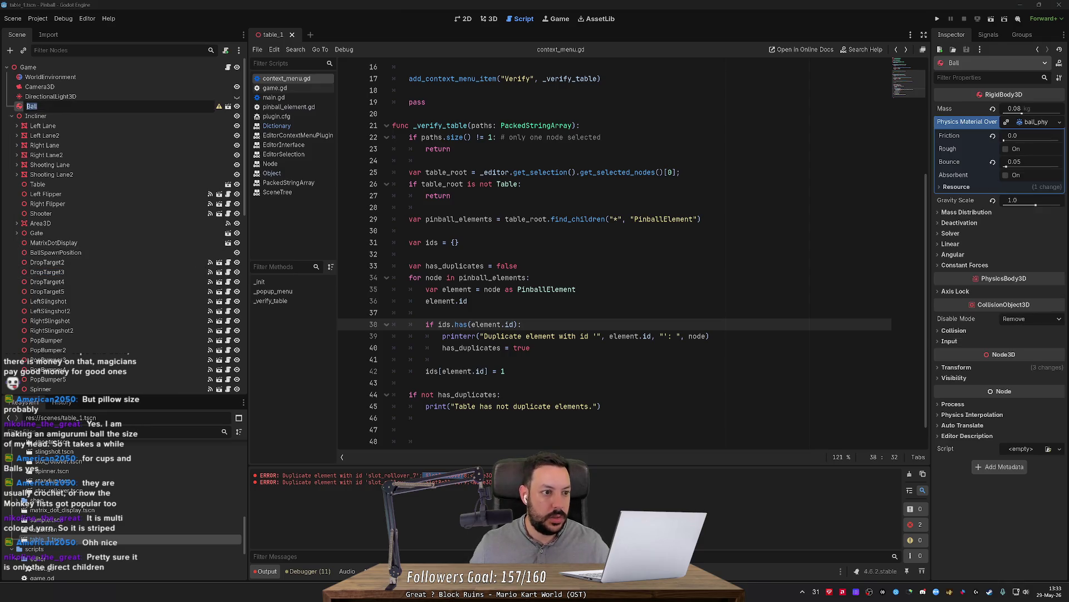
pyautogui.press('Return')
pyautogui.press('F2')
pyautogui.write('Ball')
pyautogui.press('Return')
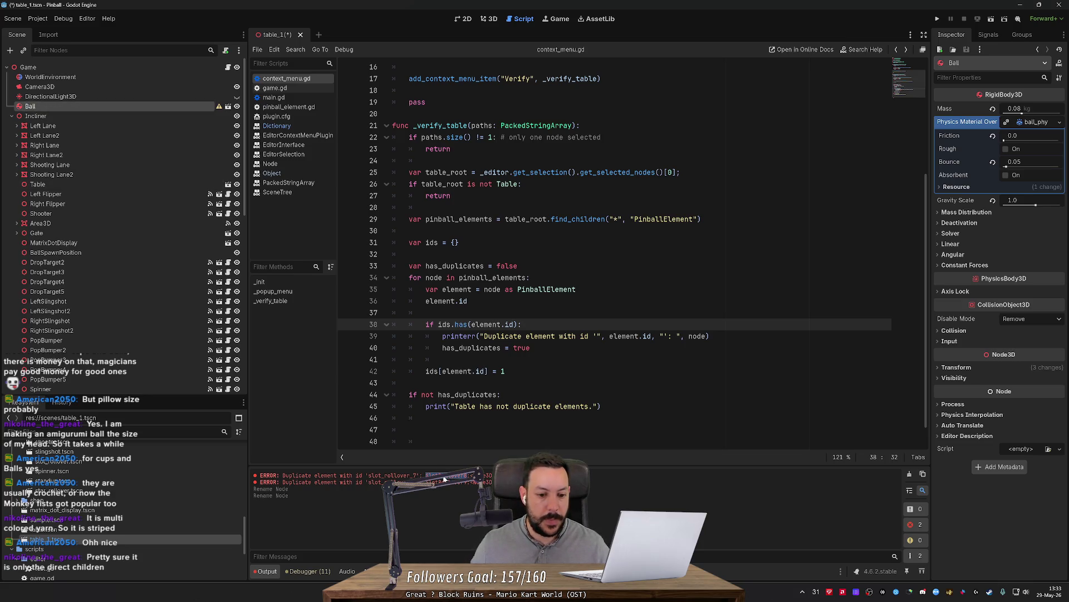
# - Filter the tree to SlotRollover8, select it to edit its slot_rollover_7 ID, and show the 3D view
pyautogui.click(92, 50)
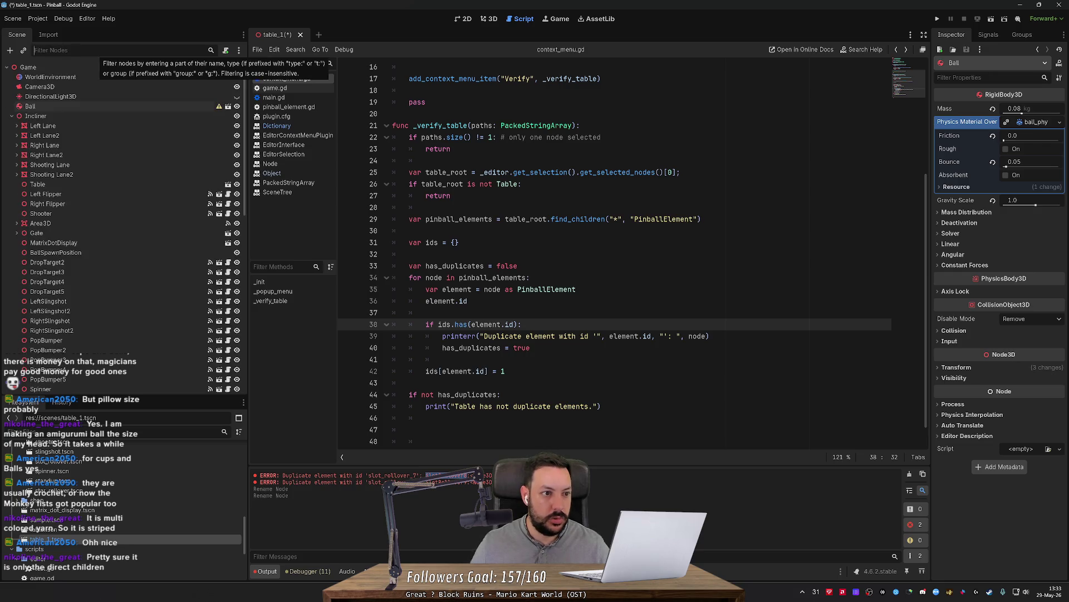
pyautogui.write('SlotRollover8')
pyautogui.click(88, 71)
pyautogui.click(1028, 108)
pyautogui.click(489, 19)
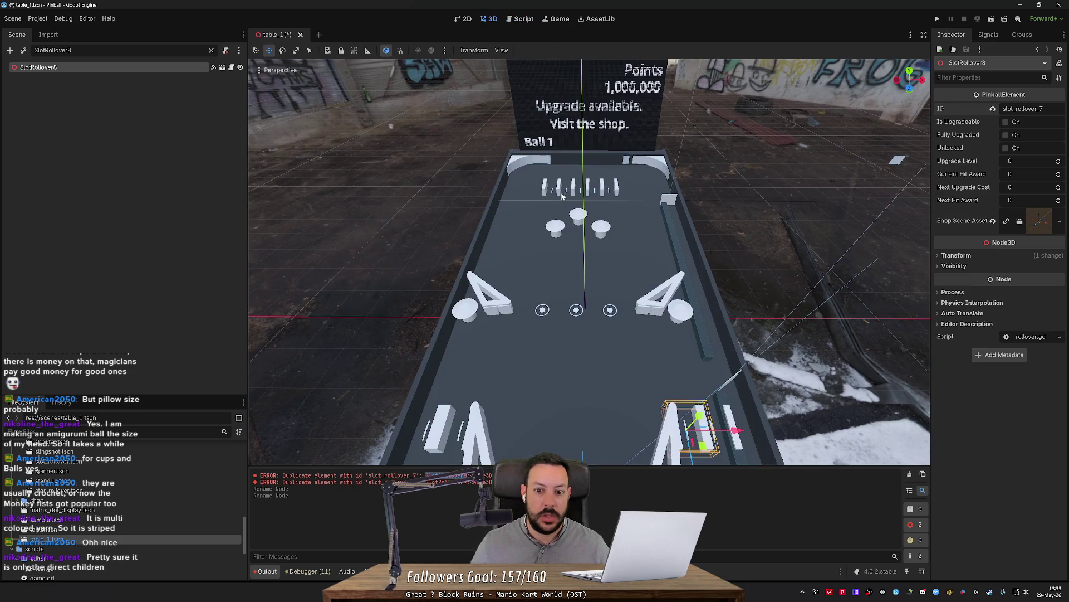
# - Set IDs slot_rollover_8 and slot_rollover_9 on SlotRollover8 and SlotRollover9, save table_1, and clear the filter
pyautogui.press('Return')
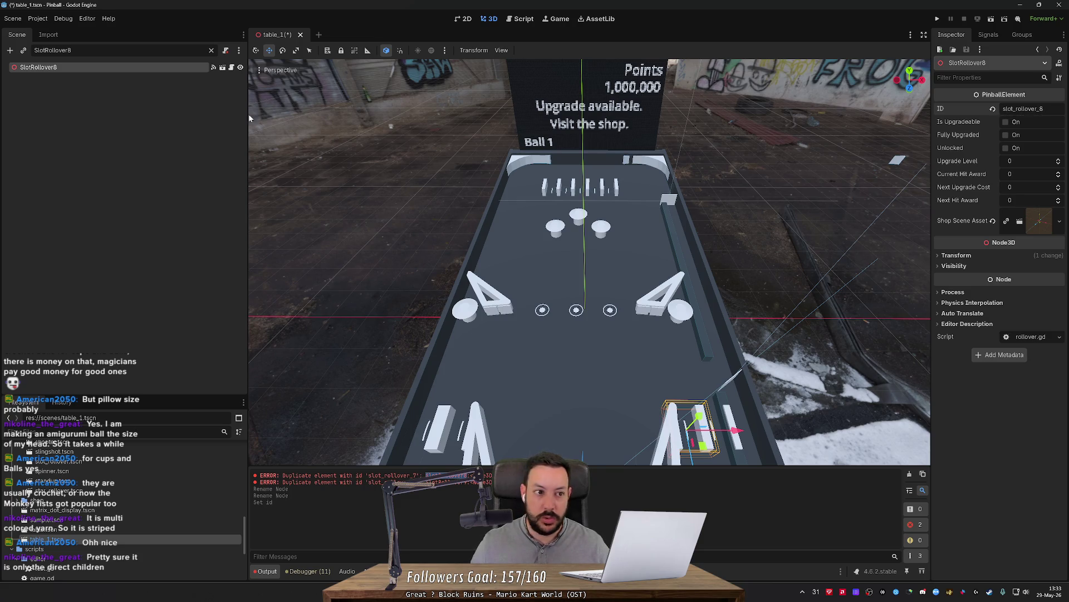
pyautogui.press('BackSpace')
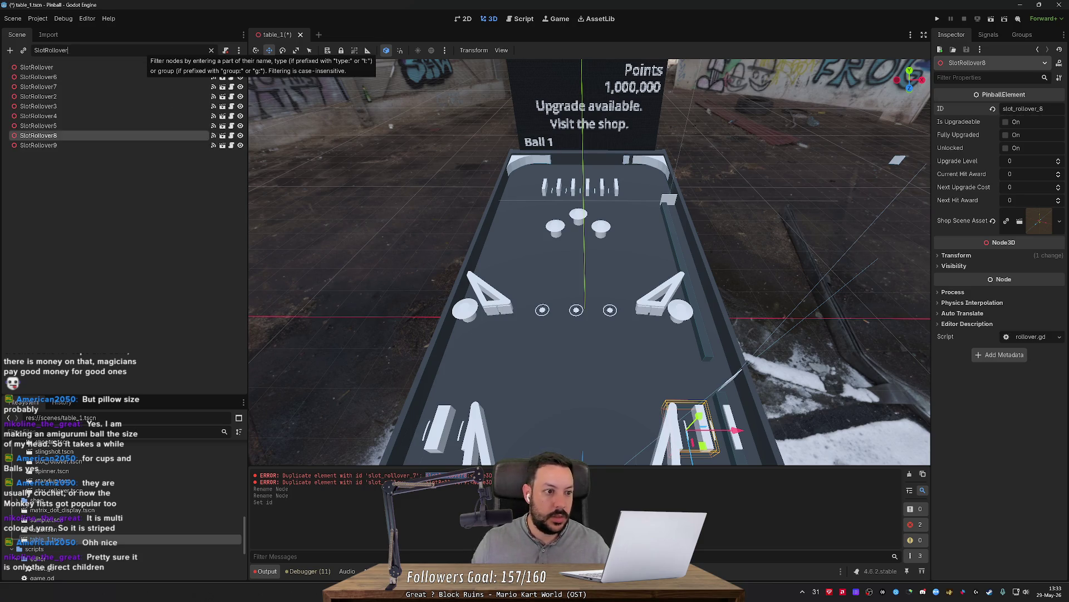
pyautogui.click(107, 146)
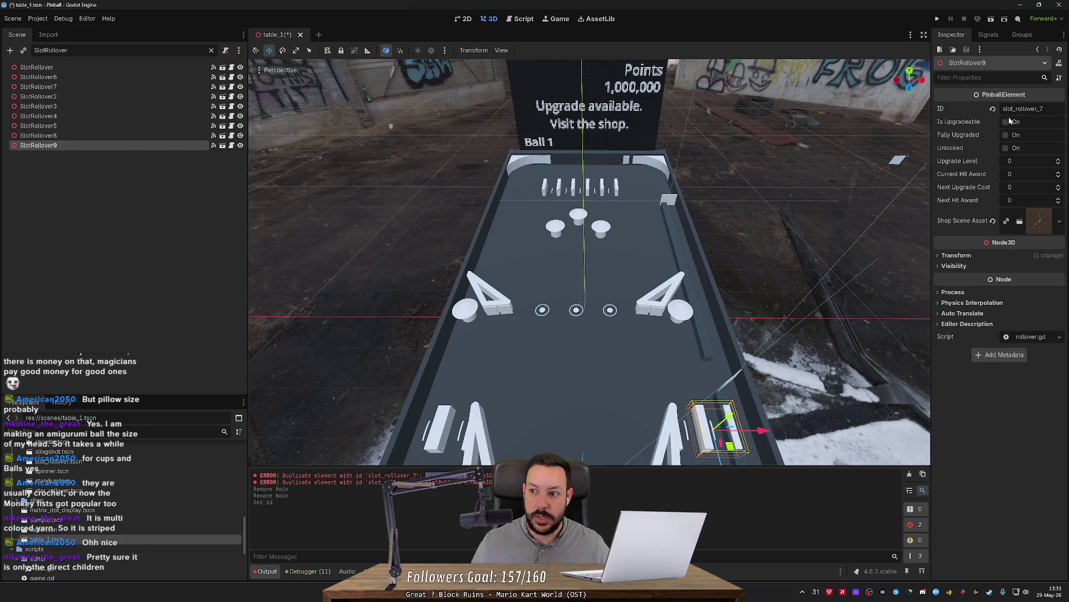
pyautogui.click(1036, 109)
pyautogui.press('BackSpace')
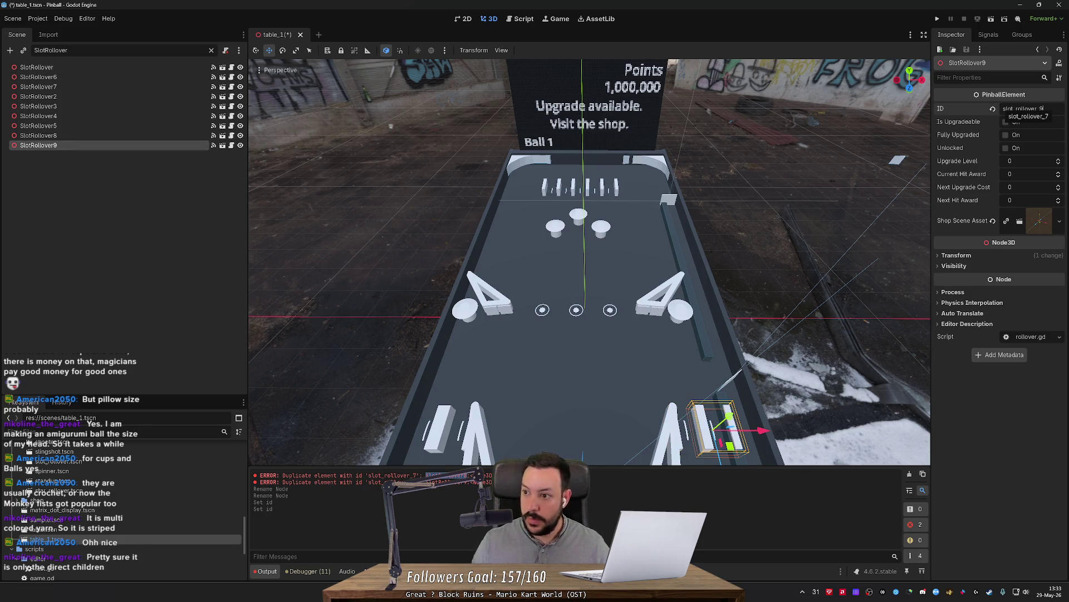
pyautogui.hotkey('ctrl', 's')
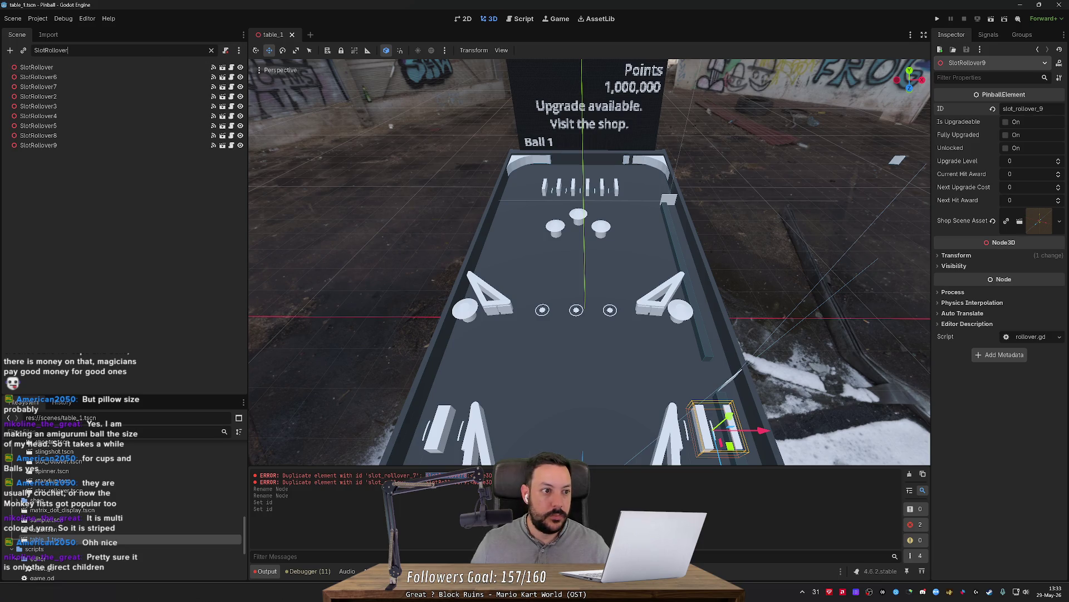
pyautogui.click(211, 50)
pyautogui.scroll(5, 148, 88)
pyautogui.rightClick(105, 65)
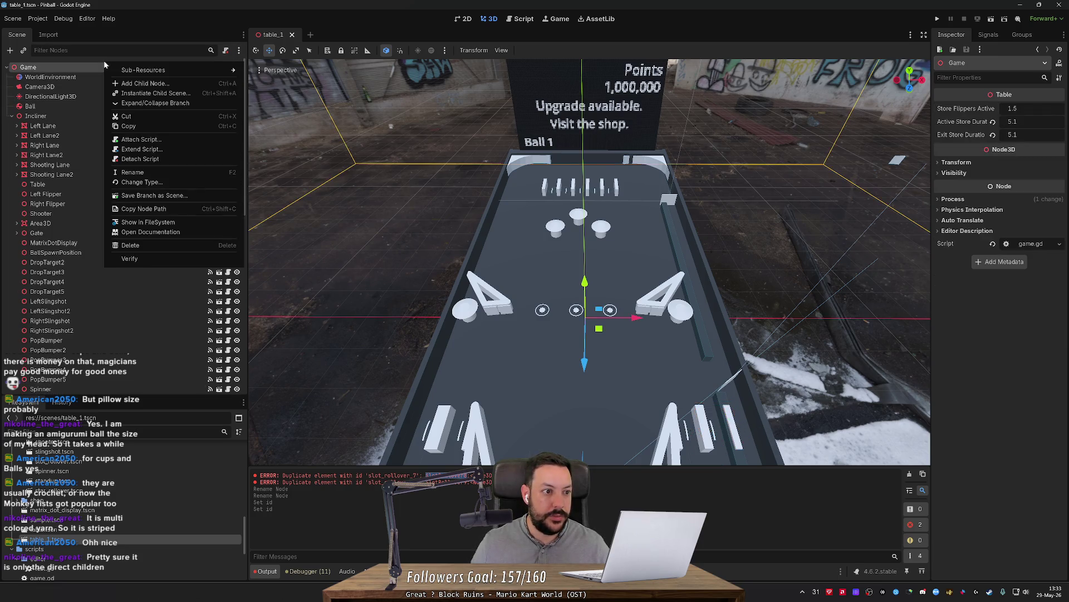
# - Run Verify again, which reports no duplicate elements, and switch to context_menu.gd in the Script workspace
pyautogui.click(157, 259)
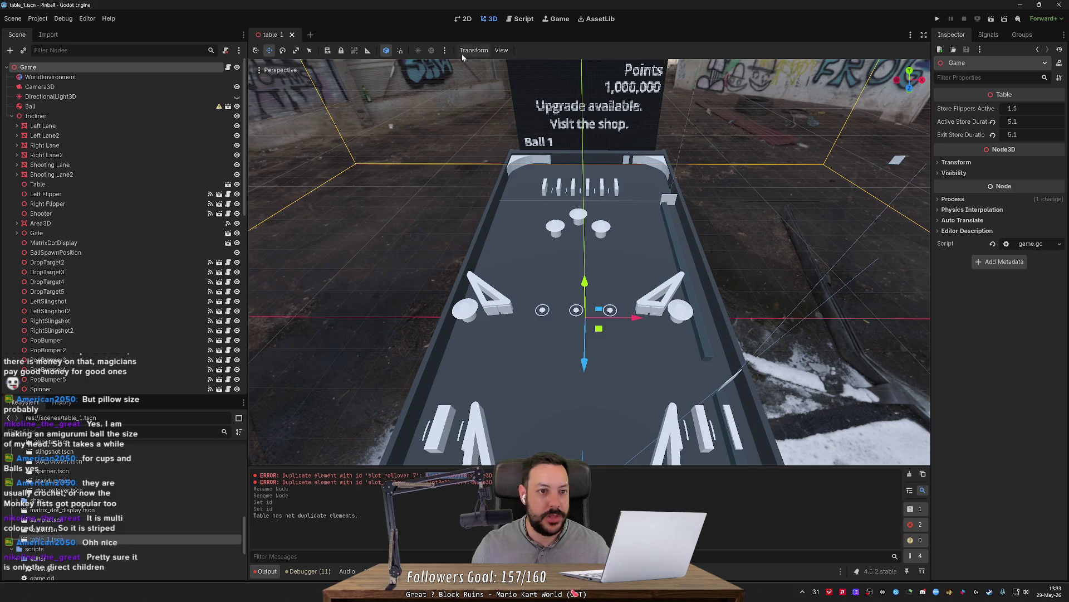
pyautogui.click(522, 20)
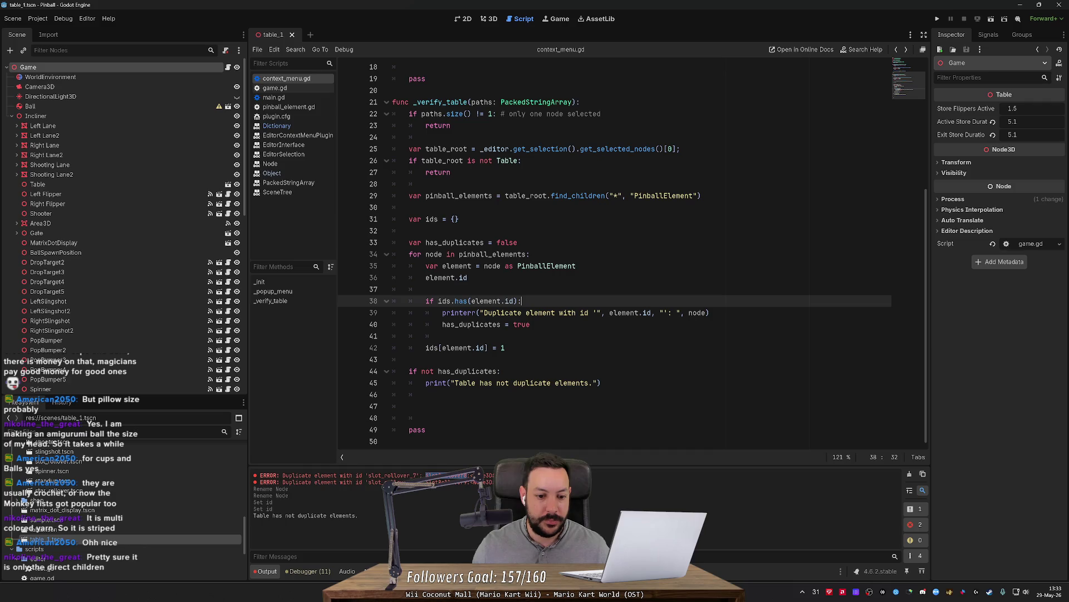
# - Test the Verify action, then rename the menu label on line 17 to "Verify Table"
pyautogui.scroll(6, 629, 250)
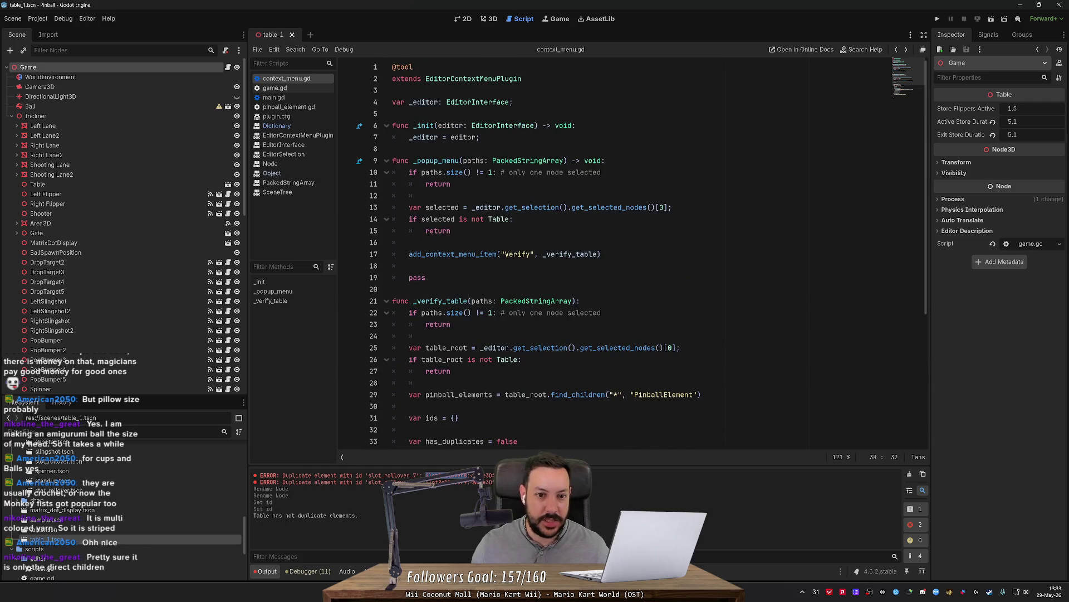
pyautogui.rightClick(182, 71)
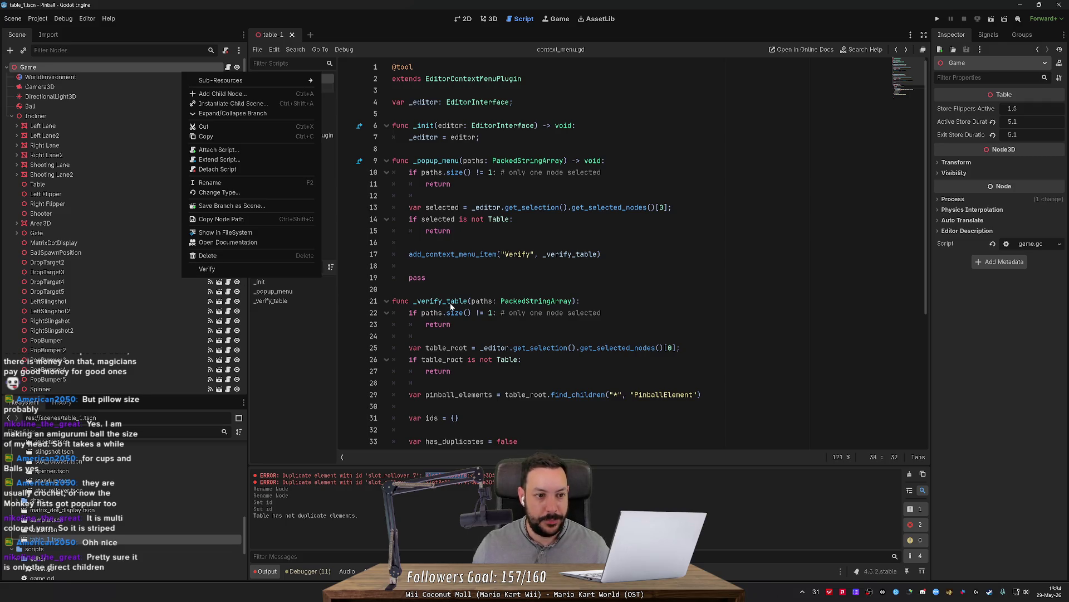
pyautogui.click(237, 272)
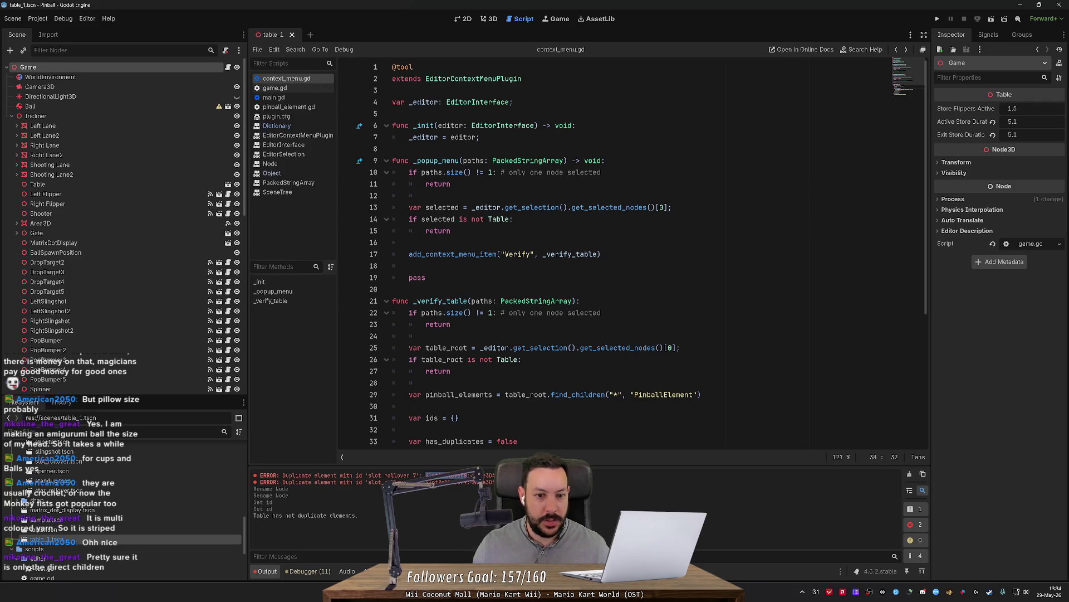
pyautogui.click(530, 254)
pyautogui.write('Table')
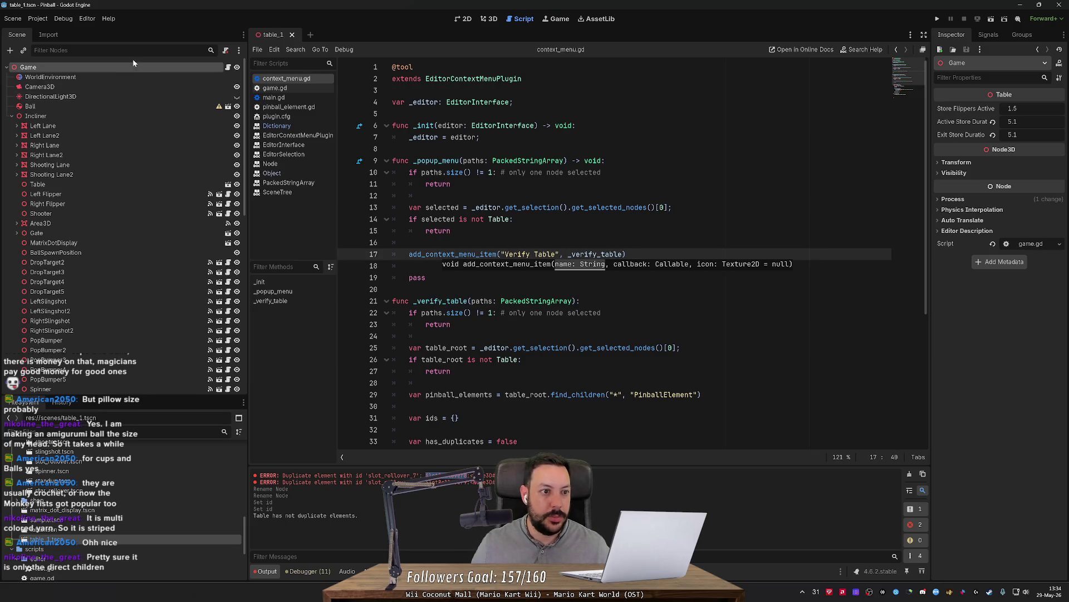
pyautogui.rightClick(129, 67)
pyautogui.press('Escape')
# - Remove the leftover blank line around line 16 while keeping the pass line
pyautogui.click(409, 242)
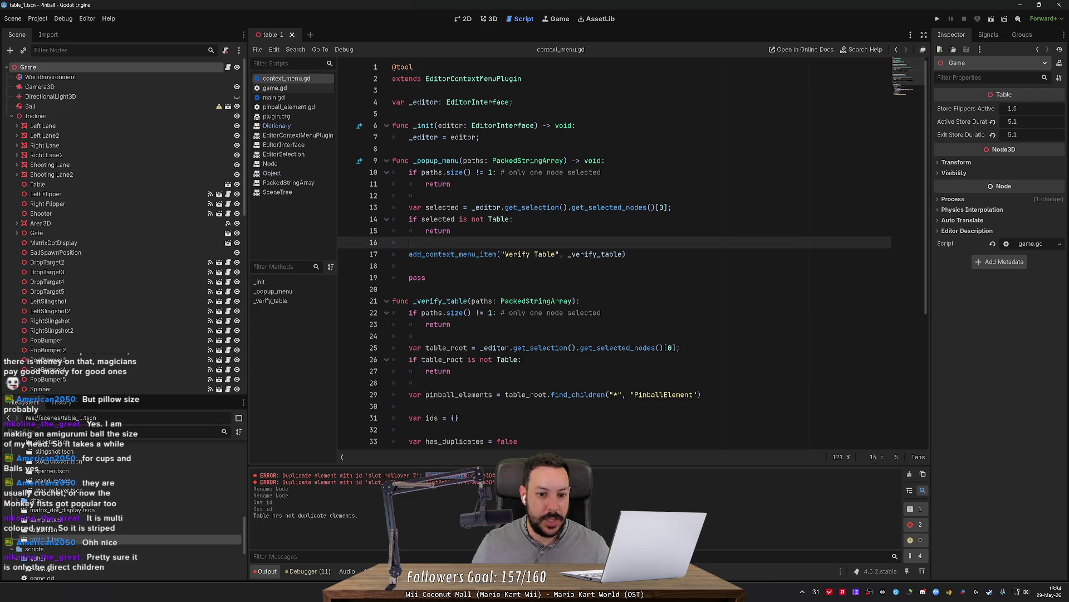
pyautogui.rightClick(87, 67)
pyautogui.press('Escape')
pyautogui.click(433, 265)
pyautogui.hotkey('ctrl', 'shift', 'k')
pyautogui.hotkey('ctrl', 'shift', 'k')
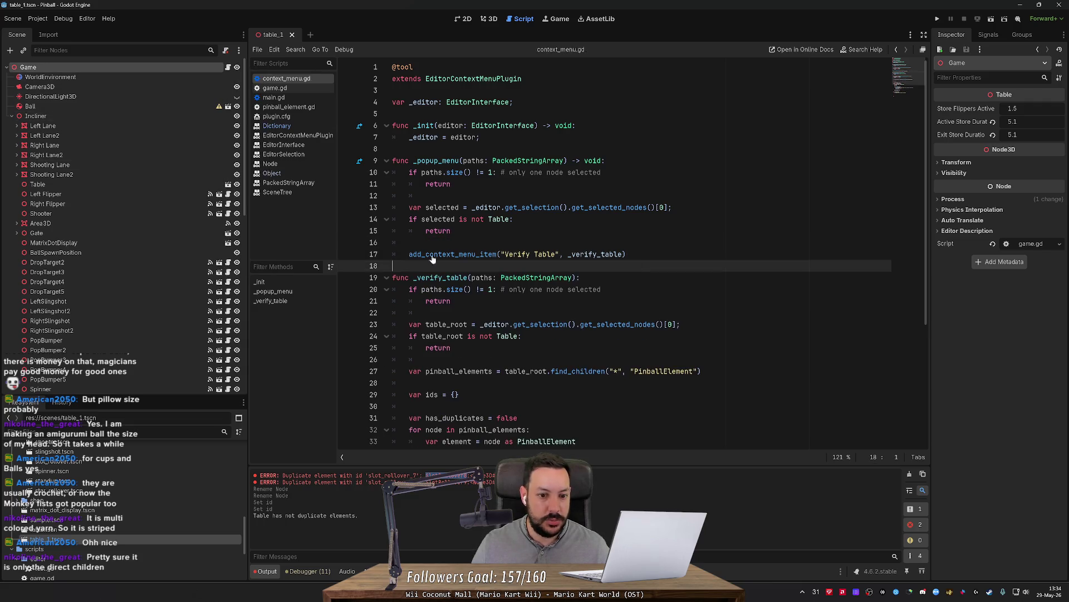
pyautogui.hotkey('ctrl', 'z')
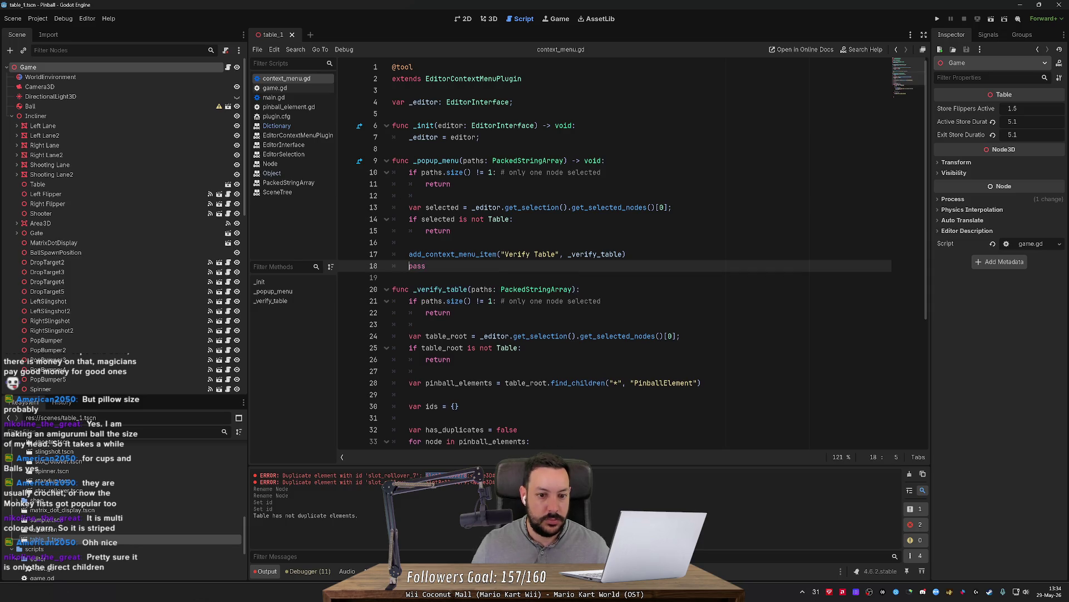
# - Delete the extra blank lines before the final pass and save the script
pyautogui.scroll(-5, 612, 253)
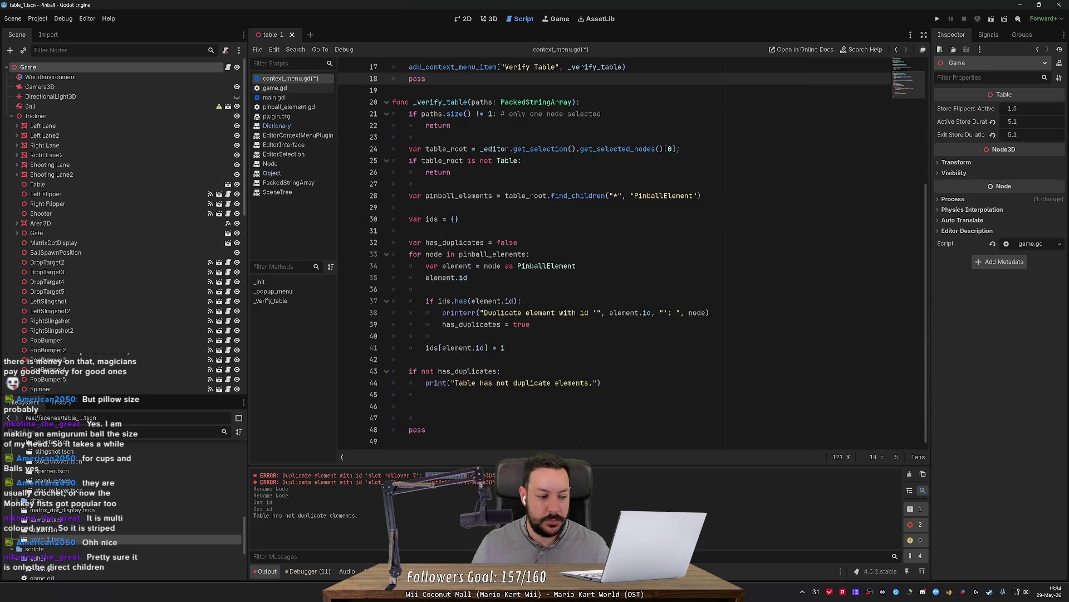
pyautogui.click(409, 406)
pyautogui.hotkey('ctrl', 'z')
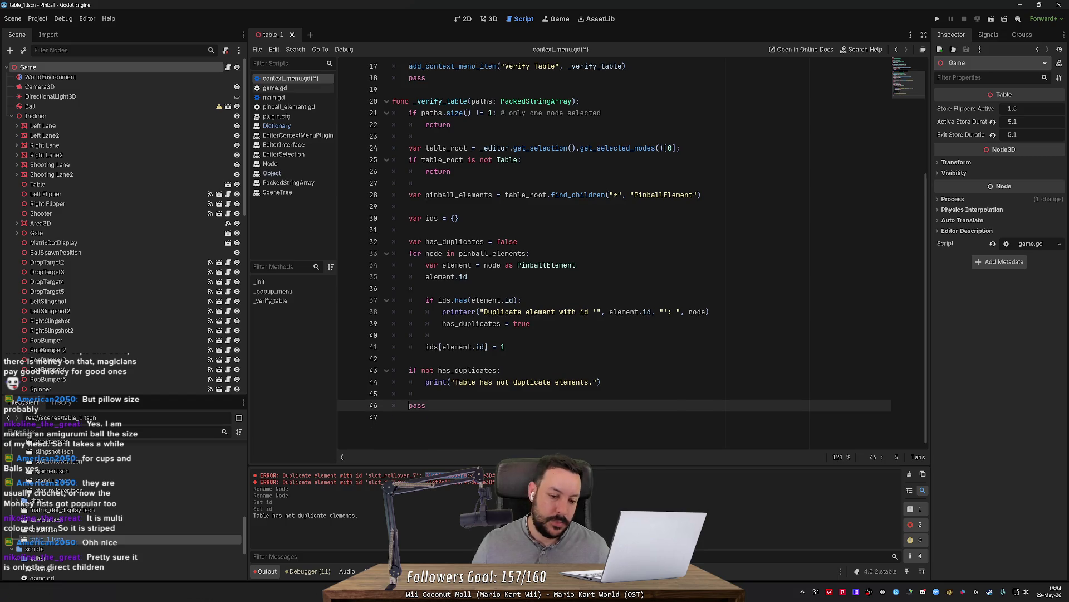
pyautogui.rightClick(173, 68)
pyautogui.press('Escape')
pyautogui.scroll(1, 613, 251)
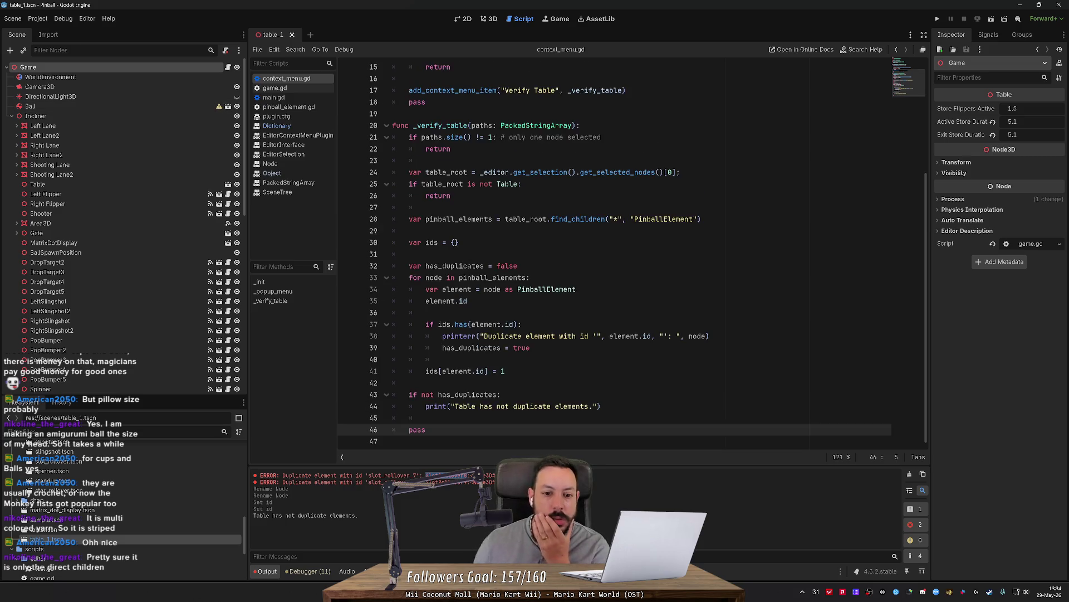
pyautogui.scroll(4, 612, 250)
pyautogui.scroll(-2, 612, 251)
pyautogui.scroll(-3, 613, 251)
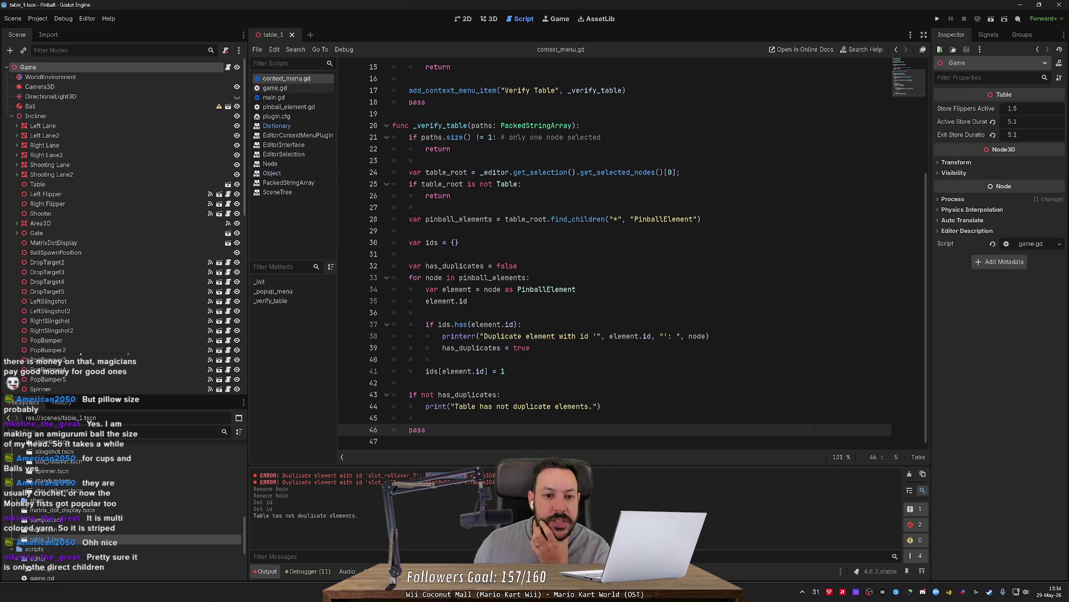
pyautogui.scroll(5, 613, 251)
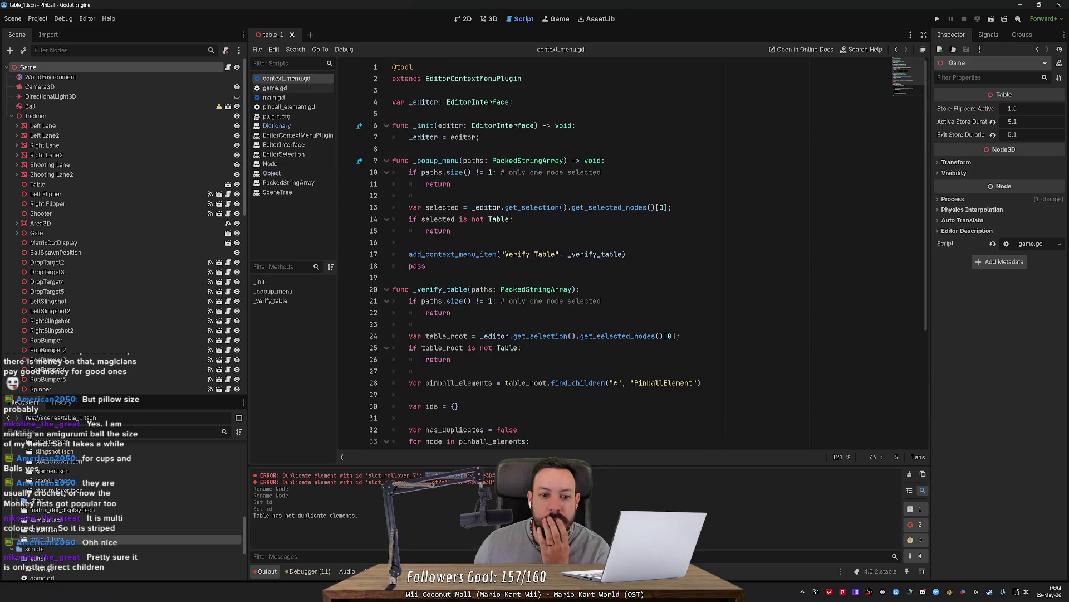
pyautogui.click(626, 254)
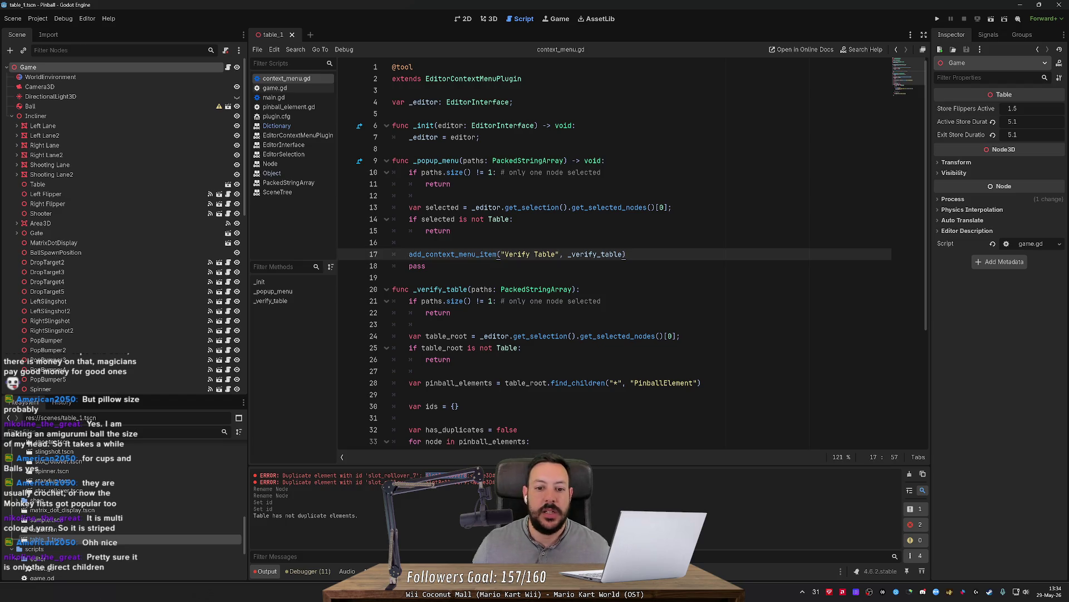
# - Duplicate the Verify Table menu line and relabel the copy "Update JSON data"
pyautogui.hotkey('ctrl', 'shift', 'd')
pyautogui.doubleClick(517, 266)
pyautogui.keyDown('shift'); pyautogui.click(556, 265); pyautogui.keyUp('shift')
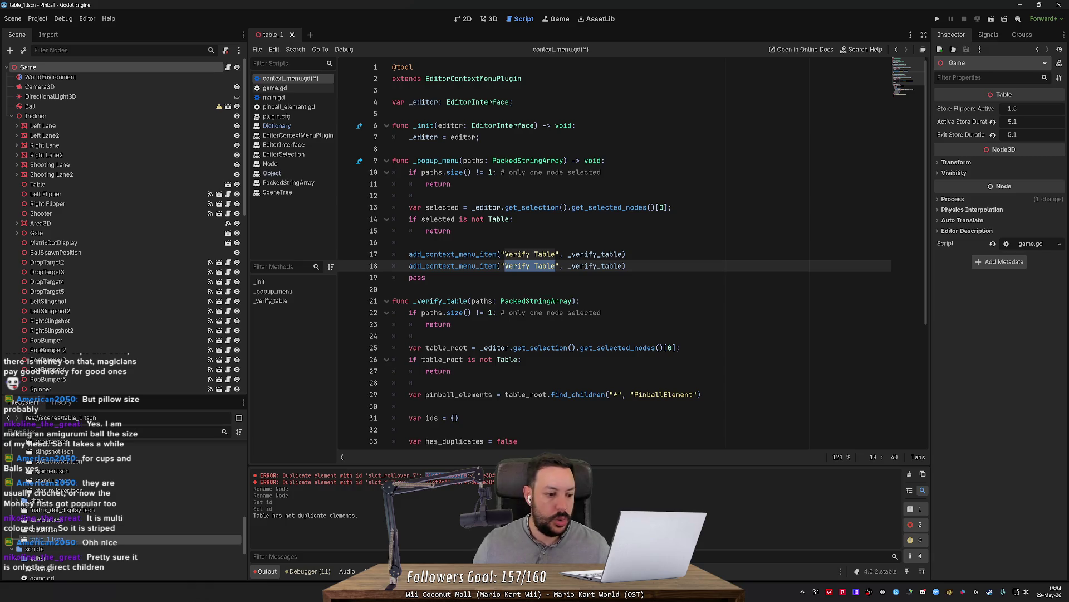
pyautogui.scroll(5, 127, 465)
pyautogui.scroll(5, 128, 465)
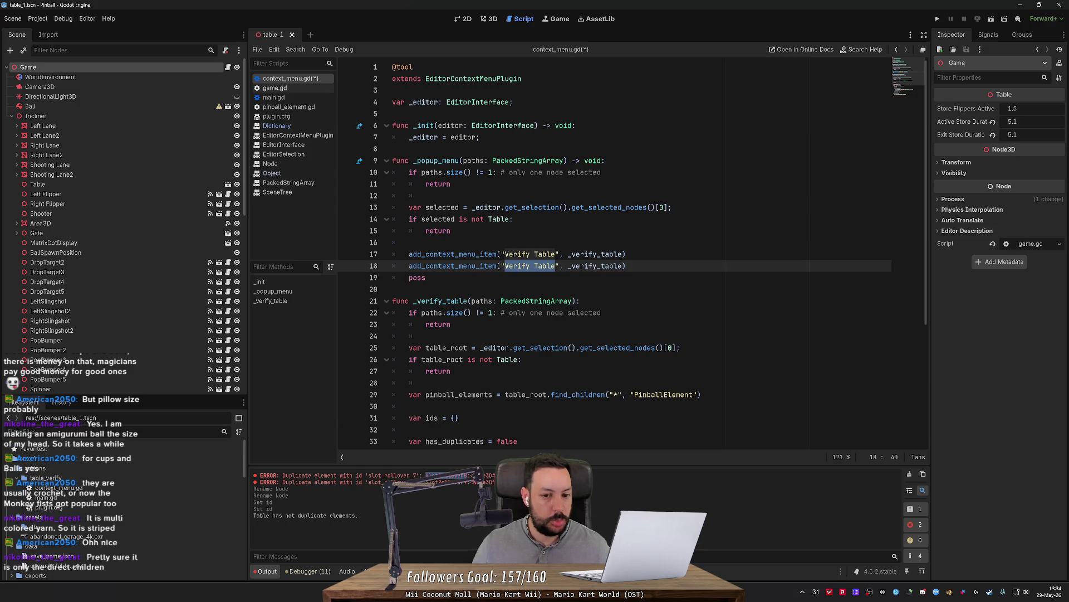
pyautogui.write('Serialize')
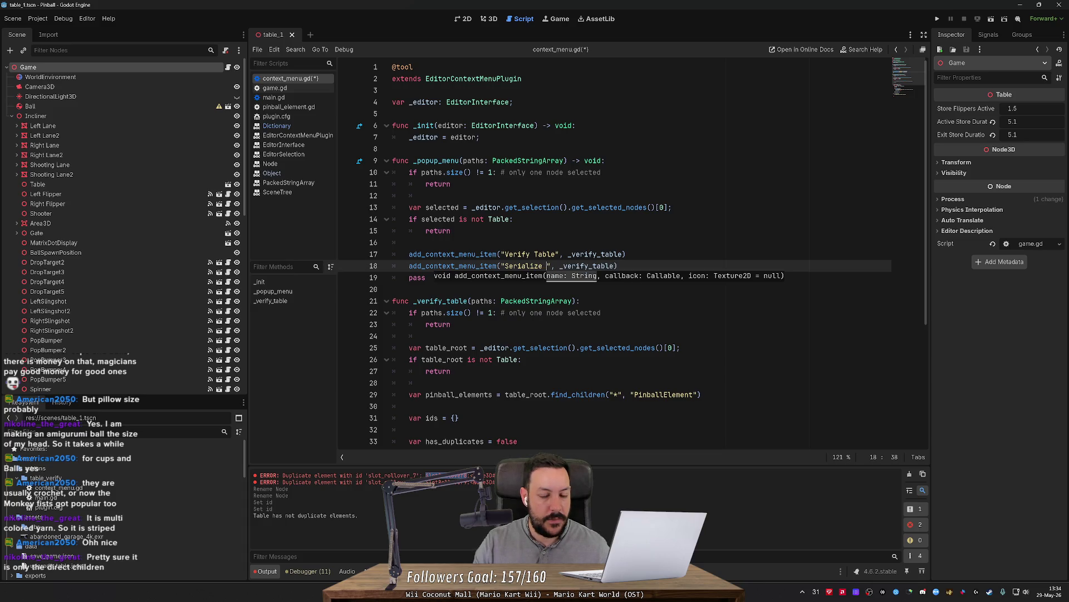
pyautogui.press('BackSpace')
pyautogui.press('BackSpace')
pyautogui.press('BackSpace')
pyautogui.write('Update ')
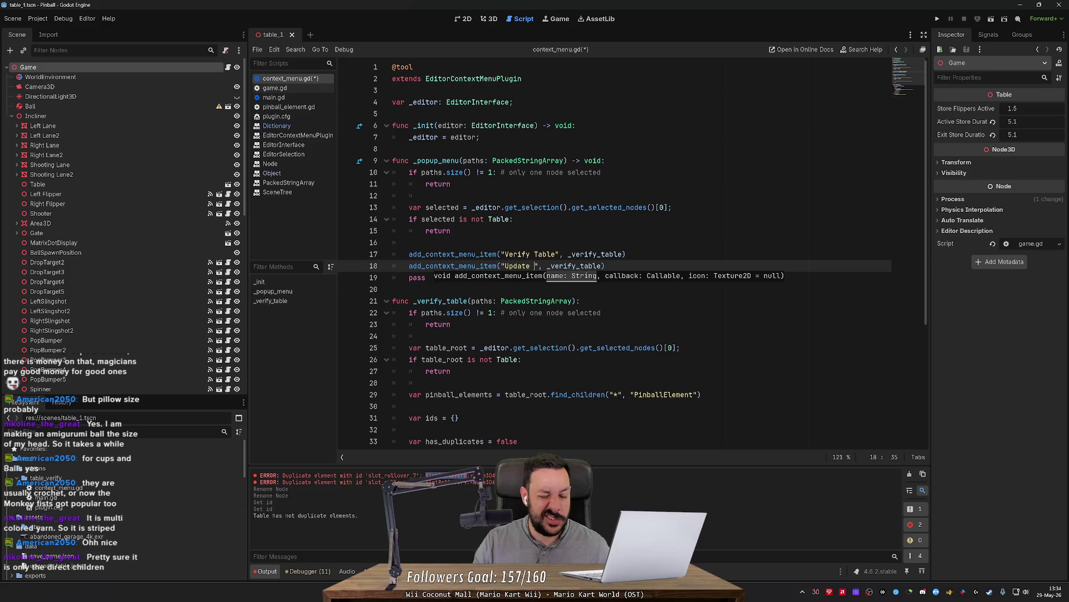
pyautogui.write('metada')
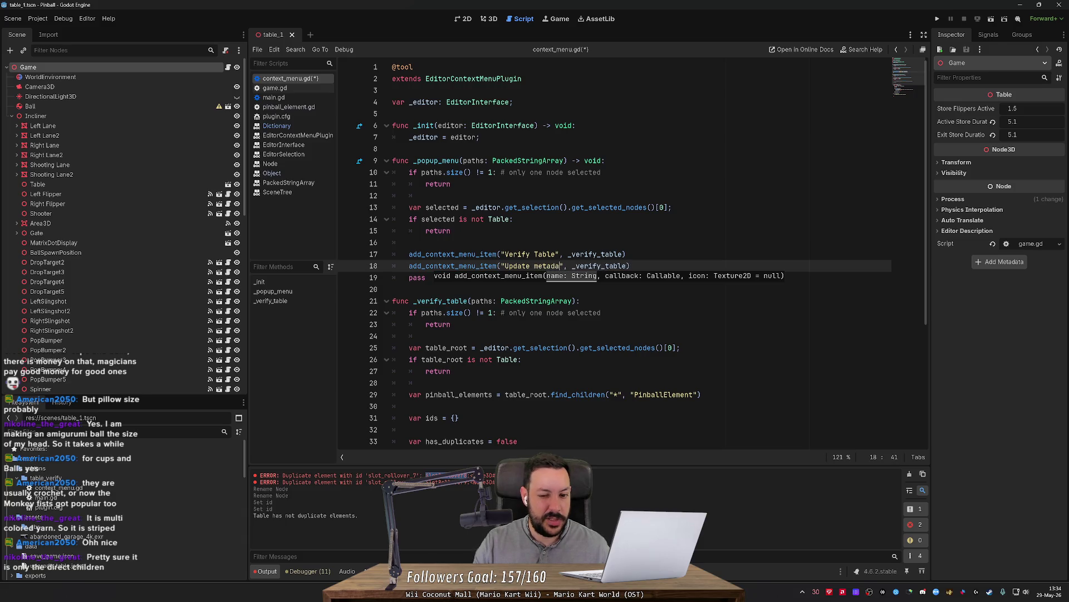
pyautogui.press('BackSpace')
pyautogui.press('BackSpace')
pyautogui.press('BackSpace')
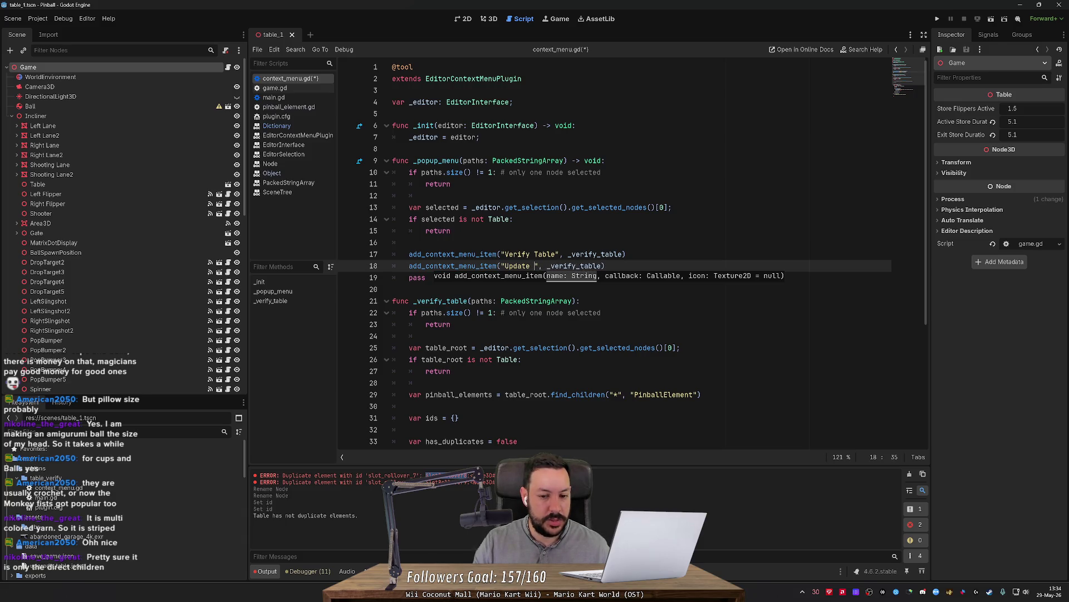
pyautogui.write('JSO')
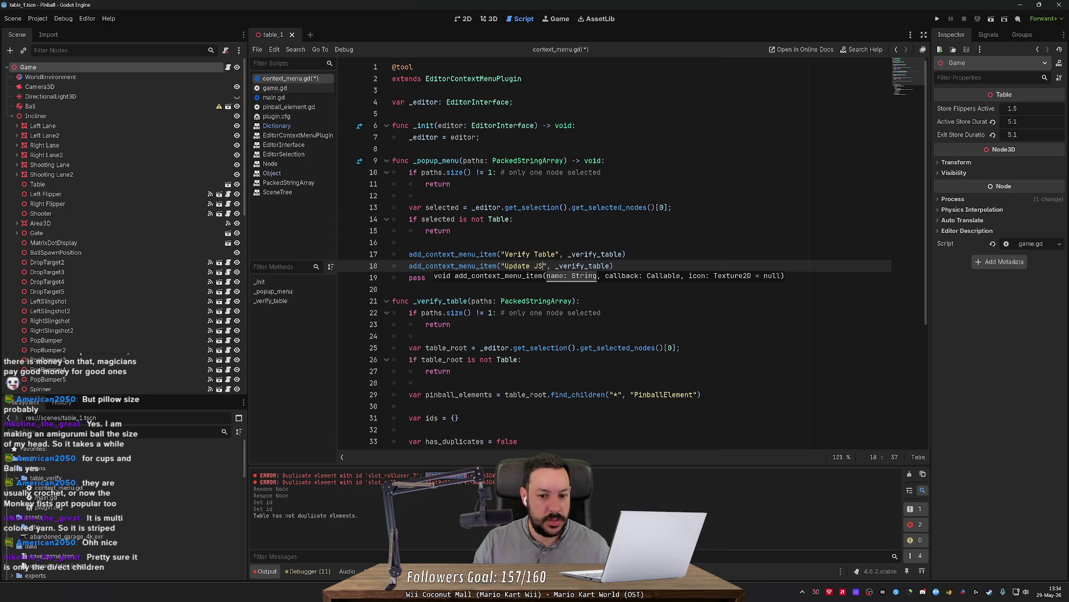
pyautogui.write('N data')
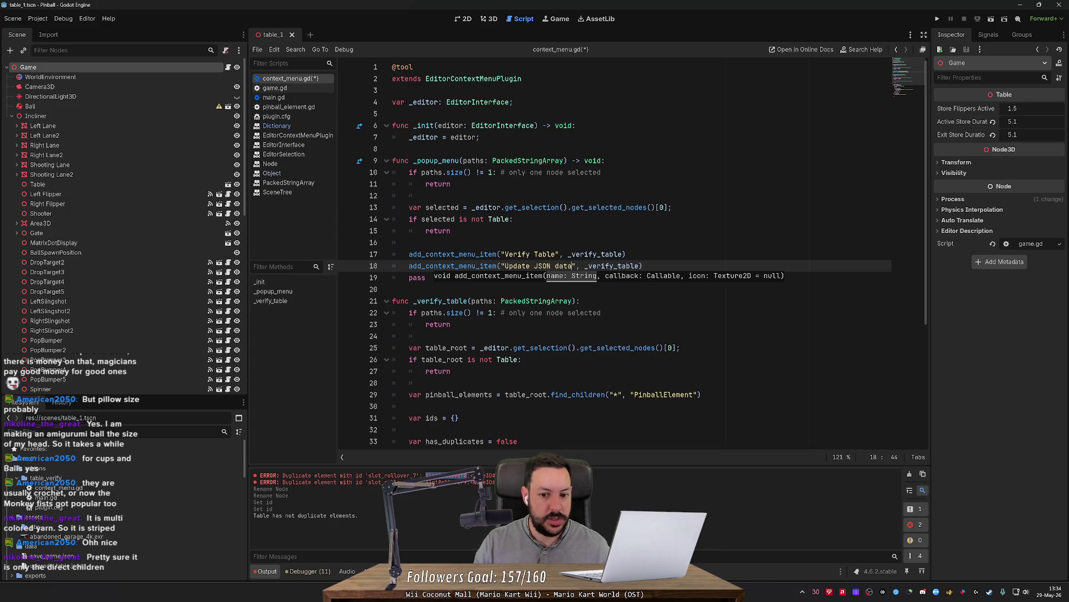
# - Rename the copy's callback to _update_json_data, save, and return to the 3D view
pyautogui.moveTo(589, 265); pyautogui.dragTo(611, 266)
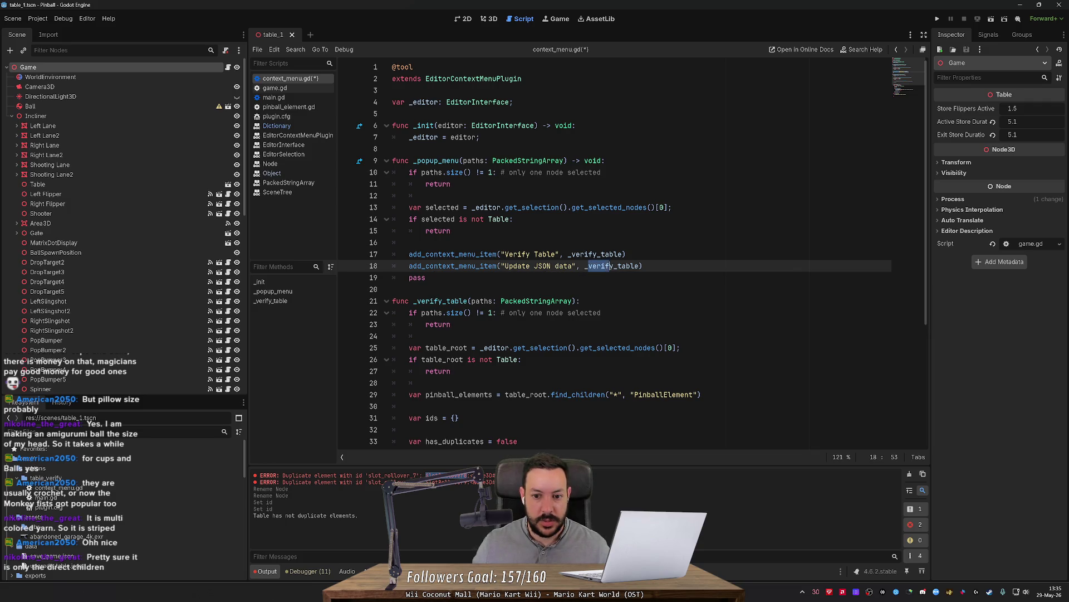
pyautogui.write('upda')
pyautogui.write('te_json')
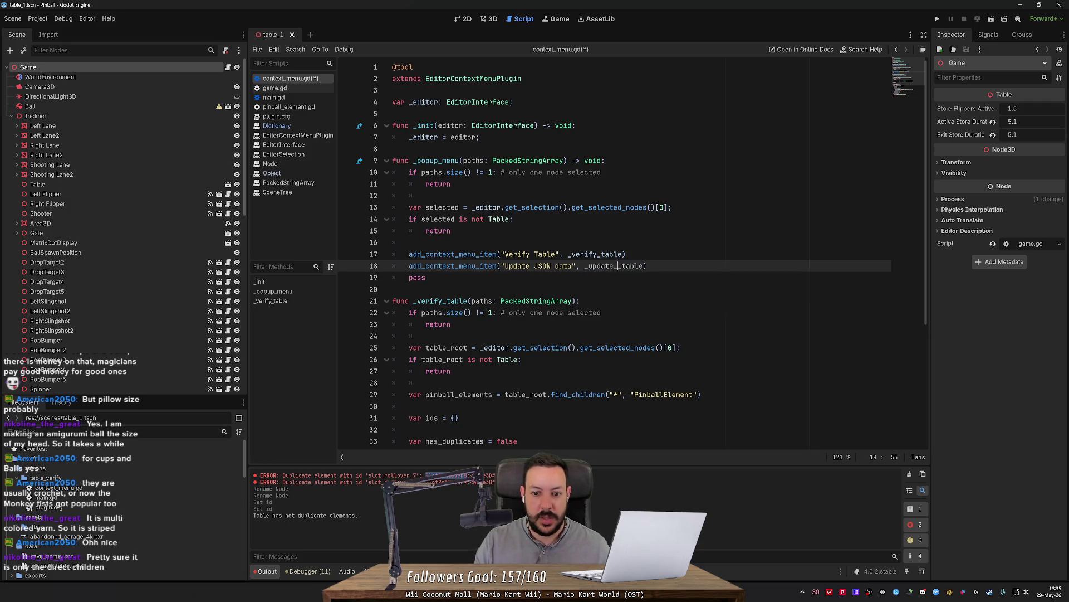
pyautogui.hotkey('ctrl', 'shift', 'Right')
pyautogui.write('data')
pyautogui.hotkey('ctrl', 's')
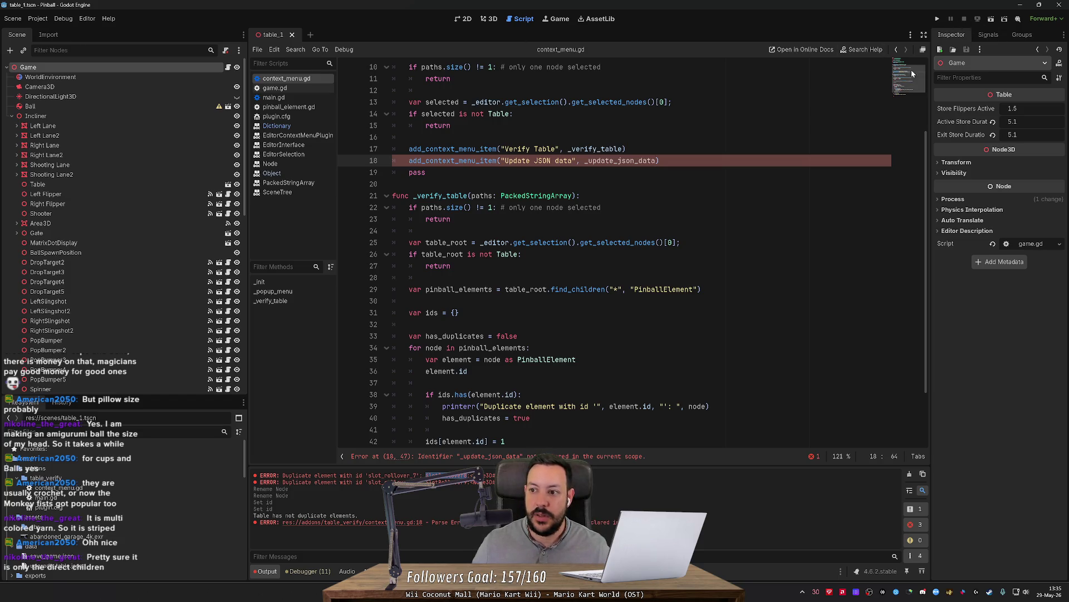
pyautogui.click(425, 173)
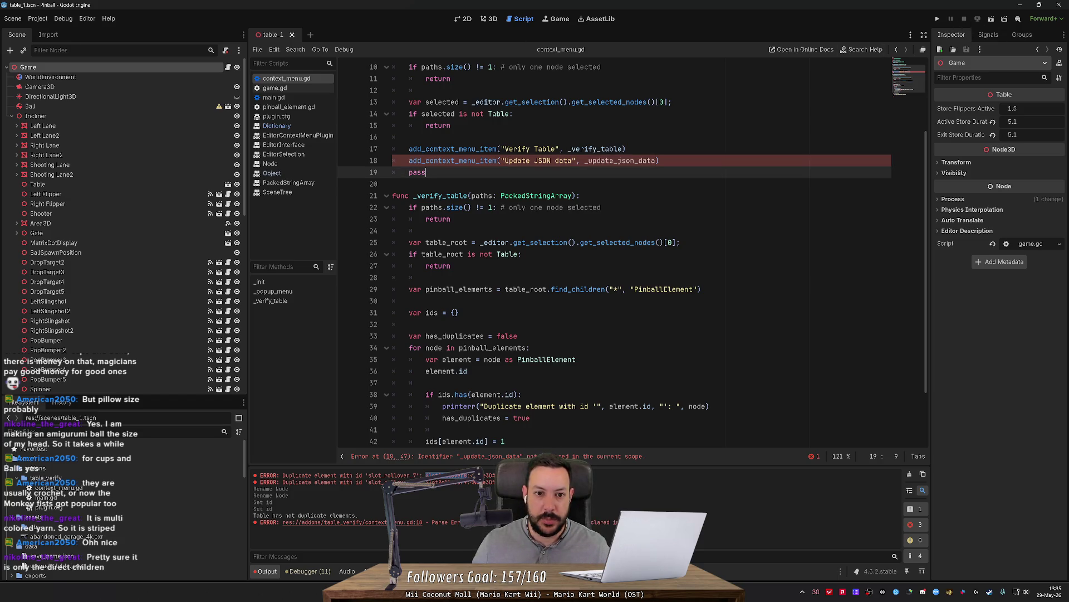
pyautogui.scroll(3, 557, 223)
pyautogui.click(492, 20)
pyautogui.scroll(-3, 589, 262)
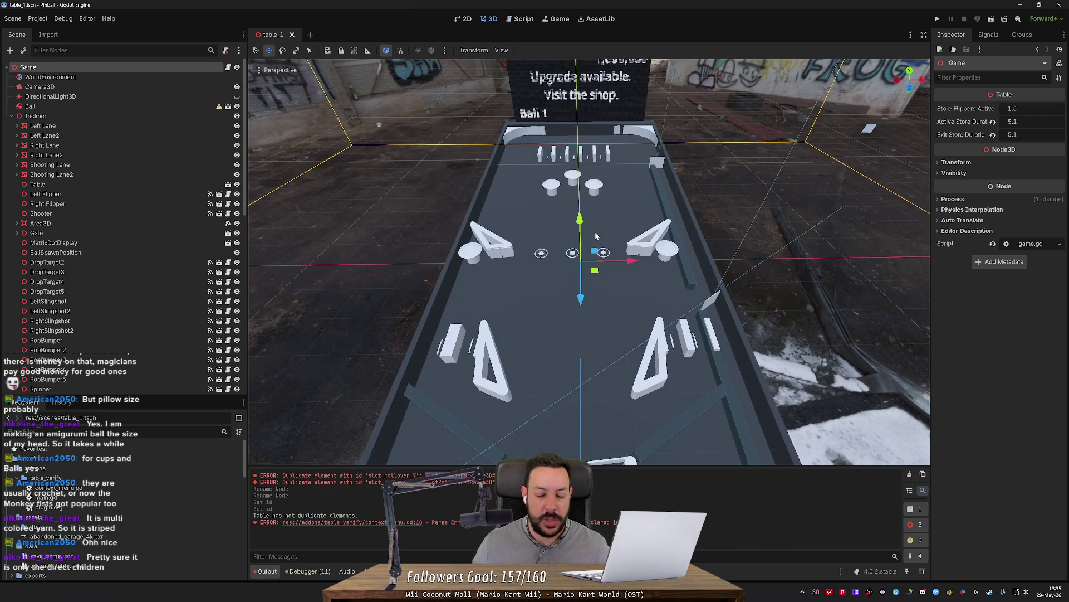
pyautogui.click(95, 259)
pyautogui.scroll(-3, 93, 304)
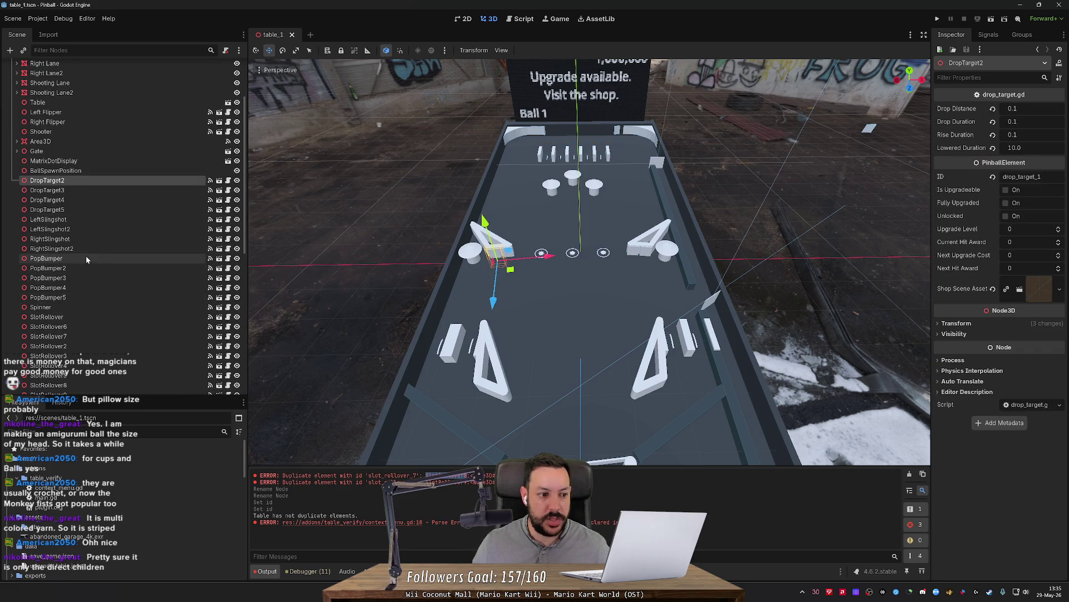
pyautogui.scroll(-4, 81, 327)
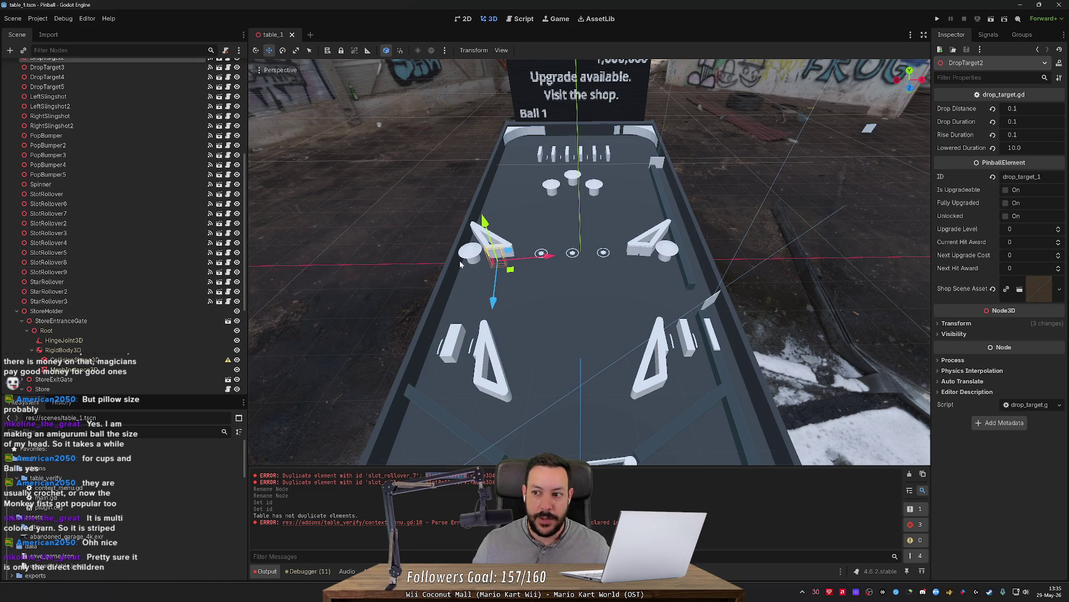
pyautogui.scroll(8, 93, 88)
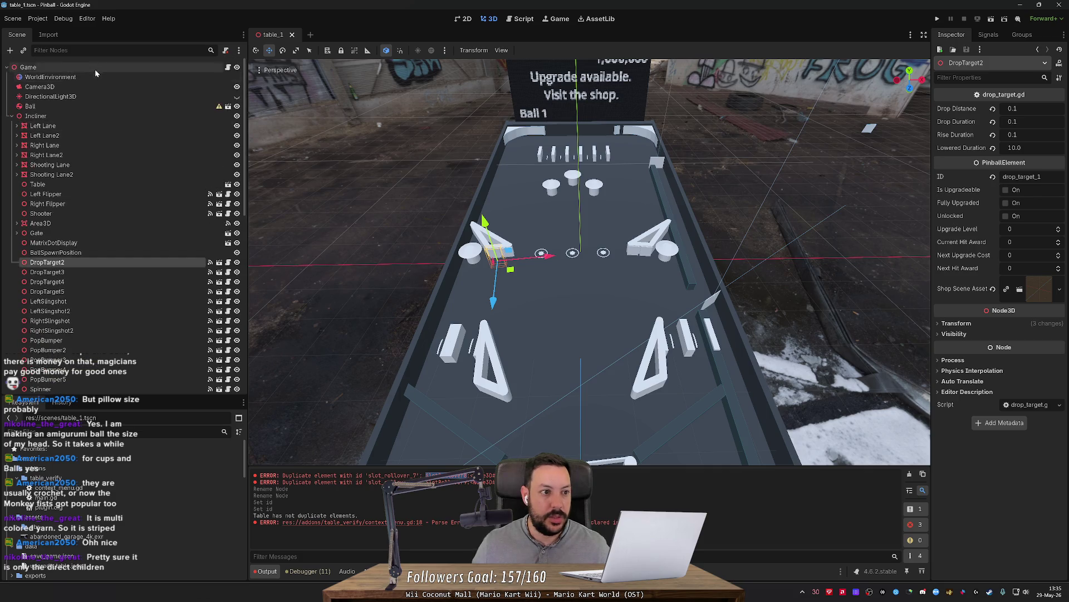
pyautogui.click(96, 66)
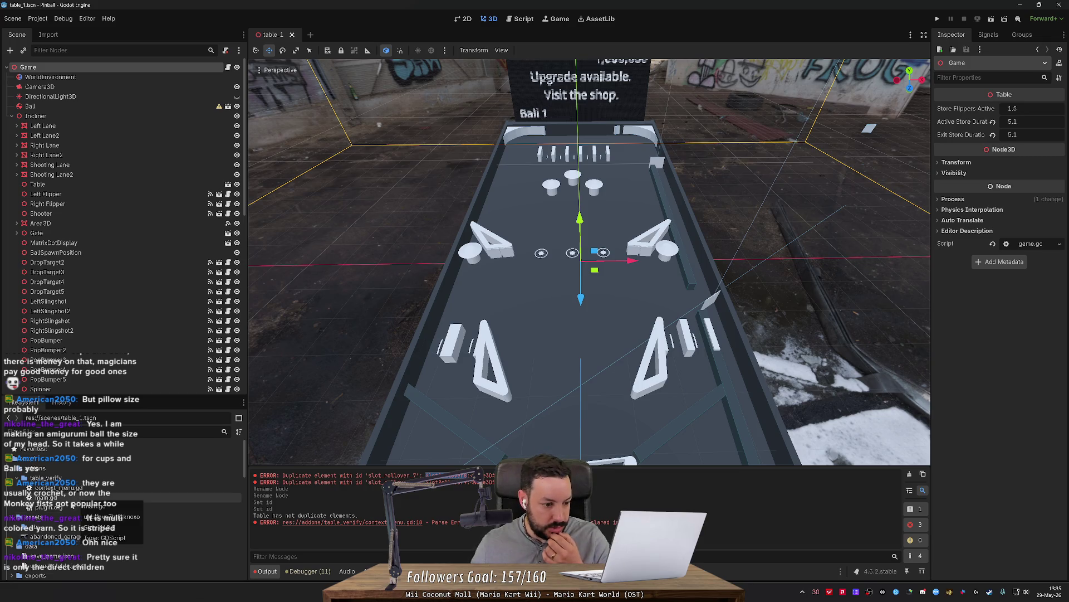
pyautogui.scroll(-3, 35, 519)
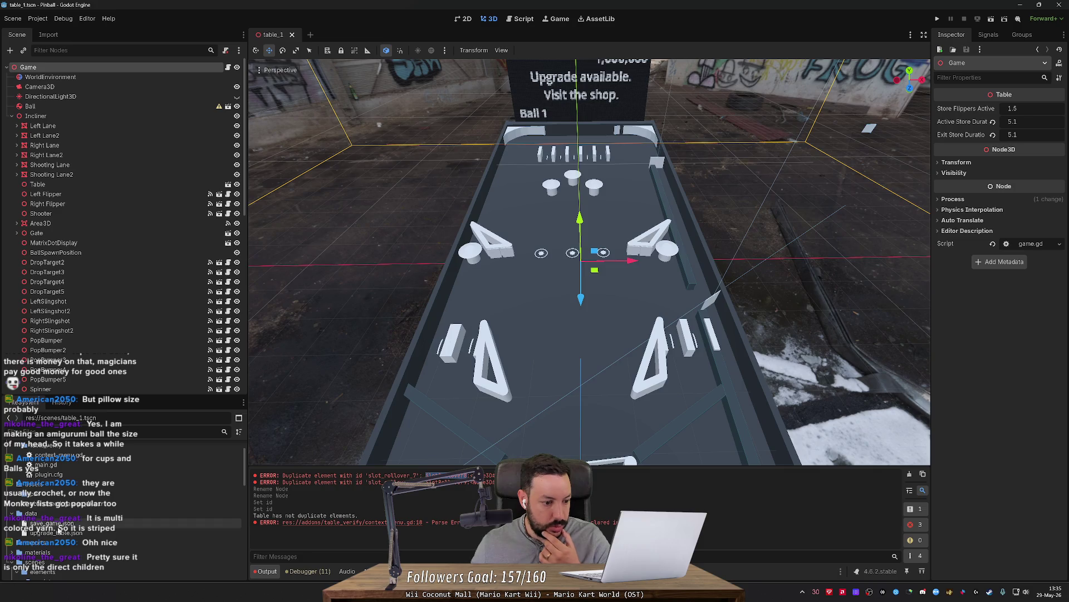
pyautogui.click(55, 525)
# - Open save_game.json and highlight the table_1 element entries on lines 3–12
pyautogui.doubleClick(56, 527)
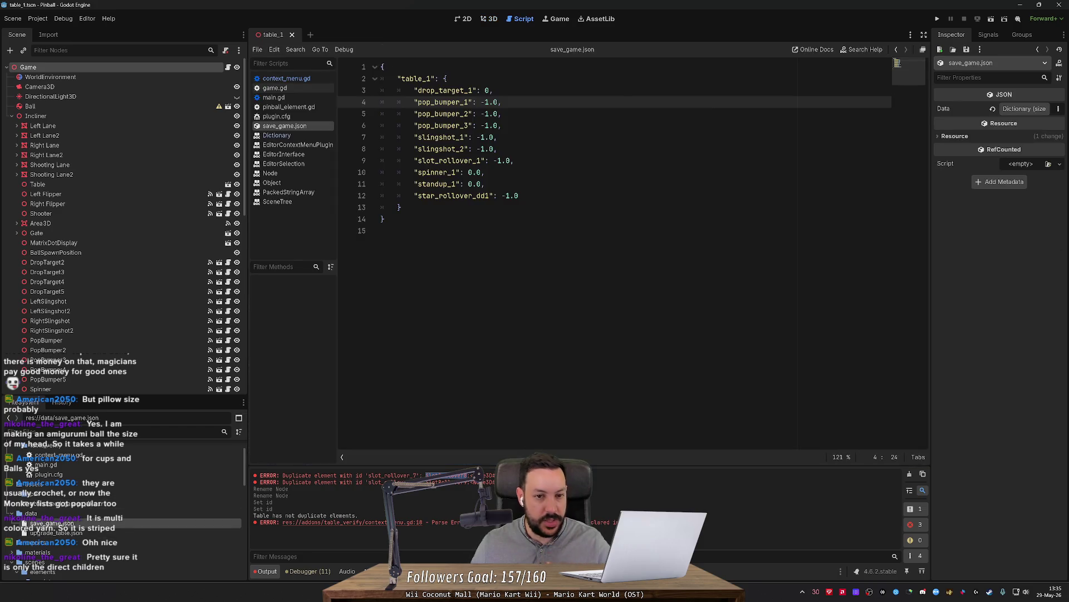
pyautogui.click(399, 208)
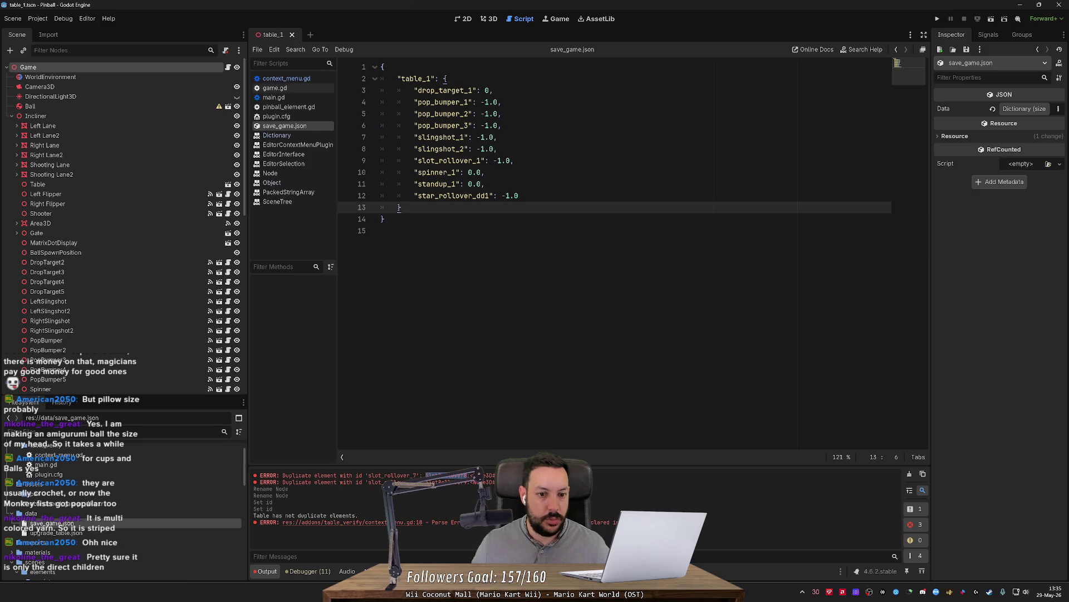
pyautogui.moveTo(399, 208); pyautogui.dragTo(382, 79)
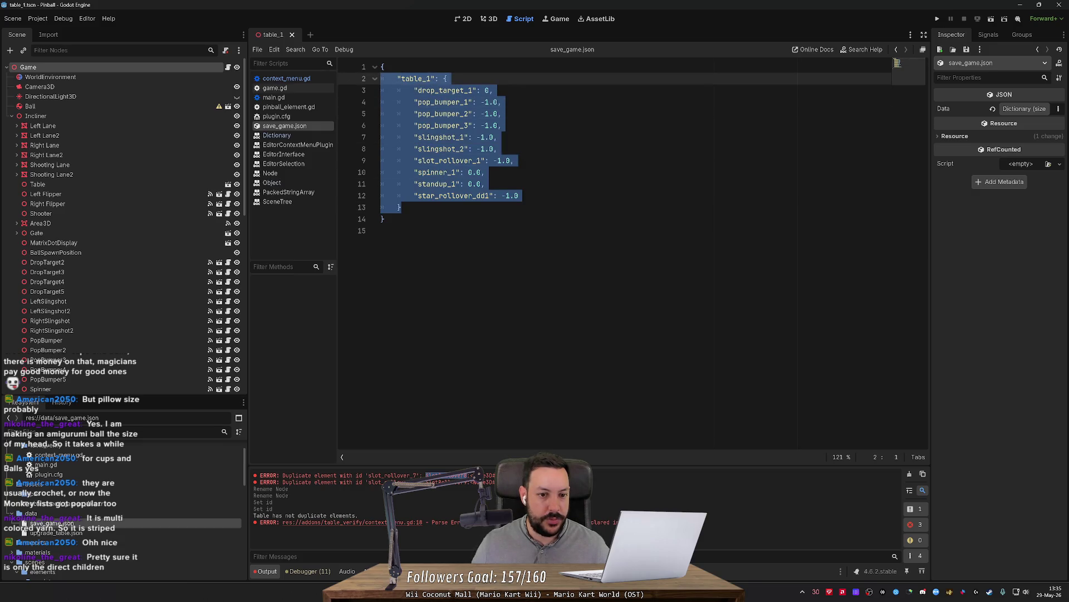
pyautogui.click(402, 207)
pyautogui.moveTo(398, 207); pyautogui.dragTo(382, 78)
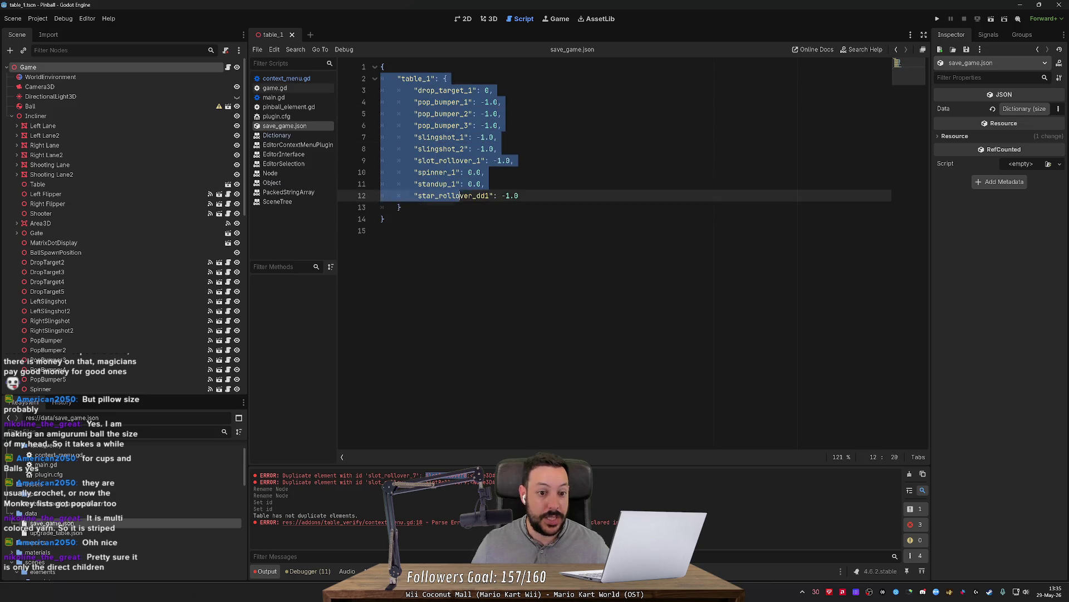
pyautogui.click(401, 208)
pyautogui.click(519, 196)
pyautogui.moveTo(519, 195); pyautogui.dragTo(414, 90)
pyautogui.click(414, 90)
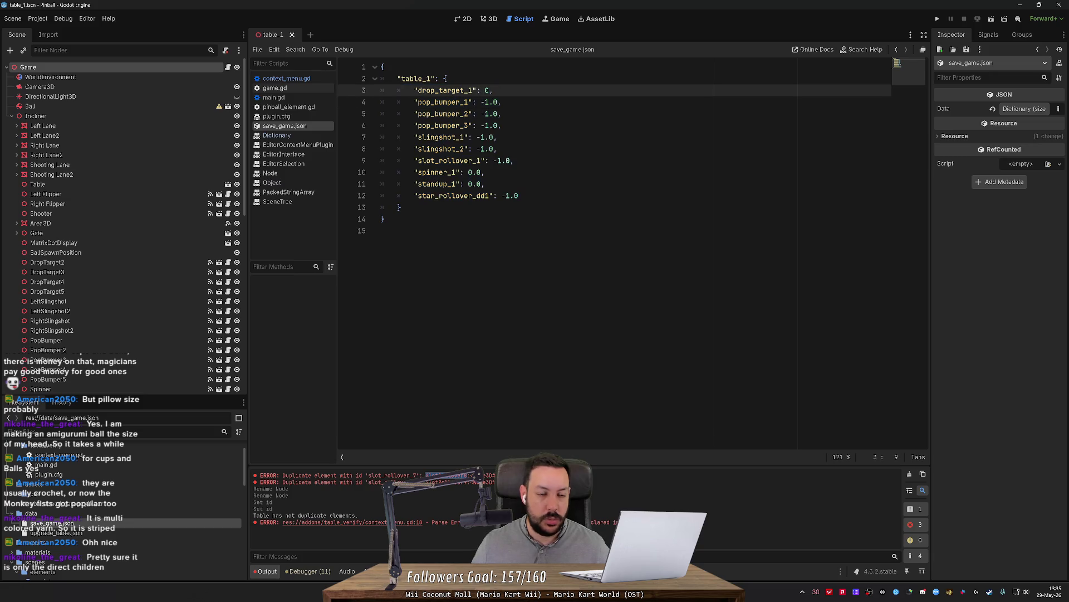
# - Inspect the values, such as drop_target_1: 0 and pop_bumper_1: -1.0, across the element entries
pyautogui.moveTo(398, 91)
pyautogui.mouseDown()
pyautogui.moveTo(477, 90)
pyautogui.moveTo(424, 102)
pyautogui.moveTo(473, 102)
pyautogui.mouseUp()
pyautogui.click(477, 90)
pyautogui.click(473, 102)
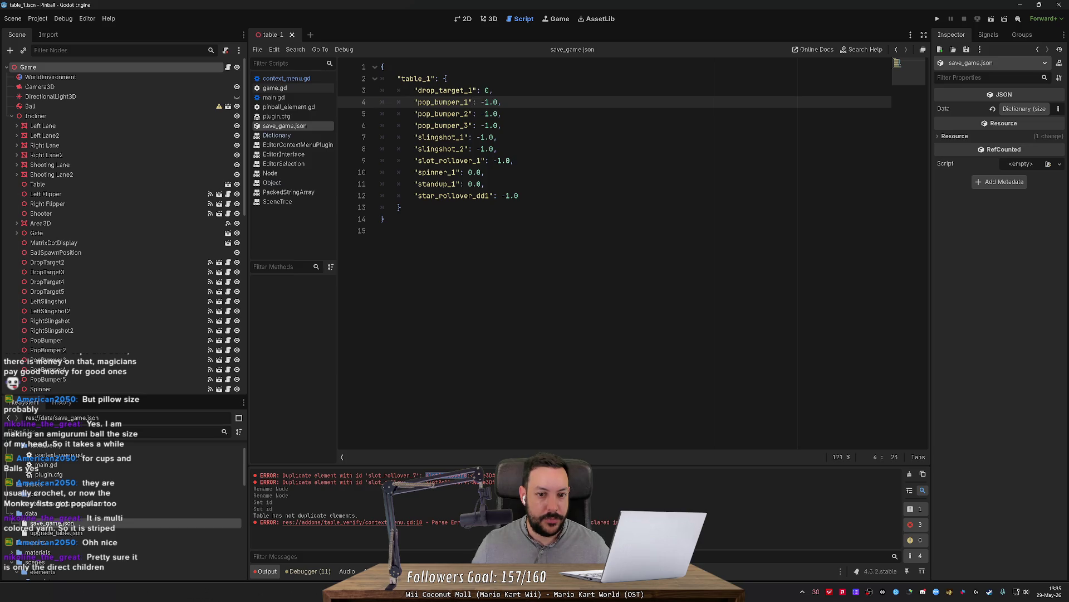
pyautogui.moveTo(518, 196)
pyautogui.mouseDown()
pyautogui.moveTo(414, 195)
pyautogui.moveTo(398, 90)
pyautogui.mouseUp()
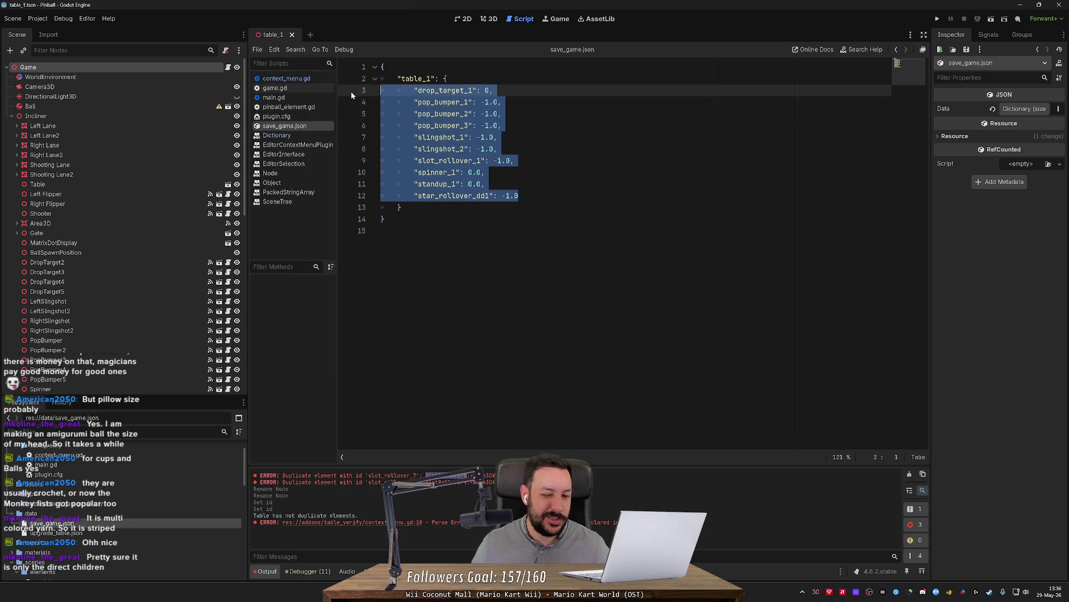
pyautogui.click(485, 172)
pyautogui.moveTo(519, 196)
pyautogui.mouseDown()
pyautogui.moveTo(414, 172)
pyautogui.moveTo(414, 90)
pyautogui.mouseUp()
pyautogui.click(501, 102)
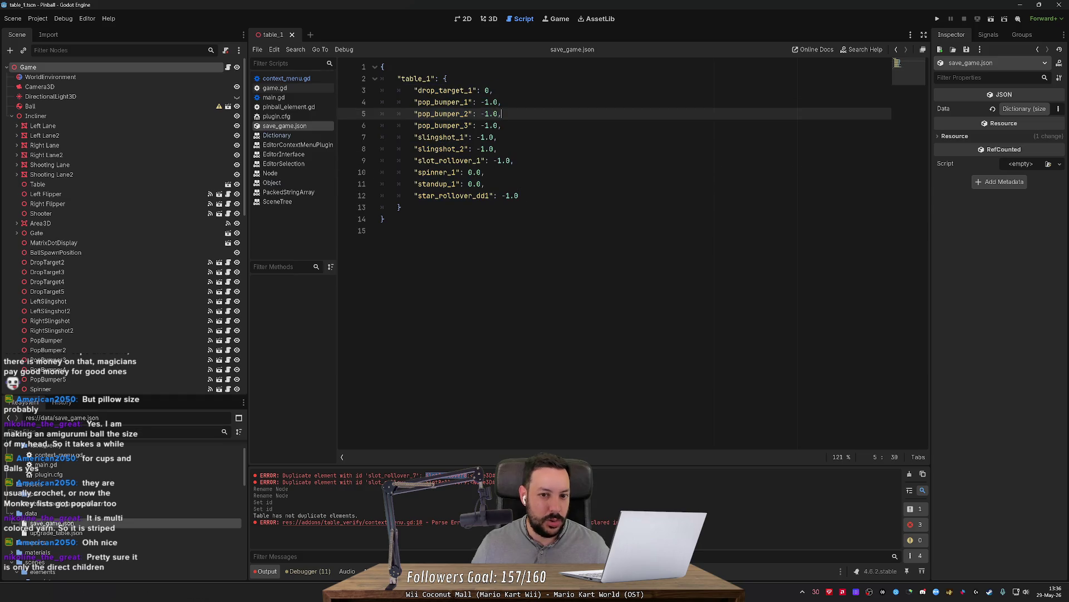
pyautogui.moveTo(481, 102); pyautogui.dragTo(502, 102)
pyautogui.click(501, 102)
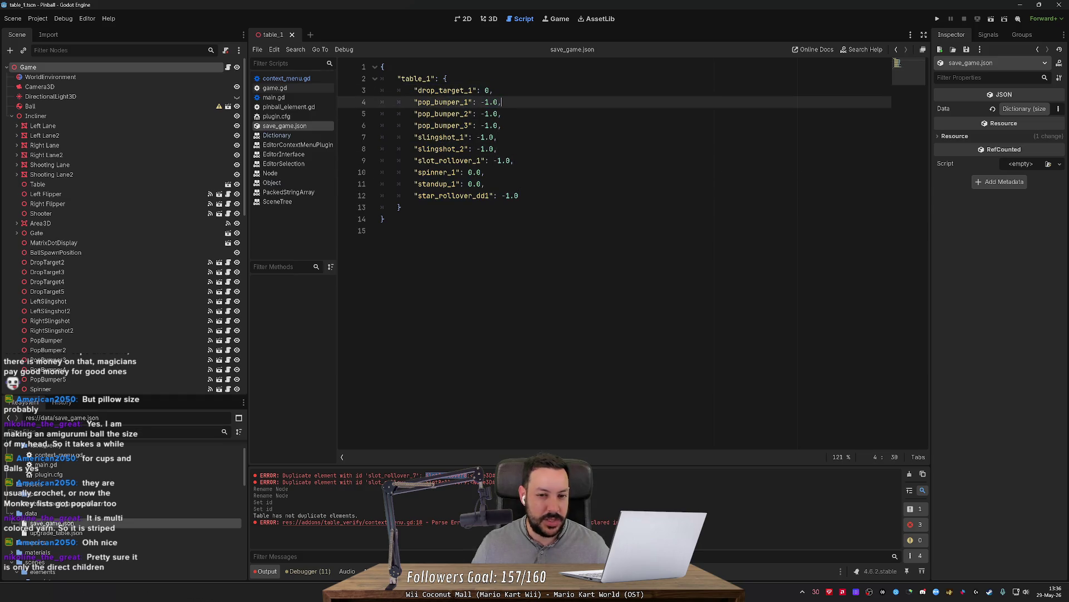
pyautogui.moveTo(518, 196)
pyautogui.mouseDown()
pyautogui.moveTo(382, 137)
pyautogui.moveTo(381, 90)
pyautogui.mouseUp()
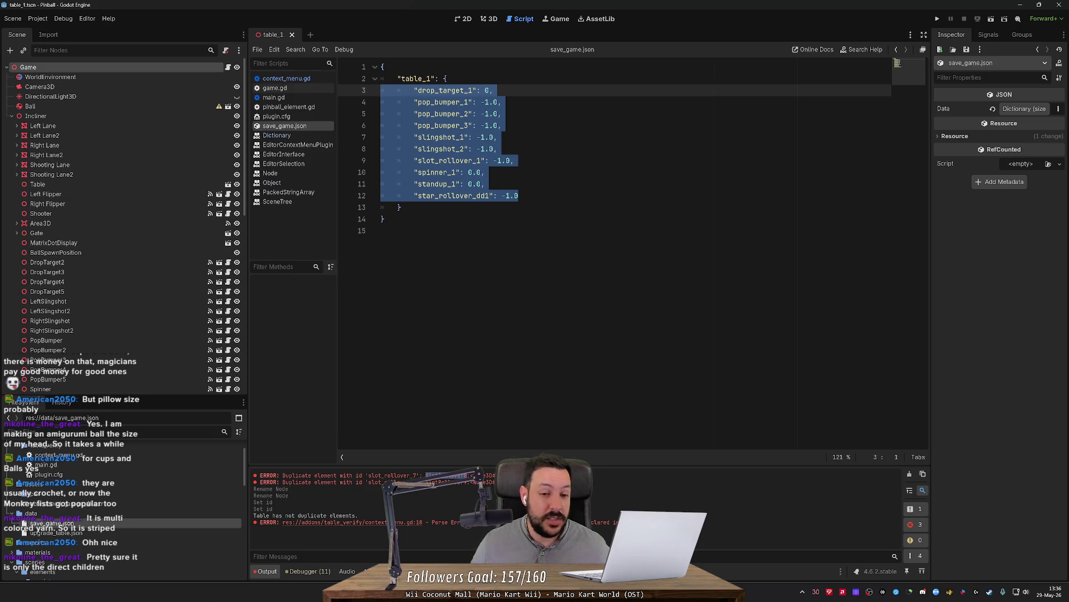
pyautogui.click(557, 161)
pyautogui.moveTo(519, 196)
pyautogui.mouseDown()
pyautogui.moveTo(390, 195)
pyautogui.moveTo(381, 91)
pyautogui.mouseUp()
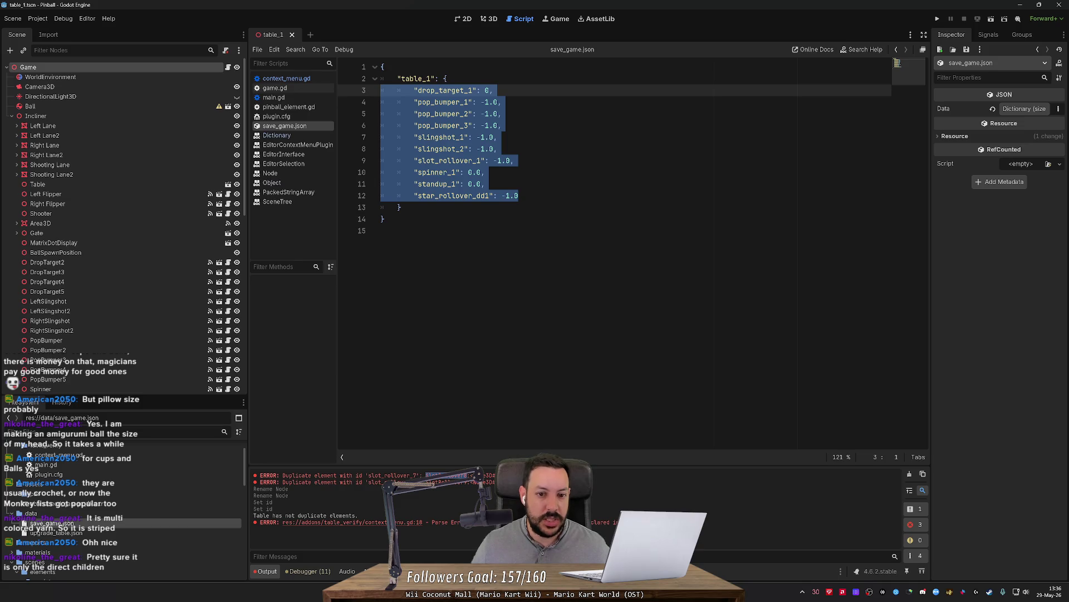
pyautogui.moveTo(519, 196)
pyautogui.mouseDown()
pyautogui.moveTo(415, 102)
pyautogui.moveTo(381, 91)
pyautogui.mouseUp()
pyautogui.click(485, 172)
pyautogui.press('Down')
pyautogui.press('Down')
pyautogui.press('End')
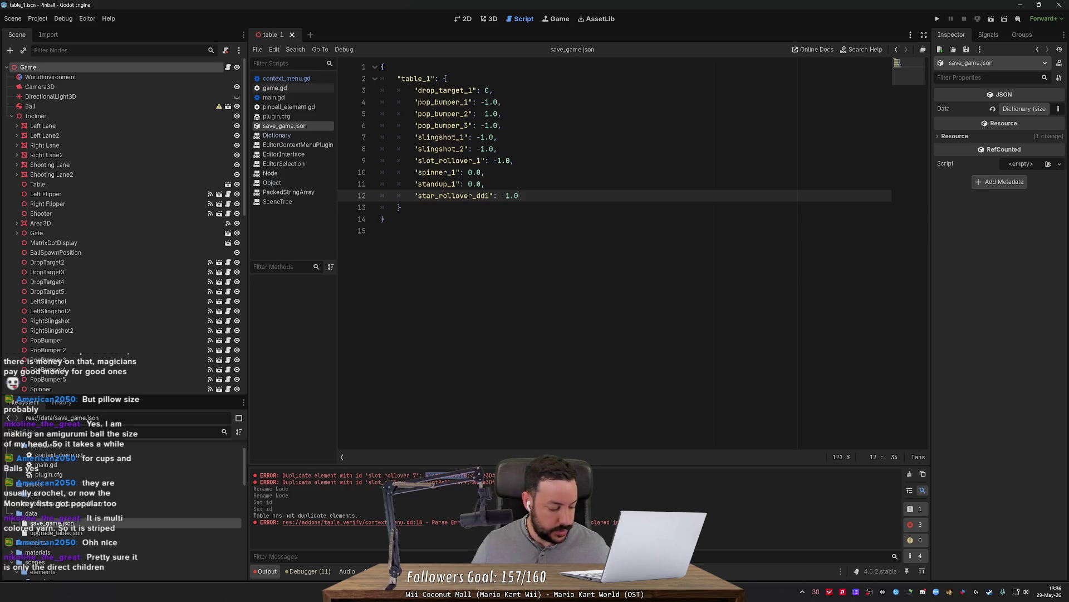
# - Check the Game node's menu, then return to context_menu.gd and select the _update_json_data name
pyautogui.rightClick(91, 67)
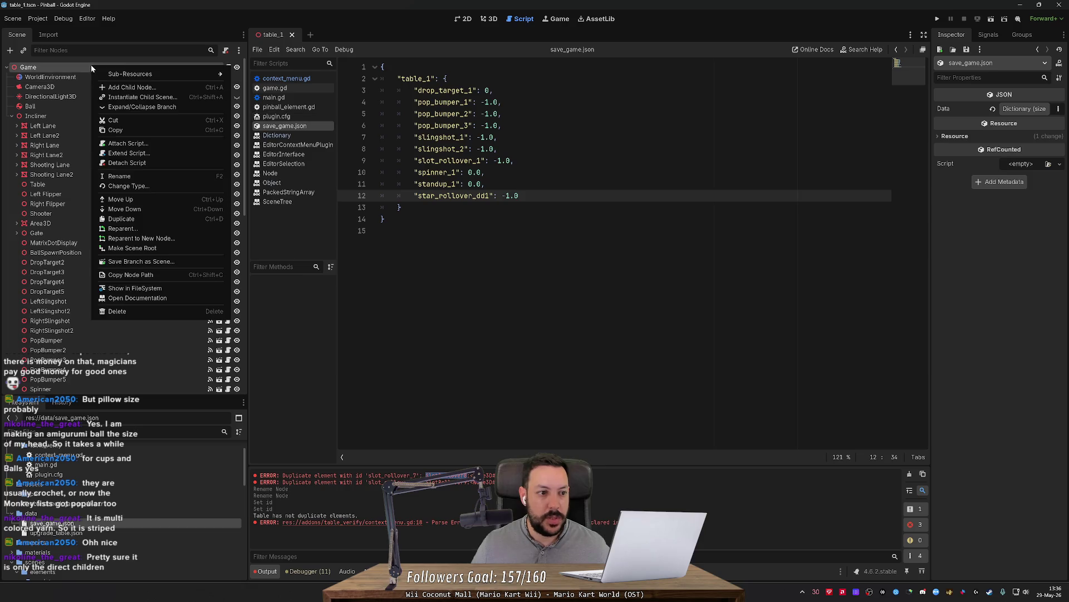
pyautogui.rightClick(58, 68)
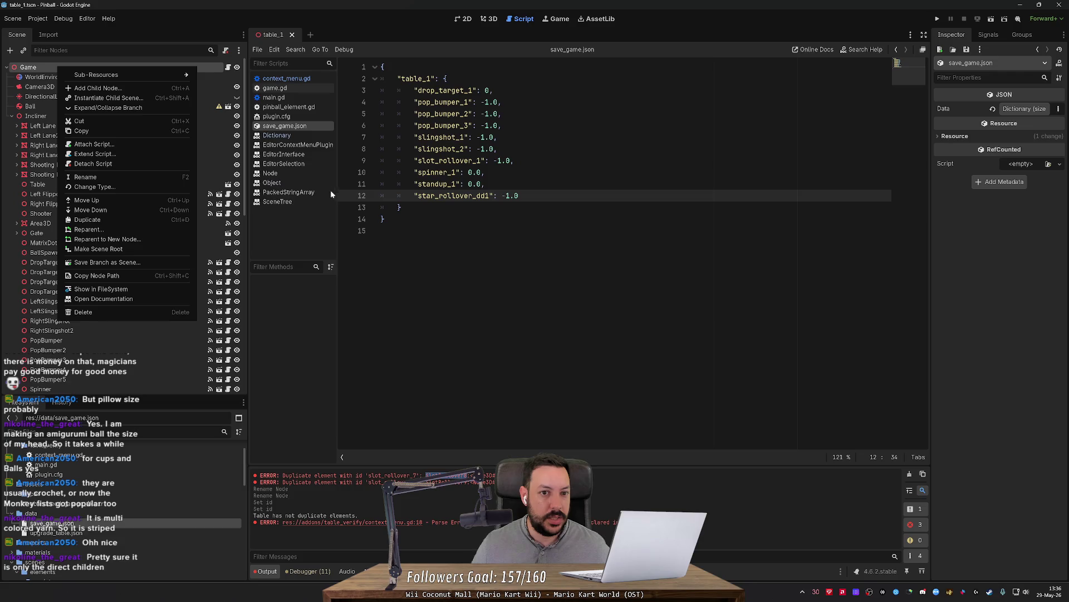
pyautogui.click(432, 165)
pyautogui.click(491, 20)
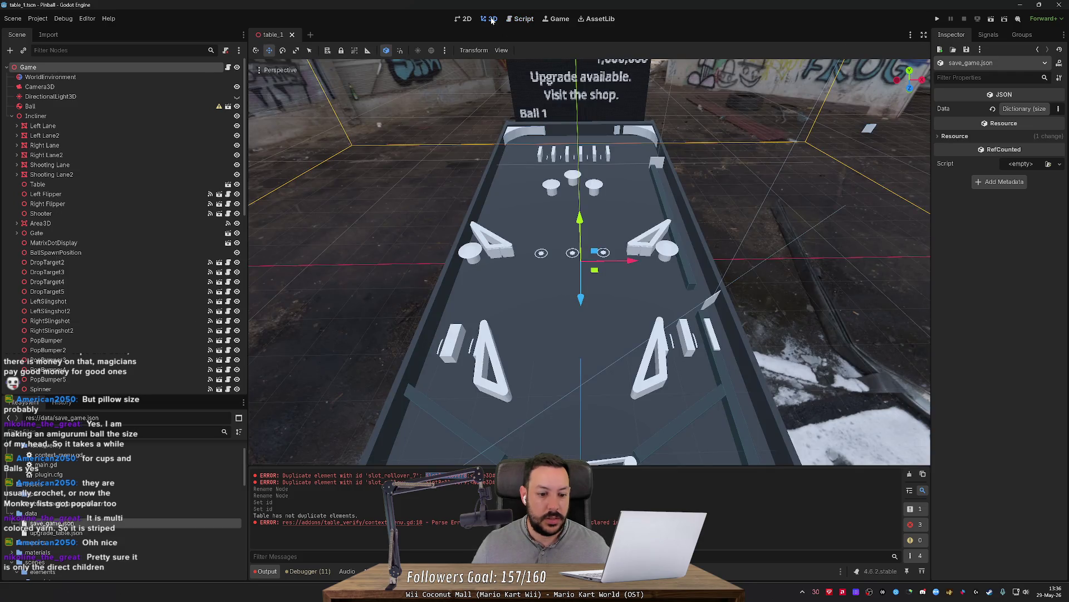
pyautogui.click(357, 522)
pyautogui.scroll(-4, 423, 250)
pyautogui.doubleClick(619, 160)
pyautogui.hotkey('ctrl', 'c')
pyautogui.scroll(-2, 619, 160)
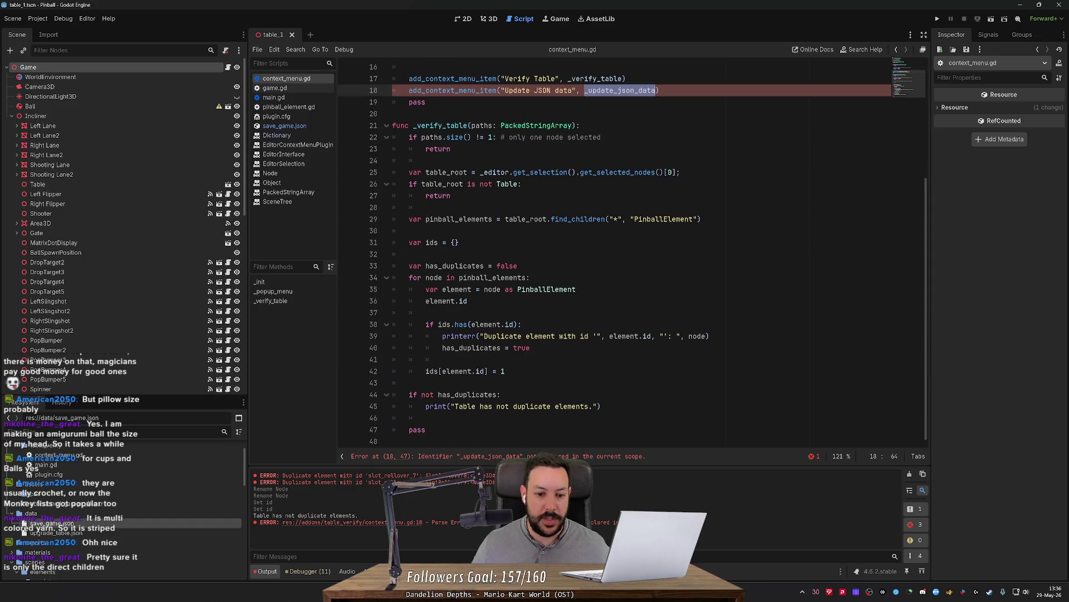
# - Append a func _update_json_data(): stub containing pass at the script's end and save
pyautogui.click(412, 441)
pyautogui.press('Return')
pyautogui.write('func')
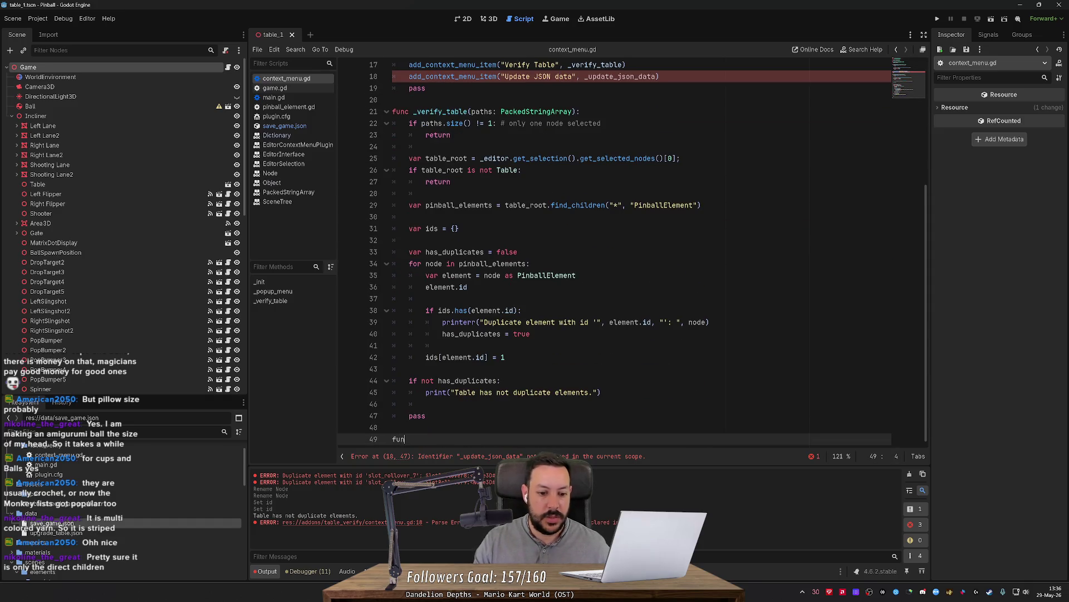
pyautogui.hotkey('ctrl', 'v')
pyautogui.write('():')
pyautogui.press('Return')
pyautogui.write('pass')
pyautogui.hotkey('ctrl', 's')
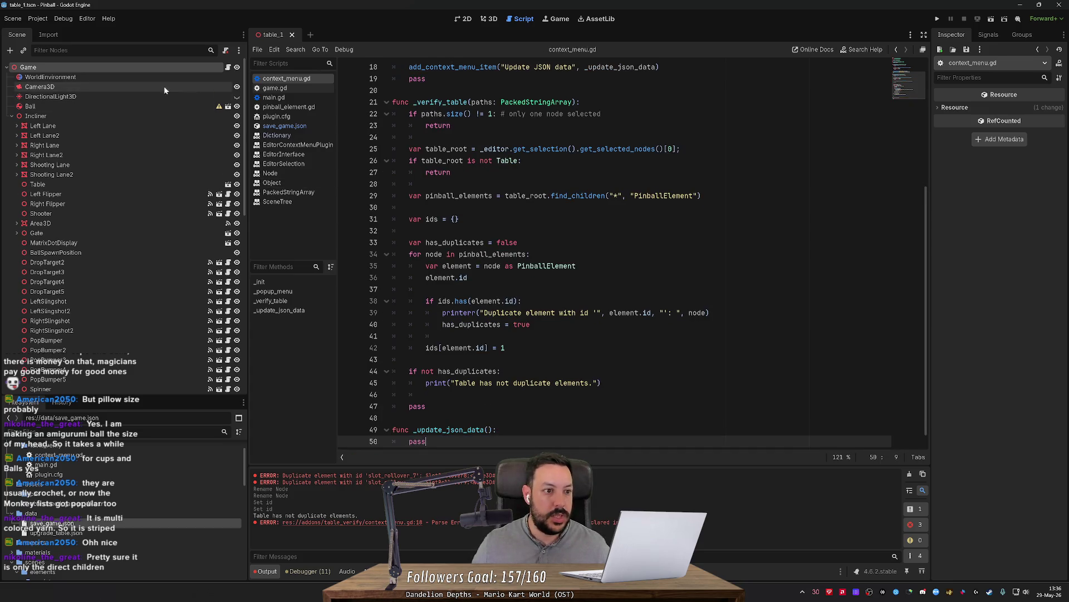
# - Run Update JSON data on the Game node, which logs a callback error called with 1 argument
pyautogui.rightClick(158, 68)
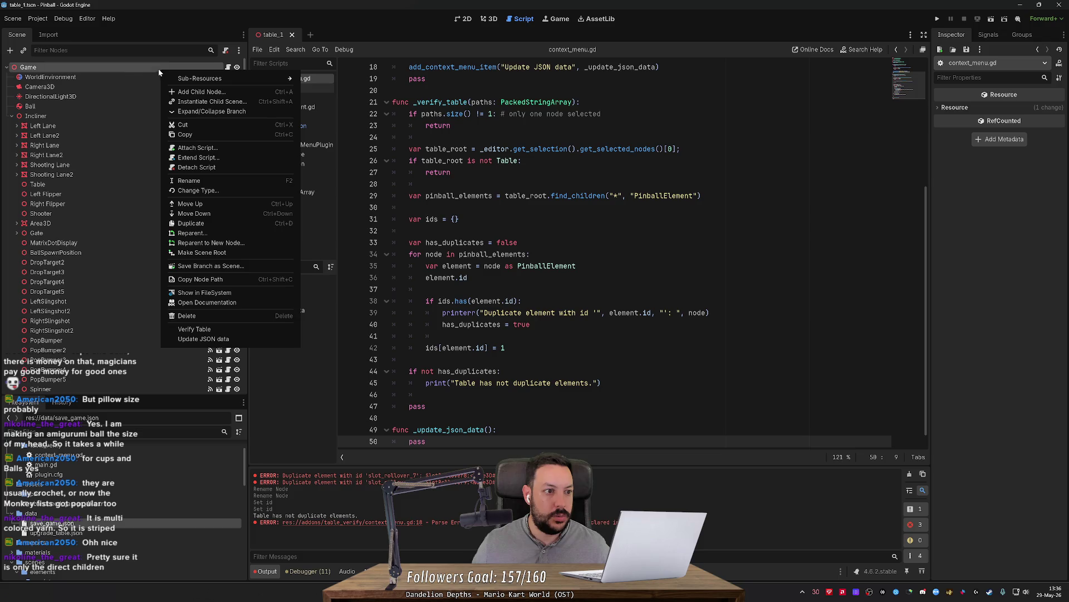
pyautogui.click(212, 339)
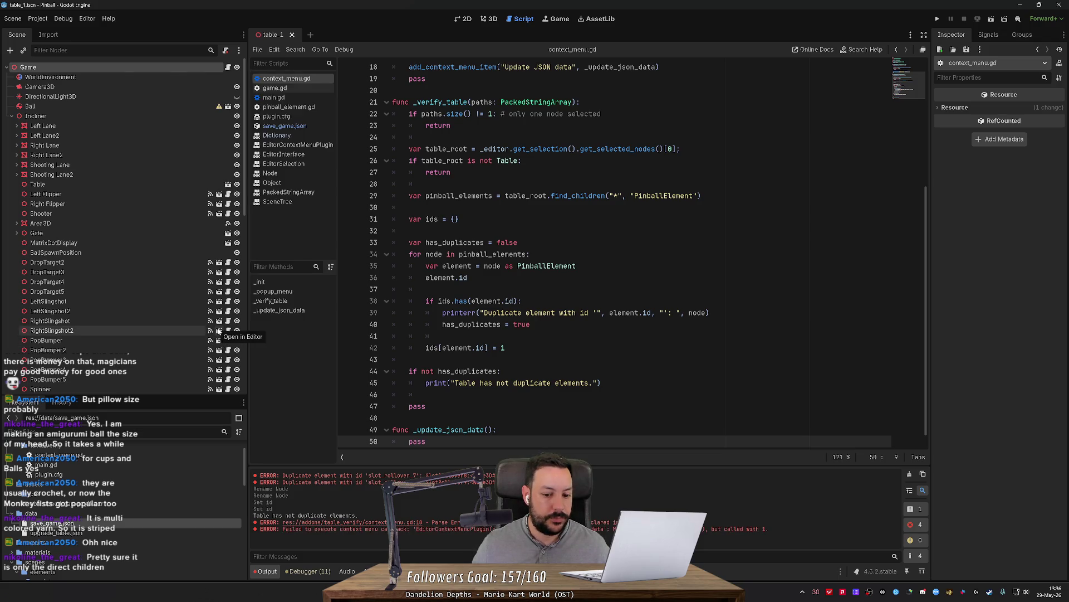
pyautogui.scroll(-1, 632, 256)
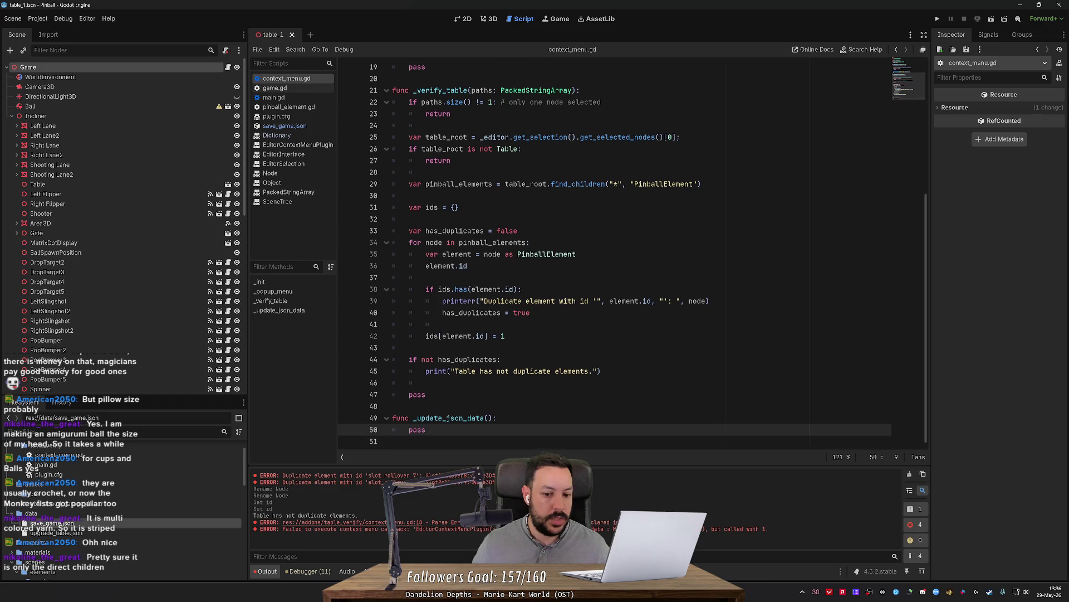
# - Open save_game.json and upgrade_table.json from the FileSystem dock to view upgrade costs and hit awards
pyautogui.scroll(5, 631, 256)
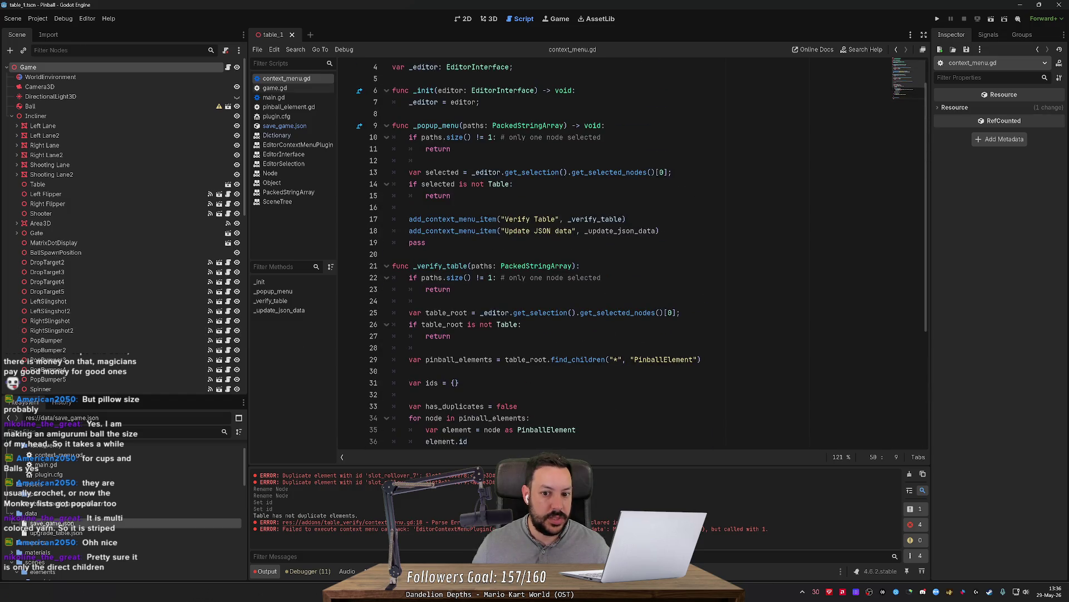
pyautogui.scroll(-5, 632, 256)
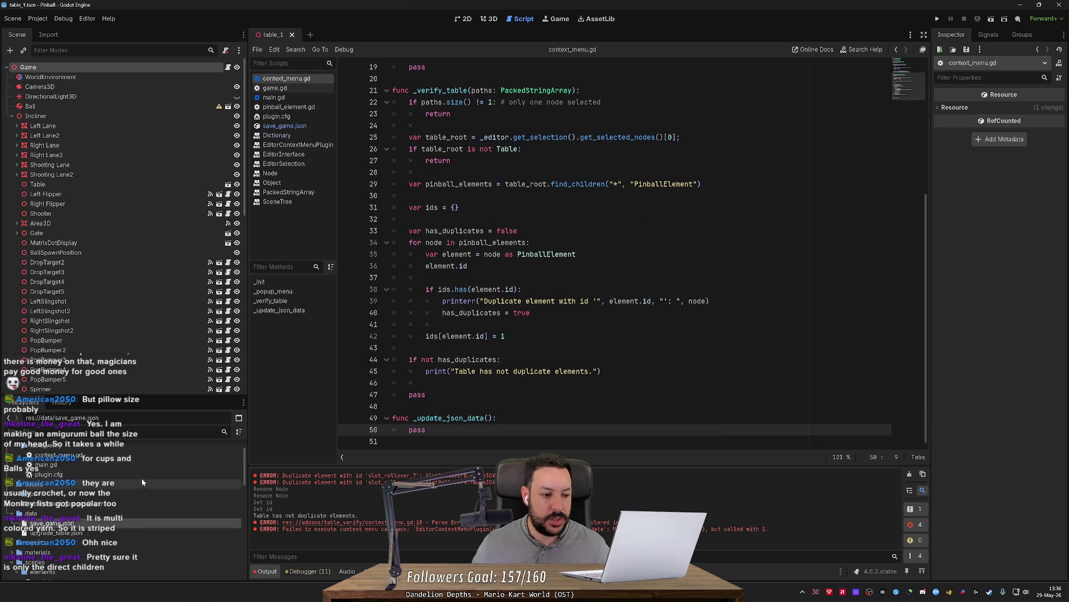
pyautogui.doubleClick(116, 526)
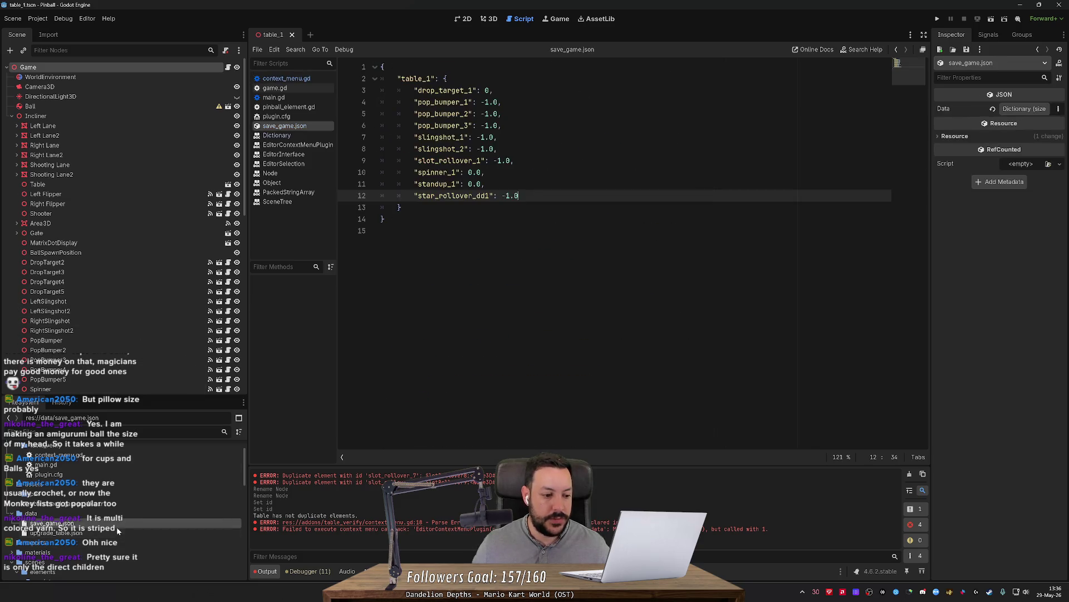
pyautogui.doubleClick(115, 528)
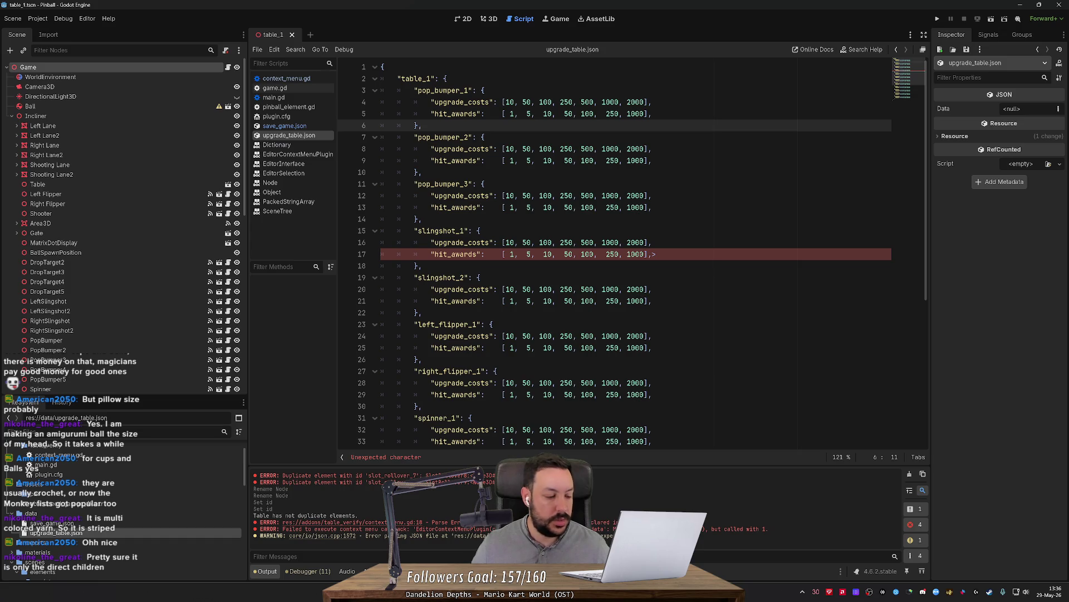